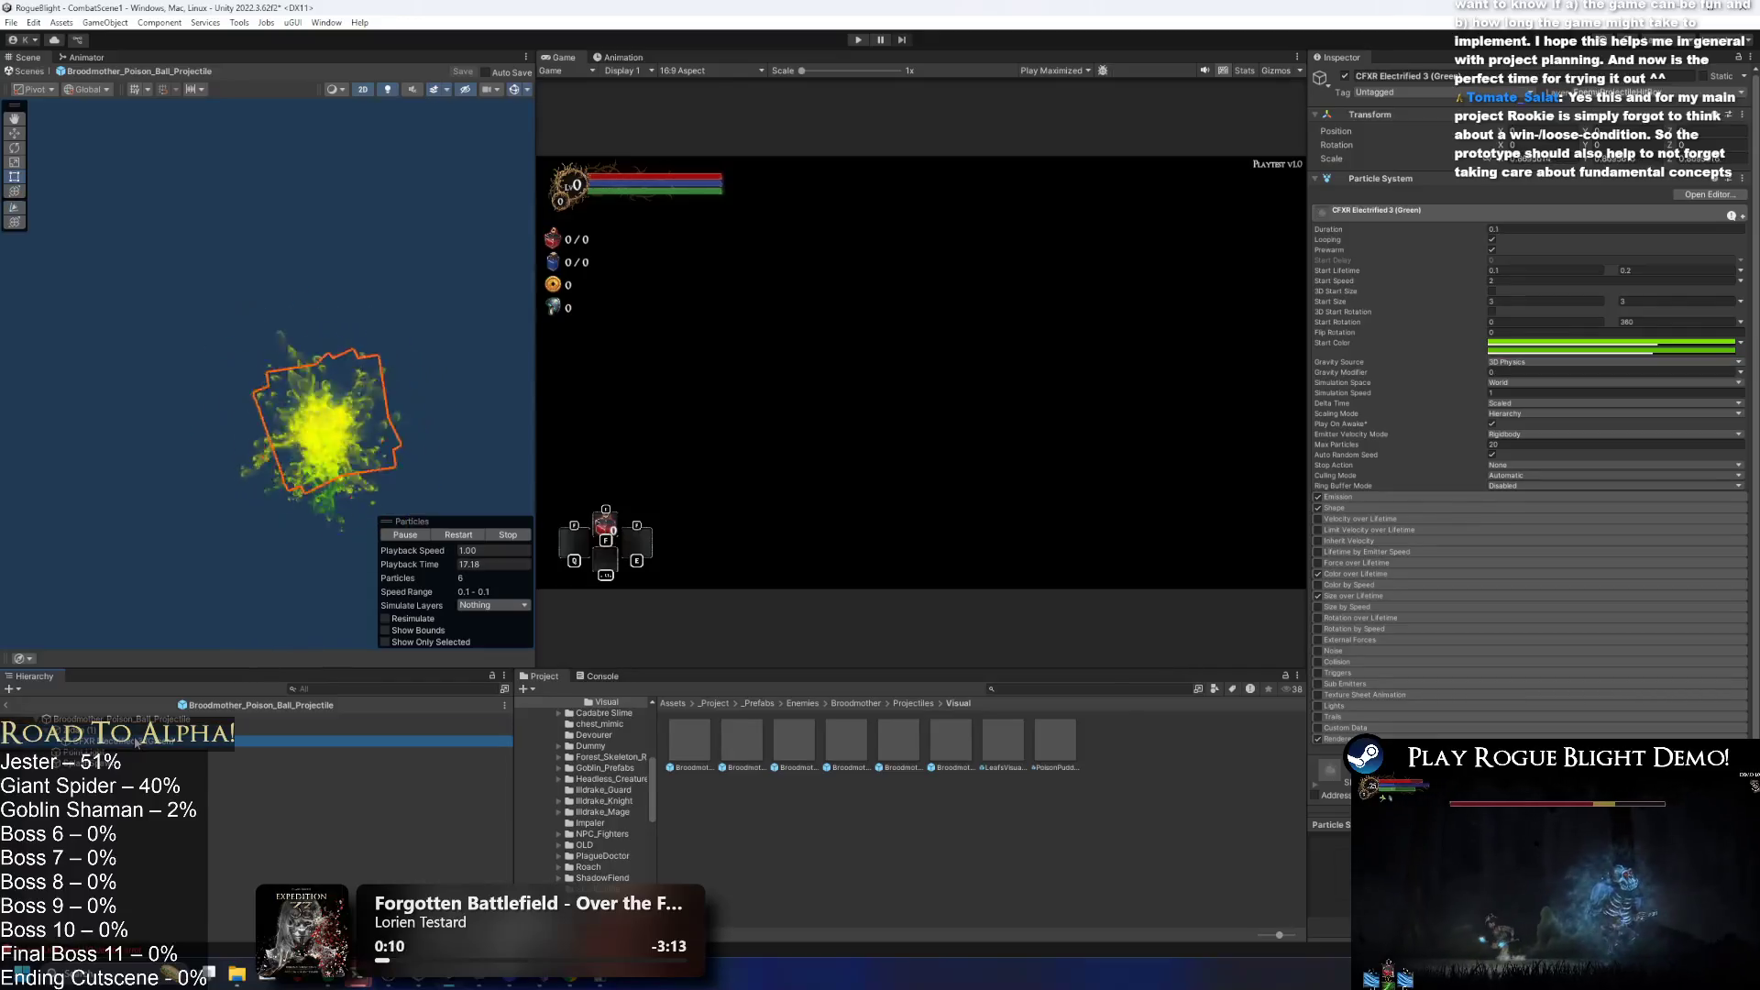
Inspect the poison ball root, its SplashSpawn child and the Trail Renderer preview.
{"action": "left_click", "coordinate": [135, 719]}
{"action": "left_click", "coordinate": [455, 576]}
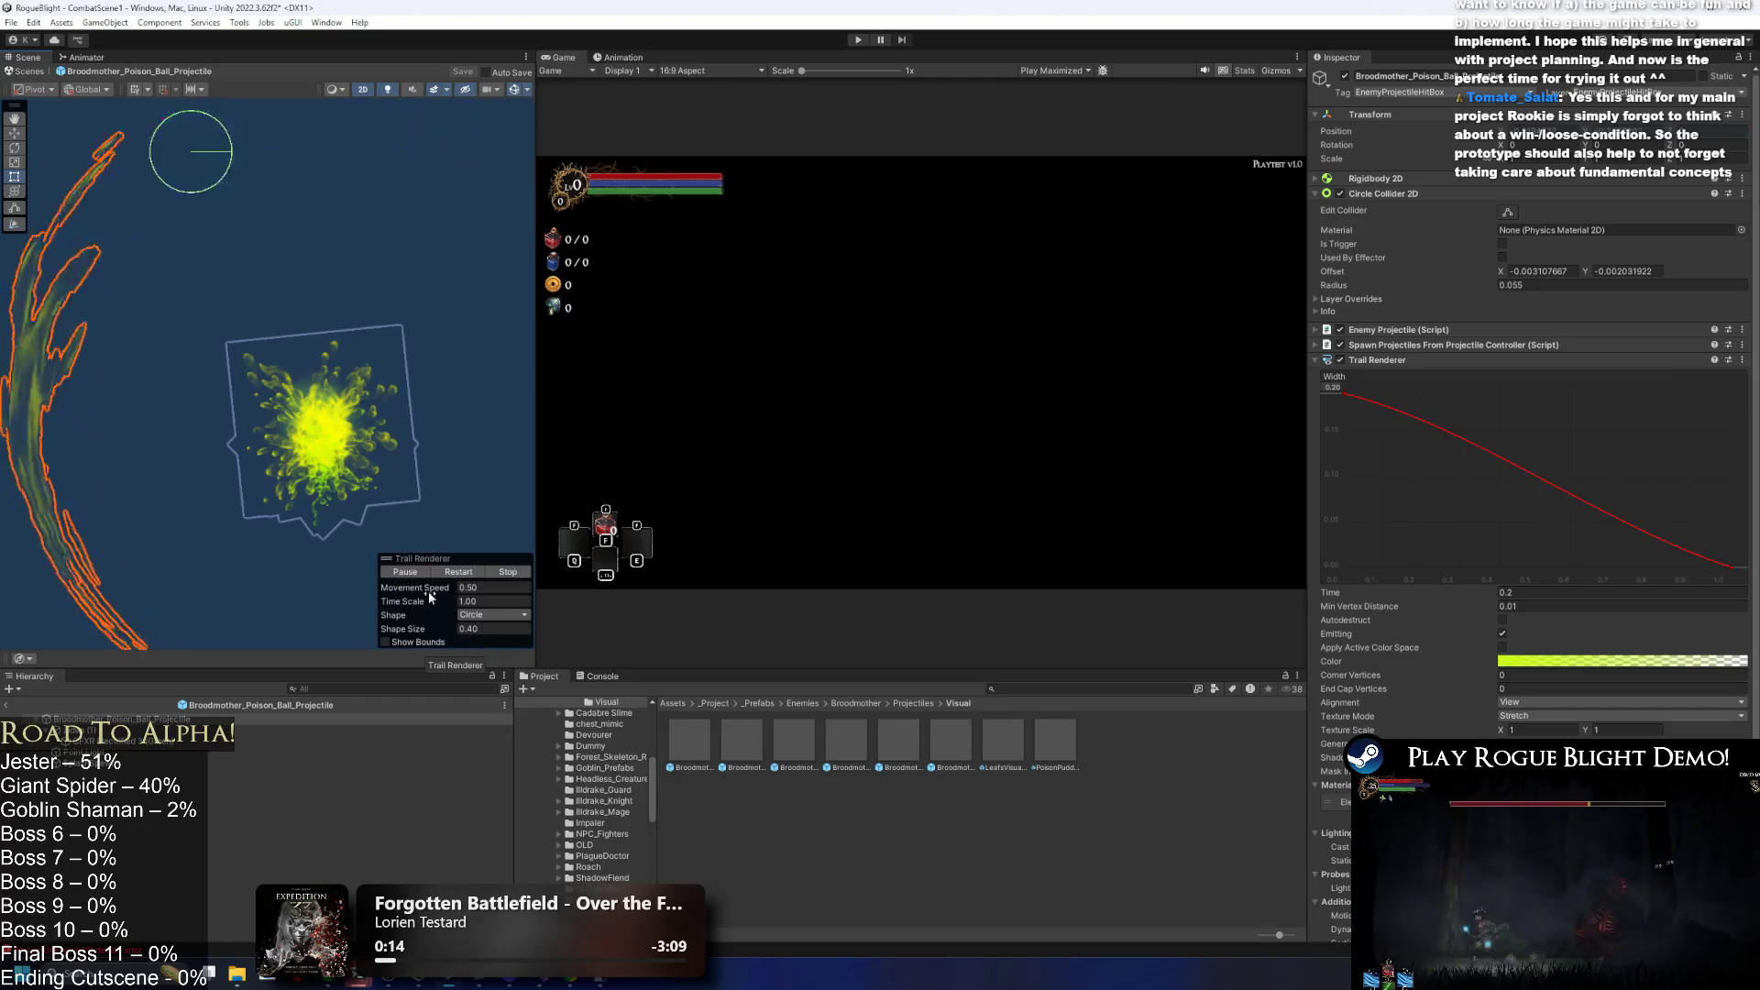
{"action": "key", "text": "ctrl+z"}
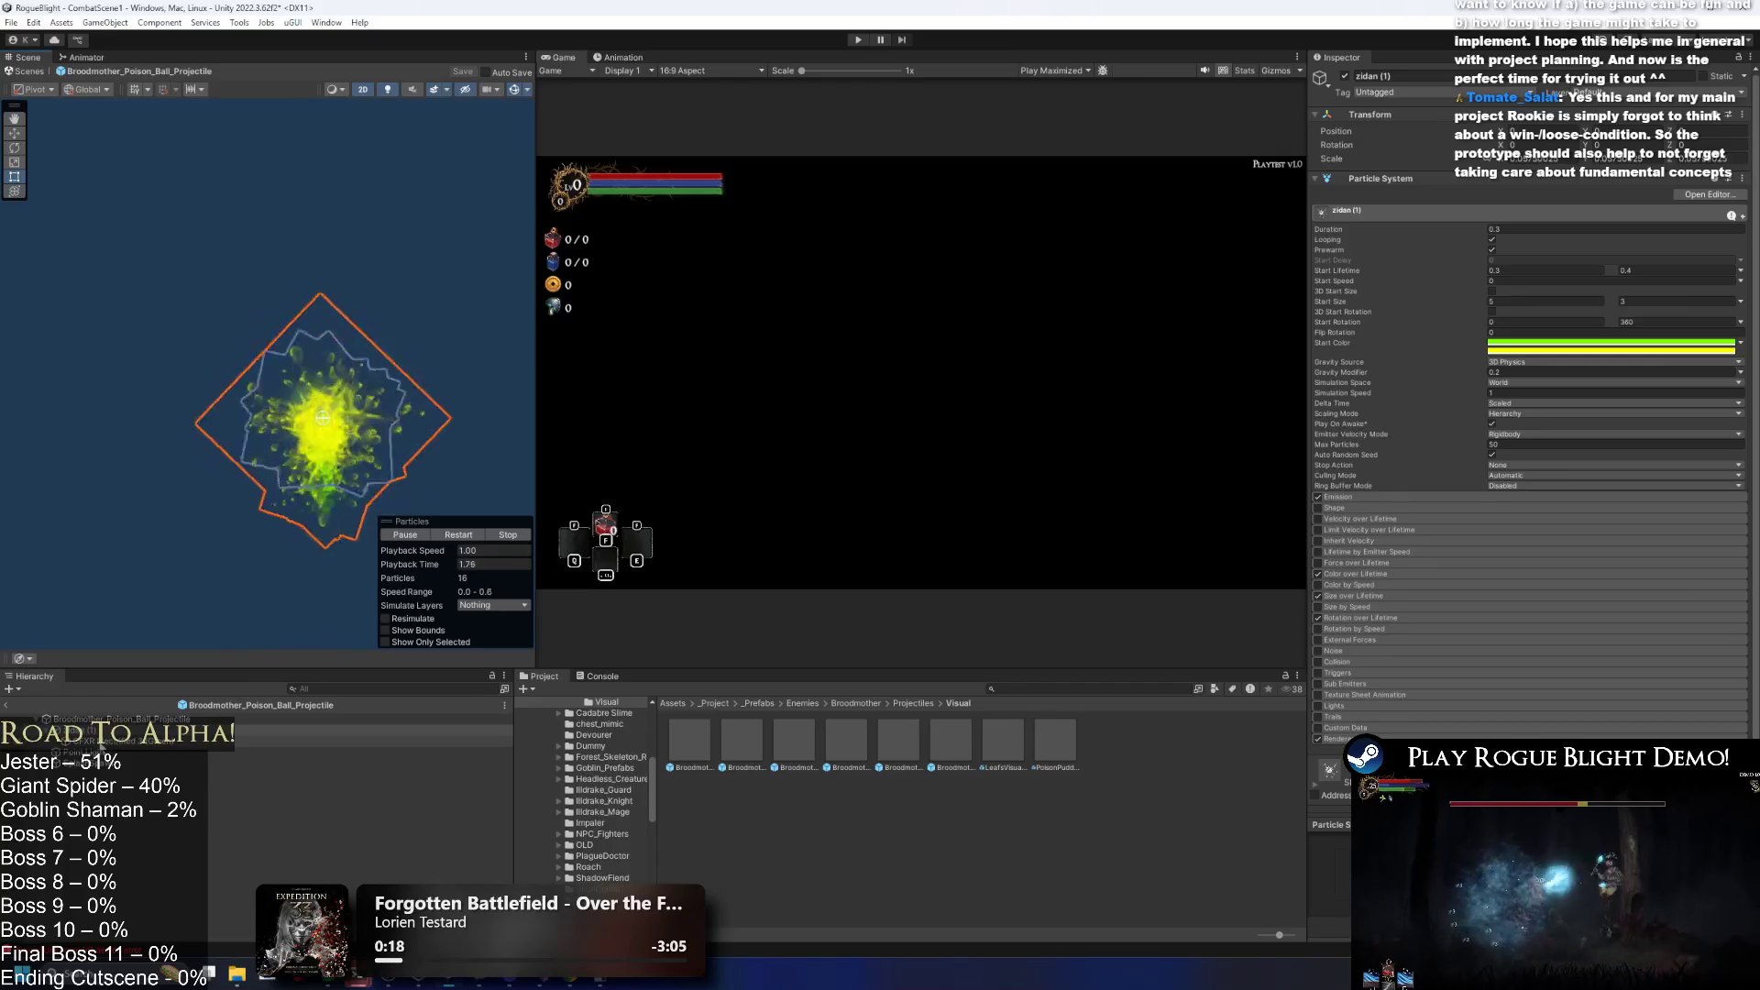
{"action": "left_click", "coordinate": [137, 762]}
{"action": "left_click", "coordinate": [137, 717]}
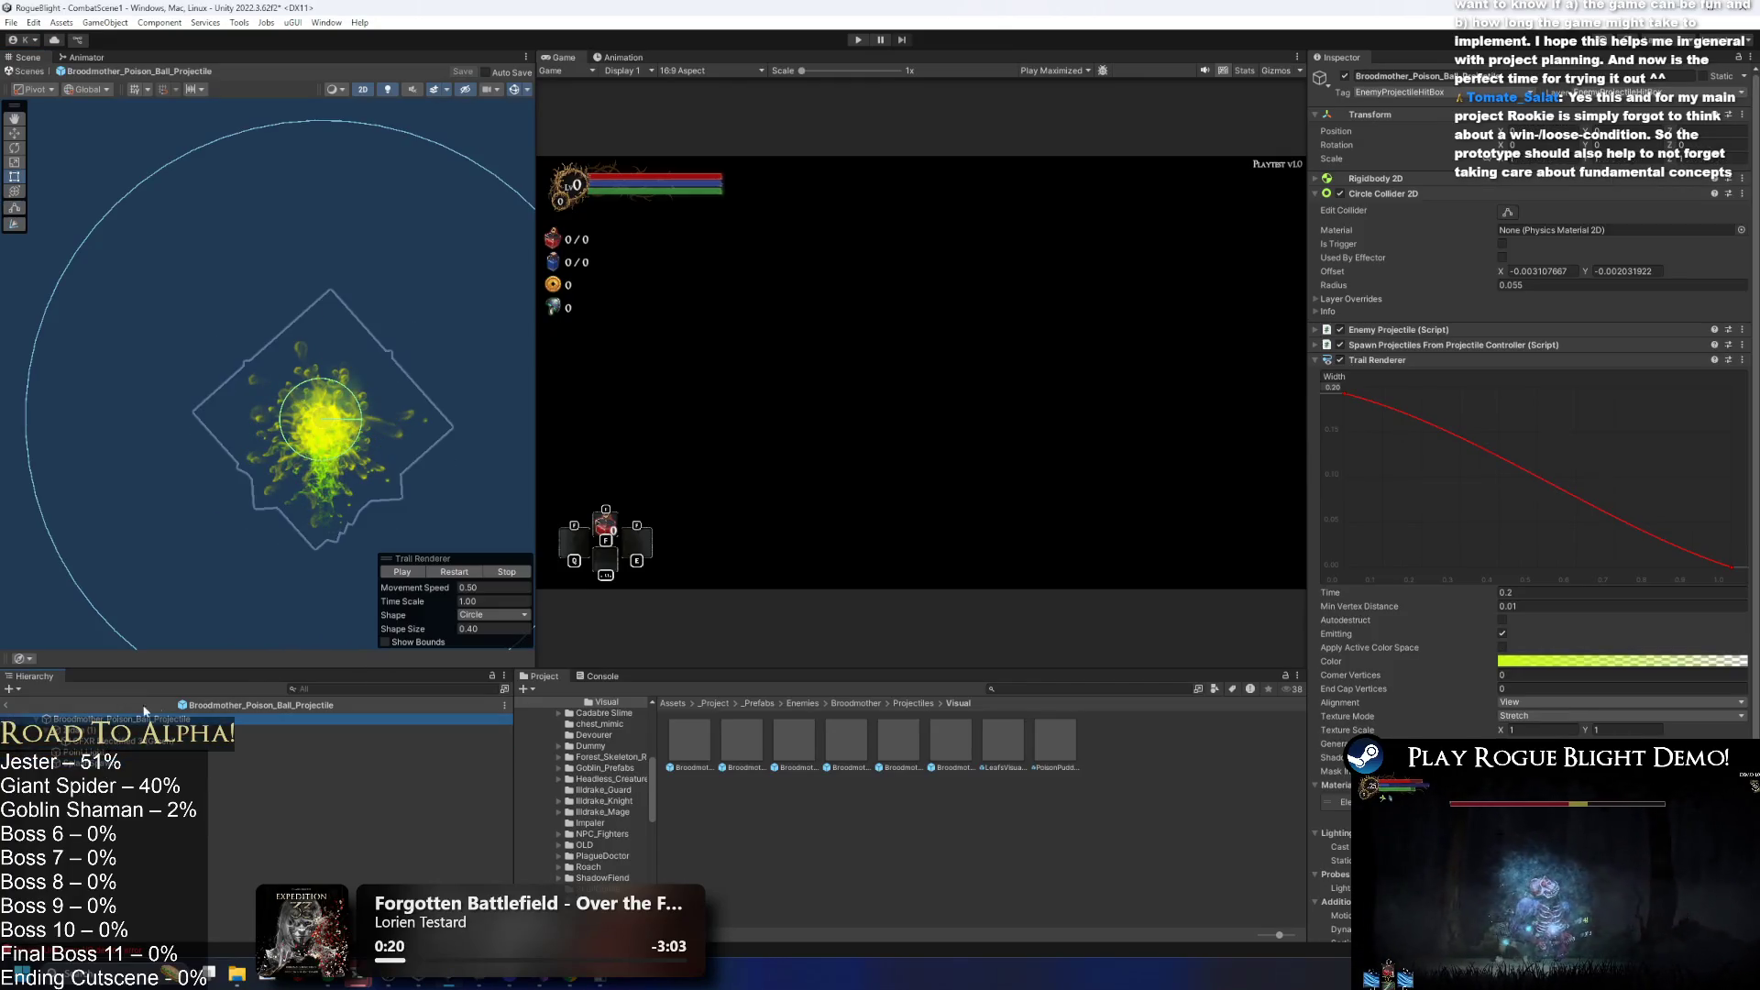
Collapse the Trail Renderer and duplicate the poison ball projectile prefab asset.
{"action": "left_click", "coordinate": [1389, 360]}
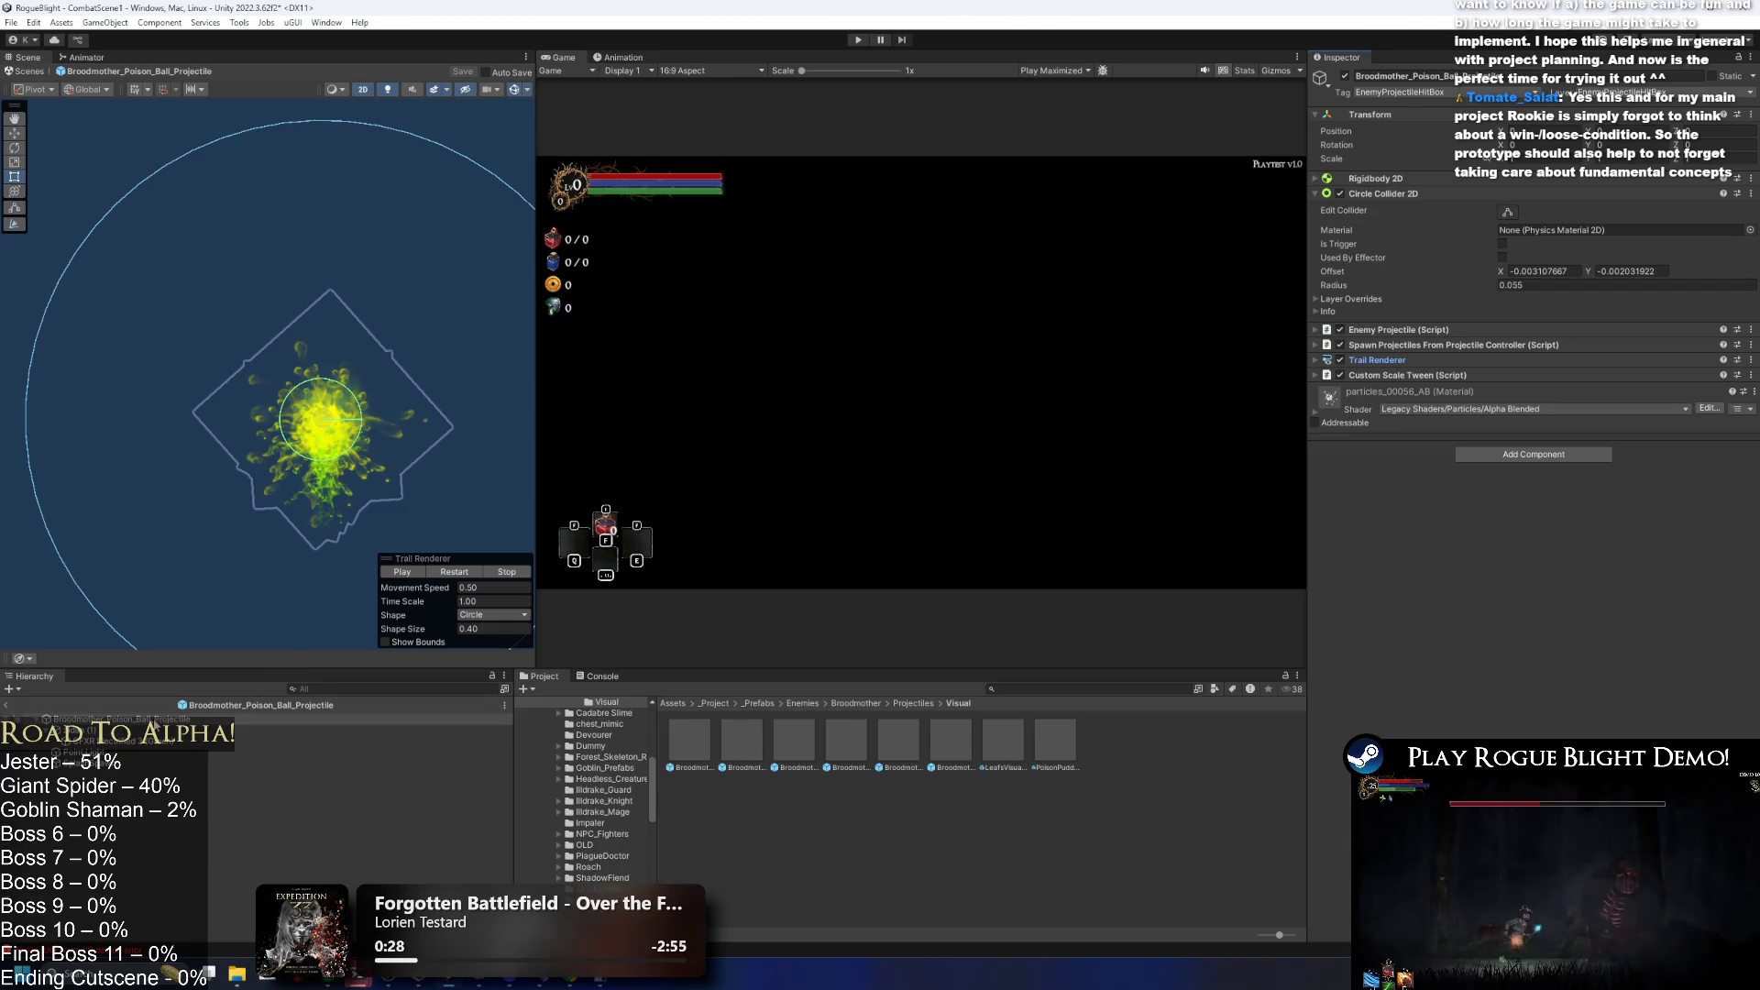
{"action": "left_click", "coordinate": [691, 745]}
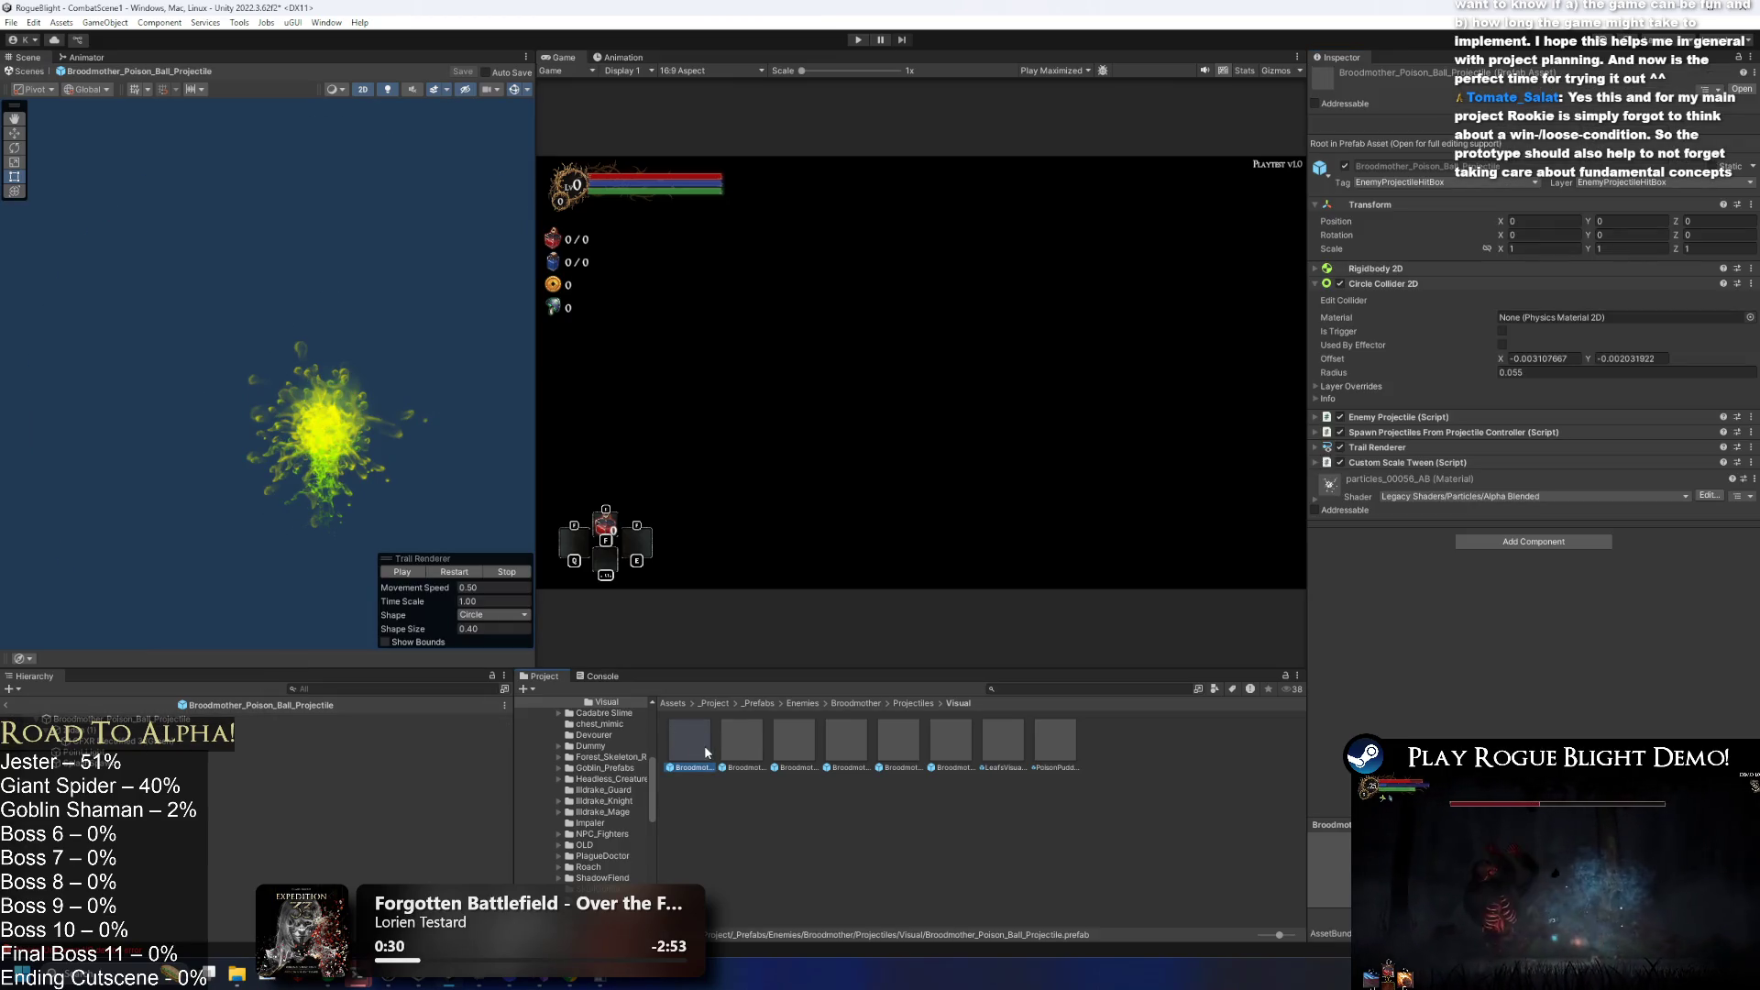
{"action": "key", "text": "ctrl+d"}
Rename the duplicated prefab to Broodmother_Poison_Ball_Projectile(Visual).
{"action": "right_click", "coordinate": [759, 744]}
{"action": "left_click", "coordinate": [836, 373]}
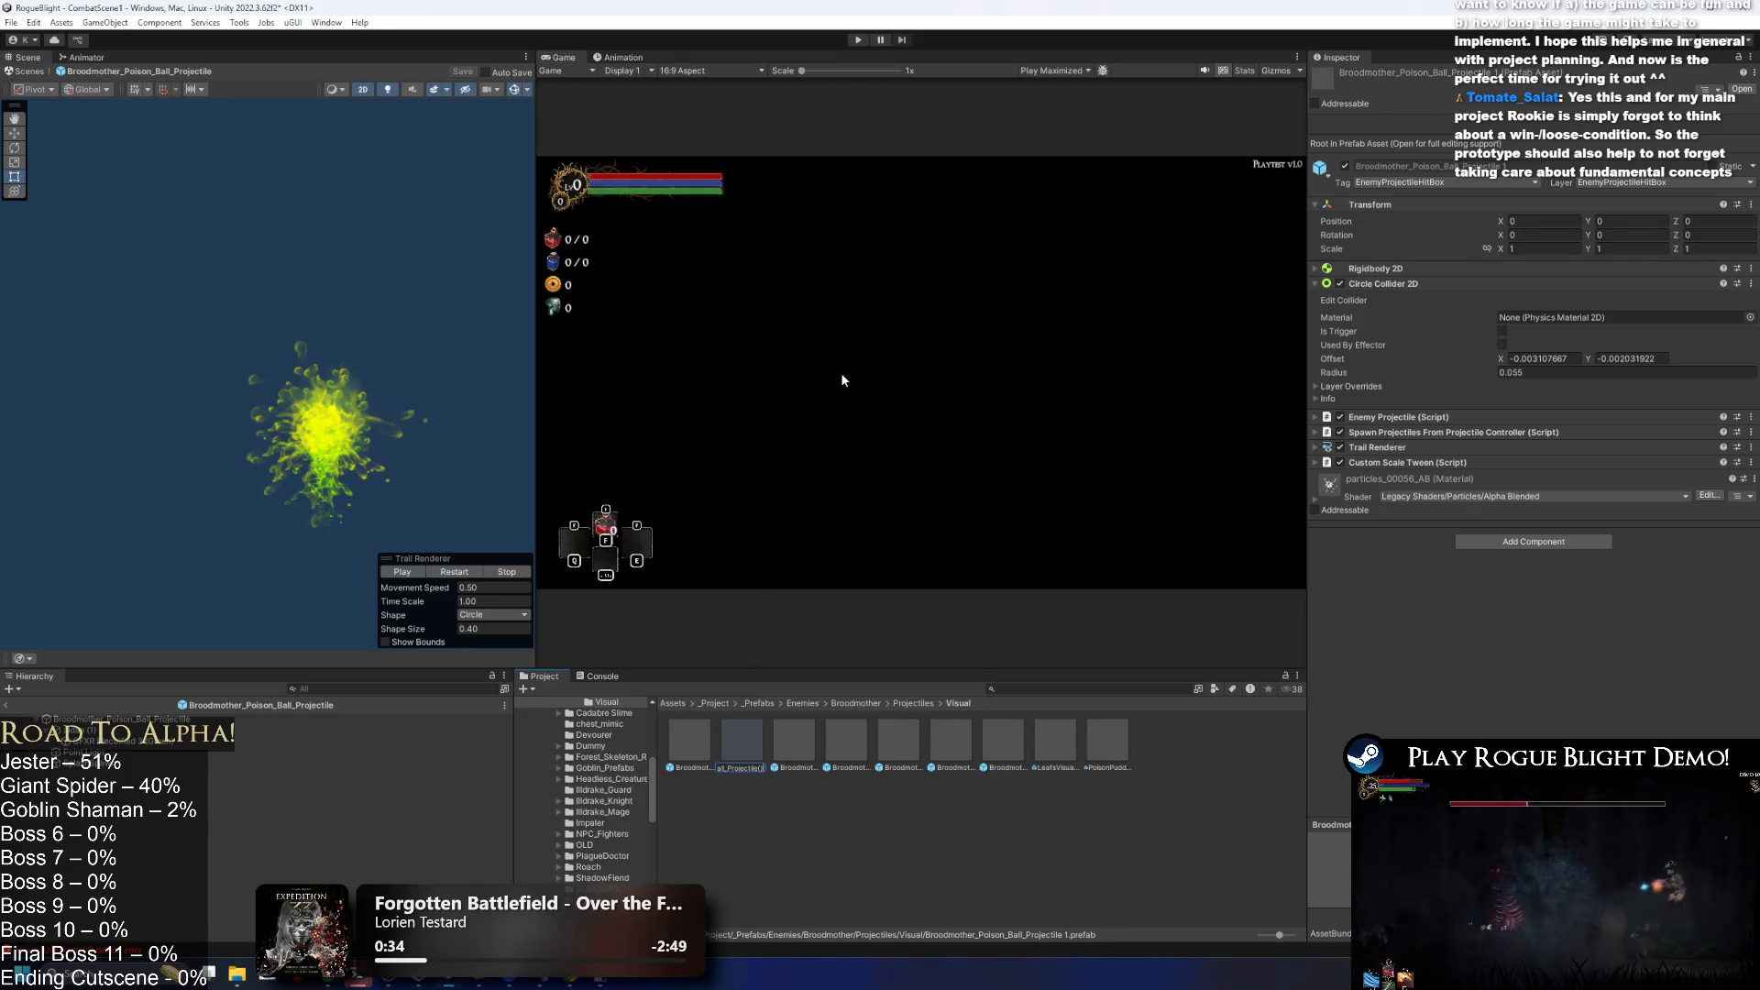
{"action": "key", "text": "Return"}
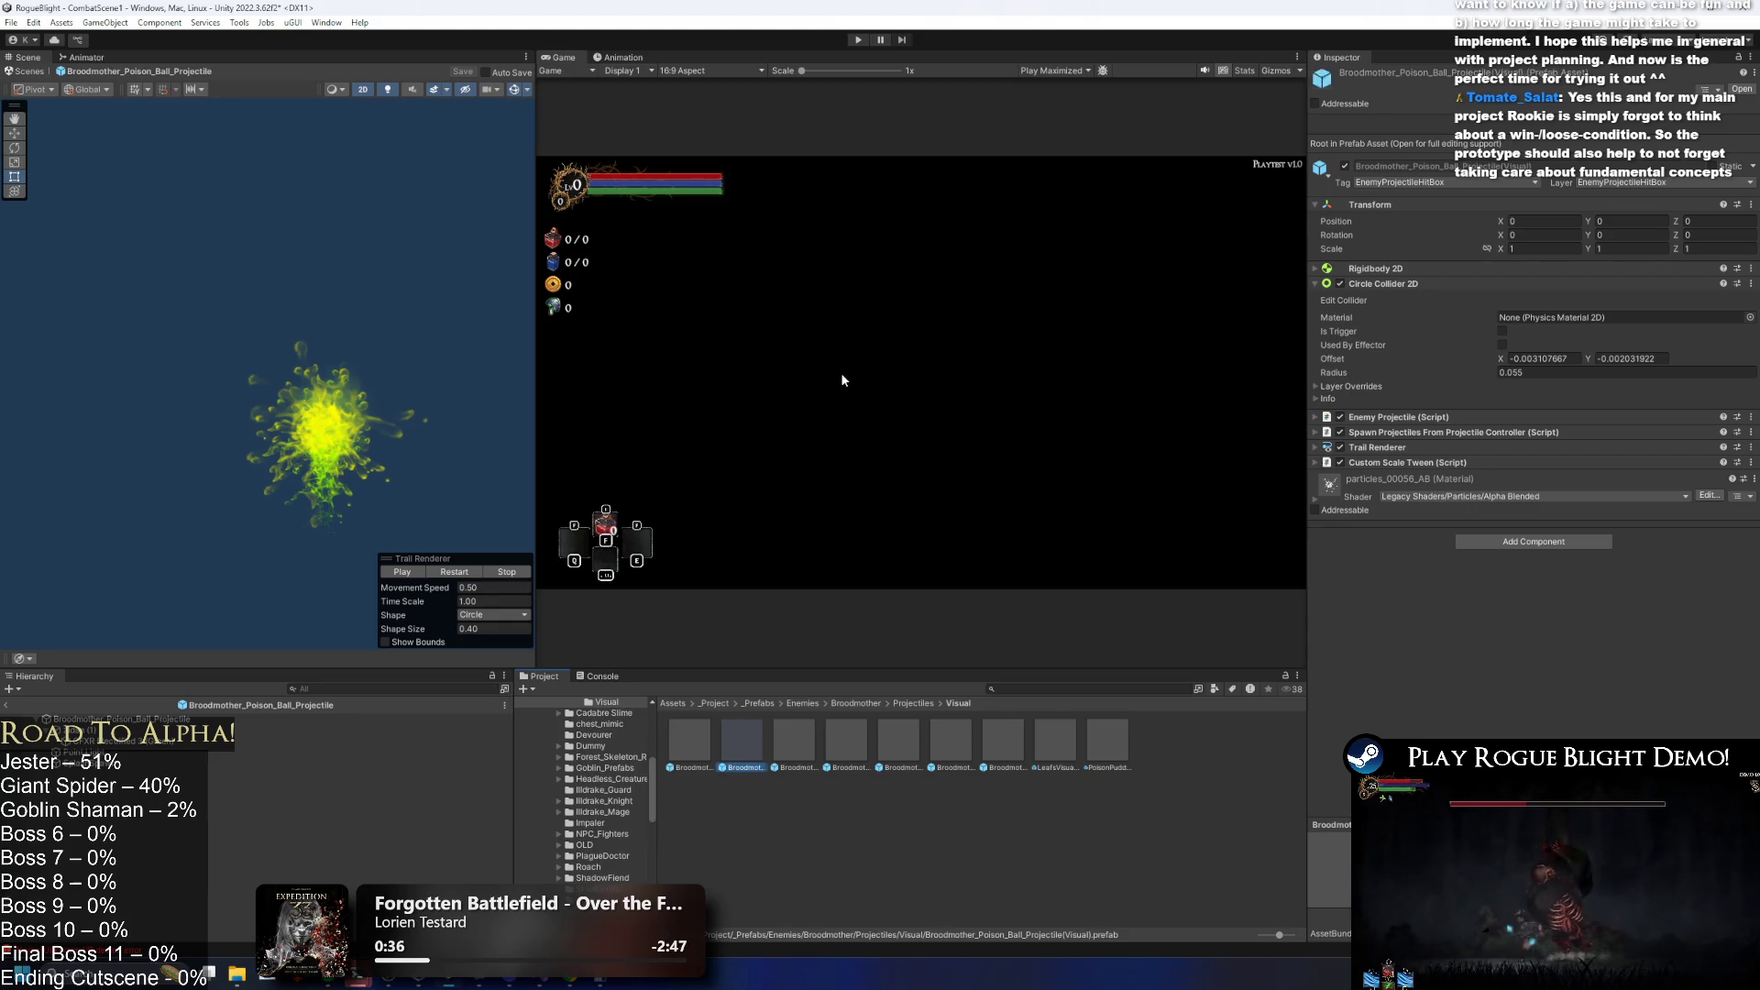
{"action": "left_click", "coordinate": [663, 735]}
Inspect the original's zidan (1) effect, Point Light and trail preview.
{"action": "left_click", "coordinate": [262, 731]}
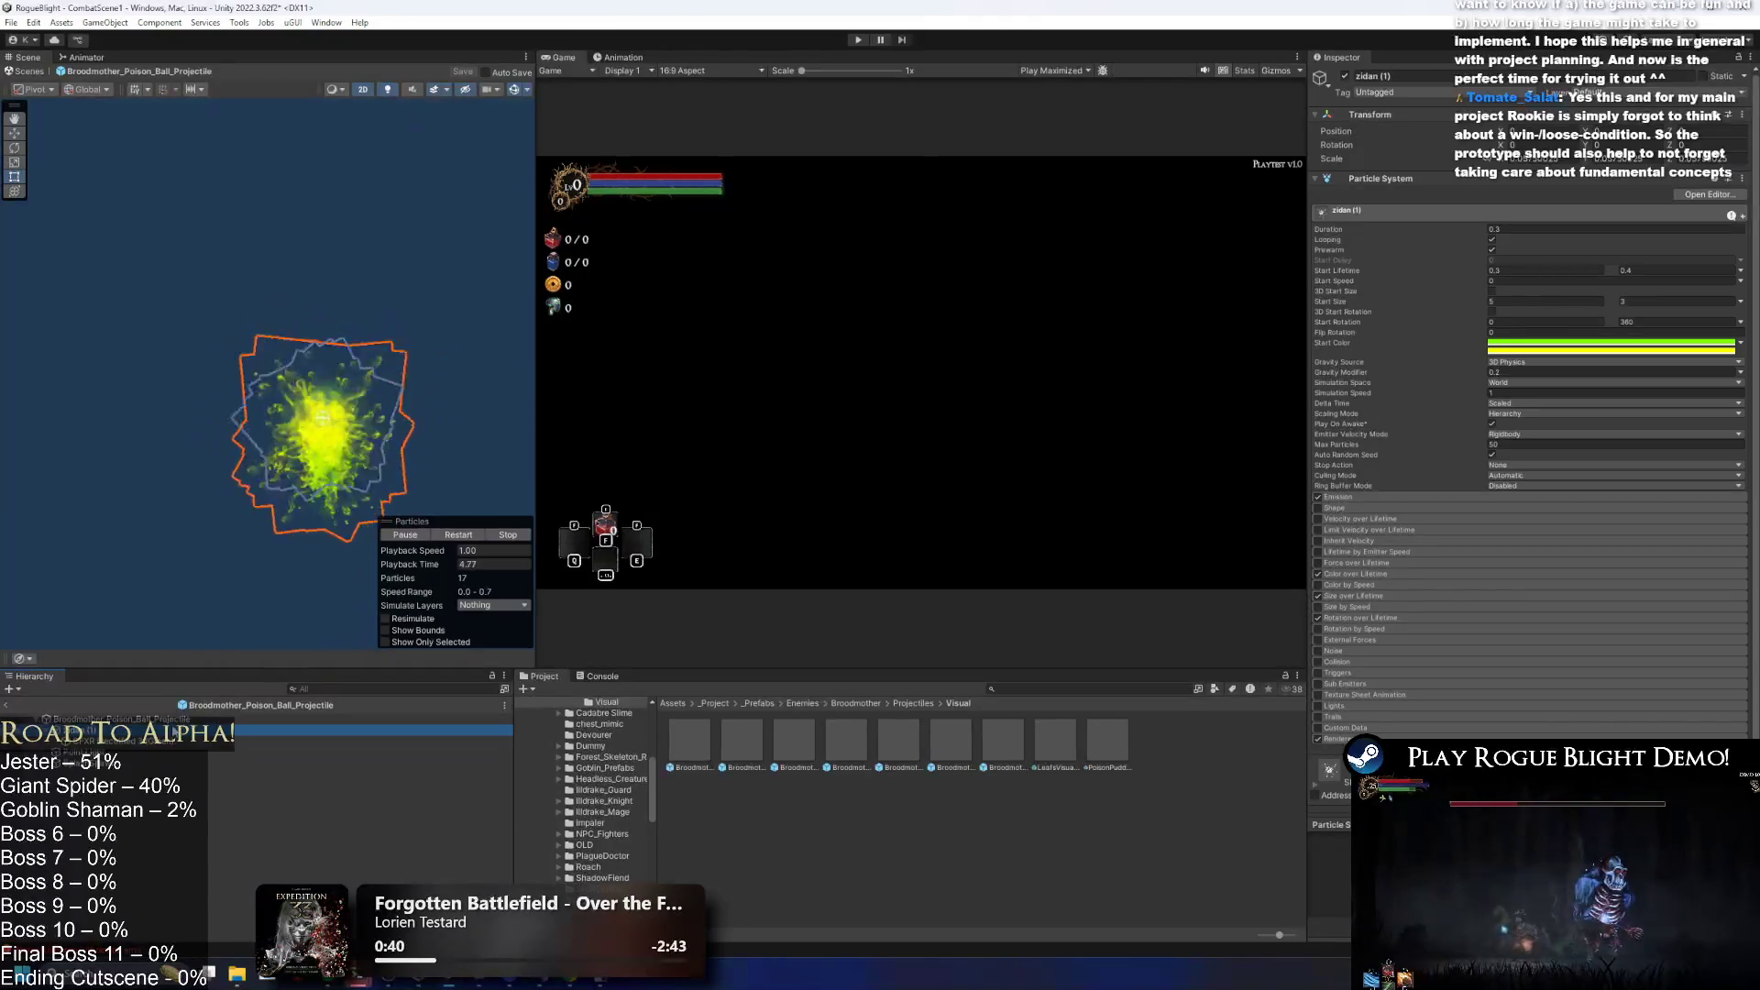
{"action": "left_click", "coordinate": [262, 743]}
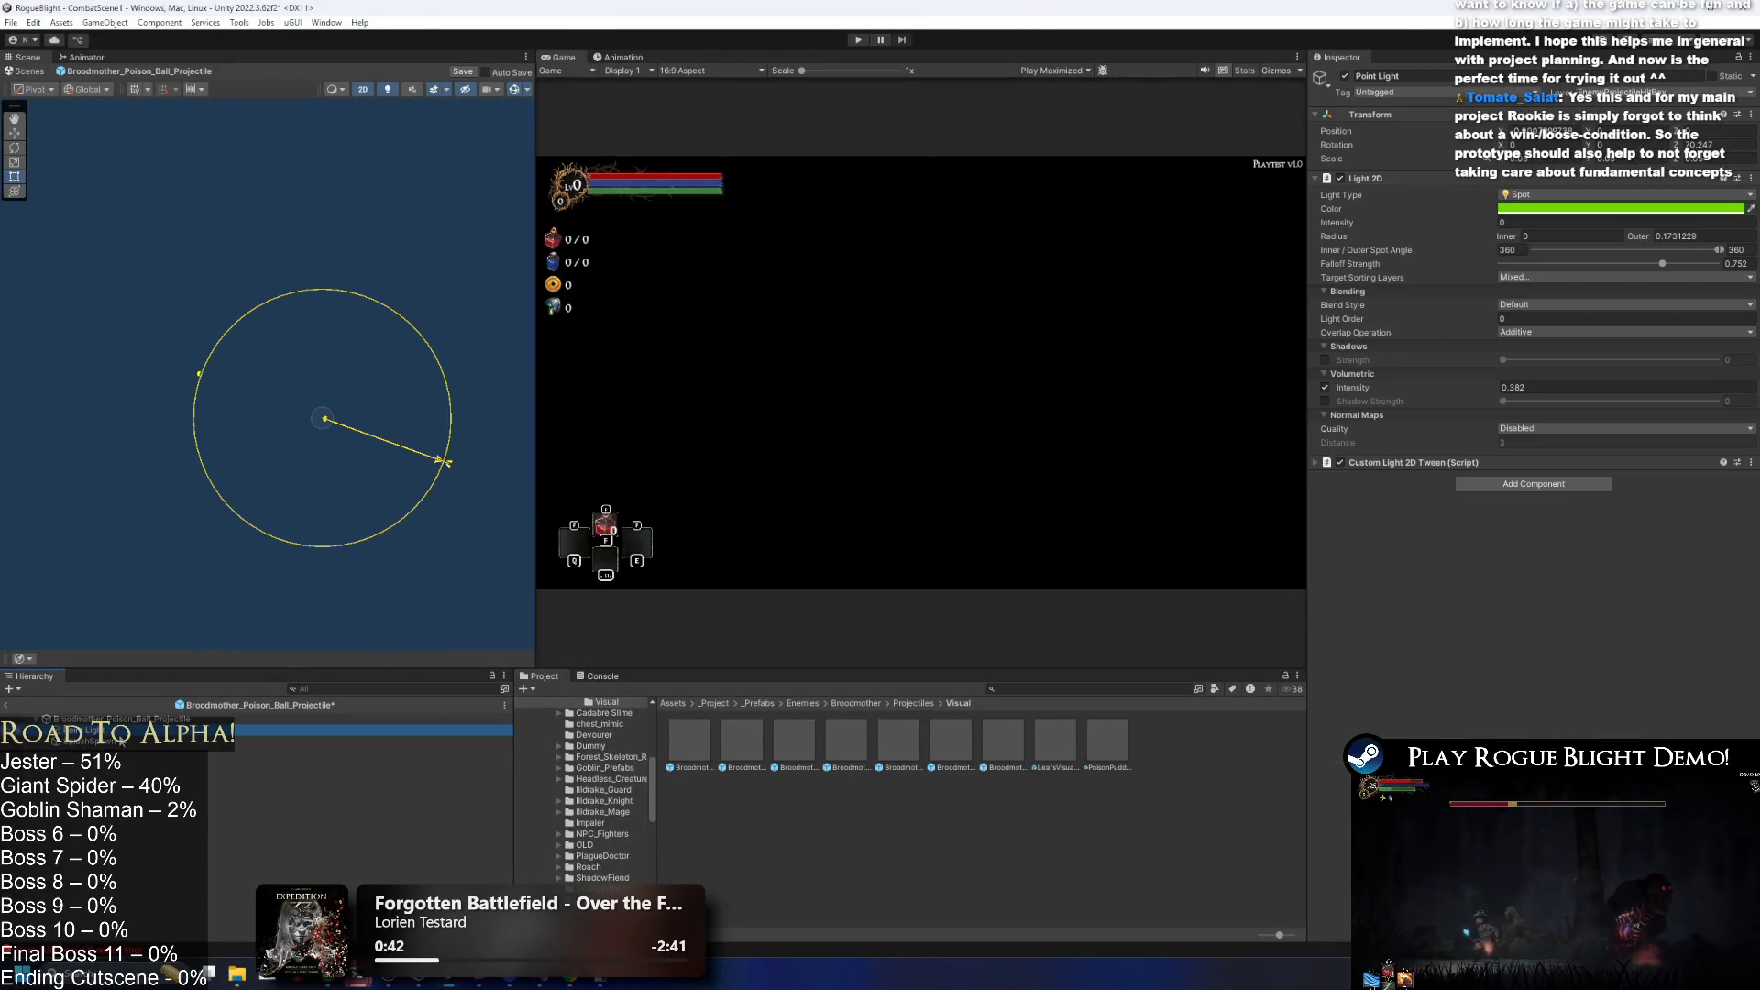
{"action": "left_click", "coordinate": [220, 719]}
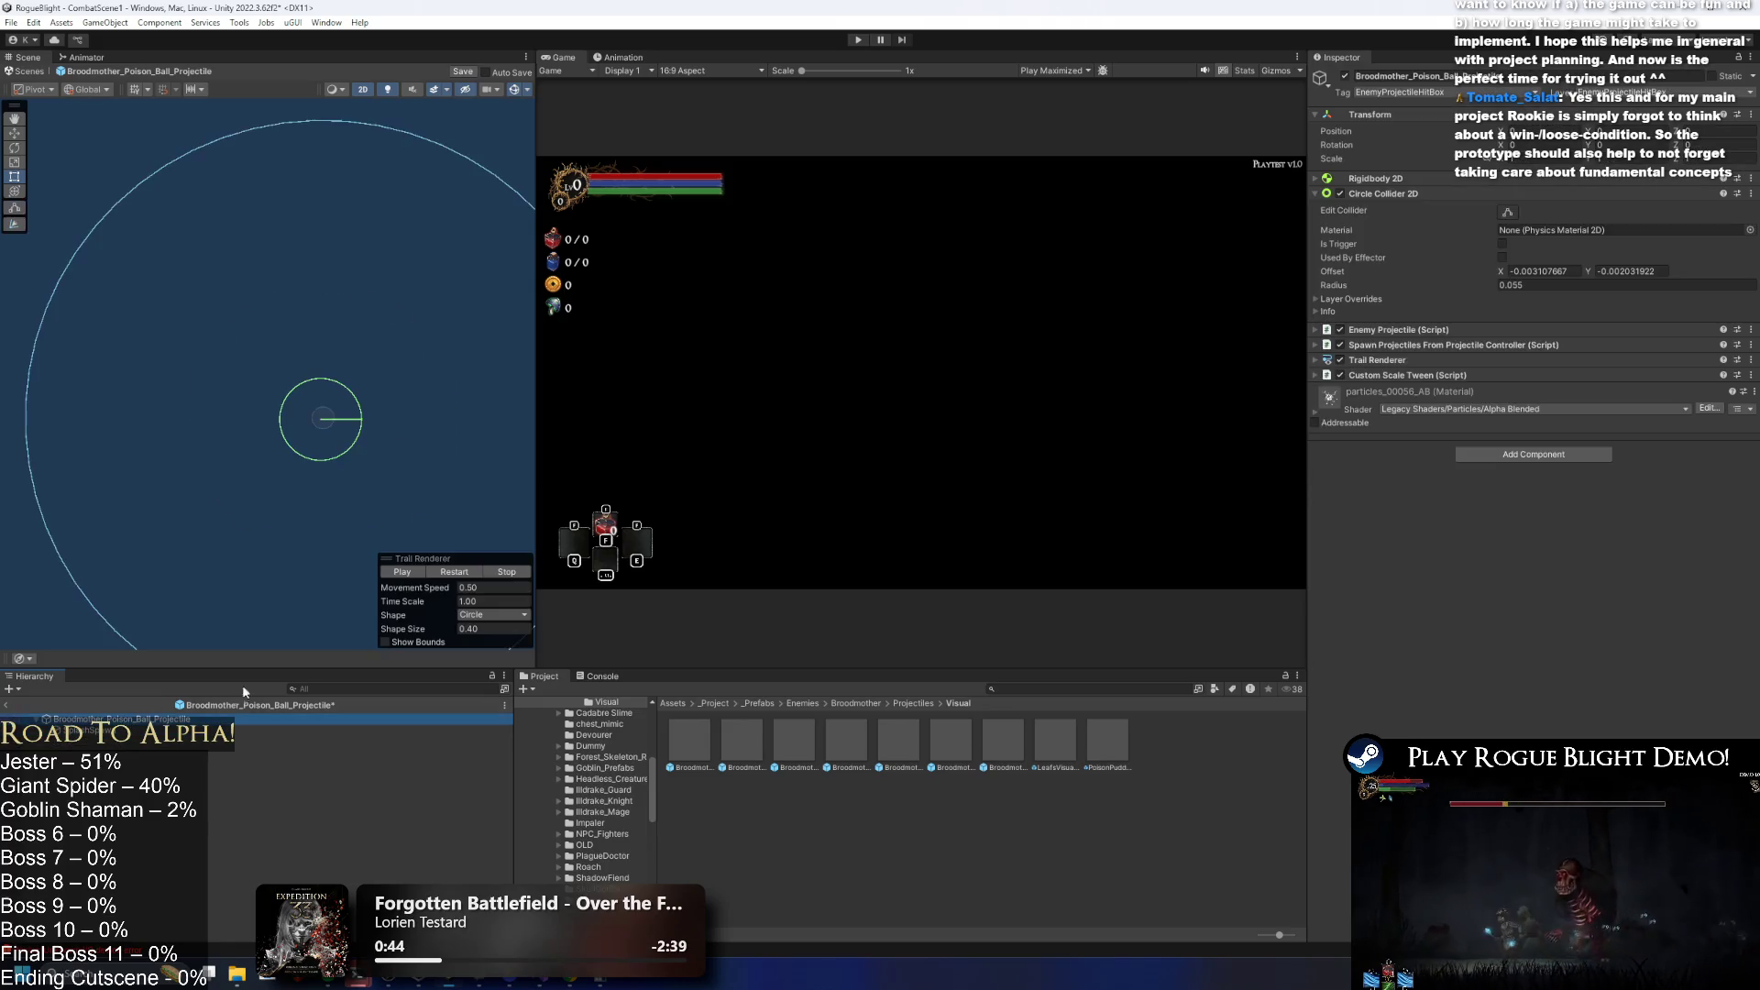
{"action": "left_click", "coordinate": [452, 576]}
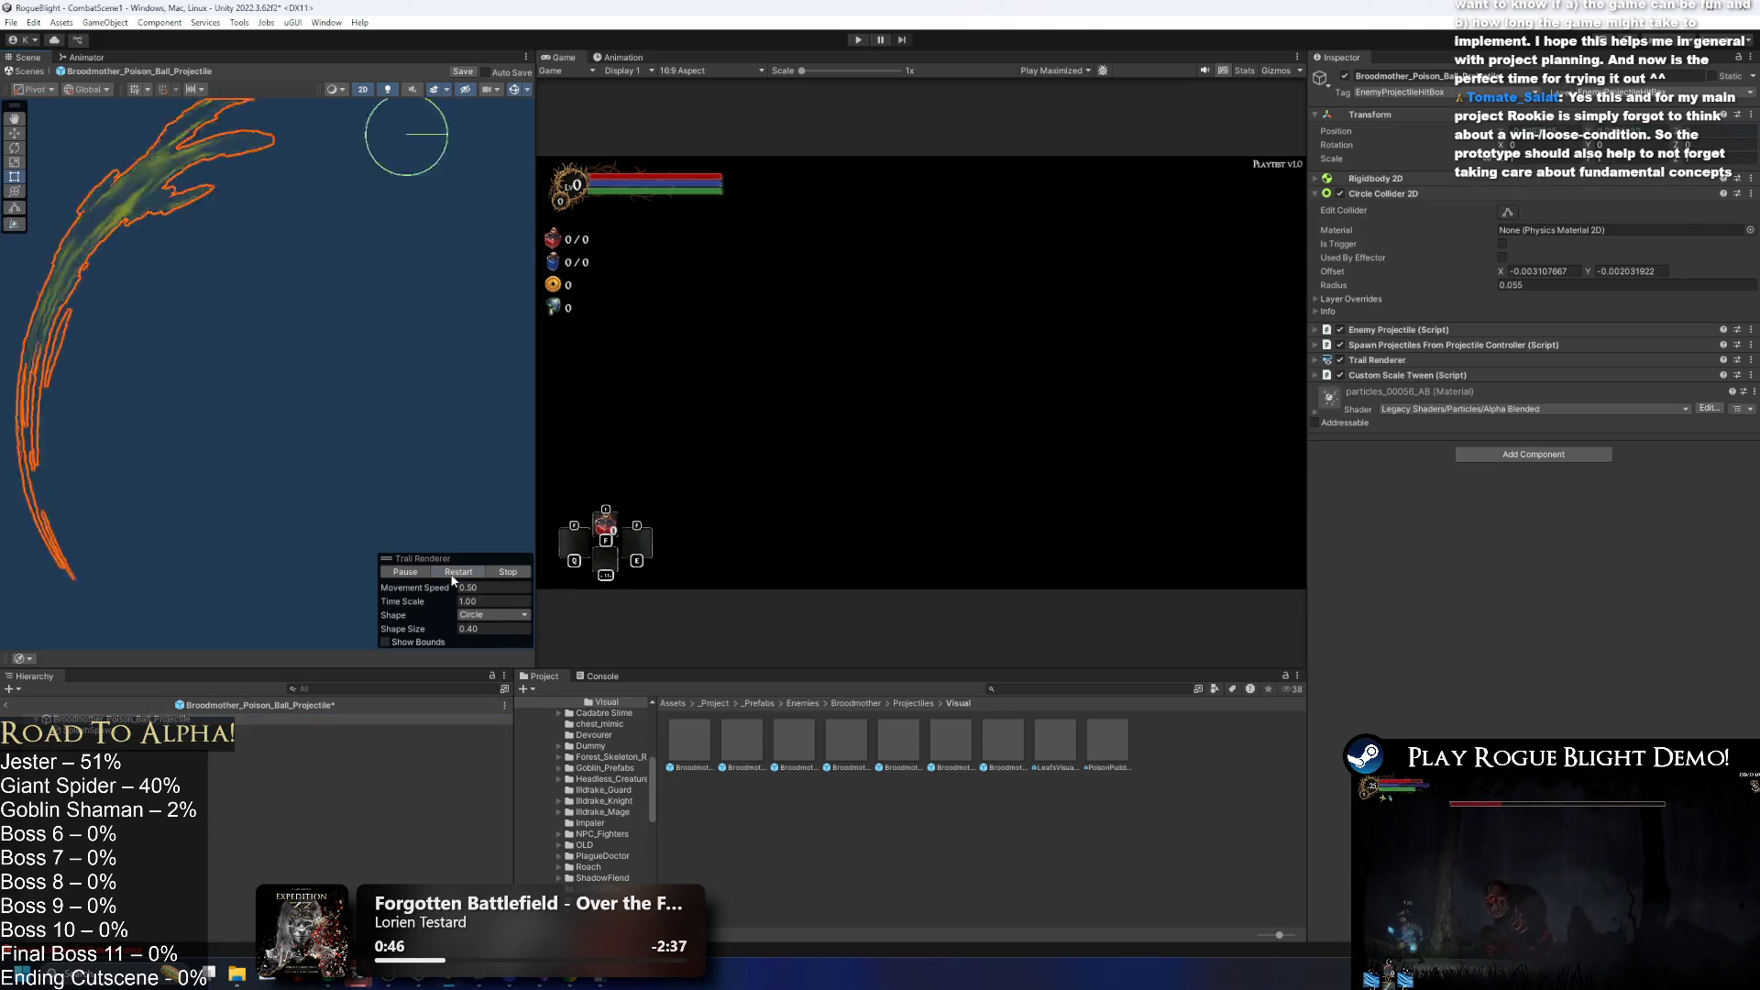
{"action": "right_click", "coordinate": [1351, 362]}
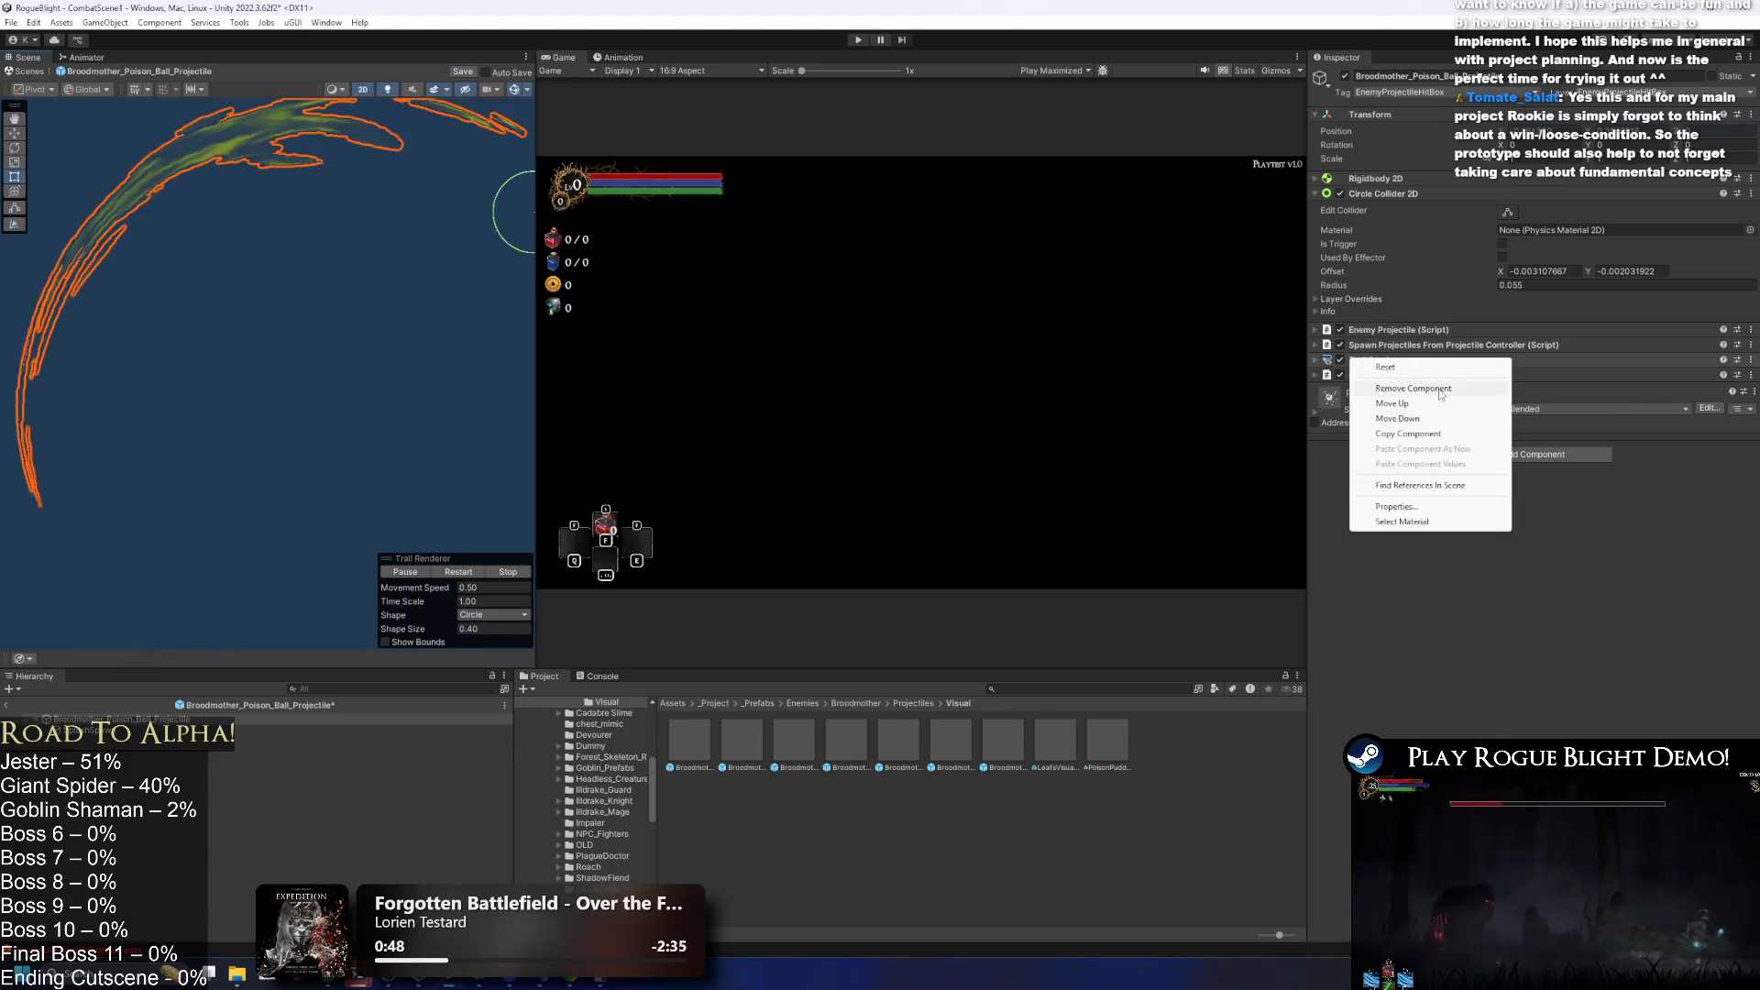
Remove the Trail Renderer from the original poison ball, save, and open the Visual copy.
{"action": "left_click", "coordinate": [1438, 387]}
{"action": "key", "text": "ctrl+s"}
{"action": "double_click", "coordinate": [743, 732]}
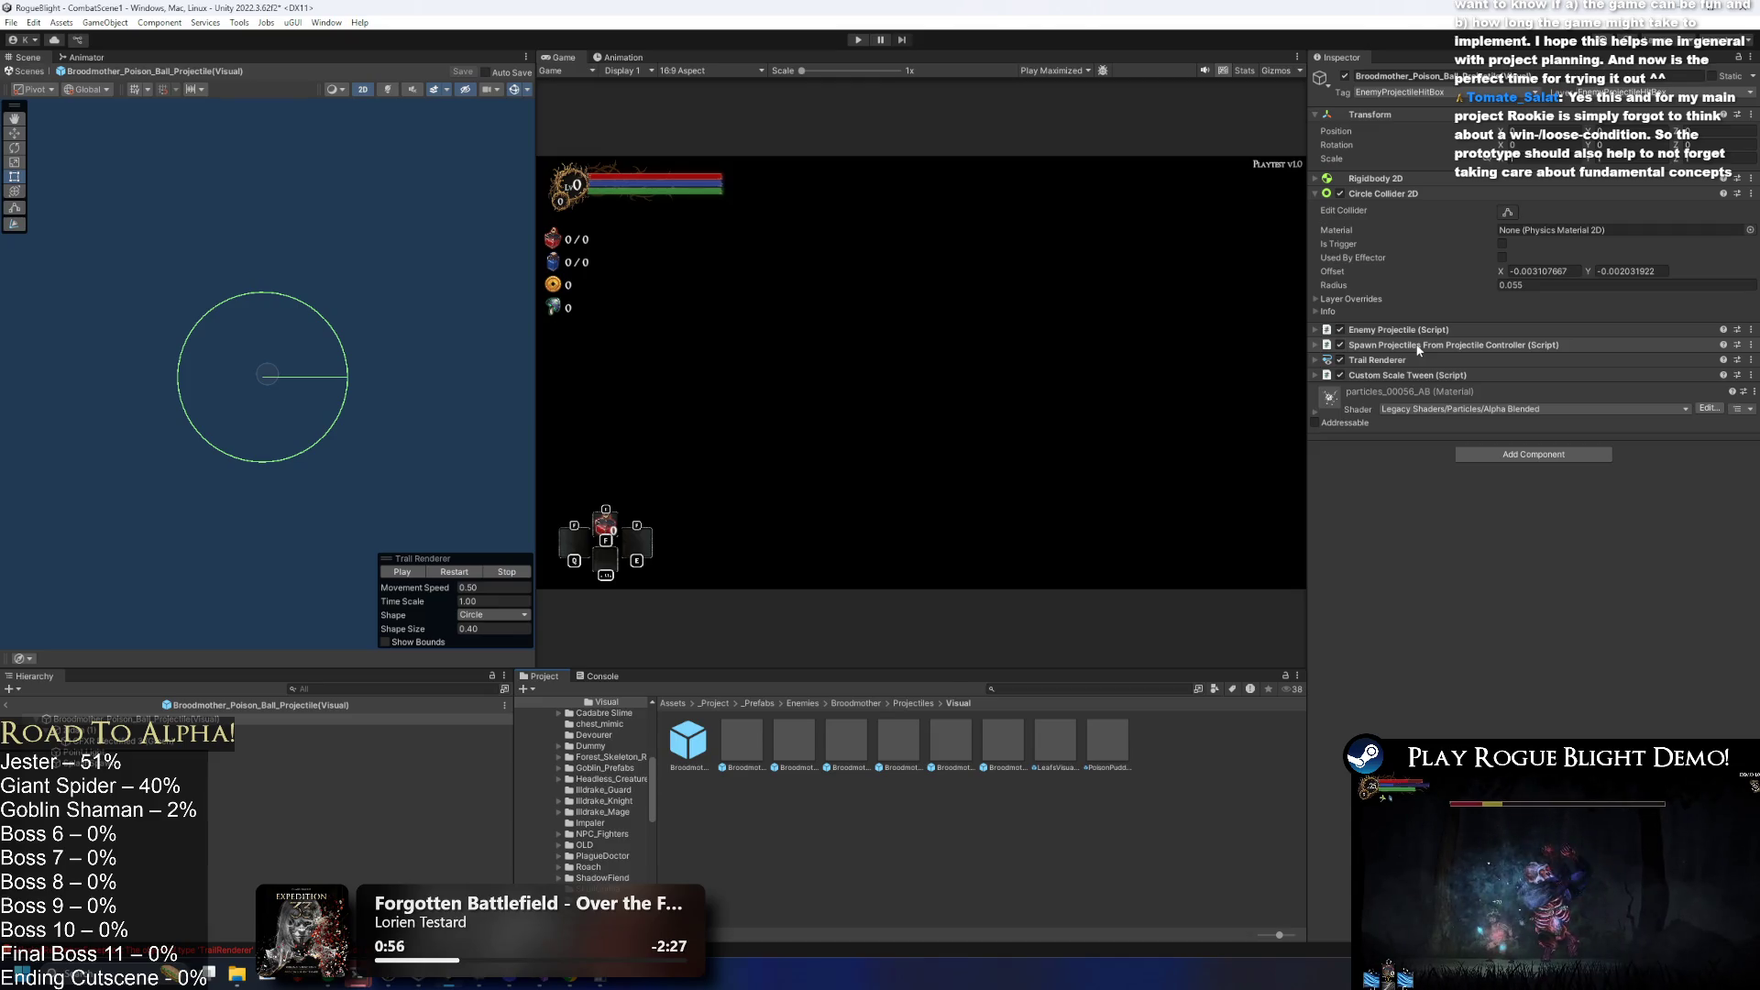
Remove Circle Collider 2D, Rigidbody 2D and the Spawn Projectiles script from the Visual copy.
{"action": "right_click", "coordinate": [1389, 193]}
{"action": "left_click", "coordinate": [1434, 212]}
{"action": "right_click", "coordinate": [1379, 179]}
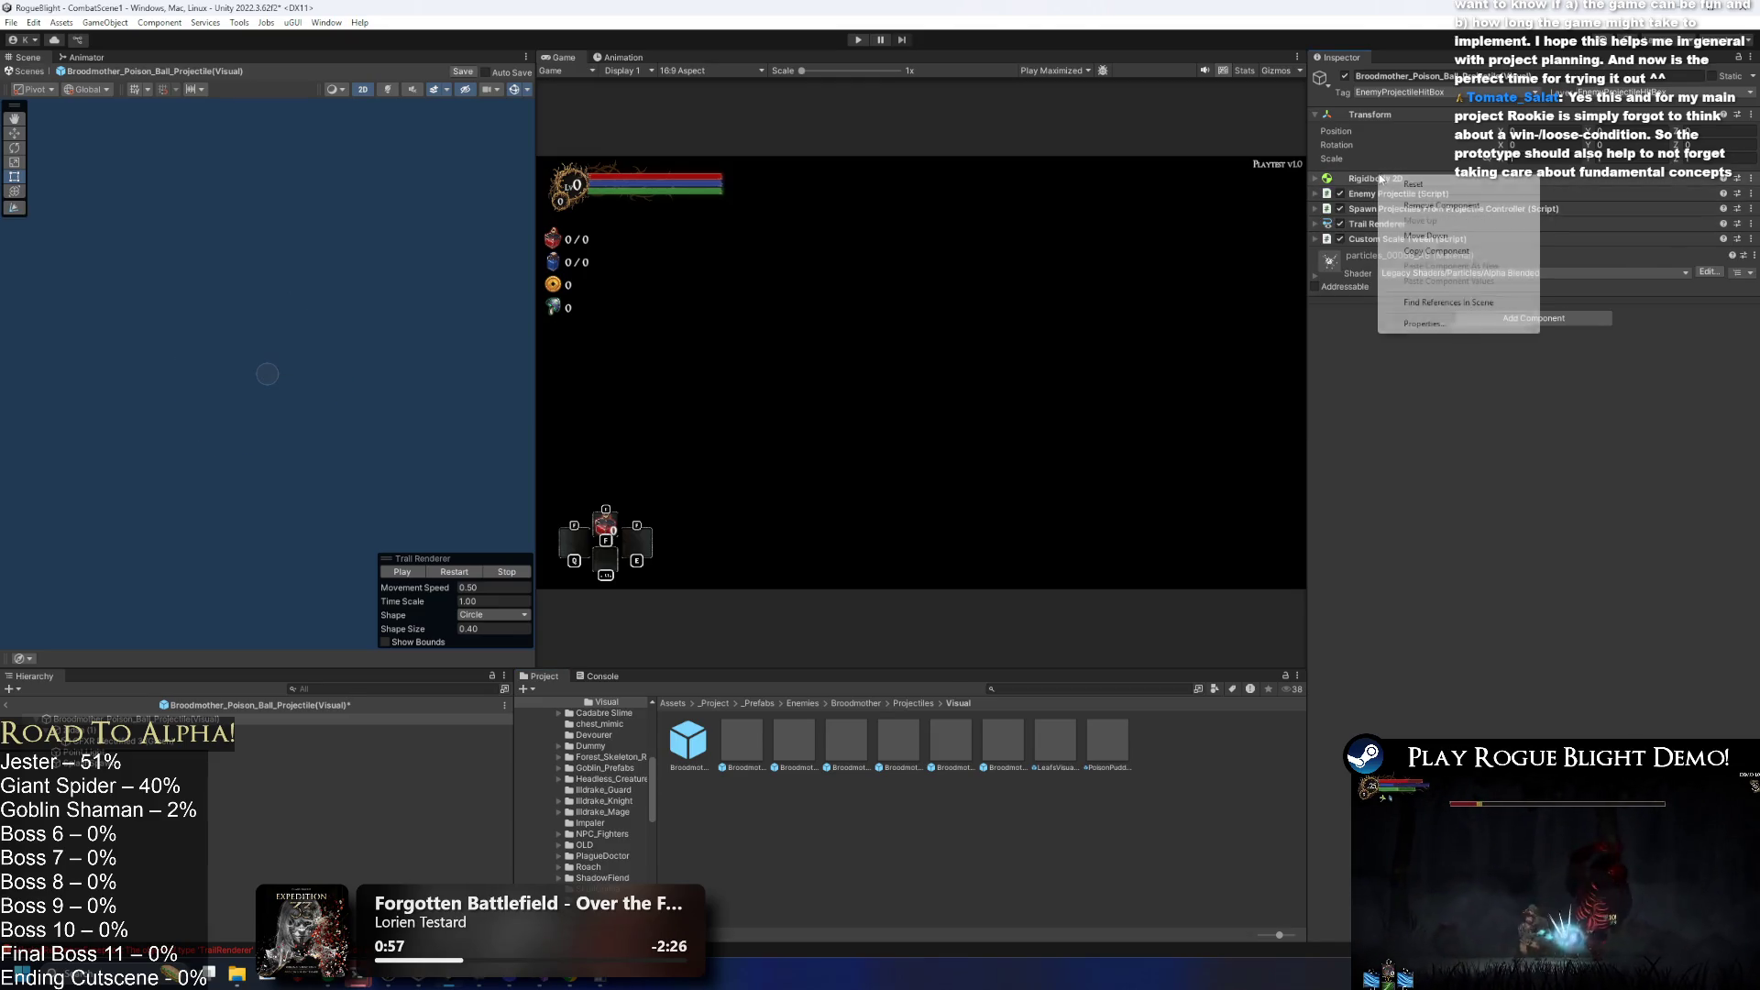
{"action": "left_click", "coordinate": [1422, 206]}
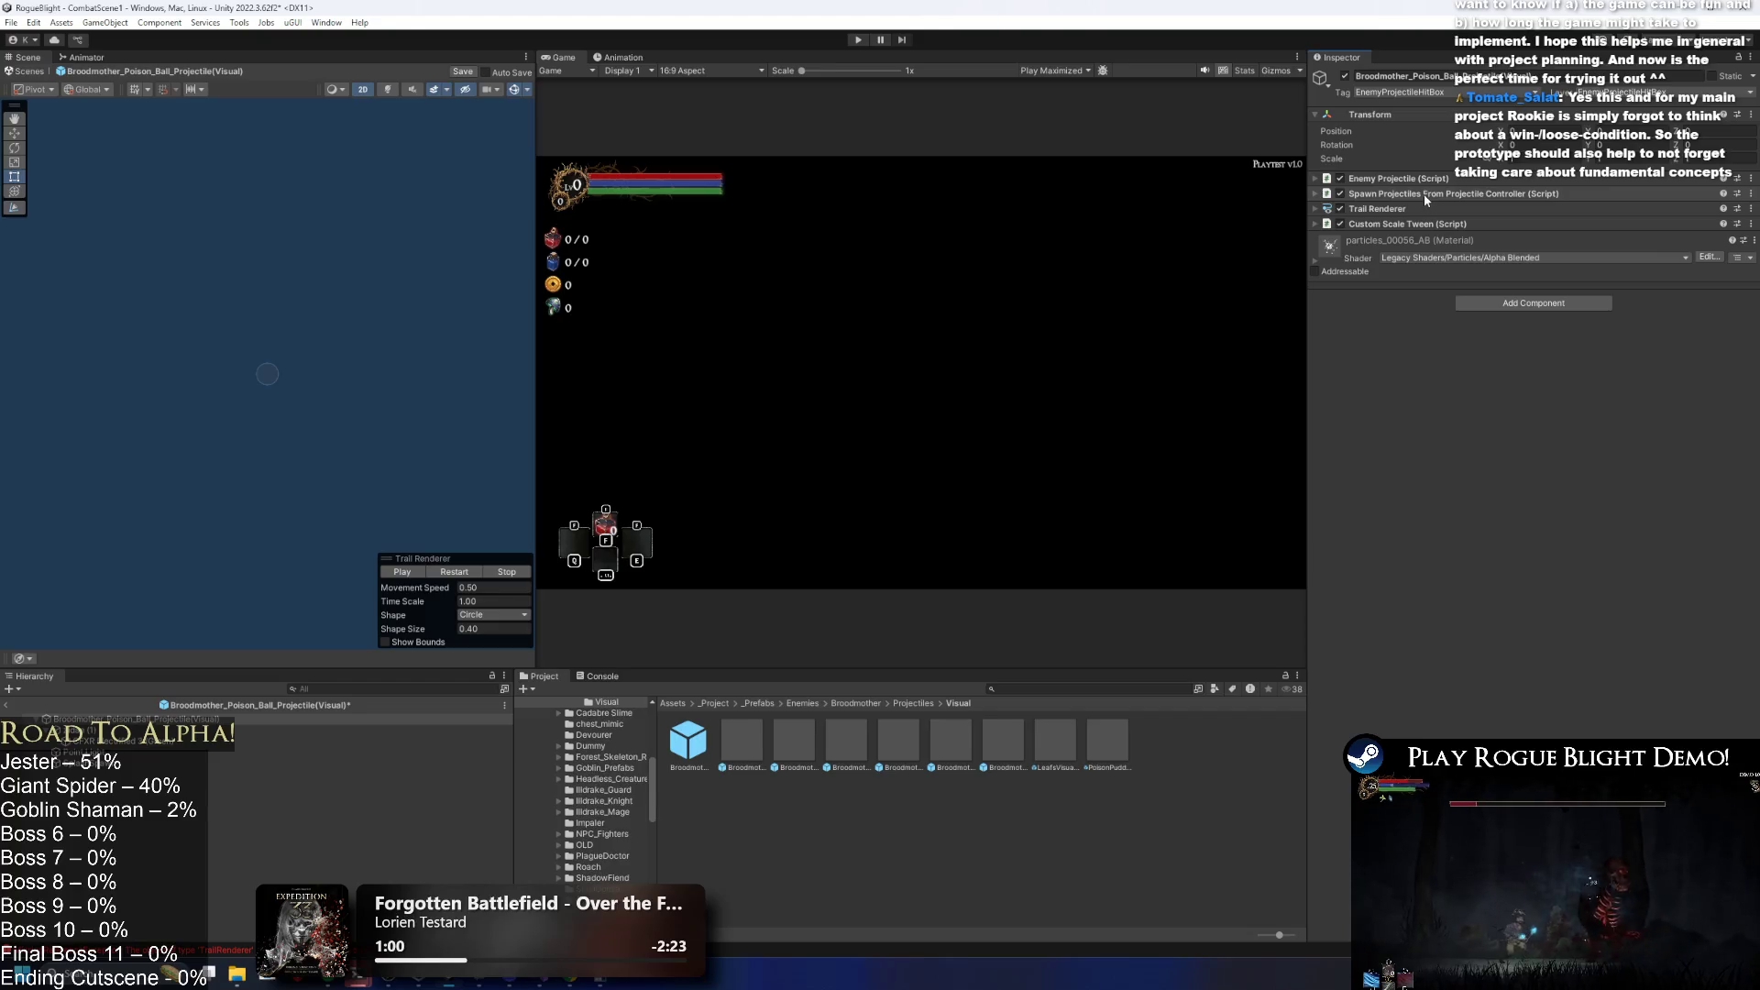
{"action": "right_click", "coordinate": [1423, 195]}
{"action": "left_click", "coordinate": [1496, 223]}
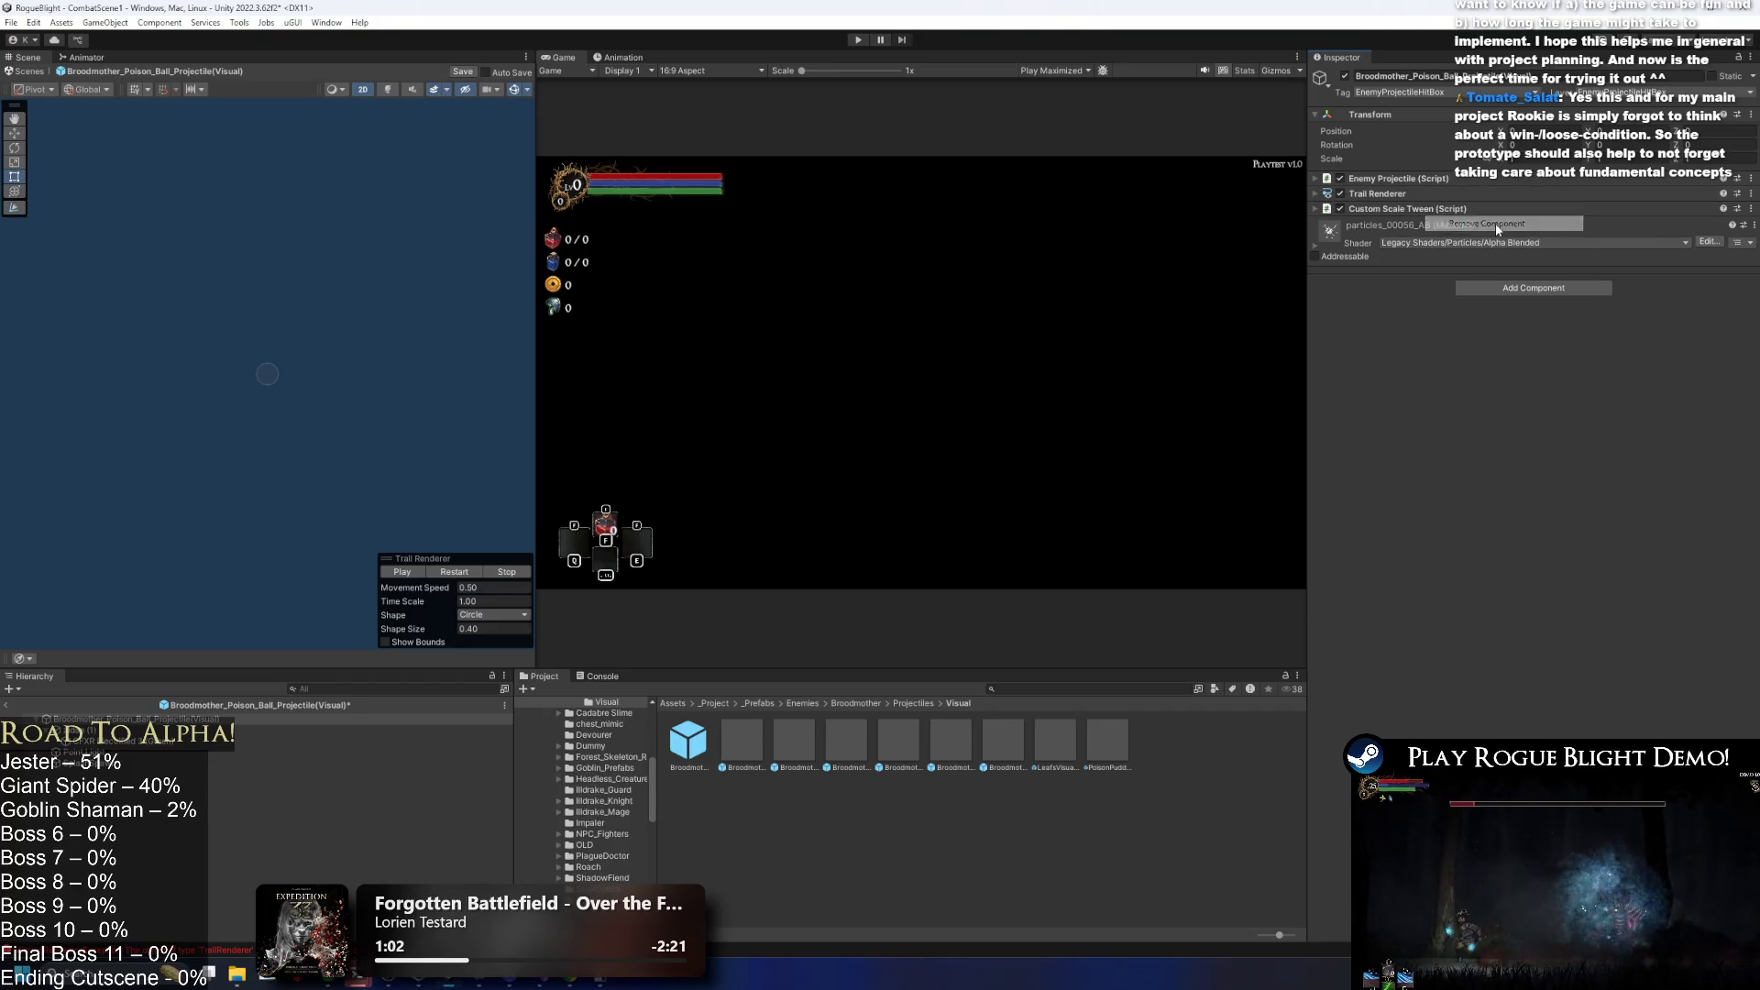
{"action": "left_click", "coordinate": [1409, 192]}
{"action": "left_click", "coordinate": [1410, 191]}
{"action": "left_click", "coordinate": [1414, 177]}
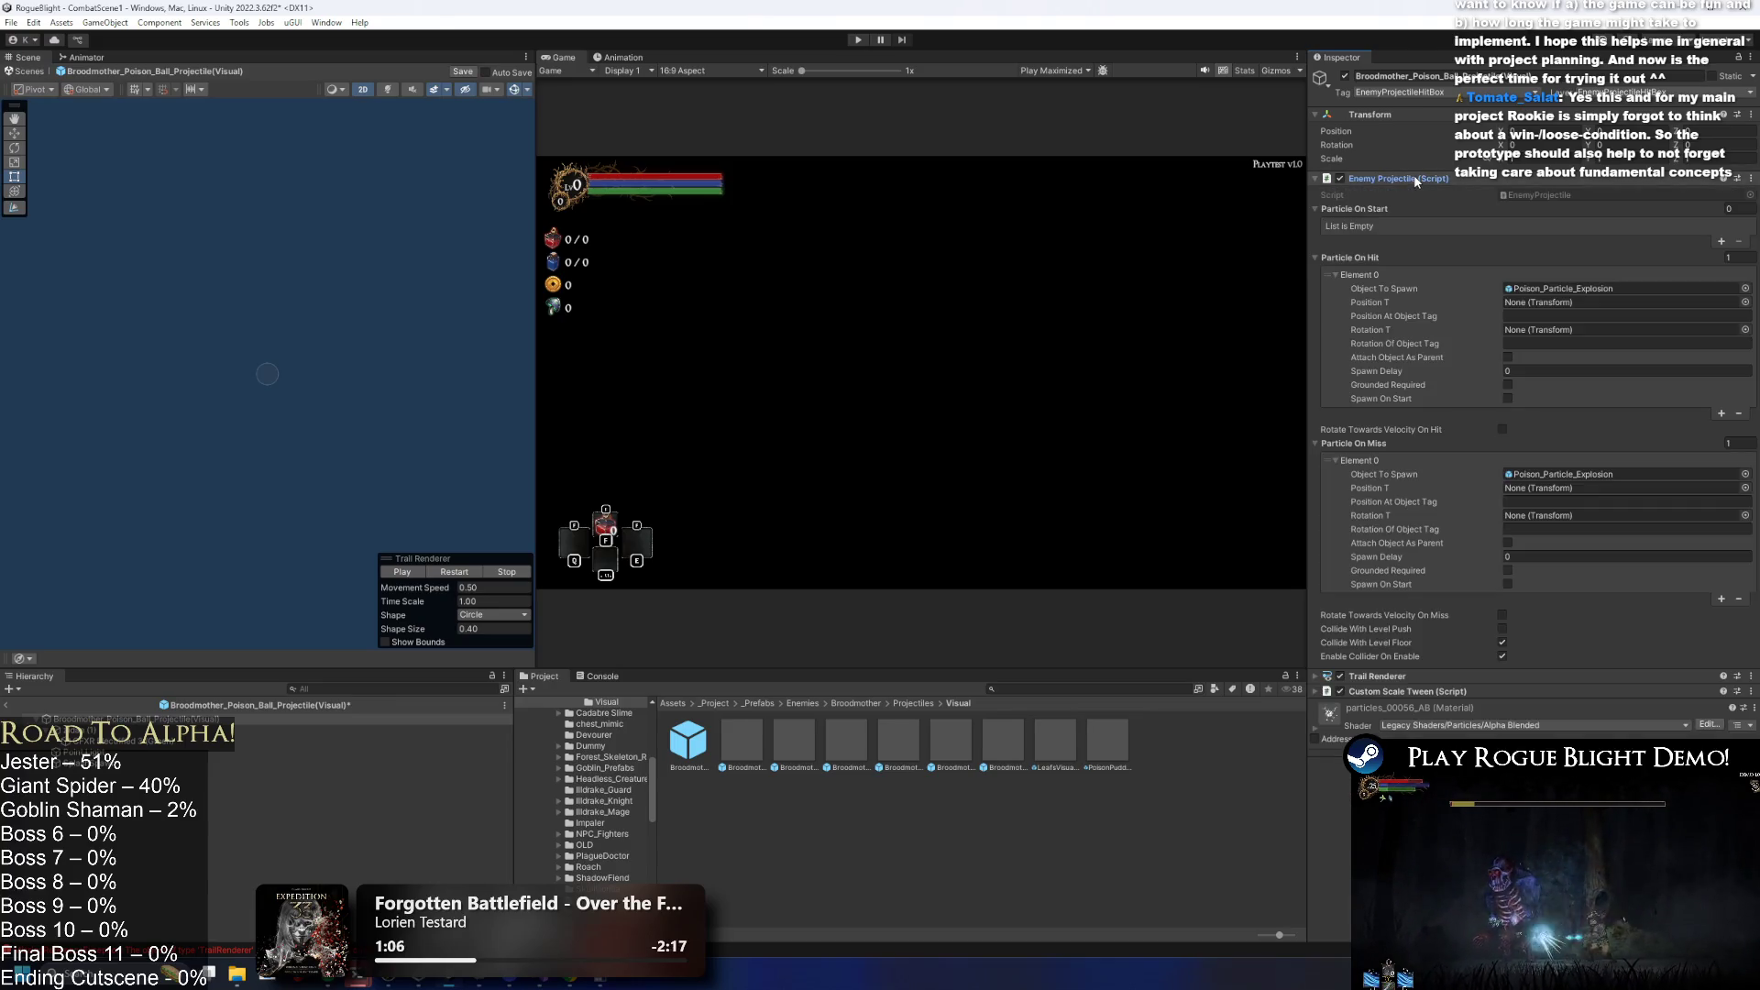
Delete the Element 0 explosions from Particle On Hit and Particle On Miss.
{"action": "left_click", "coordinate": [1416, 173]}
{"action": "left_click", "coordinate": [1416, 173]}
{"action": "left_click", "coordinate": [1416, 173]}
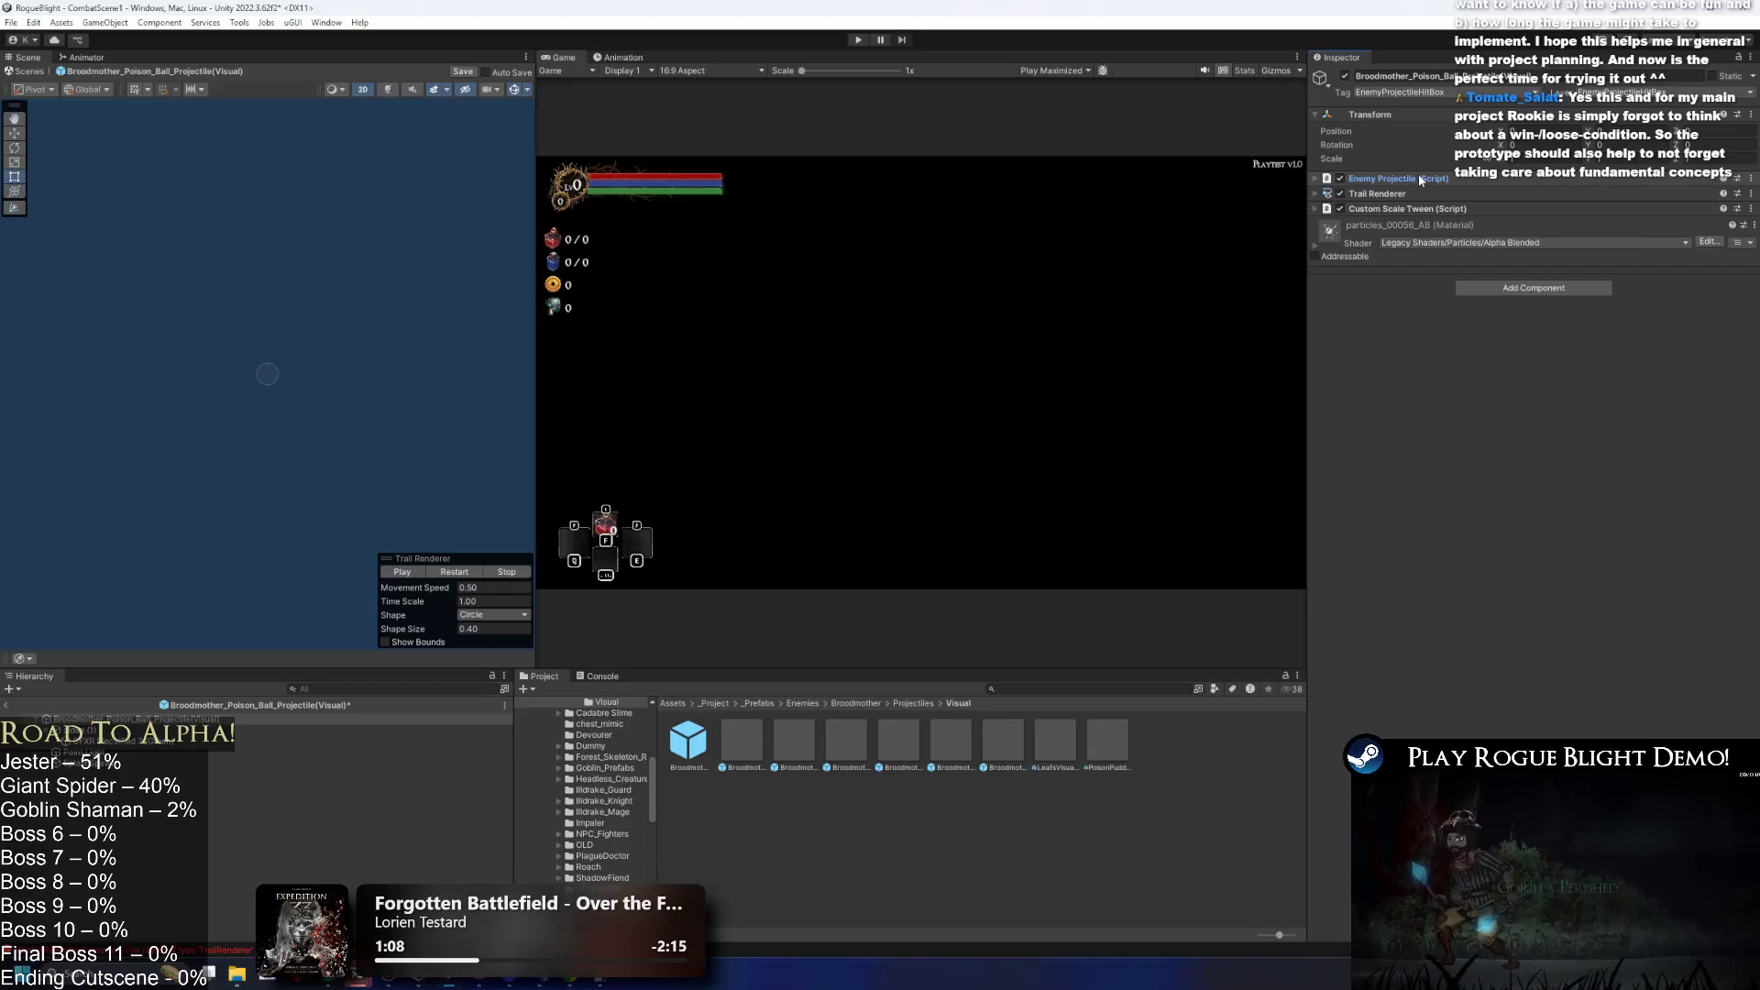
{"action": "left_click", "coordinate": [1418, 180]}
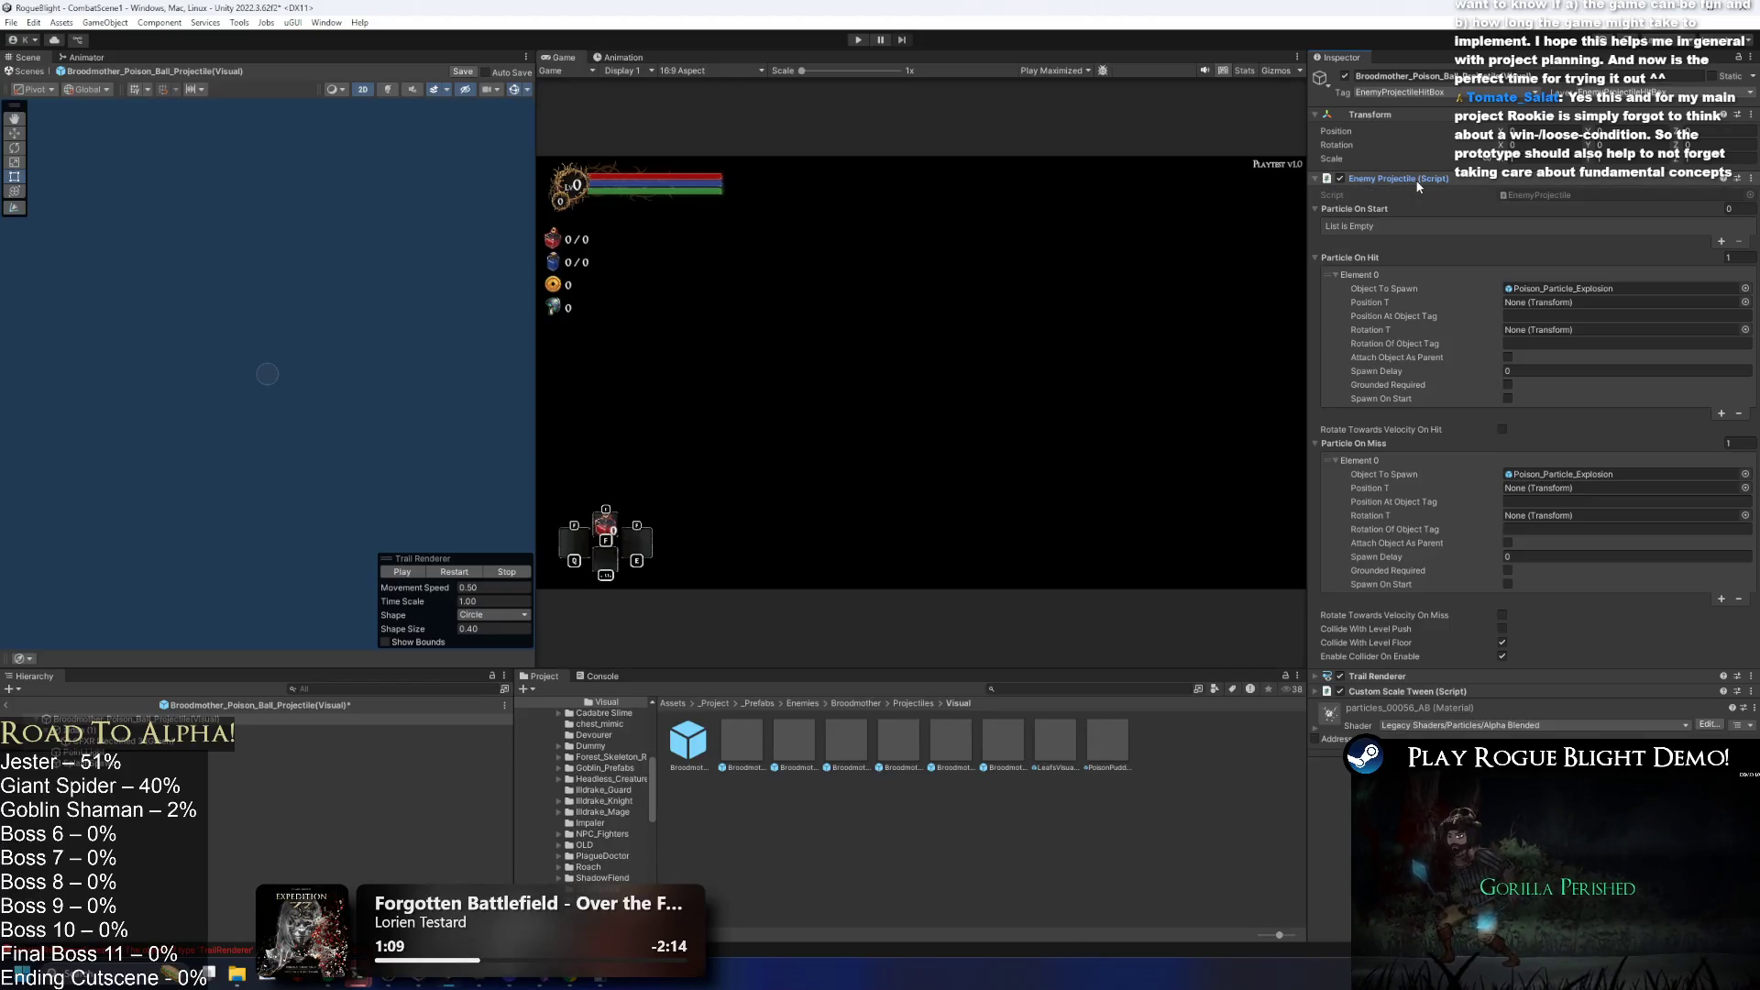
{"action": "left_click", "coordinate": [1334, 350]}
{"action": "key", "text": "Delete"}
{"action": "left_click", "coordinate": [1343, 350]}
{"action": "key", "text": "Delete"}
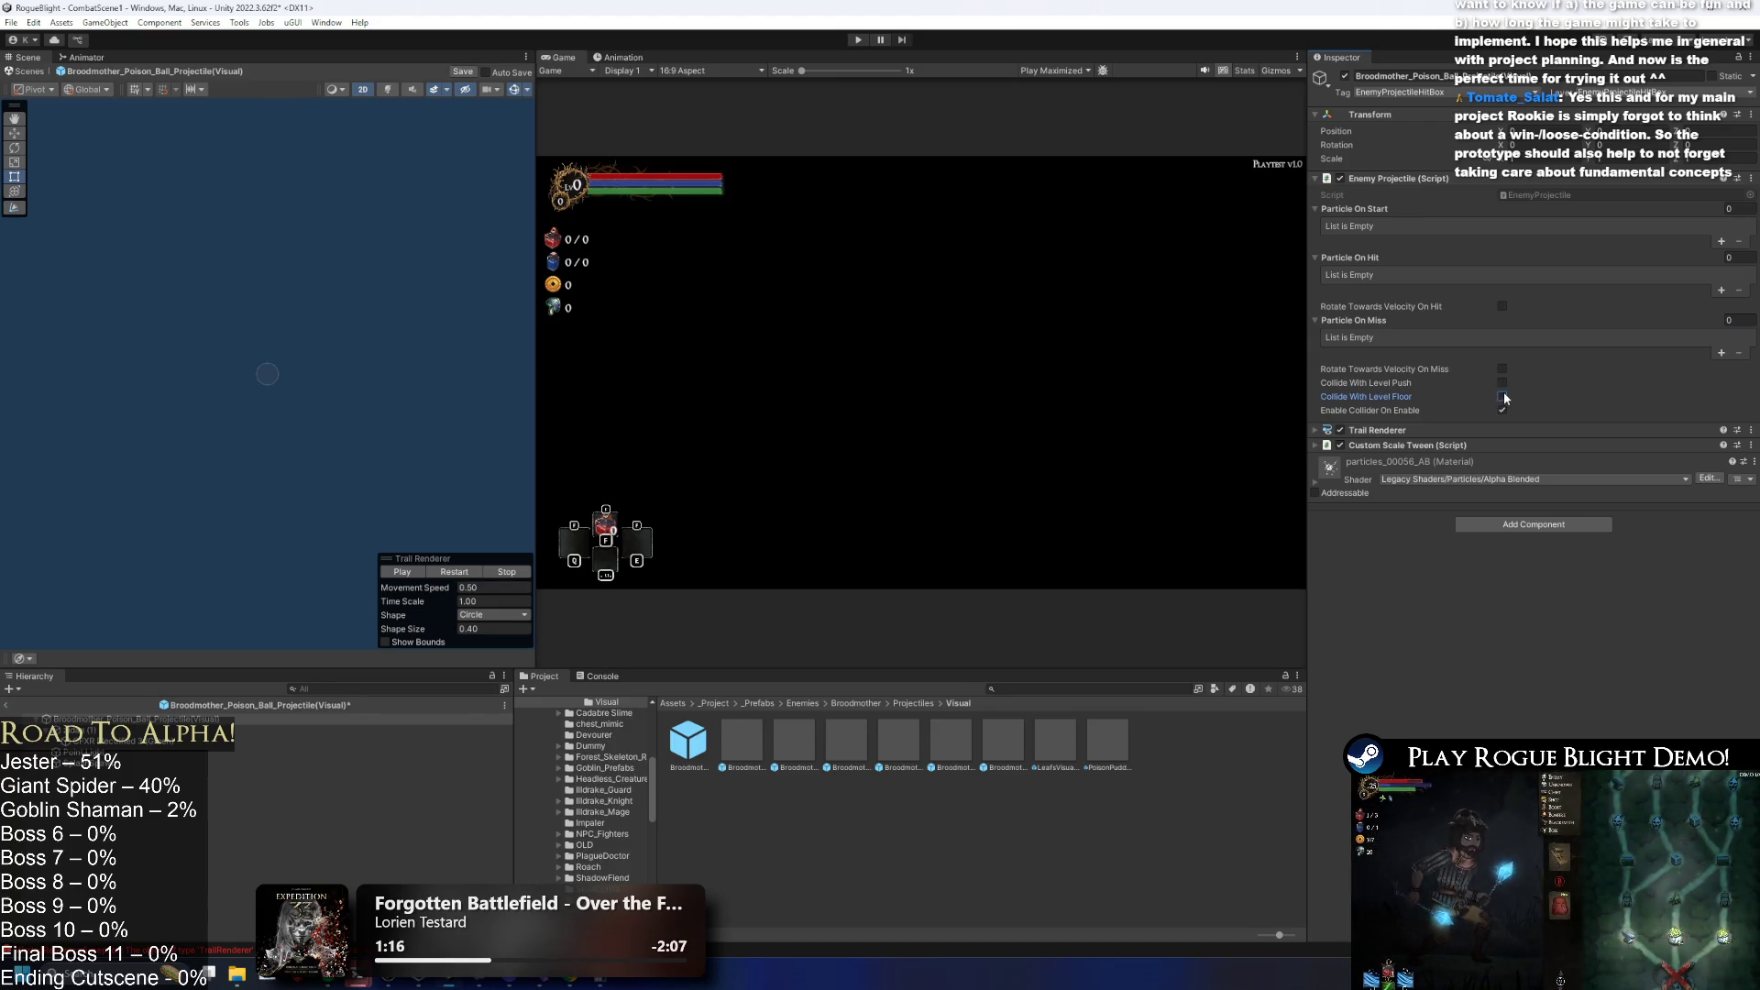
Check the Custom Scale Tween settings, save the Visual prefab, and return to the Broodmother folder.
{"action": "left_click", "coordinate": [1406, 446]}
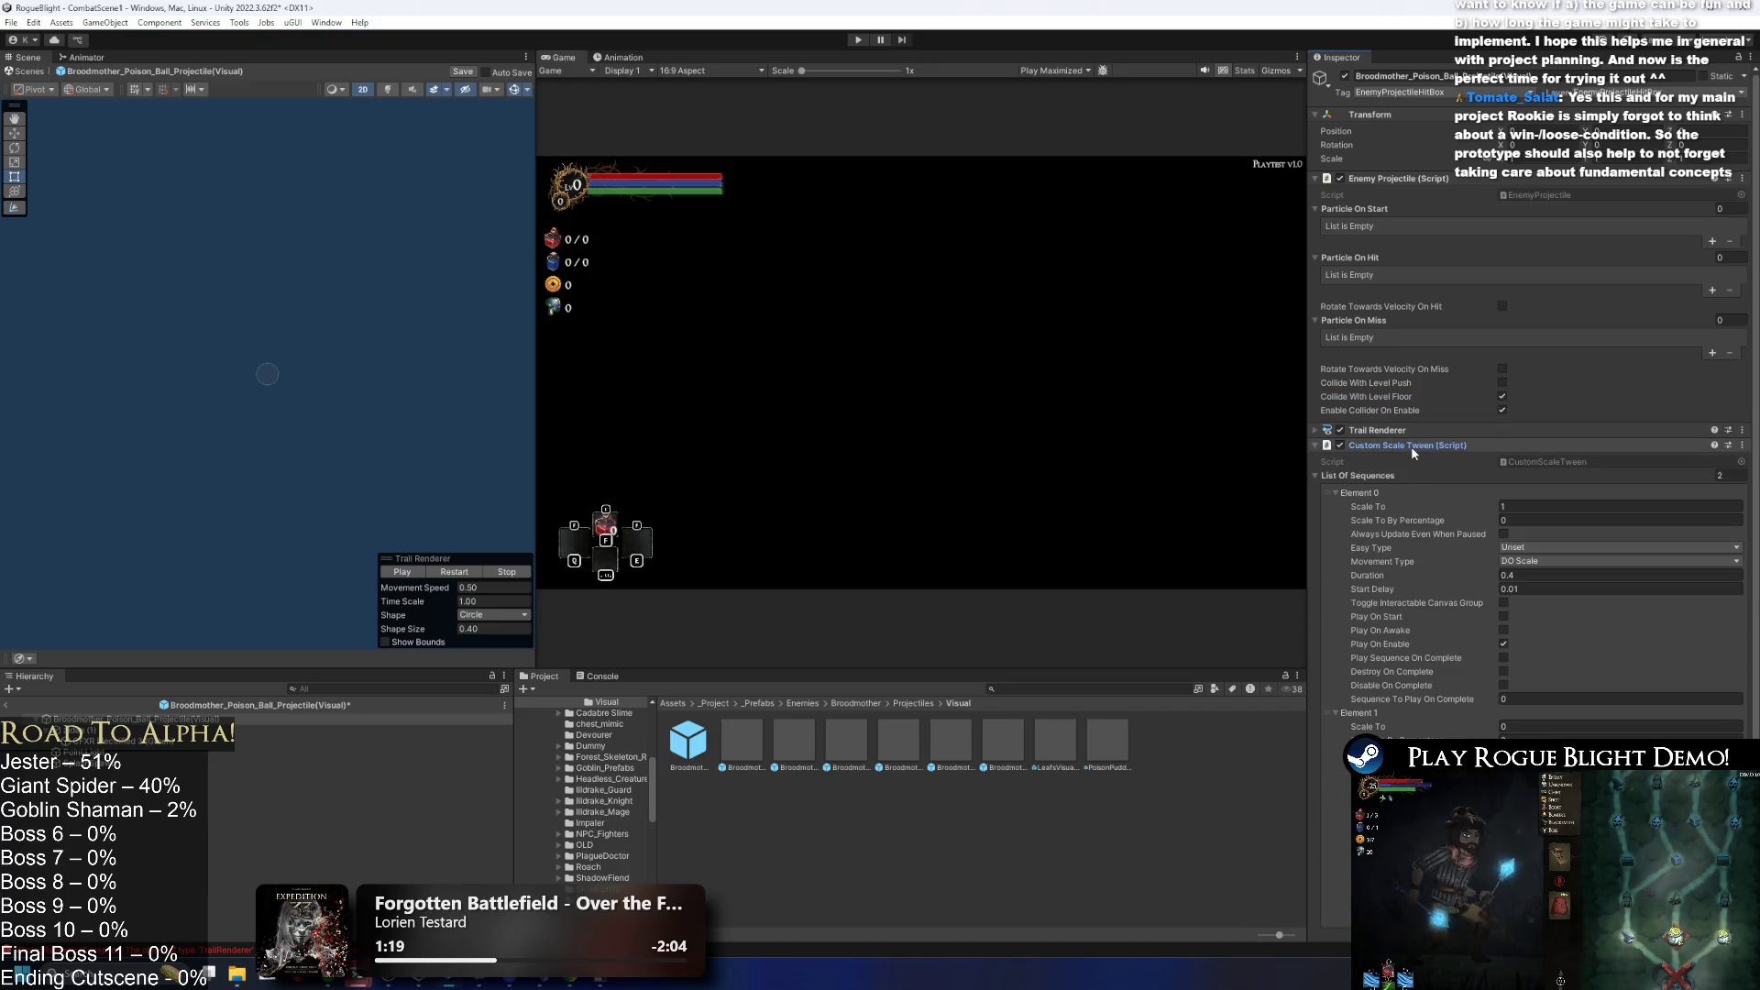
{"action": "left_click", "coordinate": [1409, 447]}
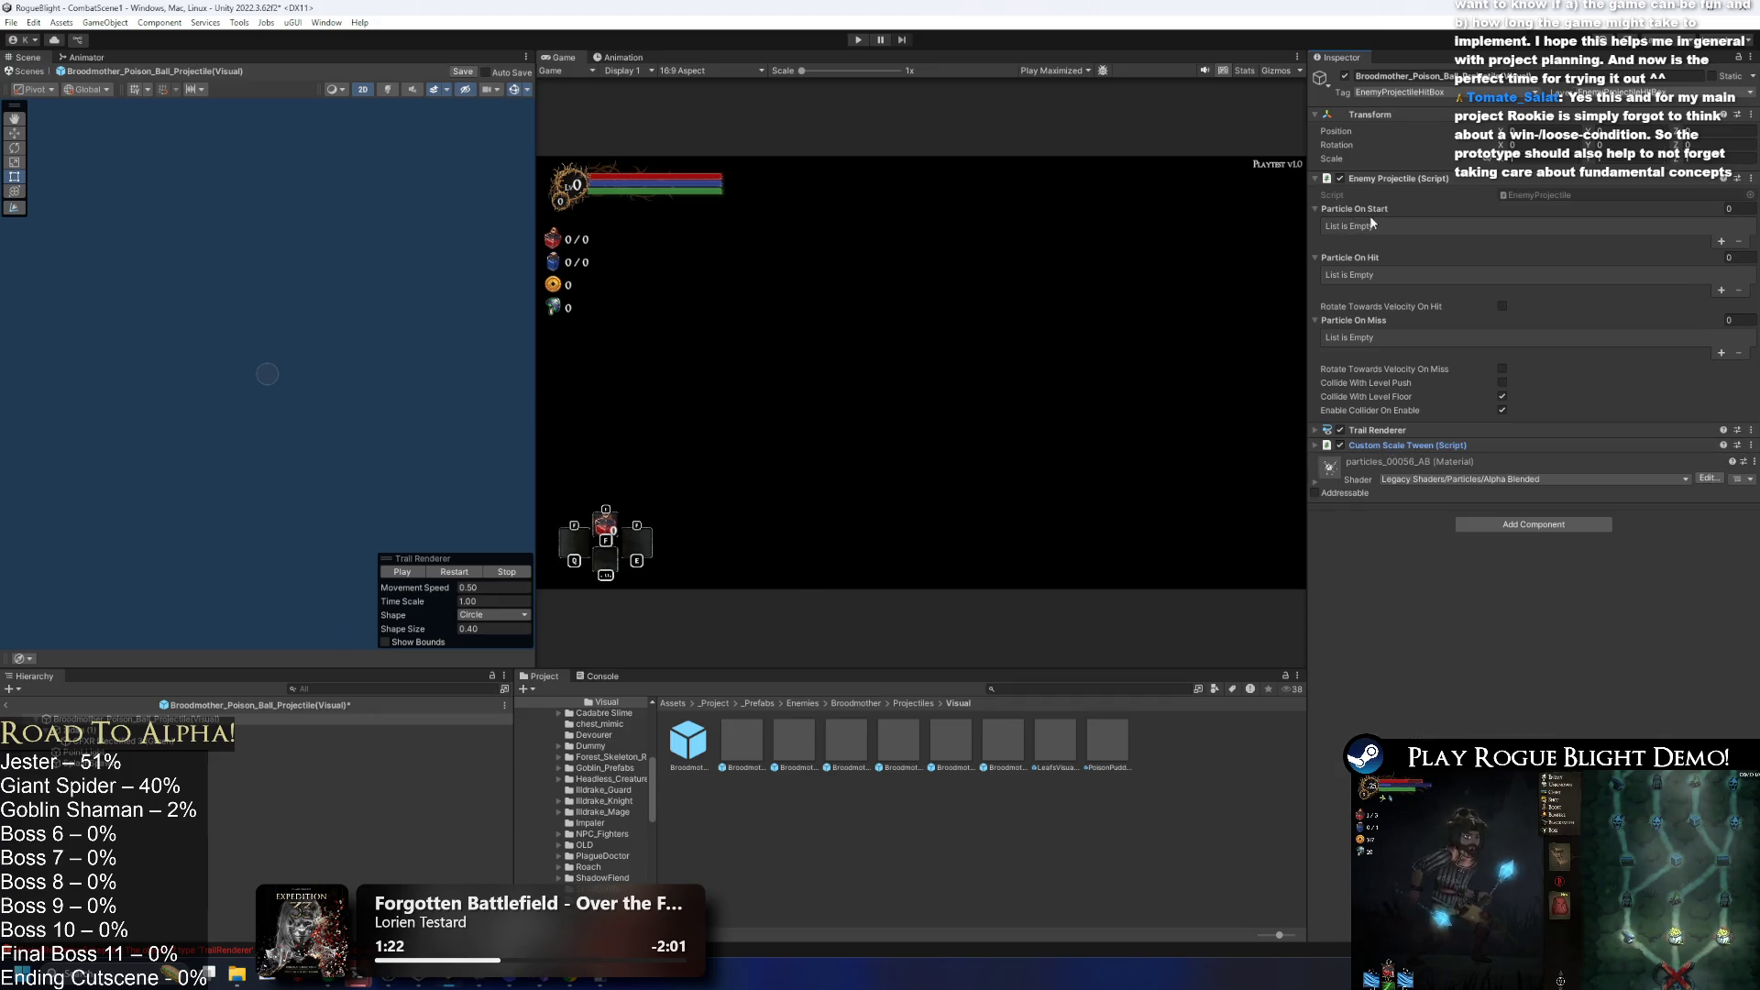
{"action": "left_click", "coordinate": [1405, 444]}
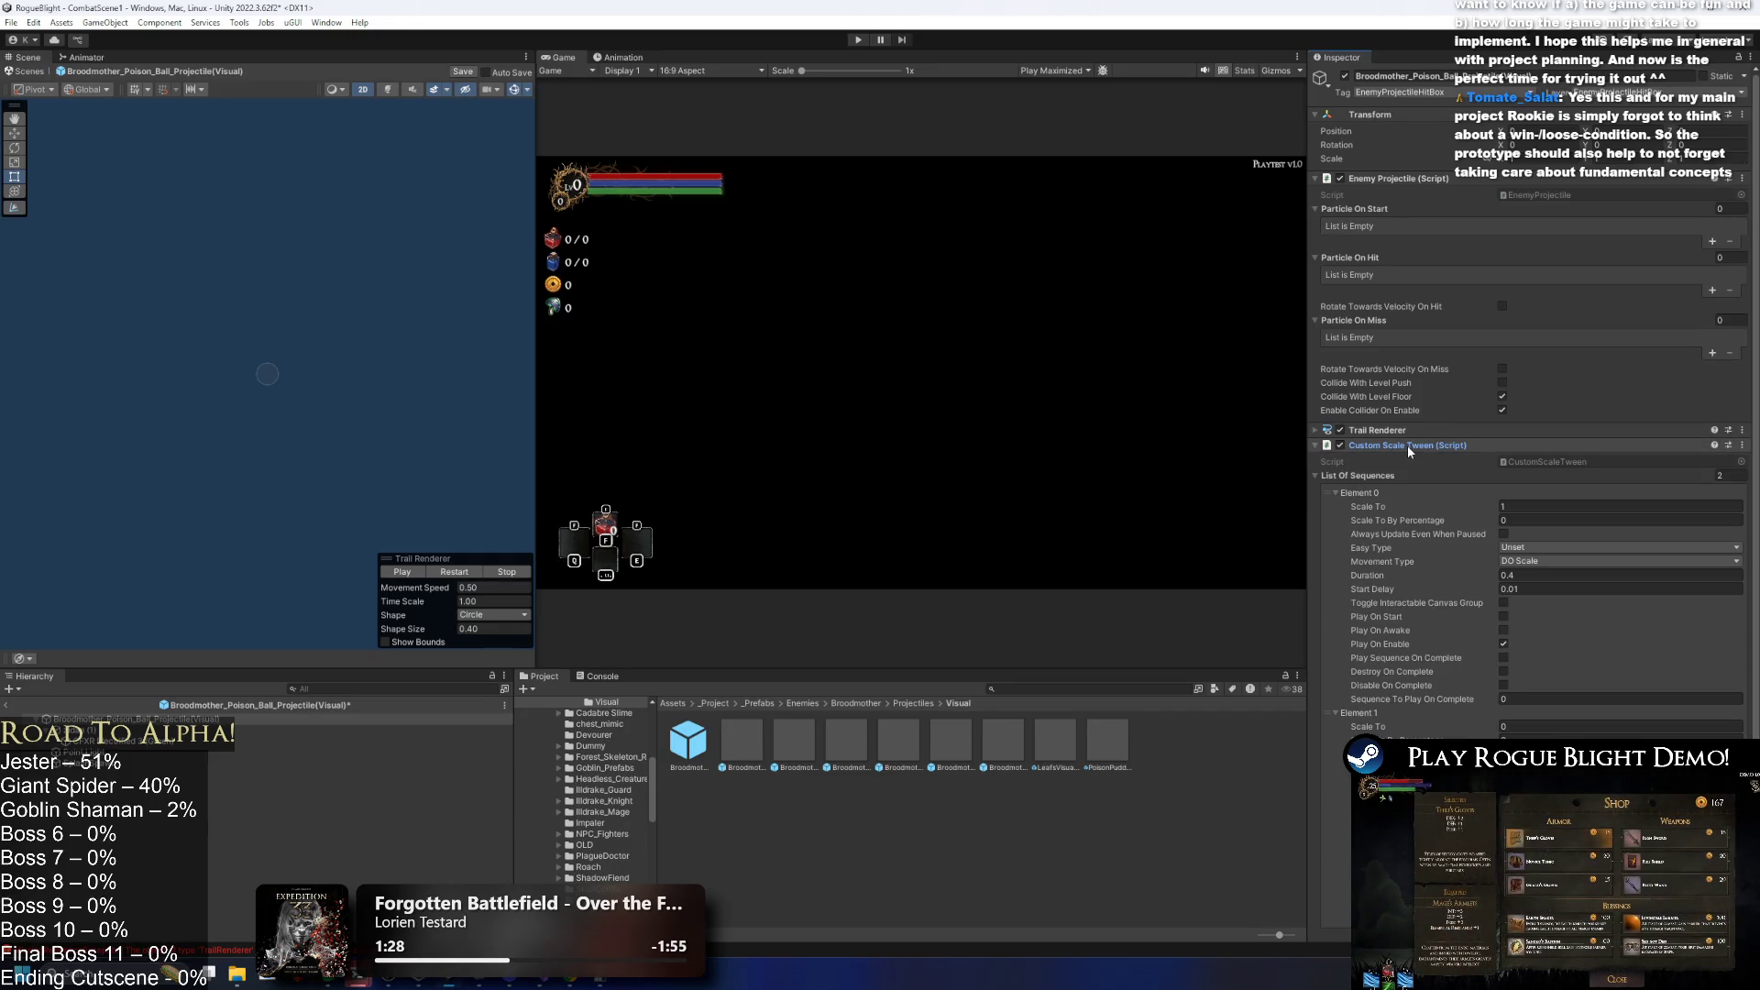
{"action": "left_click", "coordinate": [1406, 447]}
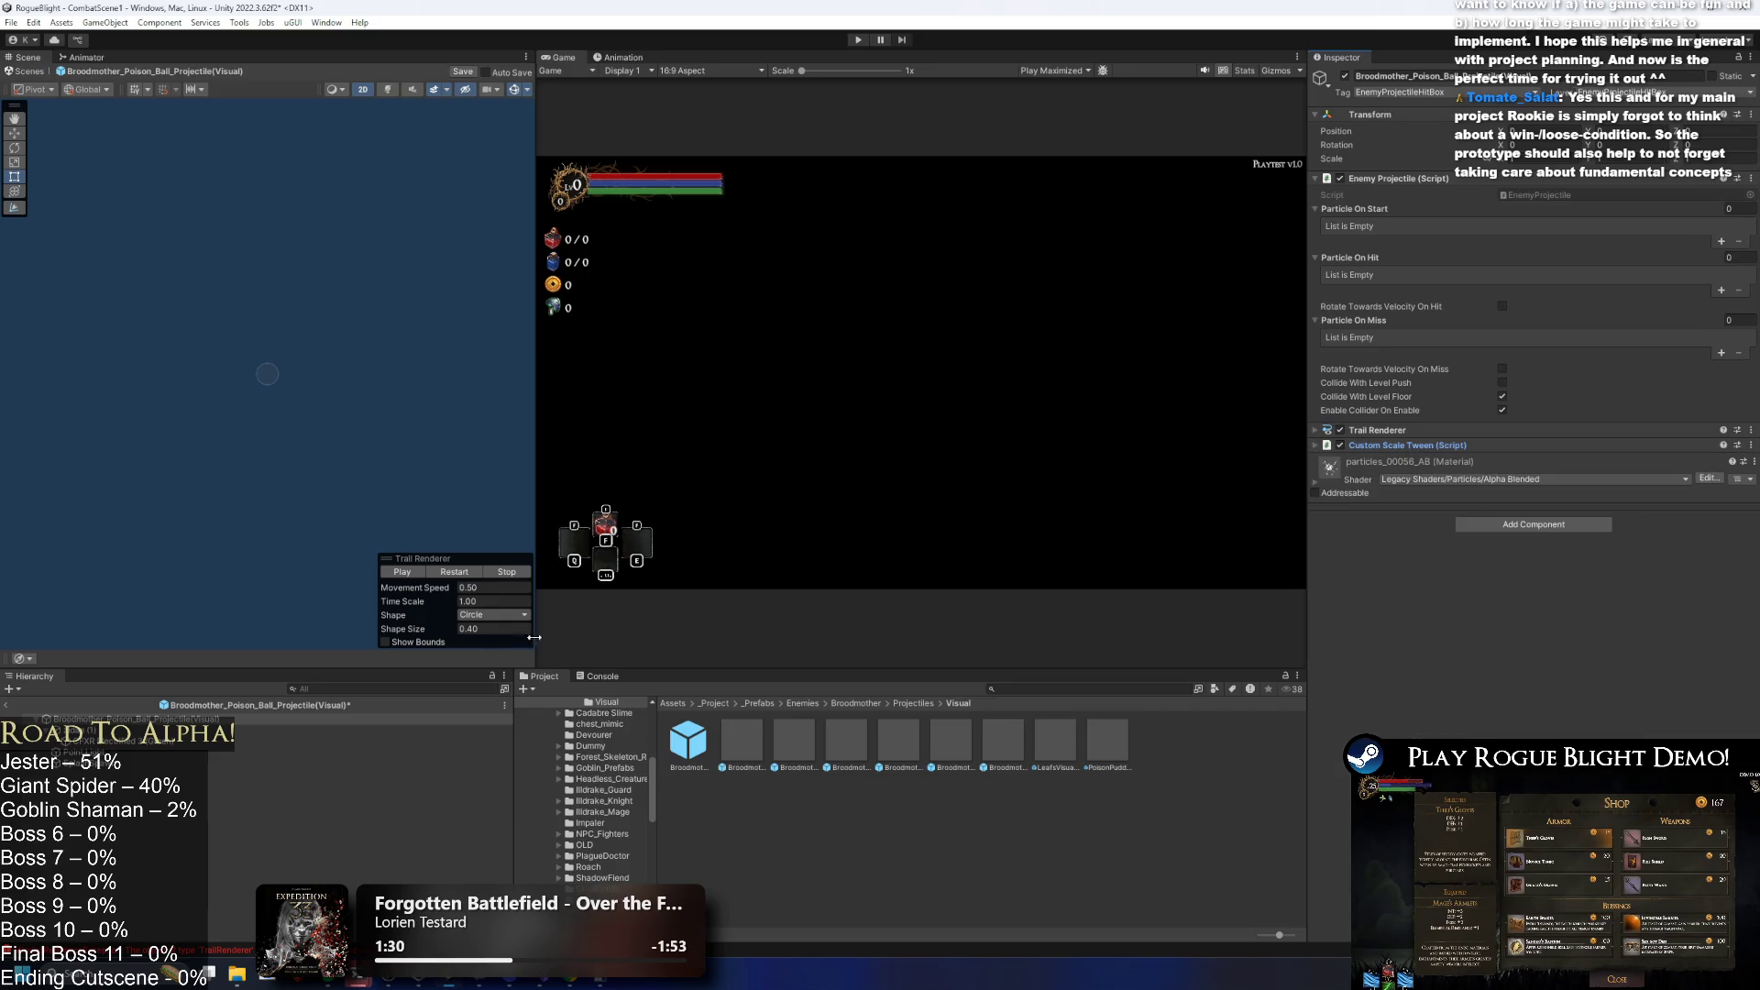
{"action": "key", "text": "Up"}
{"action": "key", "text": "Up"}
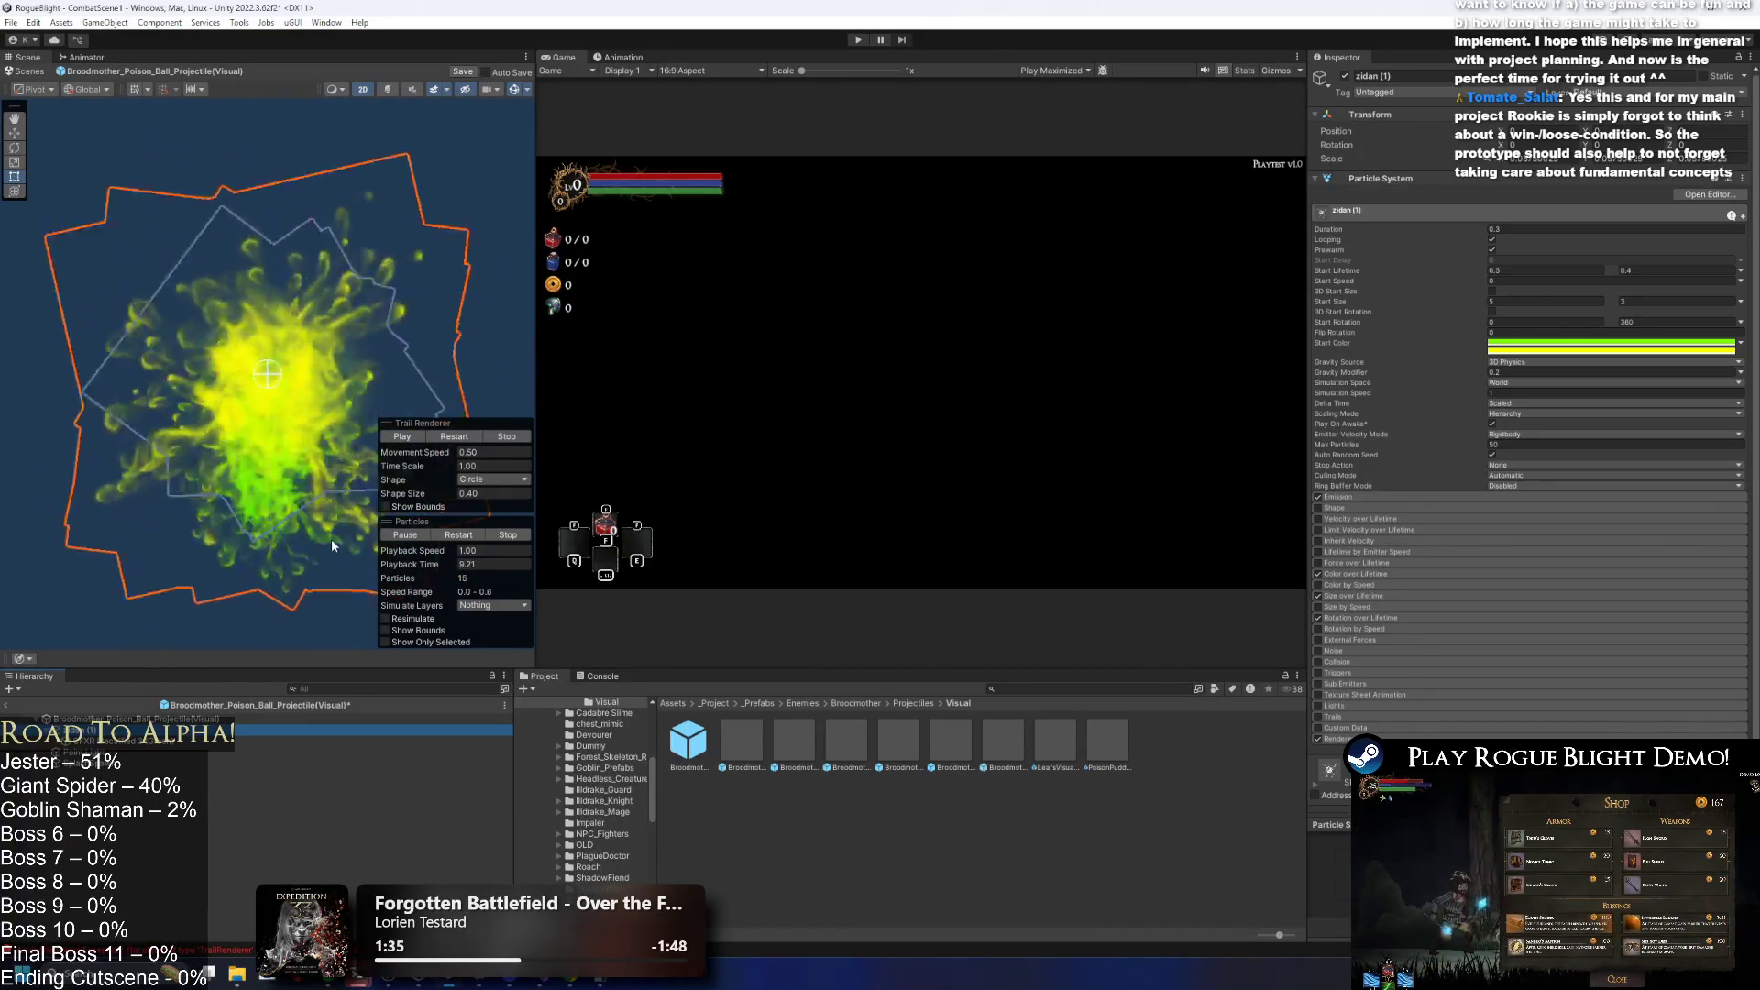
{"action": "key", "text": "ctrl+s"}
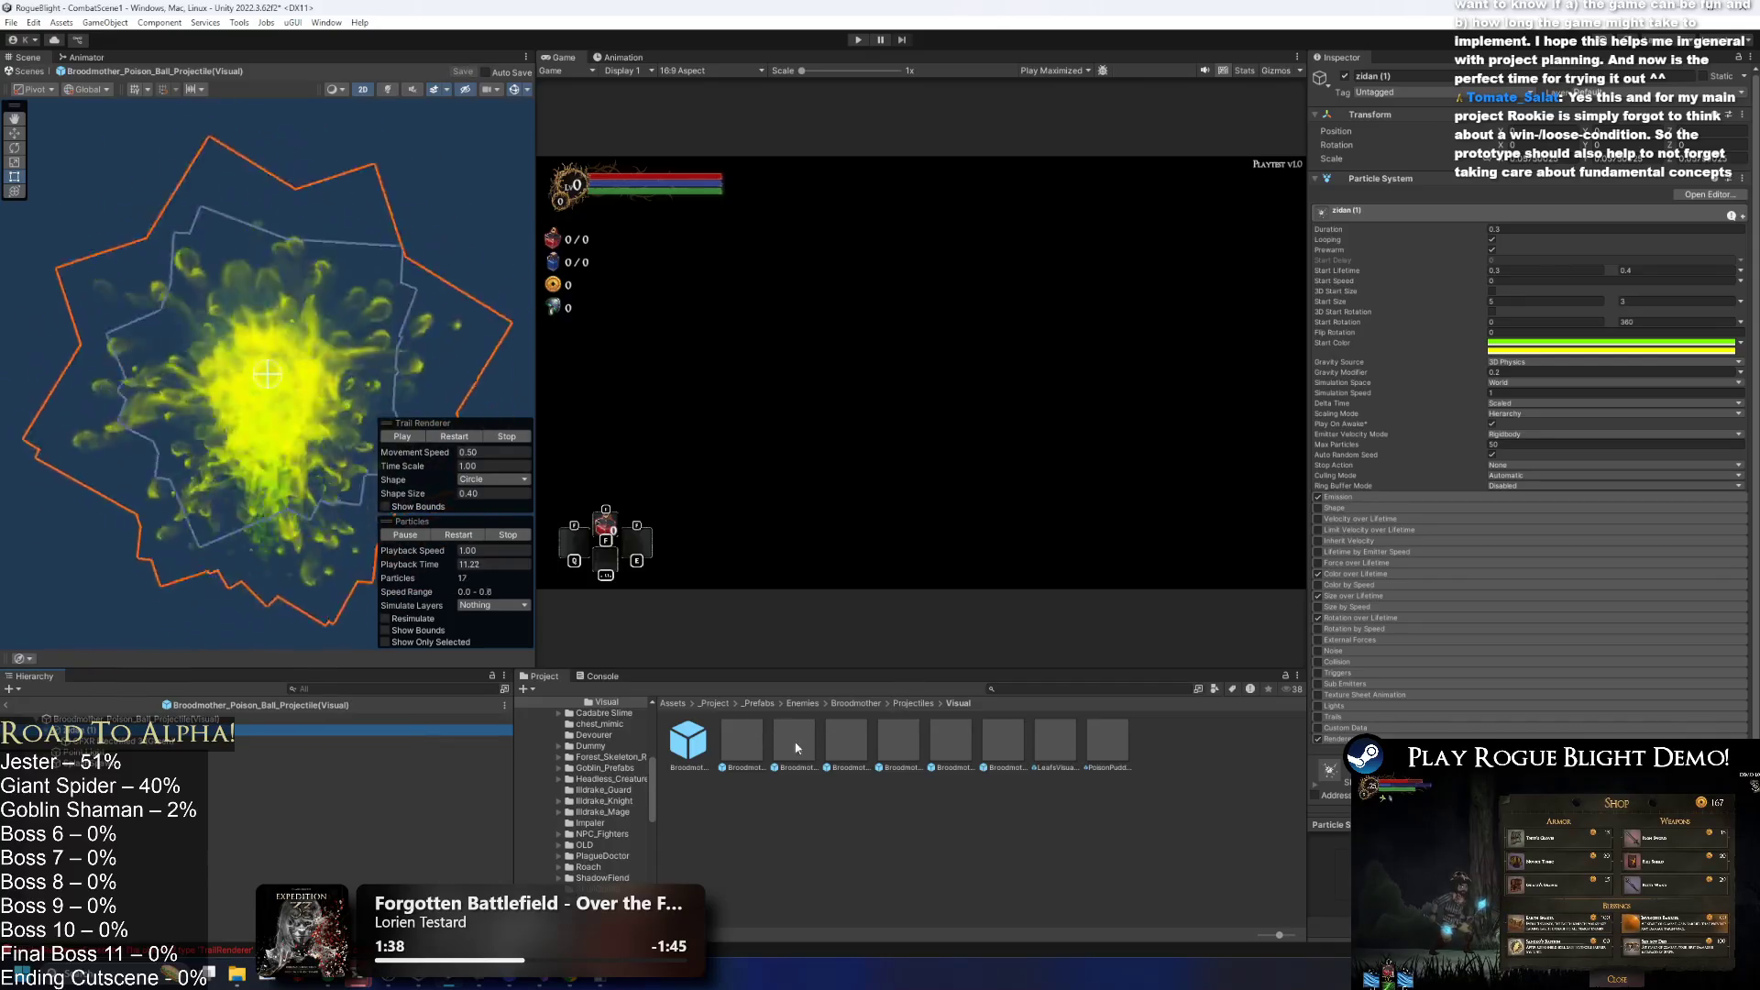
{"action": "left_click", "coordinate": [856, 703]}
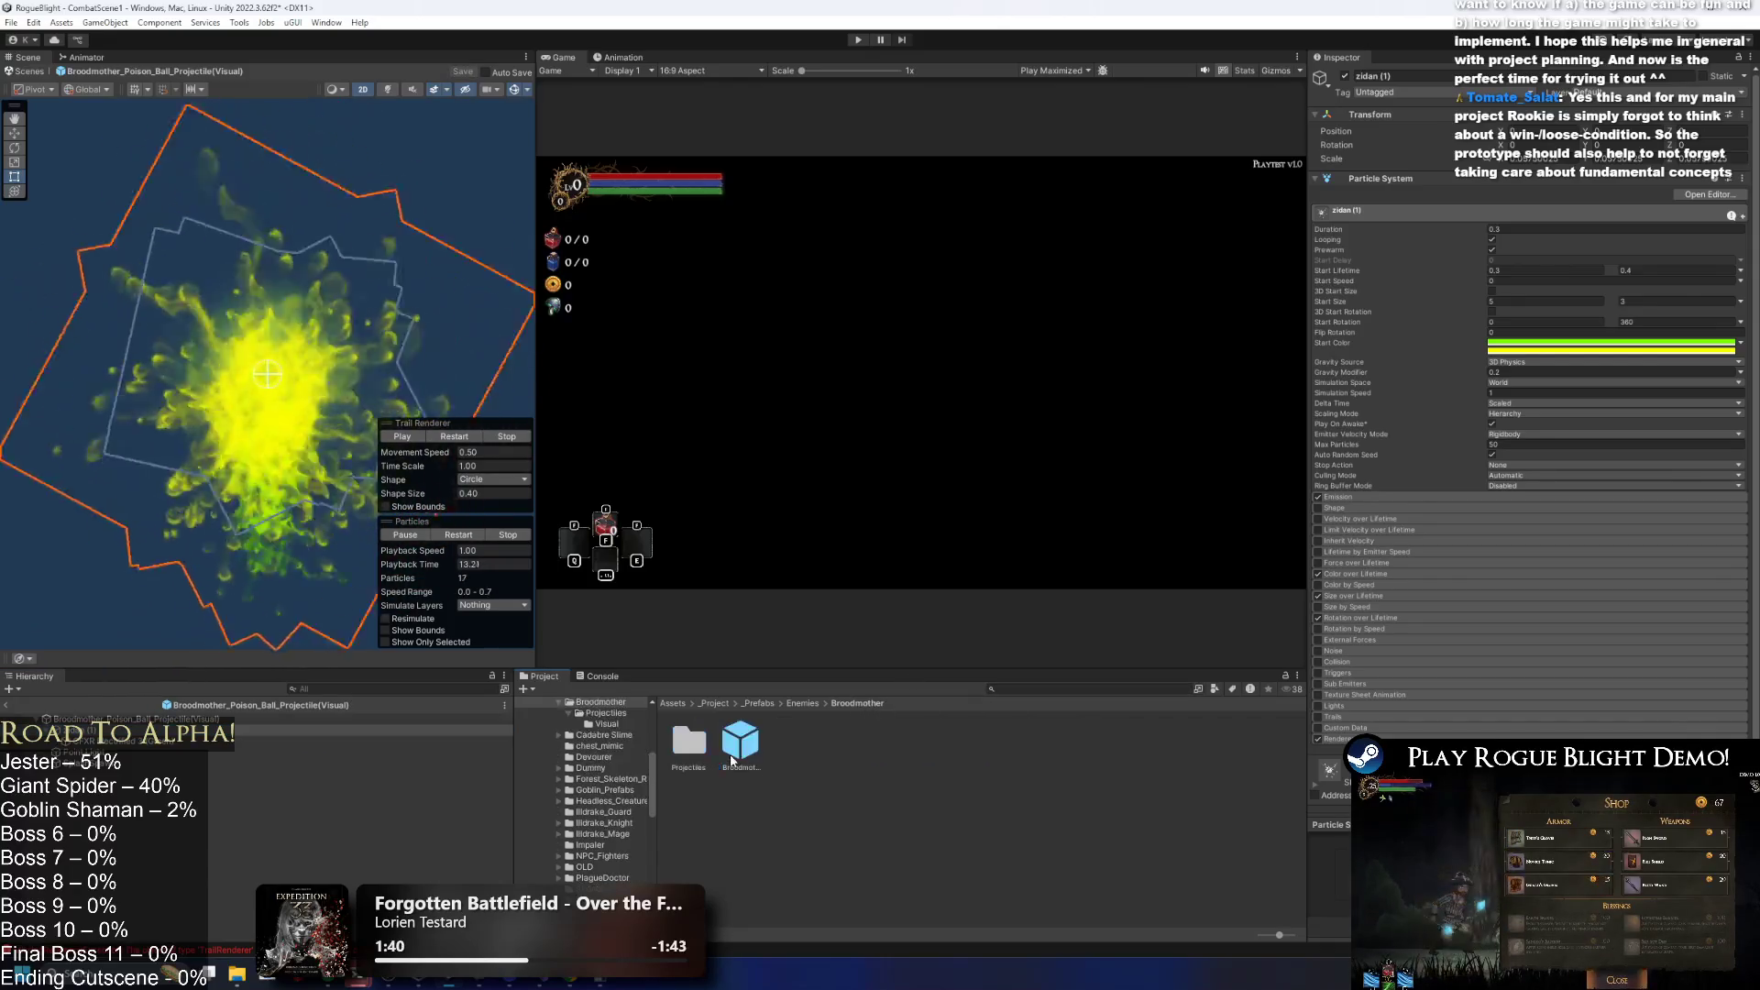
In Broodmother_Prefab, add a list element and paste Poison Projectile 3 into it.
{"action": "double_click", "coordinate": [740, 741]}
{"action": "left_click", "coordinate": [1428, 595]}
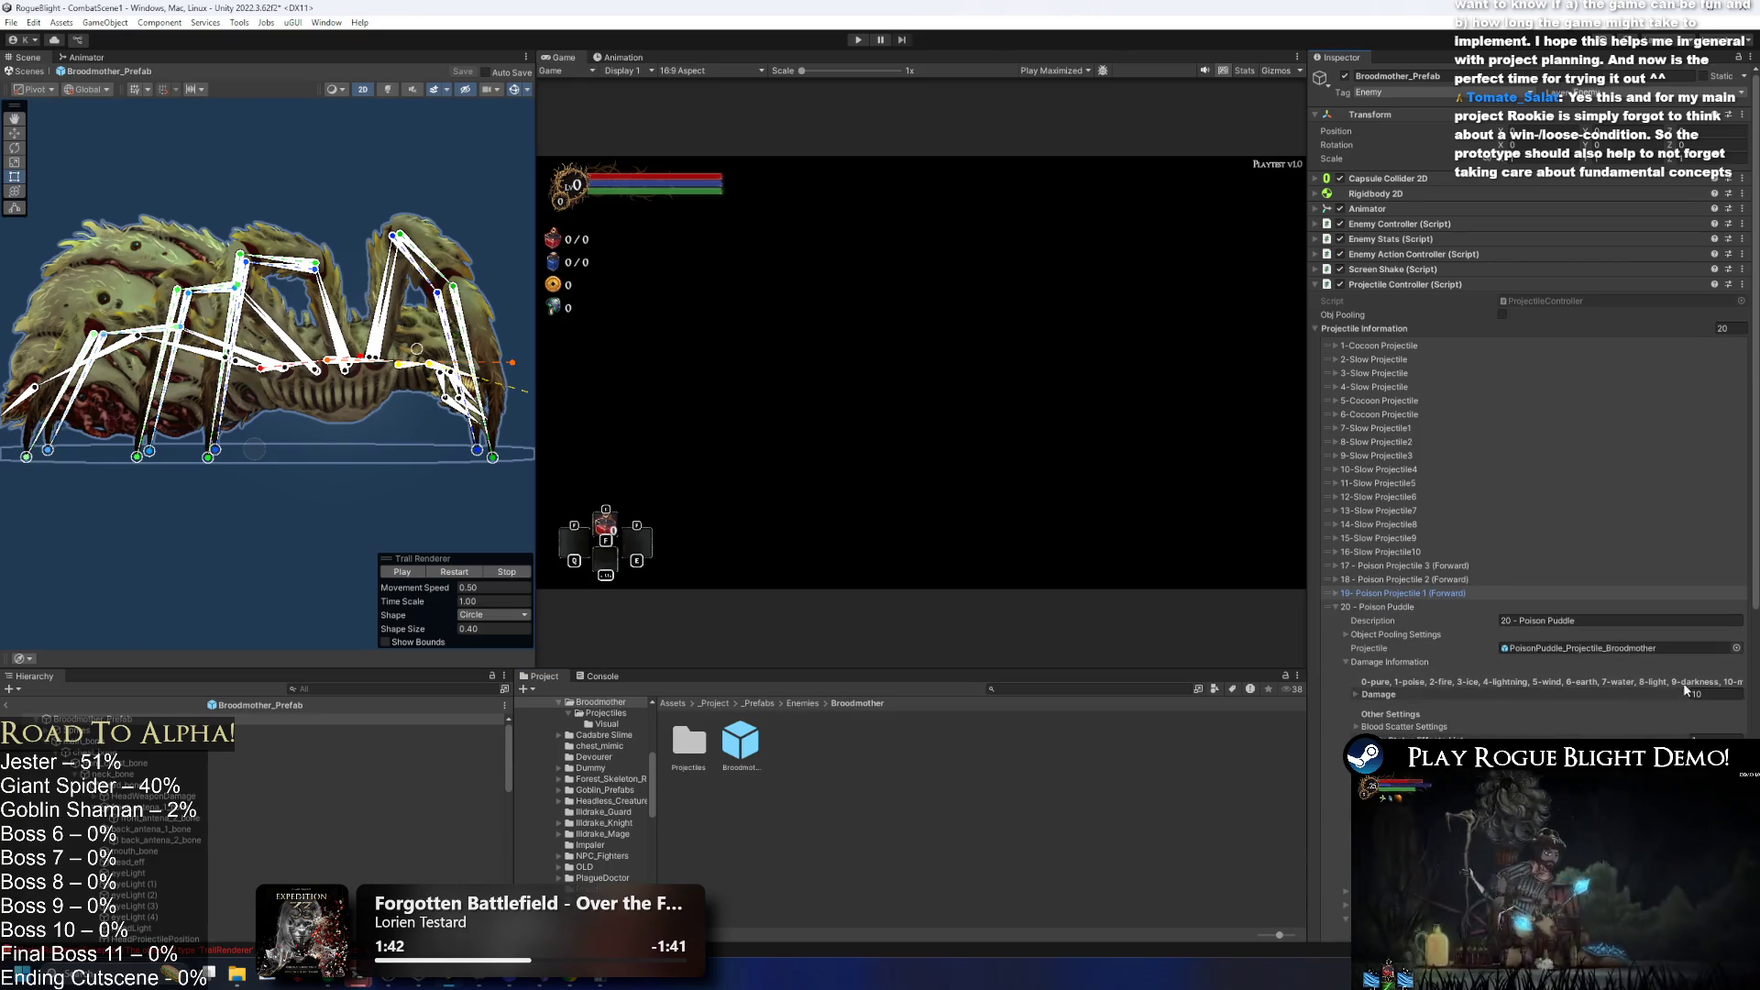
{"action": "left_click", "coordinate": [1721, 622]}
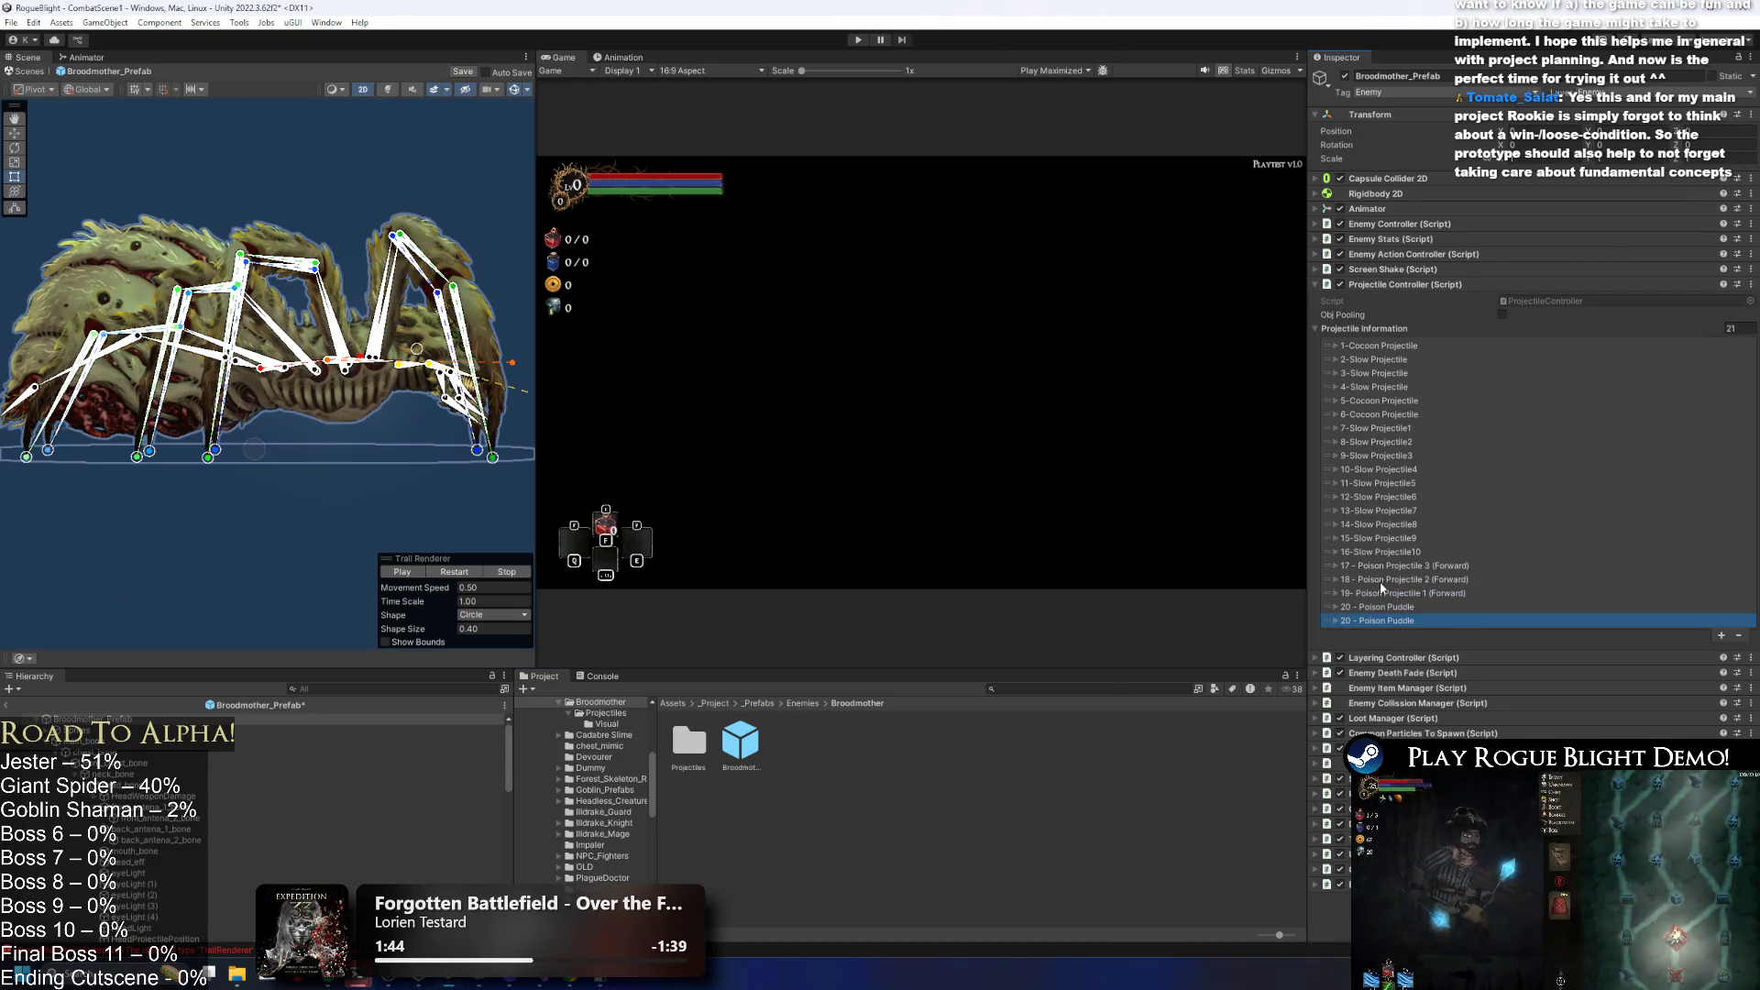
{"action": "right_click", "coordinate": [1375, 570]}
{"action": "left_click", "coordinate": [1416, 598]}
{"action": "right_click", "coordinate": [1371, 621]}
{"action": "left_click", "coordinate": [1416, 668]}
Add another element and paste a copy of Poison Projectile 2 into it.
{"action": "left_click", "coordinate": [1721, 636]}
{"action": "right_click", "coordinate": [1387, 587]}
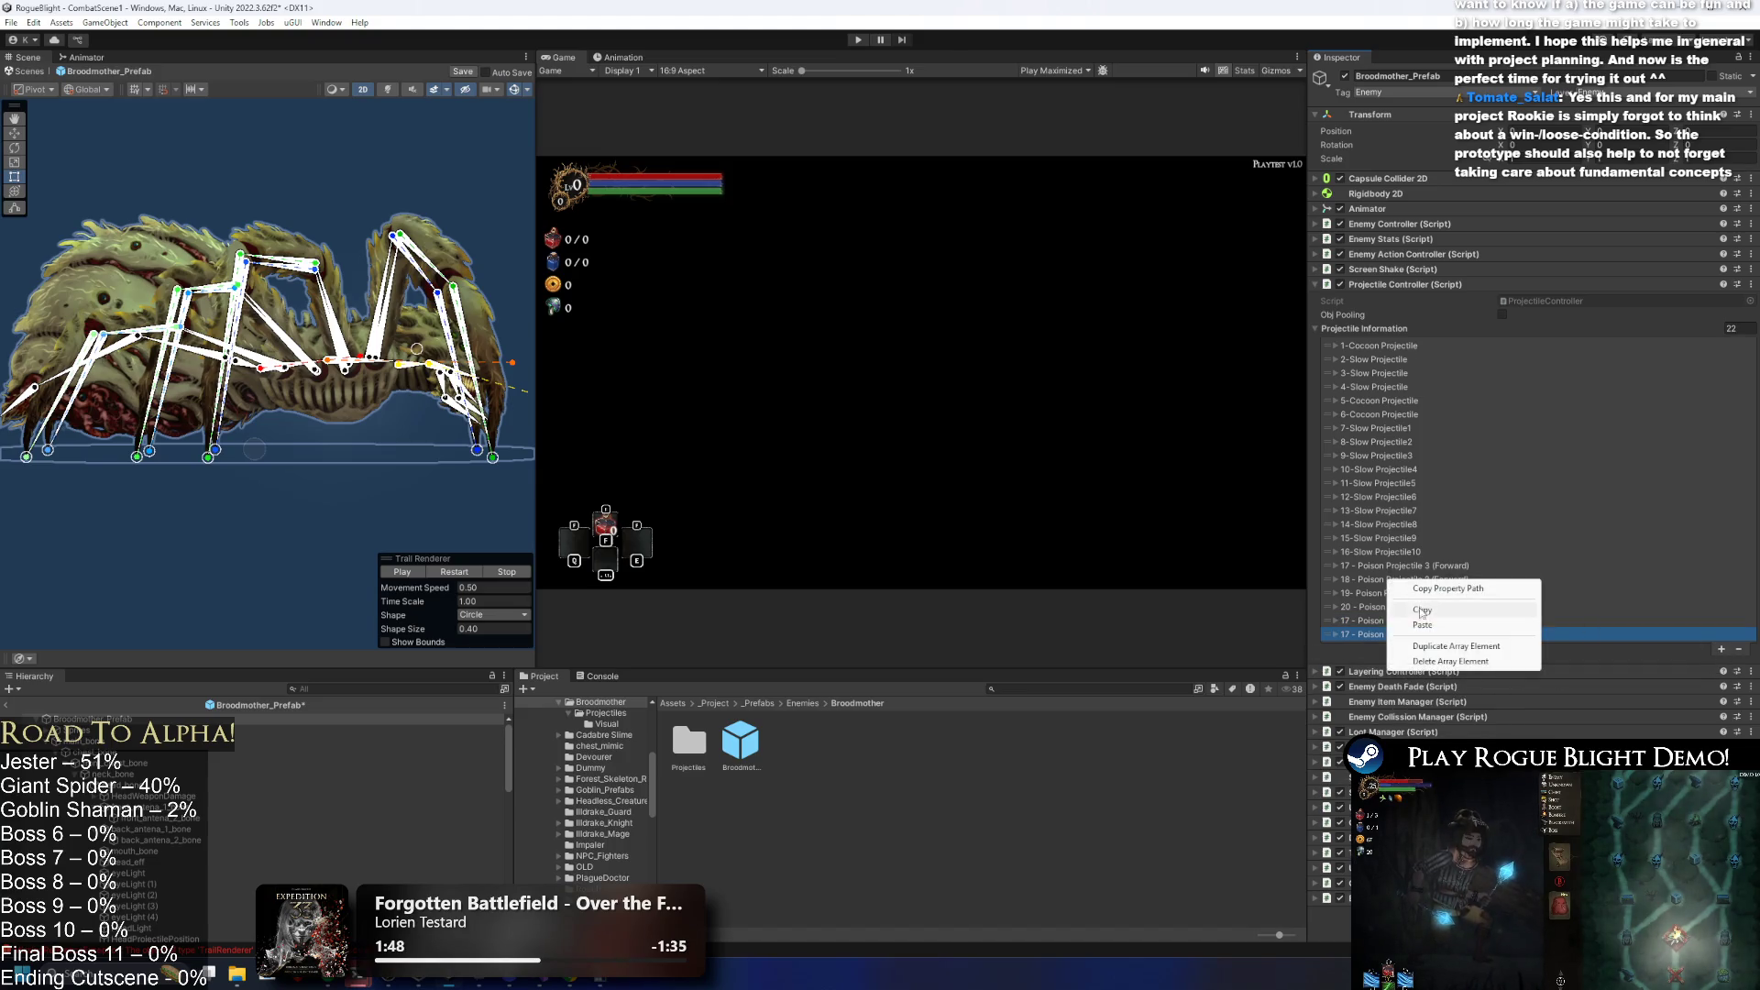
{"action": "left_click", "coordinate": [1421, 617]}
{"action": "right_click", "coordinate": [1380, 635]}
{"action": "left_click", "coordinate": [1442, 719]}
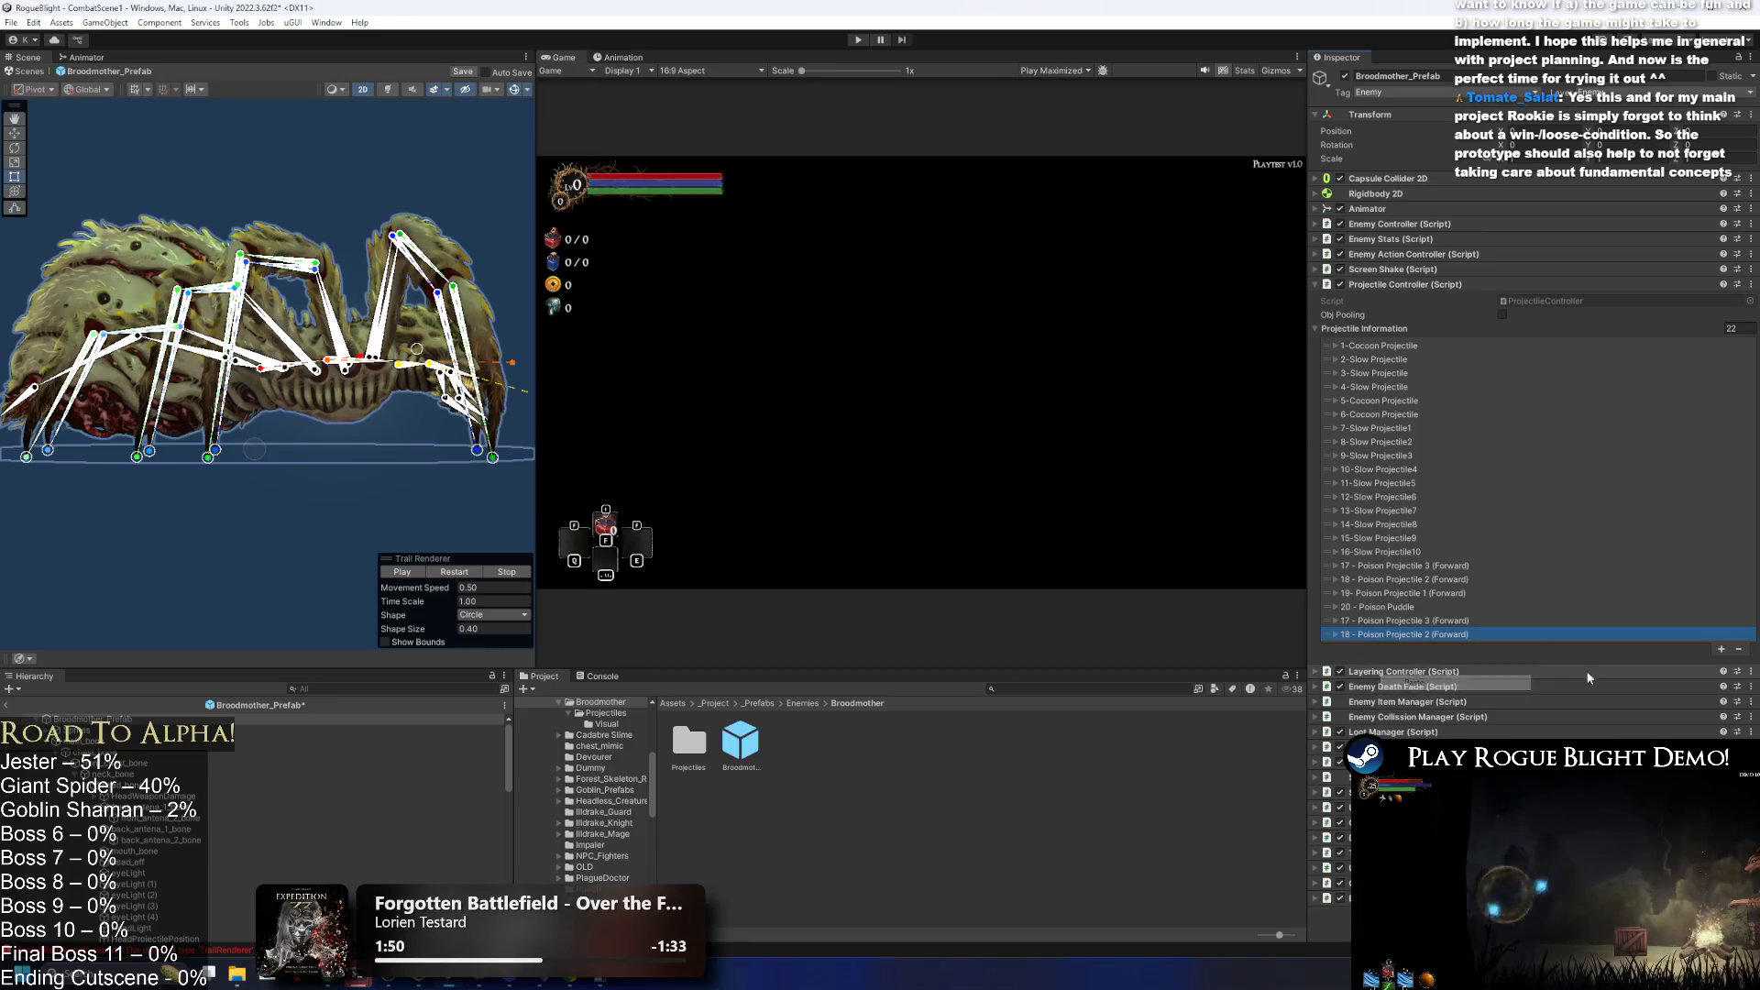
{"action": "key", "text": "ctrl+v"}
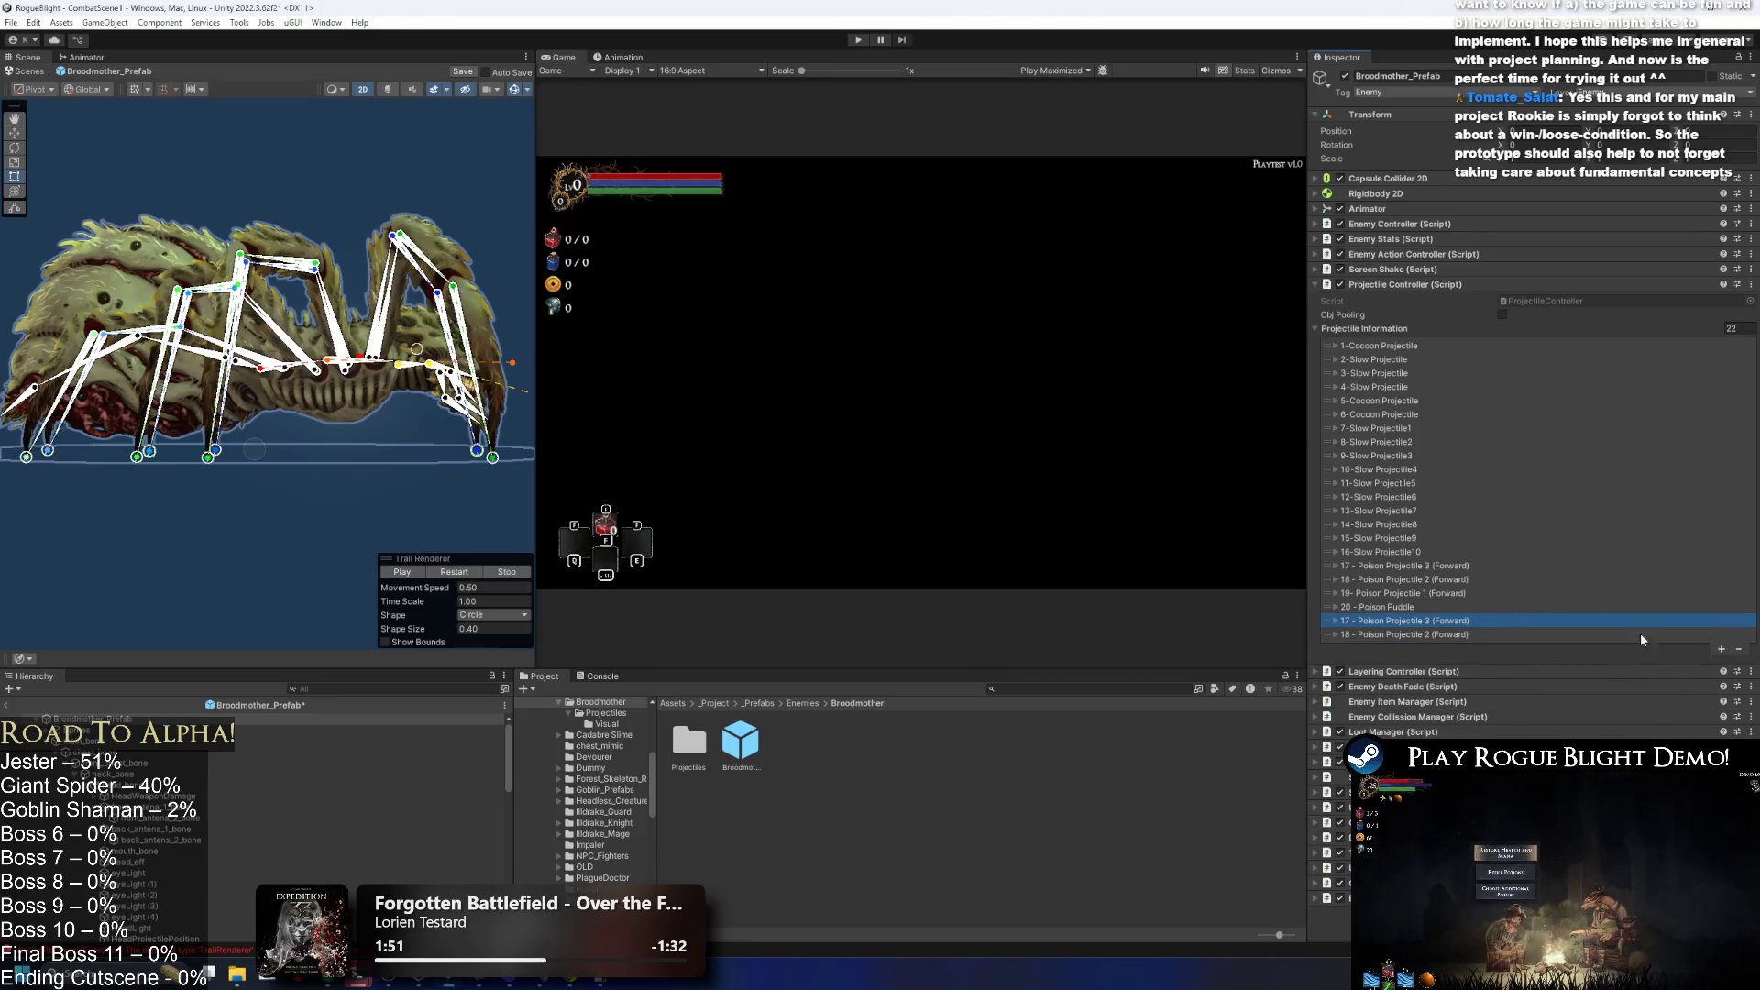
Append a third element, the 23rd, holding a copy of Poison Projectile 1.
{"action": "left_click", "coordinate": [1721, 650]}
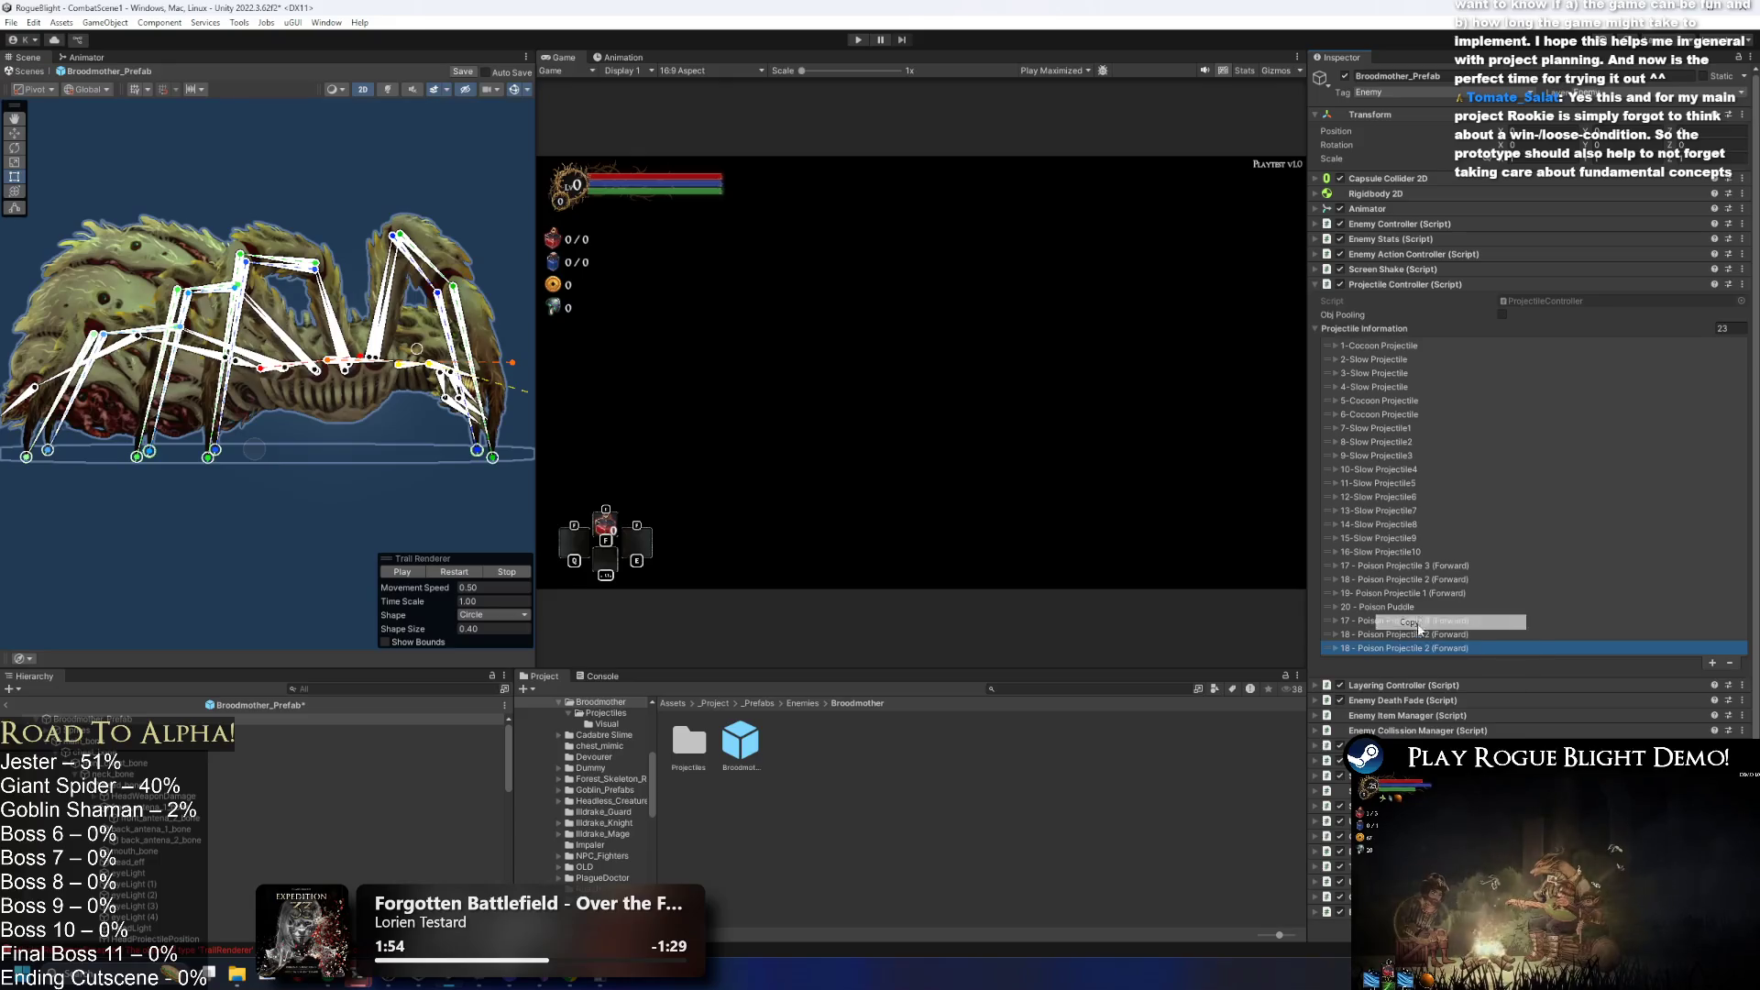
{"action": "right_click", "coordinate": [1390, 649]}
{"action": "left_click", "coordinate": [1457, 682]}
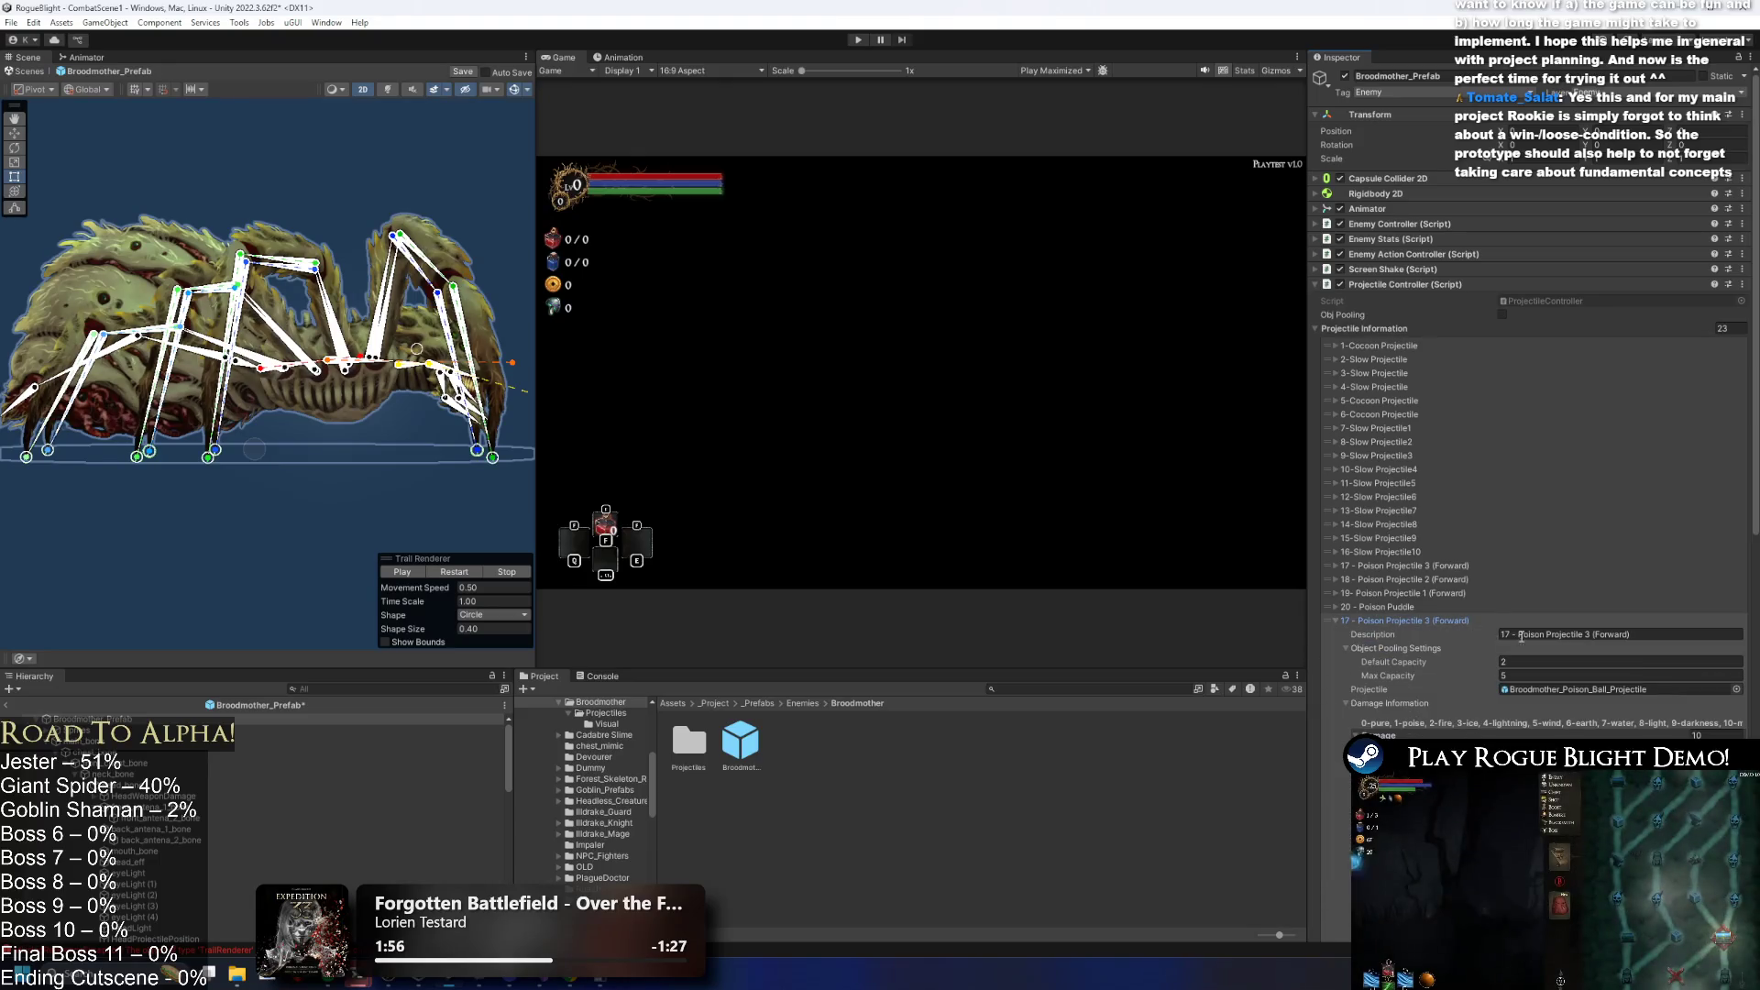
{"action": "left_click_drag", "start_coordinate": [1499, 634], "coordinate": [1516, 634]}
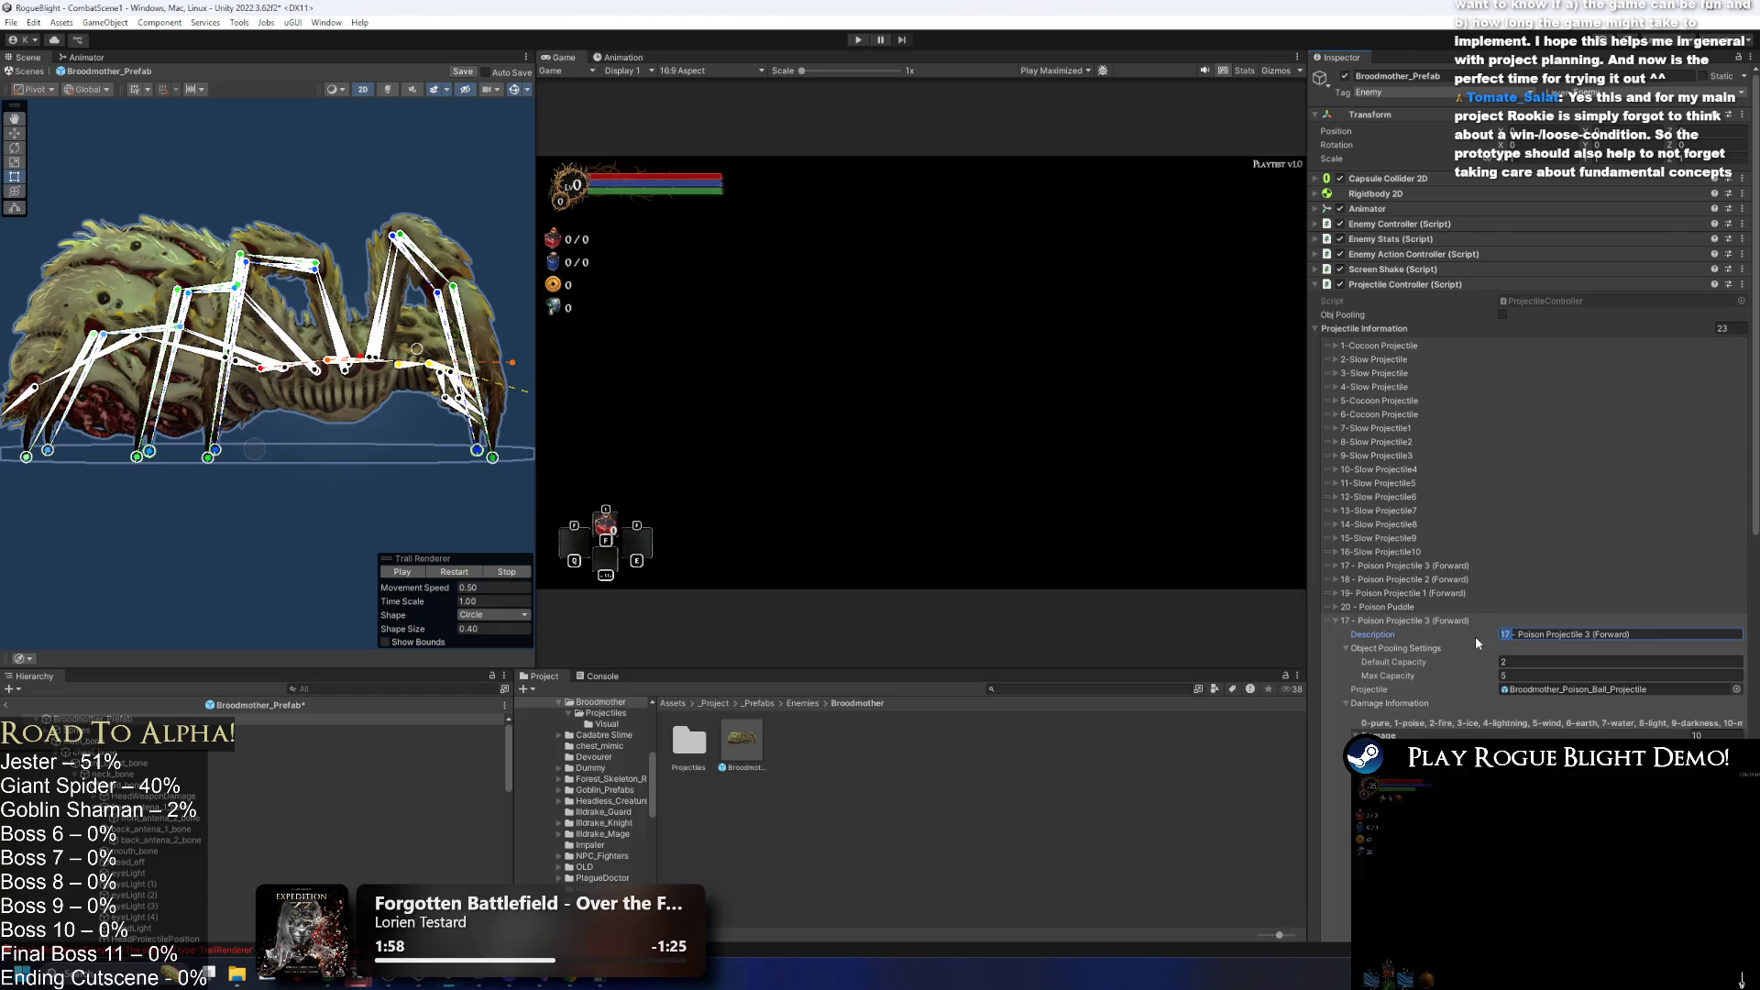
Change the first copy's description number to 21 and expand entries 22 and 23.
{"action": "type", "text": "21"}
{"action": "left_click", "coordinate": [1510, 649]}
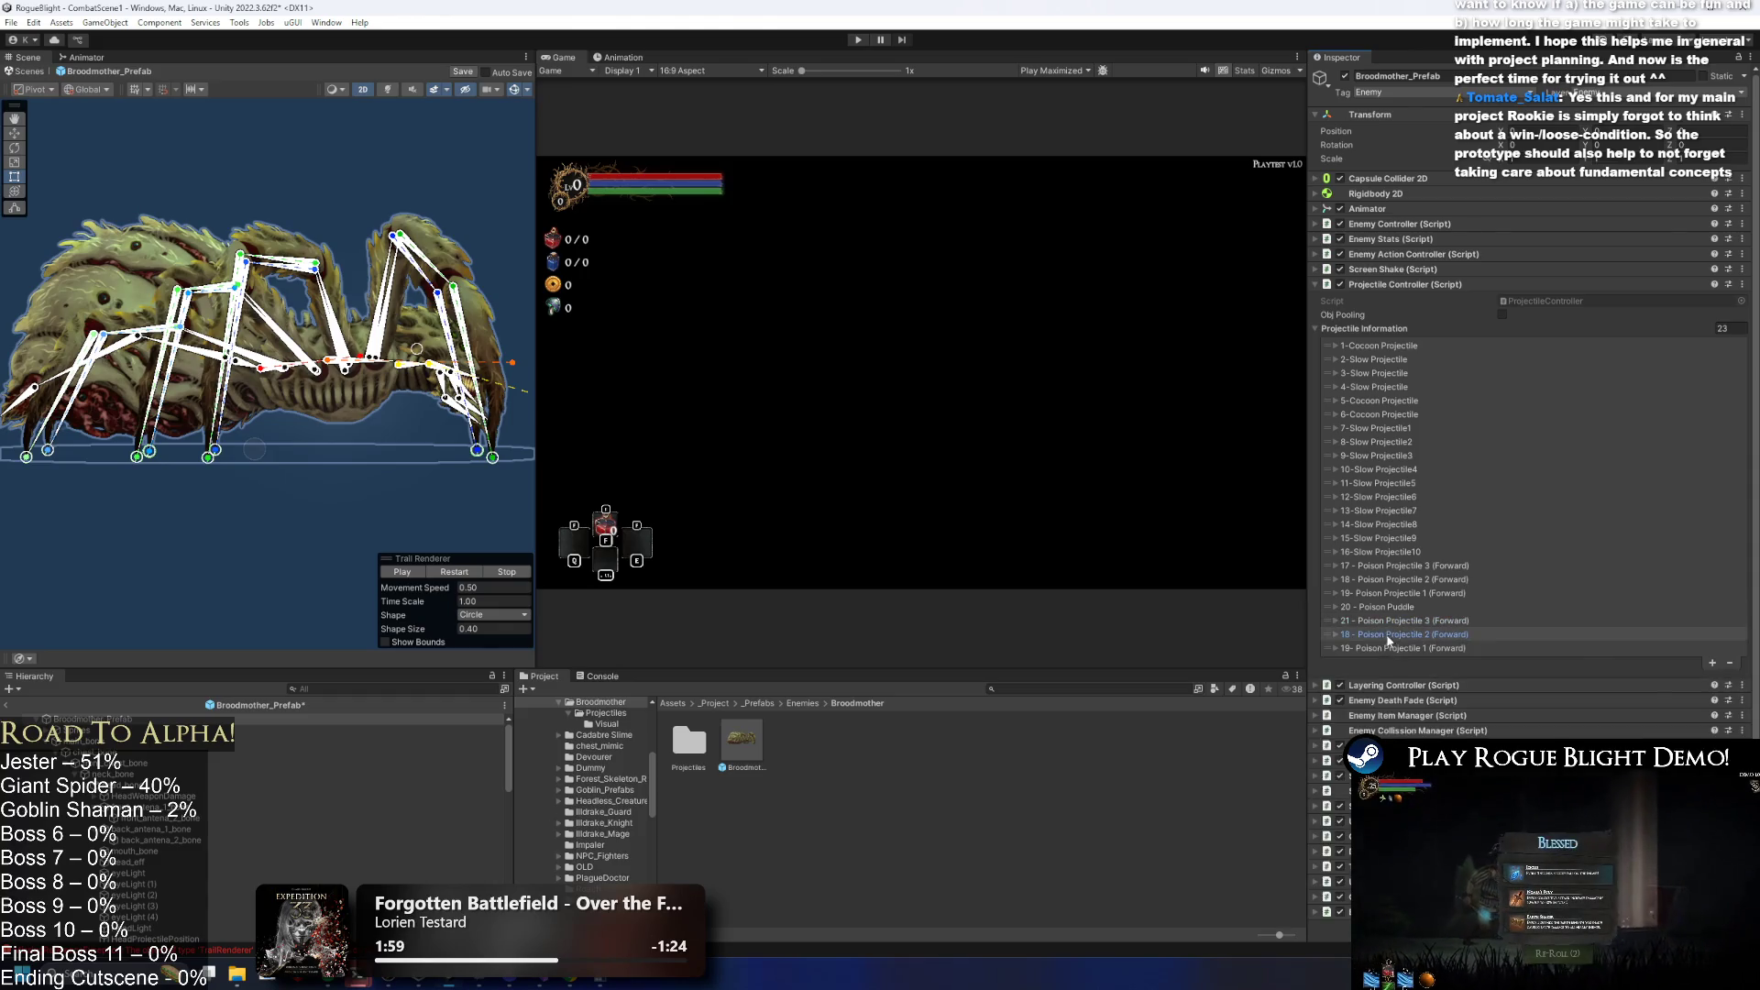
{"action": "left_click", "coordinate": [1388, 636]}
{"action": "left_click", "coordinate": [1387, 648]}
{"action": "left_click", "coordinate": [1508, 661]}
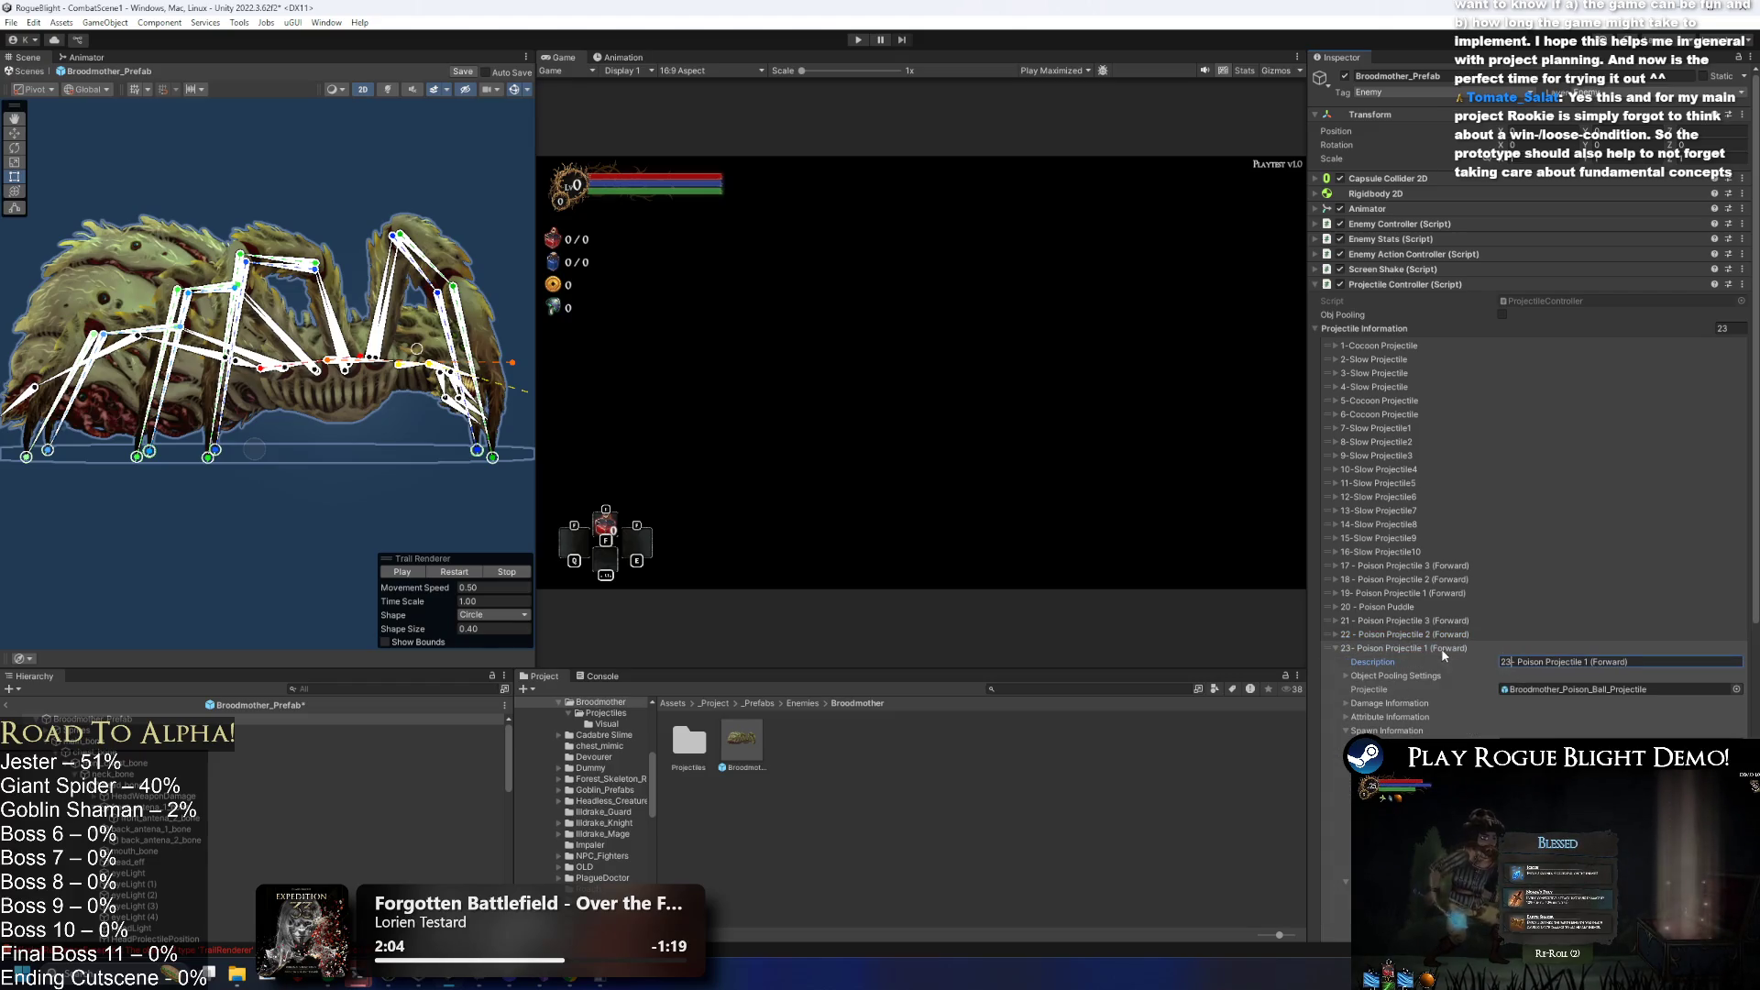
Append "(visual)" to the descriptions of entries 21, 22 and 23.
{"action": "left_click", "coordinate": [1438, 623]}
{"action": "left_click", "coordinate": [1655, 636]}
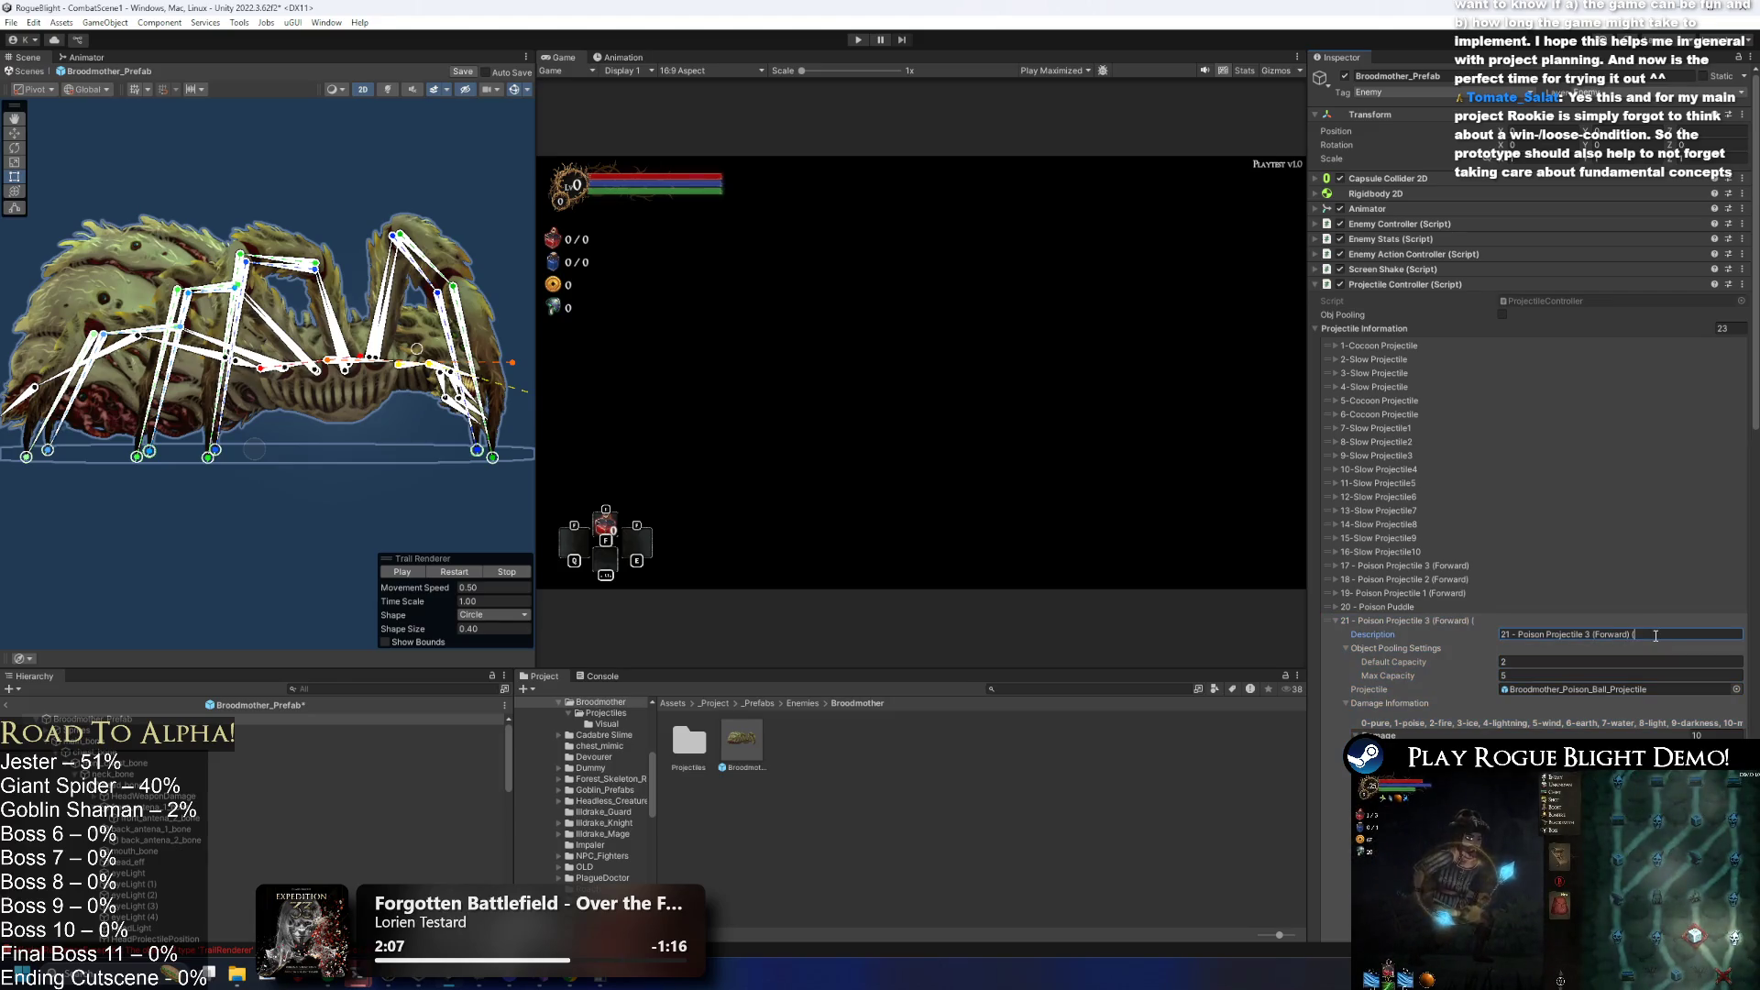
{"action": "type", "text": "visual)"}
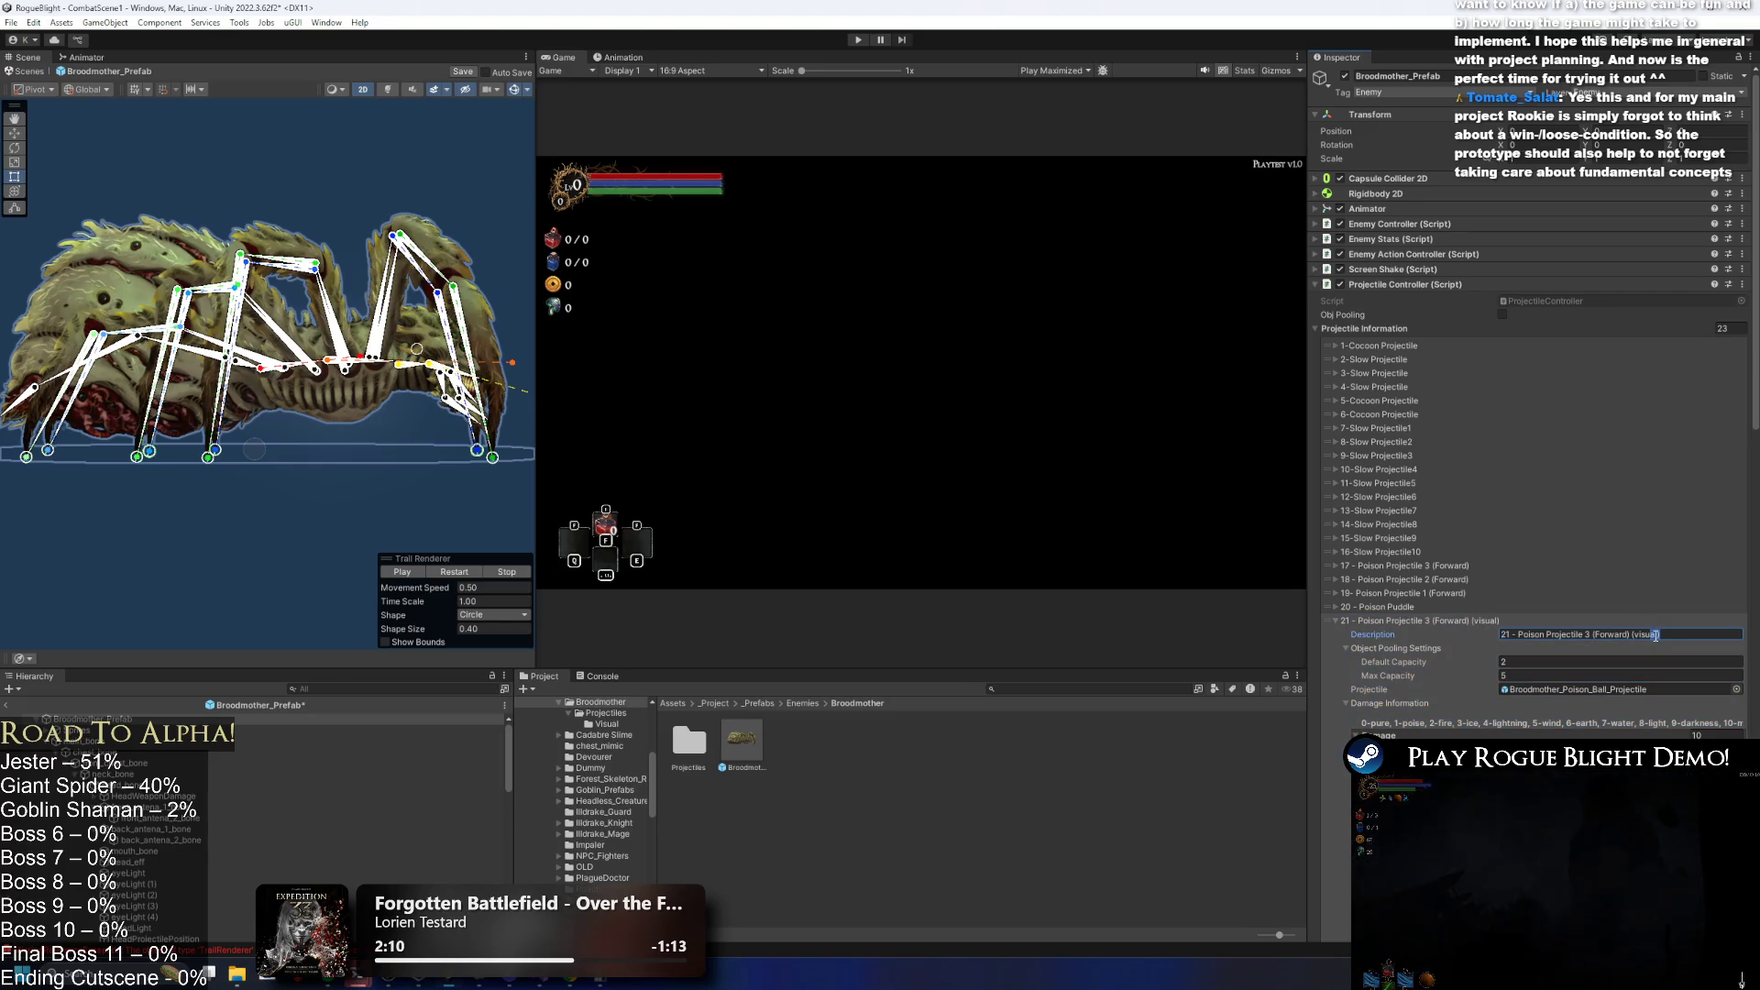
{"action": "left_click", "coordinate": [1456, 624]}
{"action": "left_click", "coordinate": [1411, 634]}
{"action": "left_click", "coordinate": [1638, 648]}
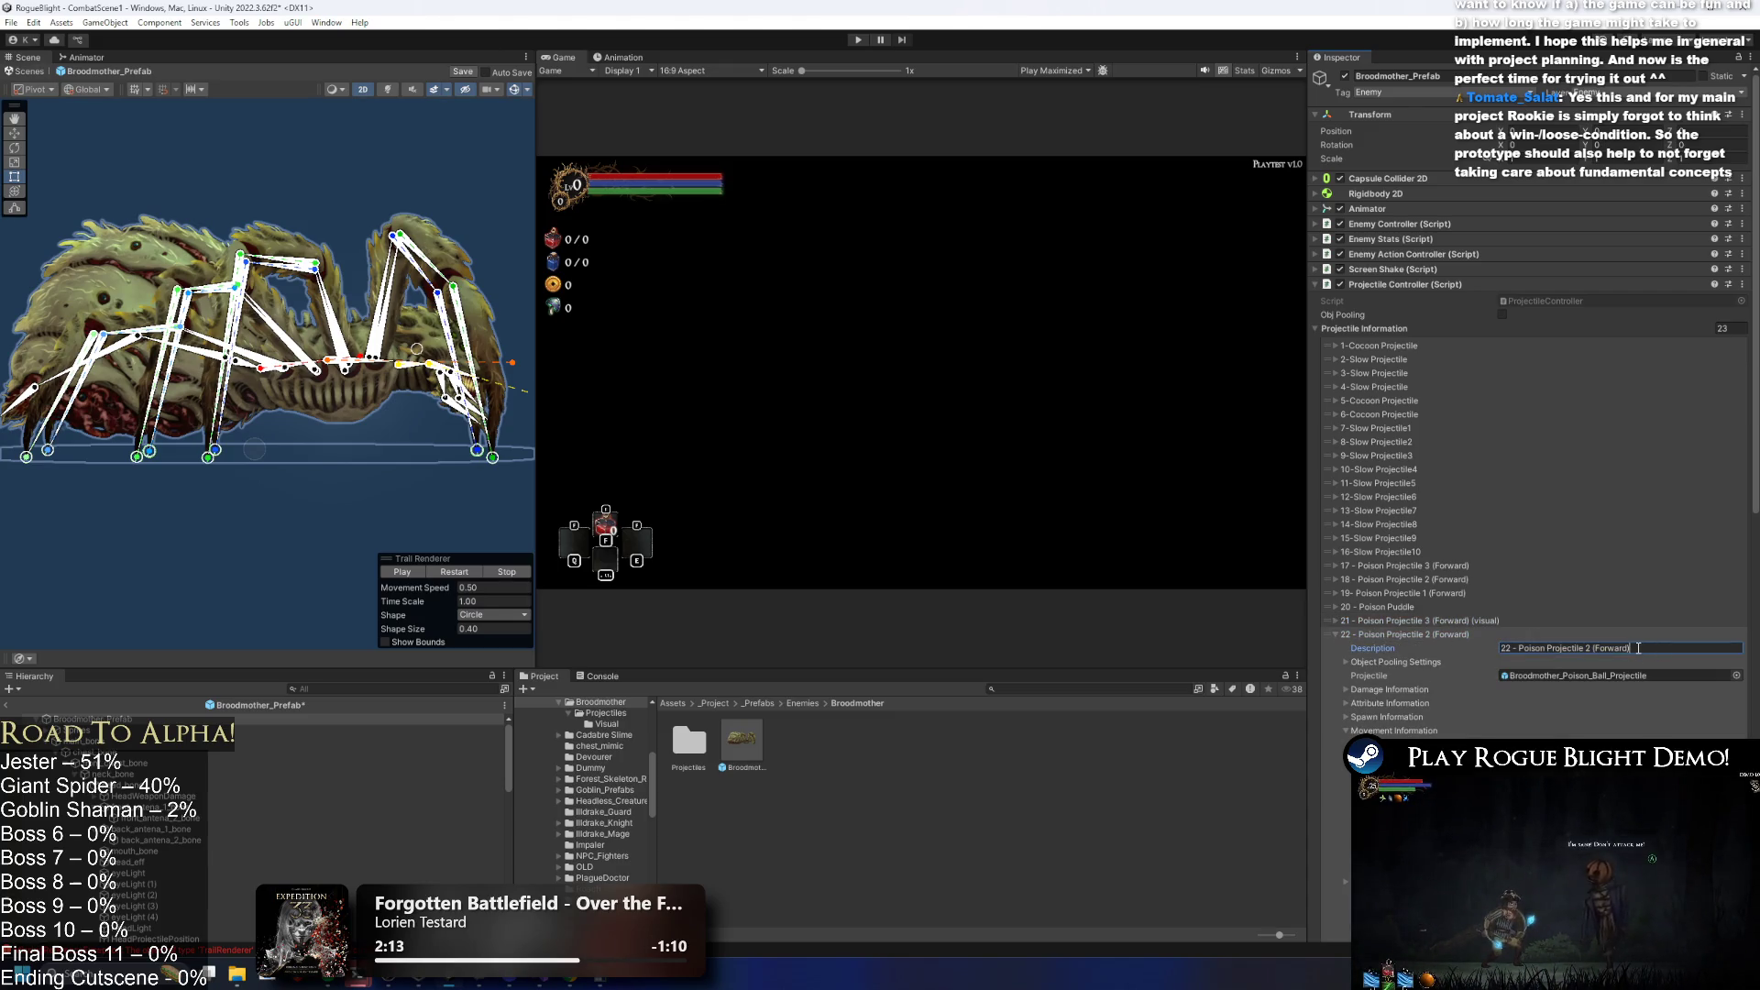
{"action": "left_click", "coordinate": [1418, 637]}
{"action": "left_click", "coordinate": [1644, 662]}
{"action": "left_click", "coordinate": [607, 725]}
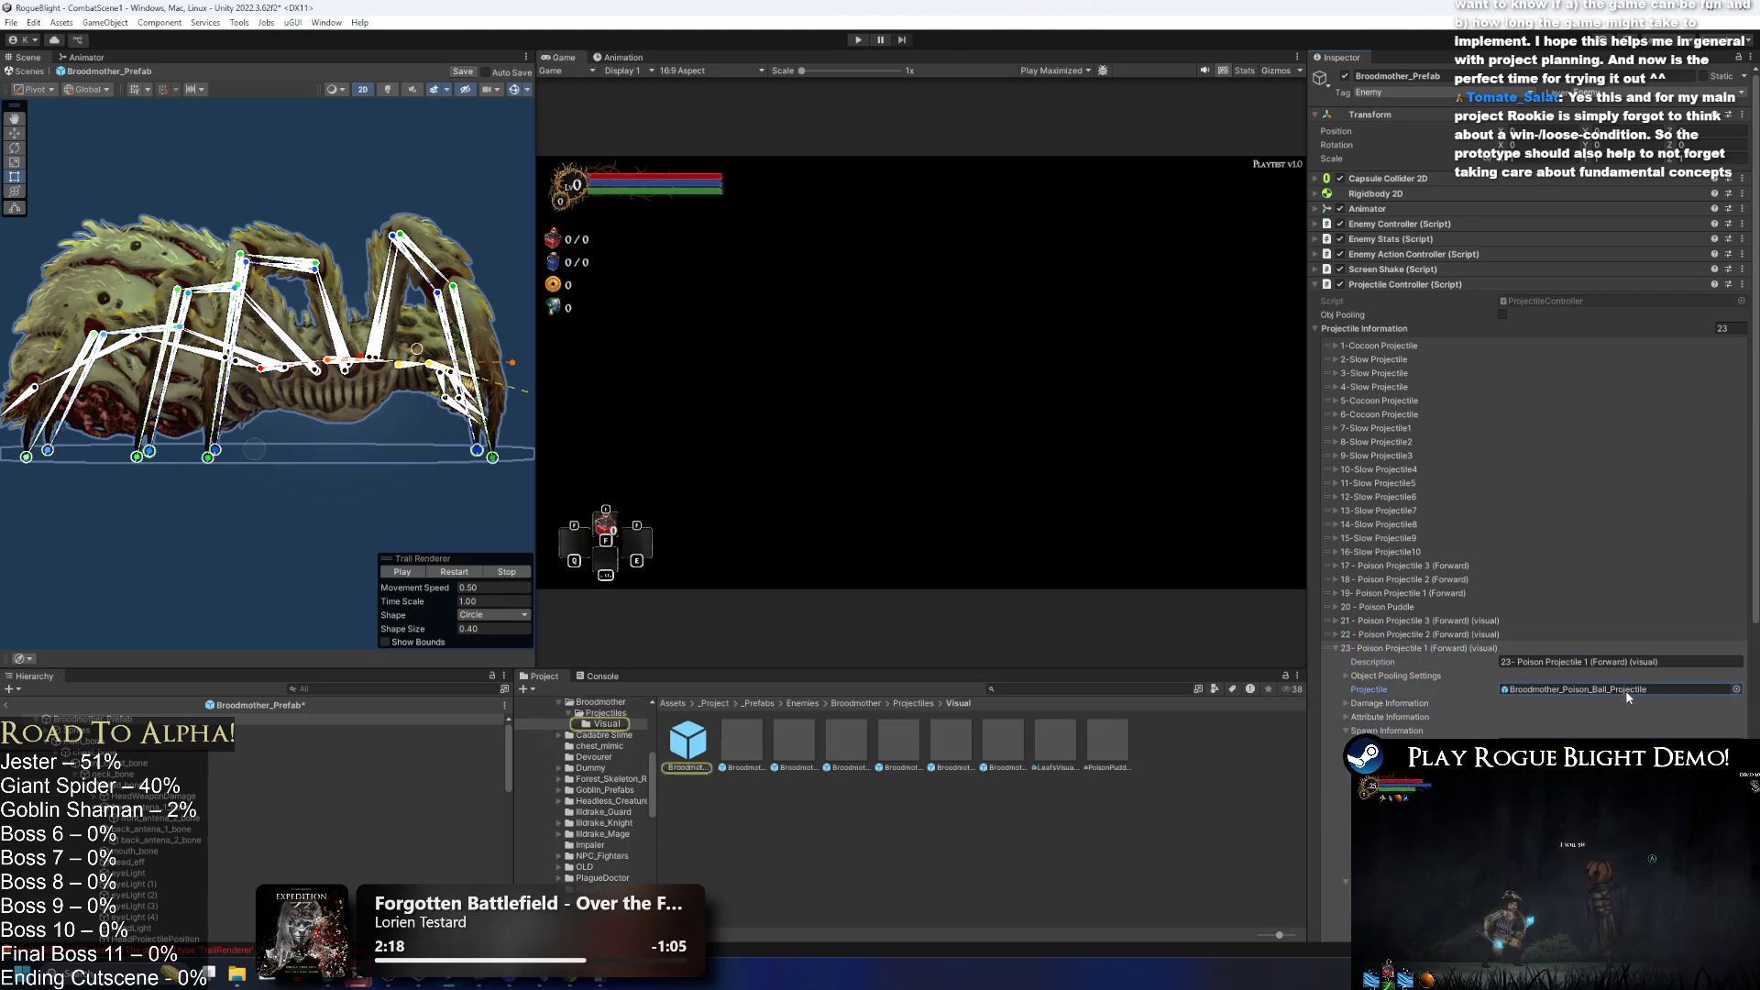
Assign Broodmother_Poison_Ball_Projectile(Visual) to entry 23's Projectile field and paste it into entry 22.
{"action": "mouse_move", "coordinate": [743, 741]}
{"action": "left_mouse_down"}
{"action": "mouse_move", "coordinate": [1356, 721]}
{"action": "mouse_move", "coordinate": [1512, 694]}
{"action": "left_mouse_up"}
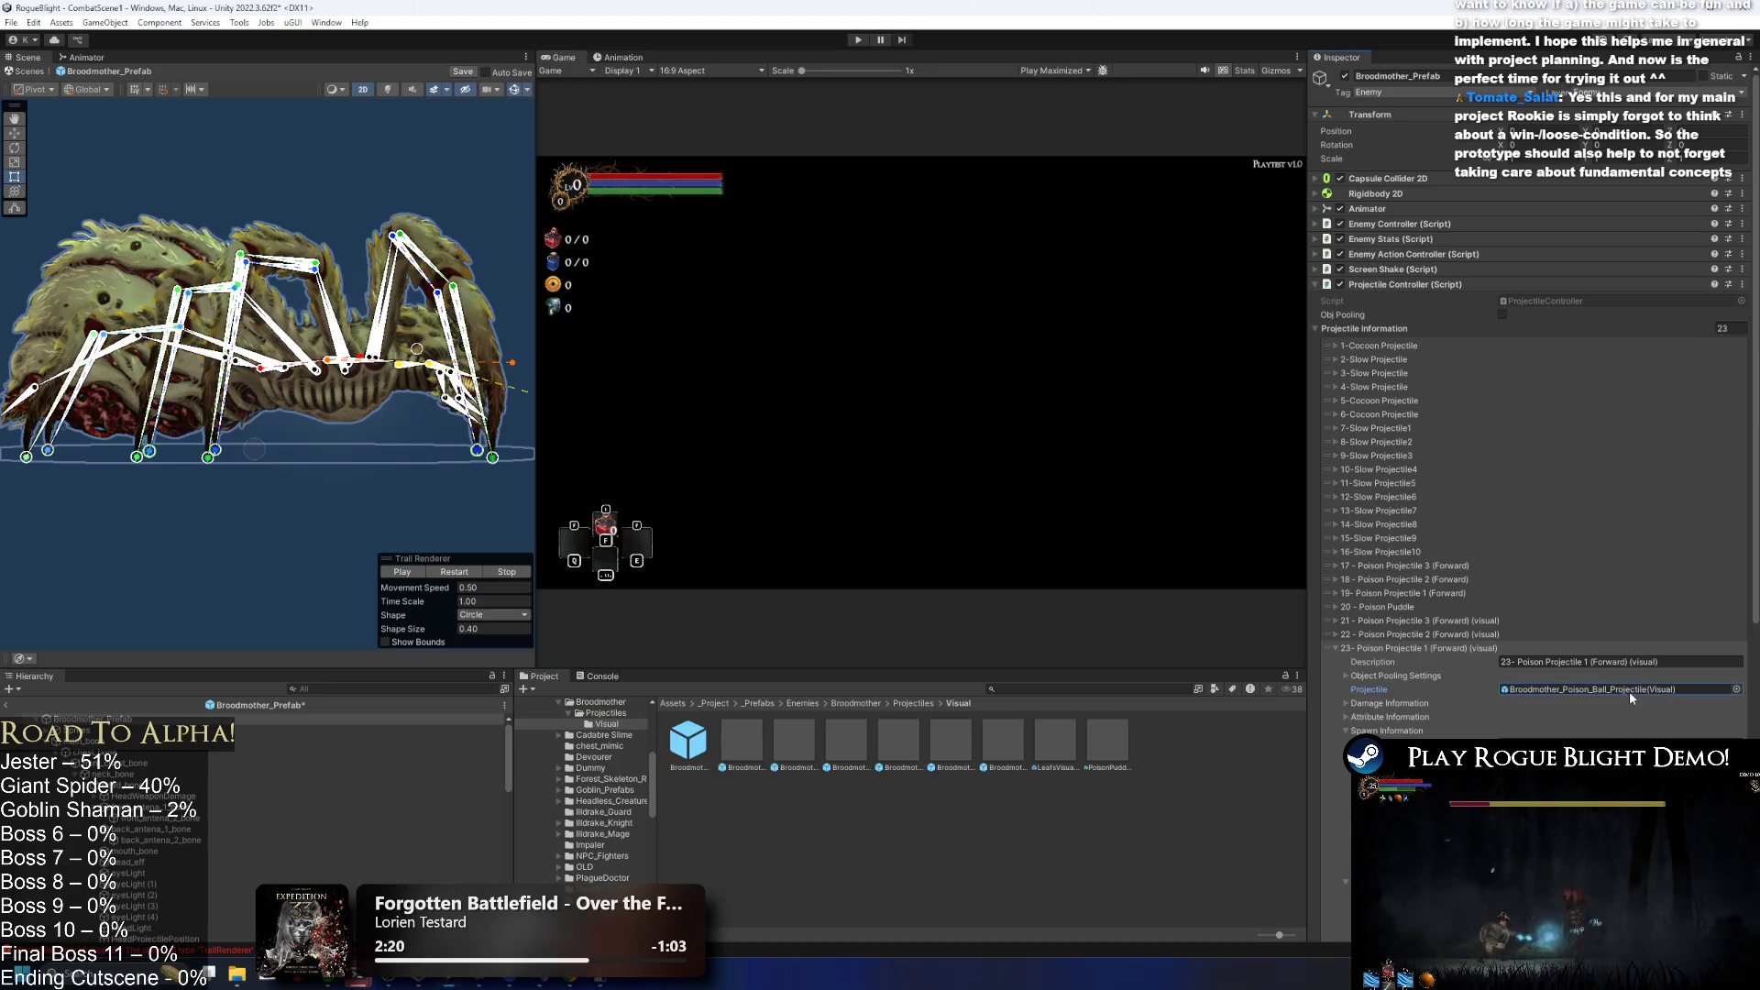
{"action": "left_click", "coordinate": [1393, 634]}
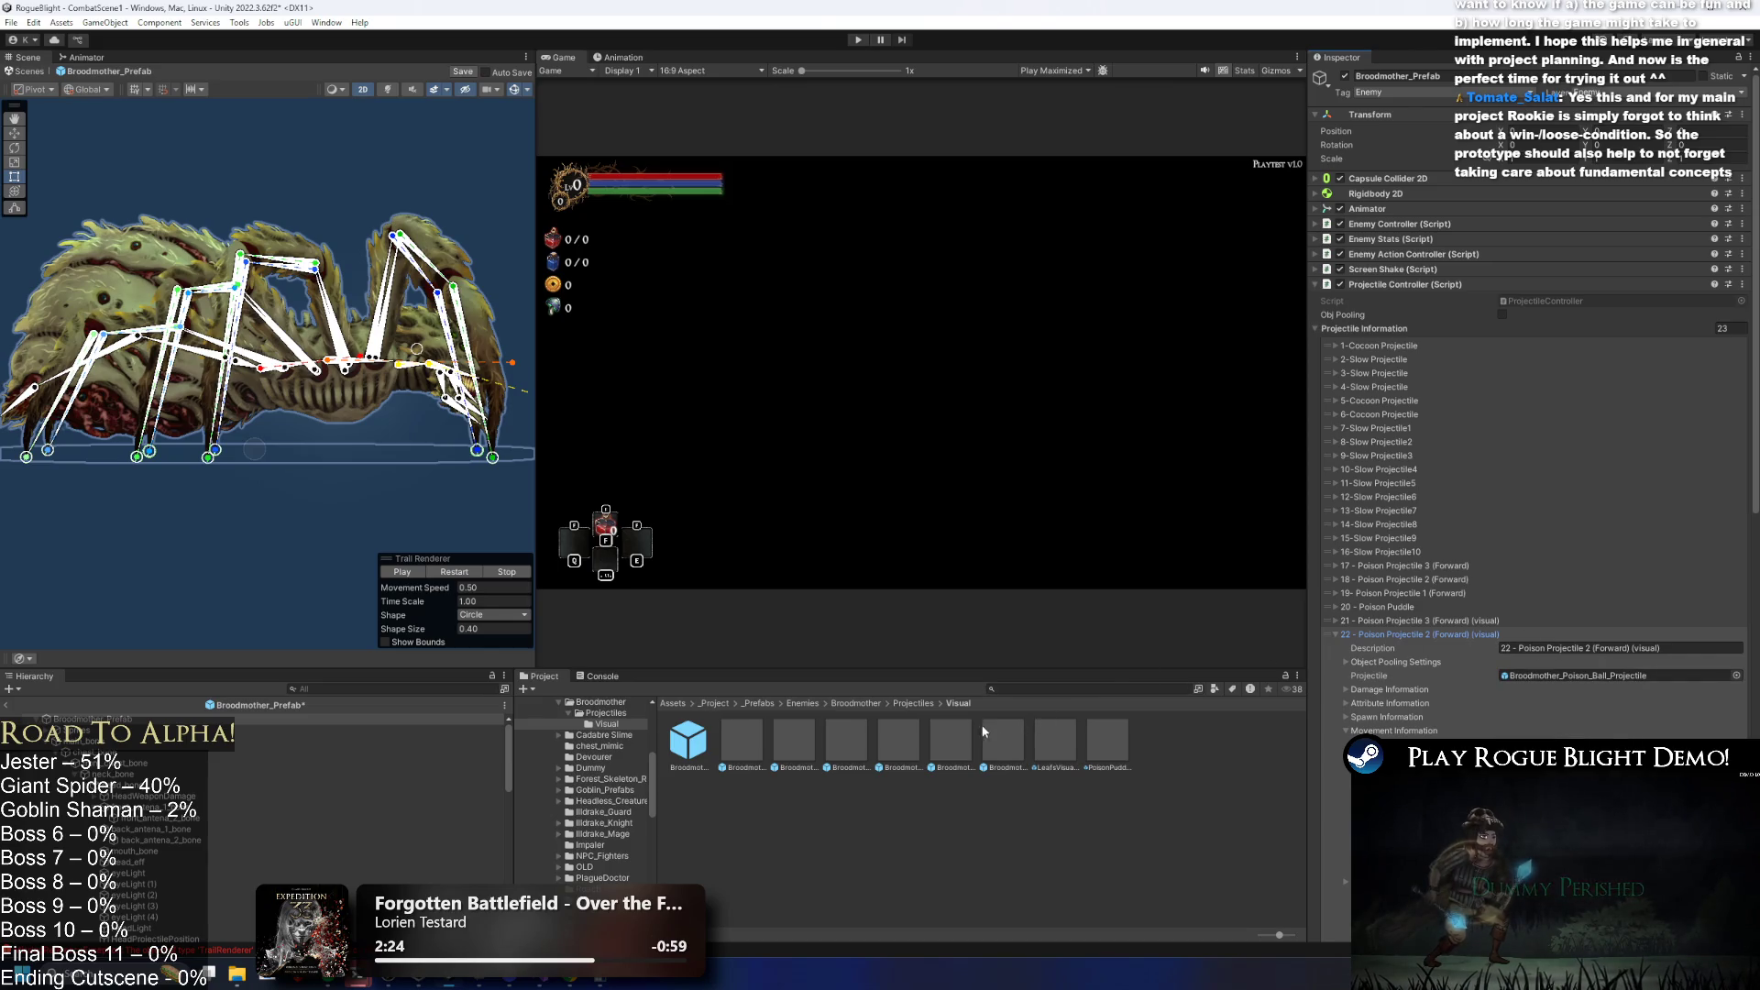
{"action": "left_click", "coordinate": [1335, 635]}
{"action": "right_click", "coordinate": [1508, 690]}
{"action": "left_click", "coordinate": [1595, 721]}
{"action": "right_click", "coordinate": [1507, 677]}
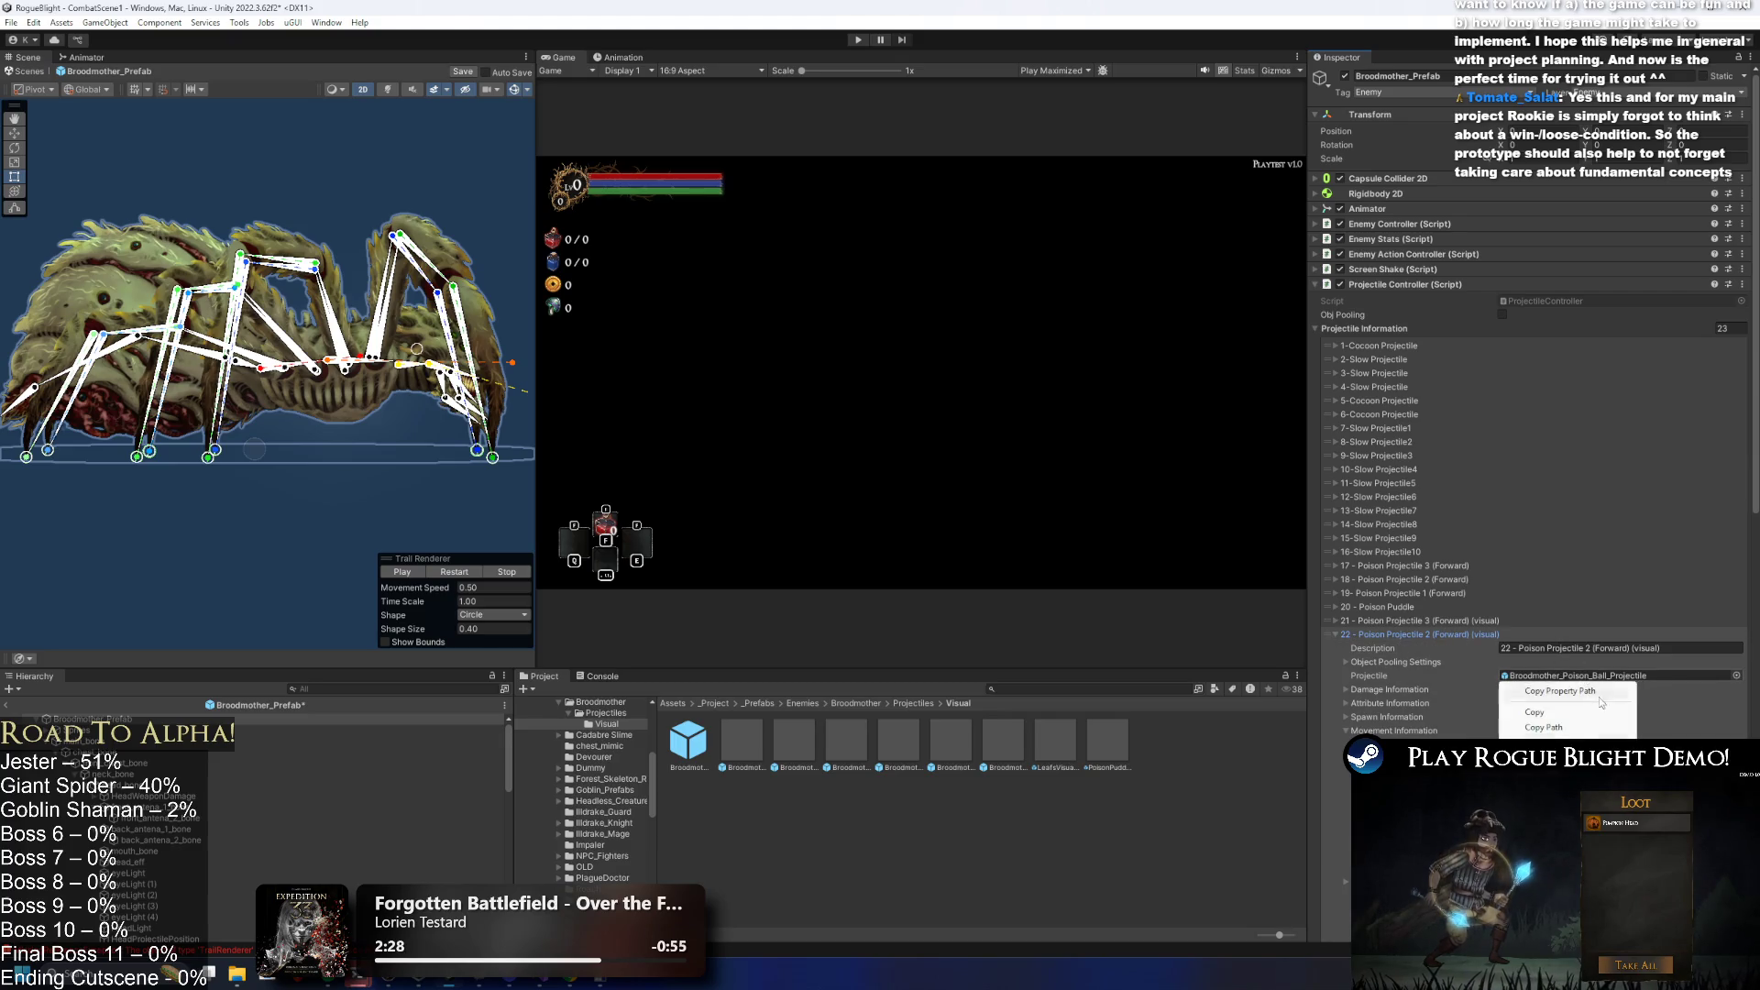
{"action": "left_click", "coordinate": [1533, 712]}
Paste the Visual prefab into entry 21 and bring up the Animation window's clip list.
{"action": "left_click", "coordinate": [1335, 621]}
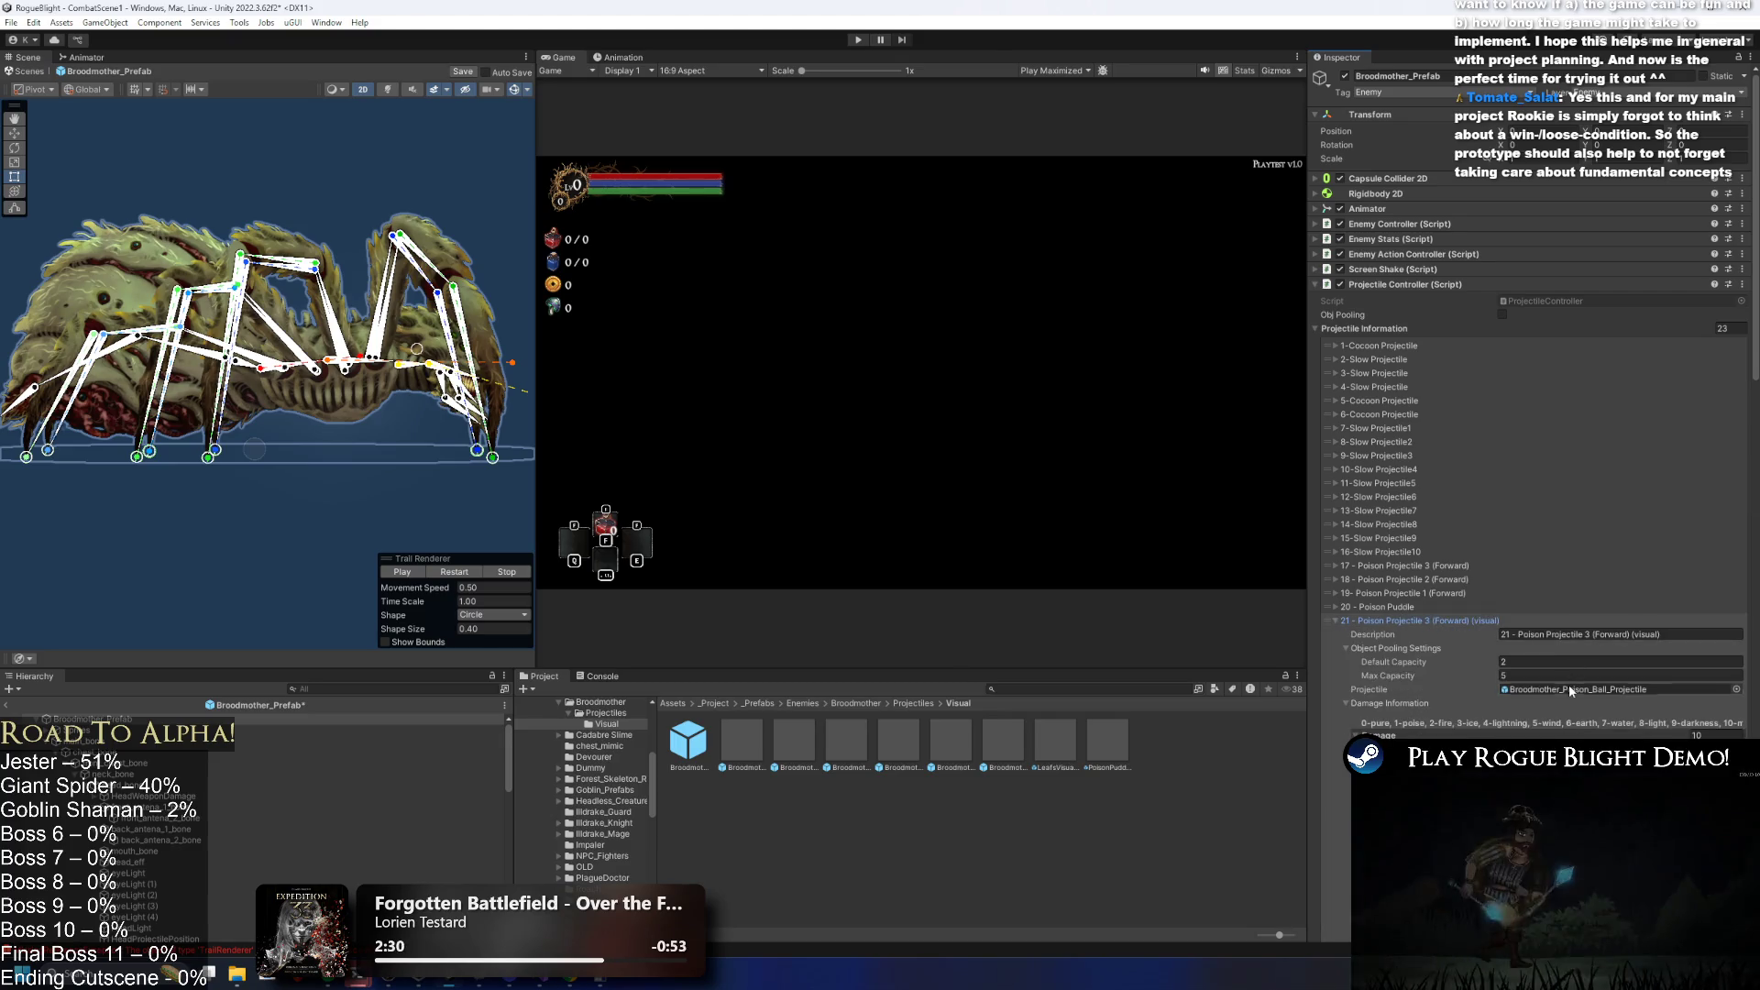
{"action": "right_click", "coordinate": [1508, 690]}
{"action": "left_click", "coordinate": [1533, 726]}
{"action": "left_click", "coordinate": [1389, 634]}
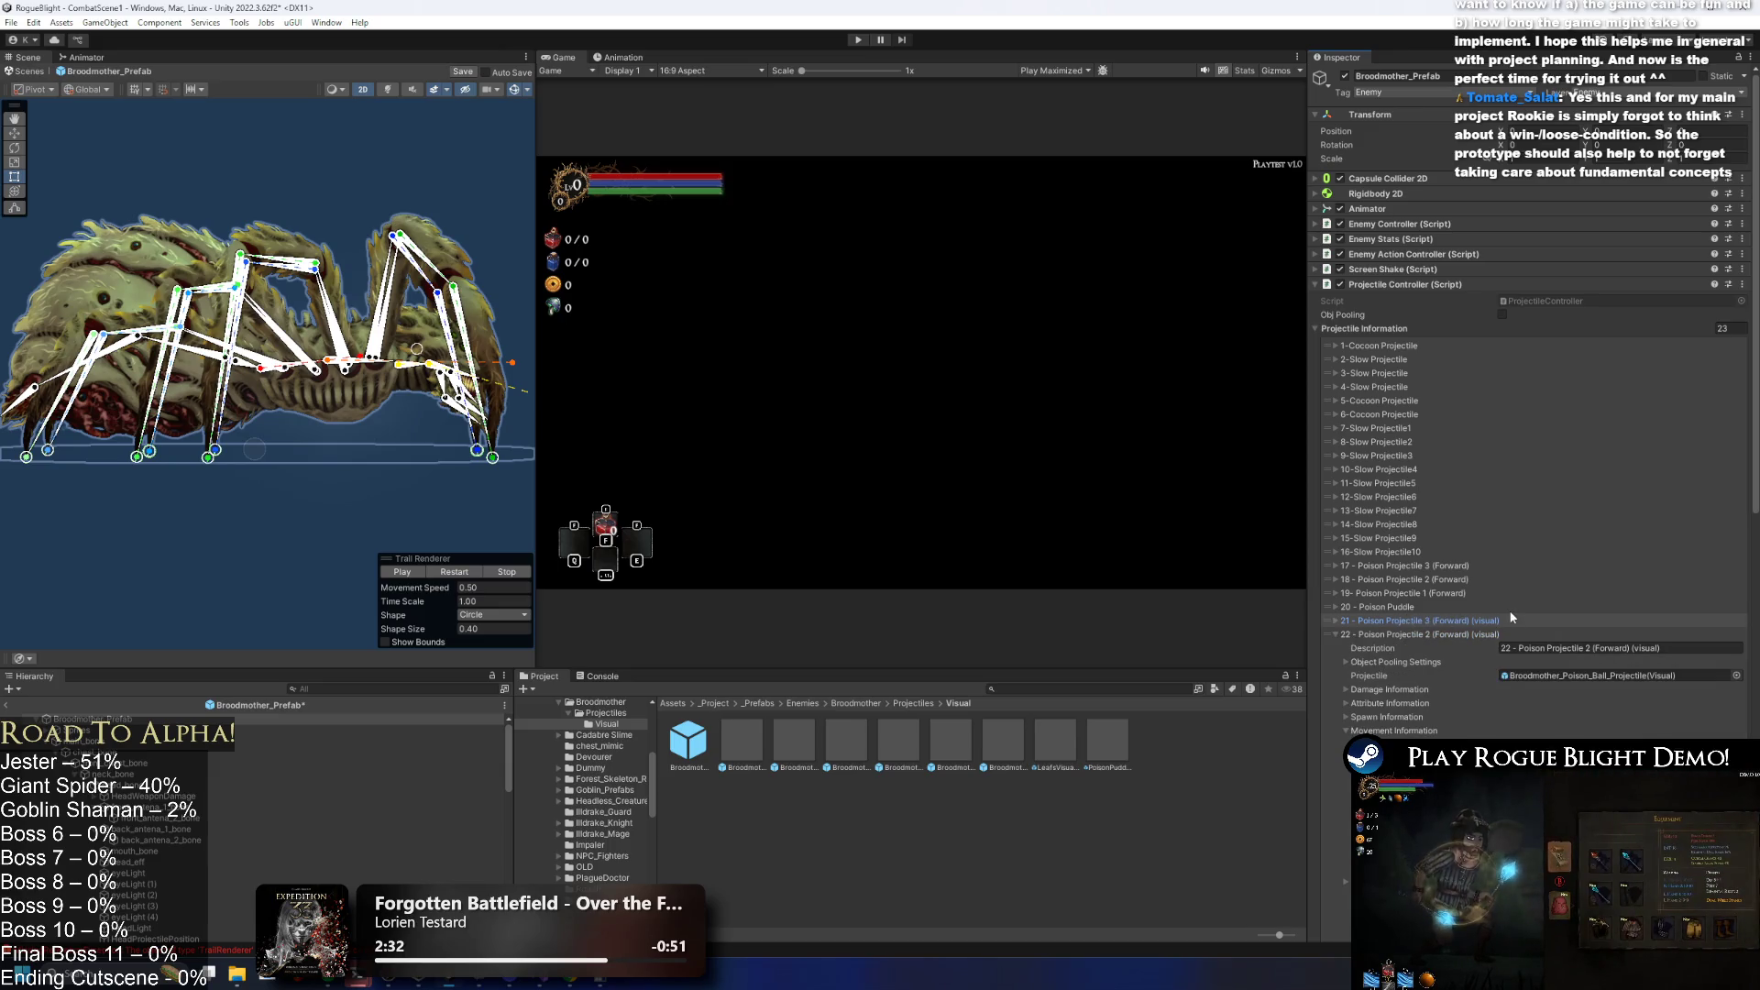
{"action": "left_click", "coordinate": [1392, 635]}
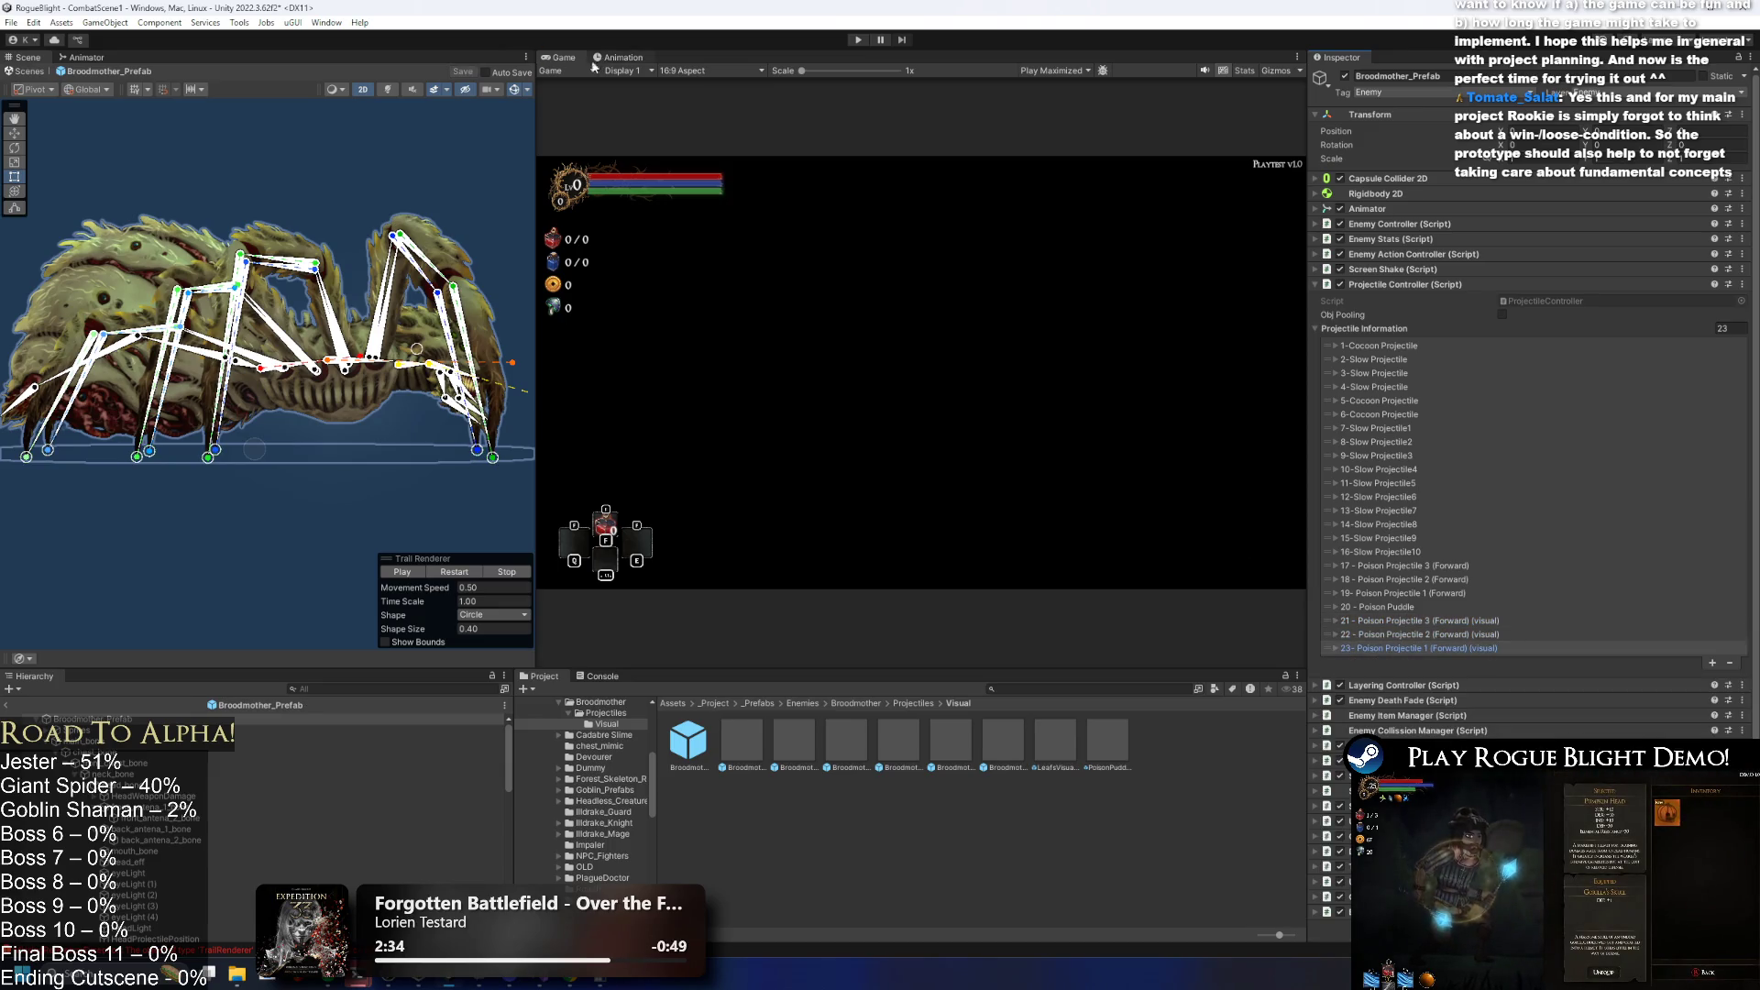
{"action": "left_click", "coordinate": [622, 57]}
{"action": "left_click", "coordinate": [605, 85]}
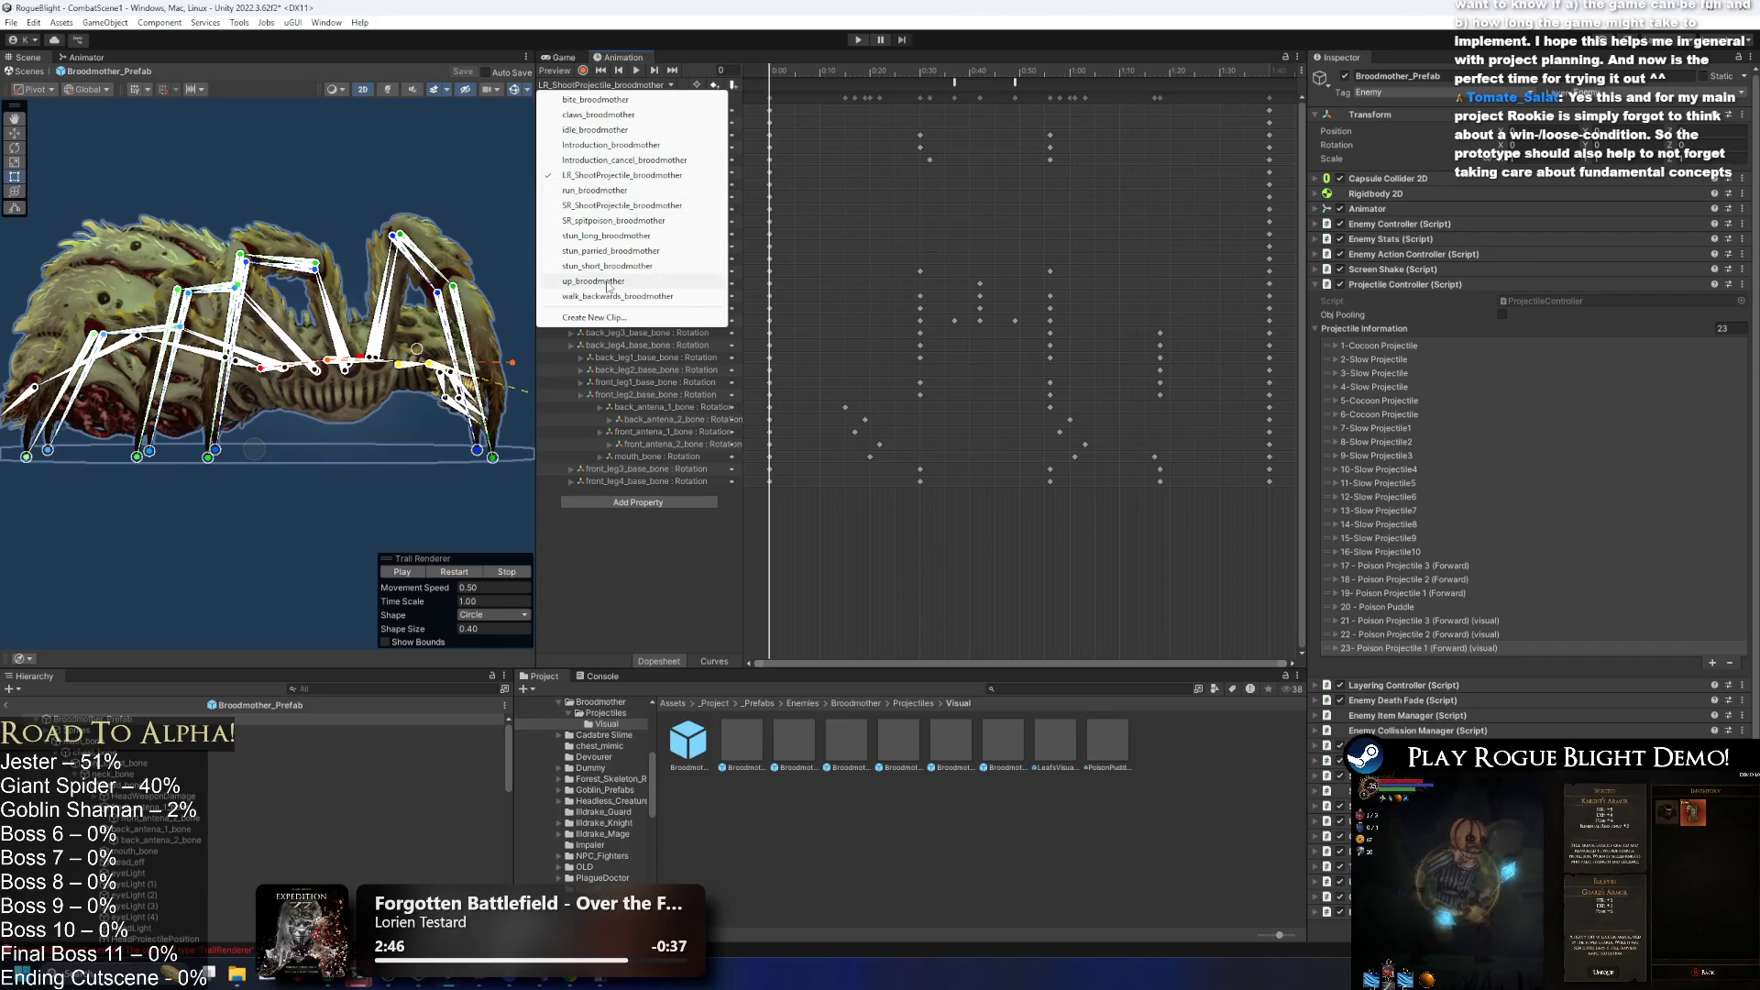
For entry 21, uncheck On Miss > Destroy Self and On Hit > Disable Collider.
{"action": "key", "text": "Escape"}
{"action": "left_click", "coordinate": [1375, 620]}
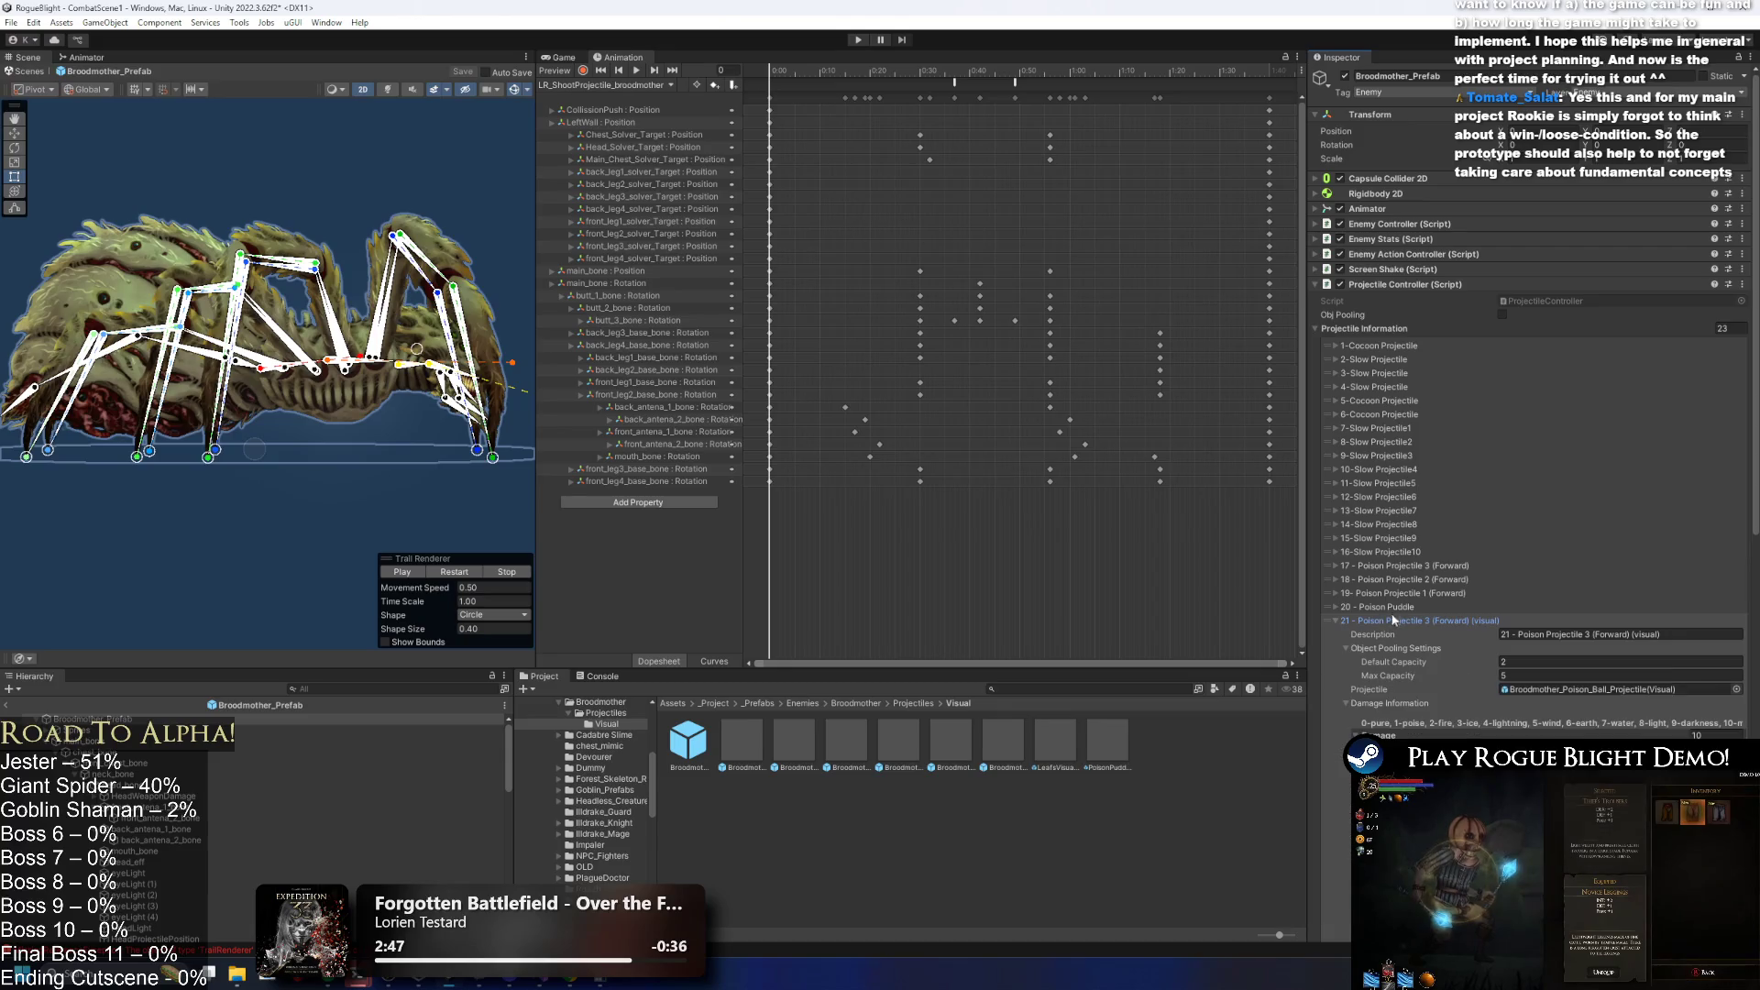
{"action": "scroll", "coordinate": [1600, 668], "scroll_direction": "down", "scroll_amount": 3}
{"action": "scroll", "coordinate": [1598, 668], "scroll_direction": "down", "scroll_amount": 10}
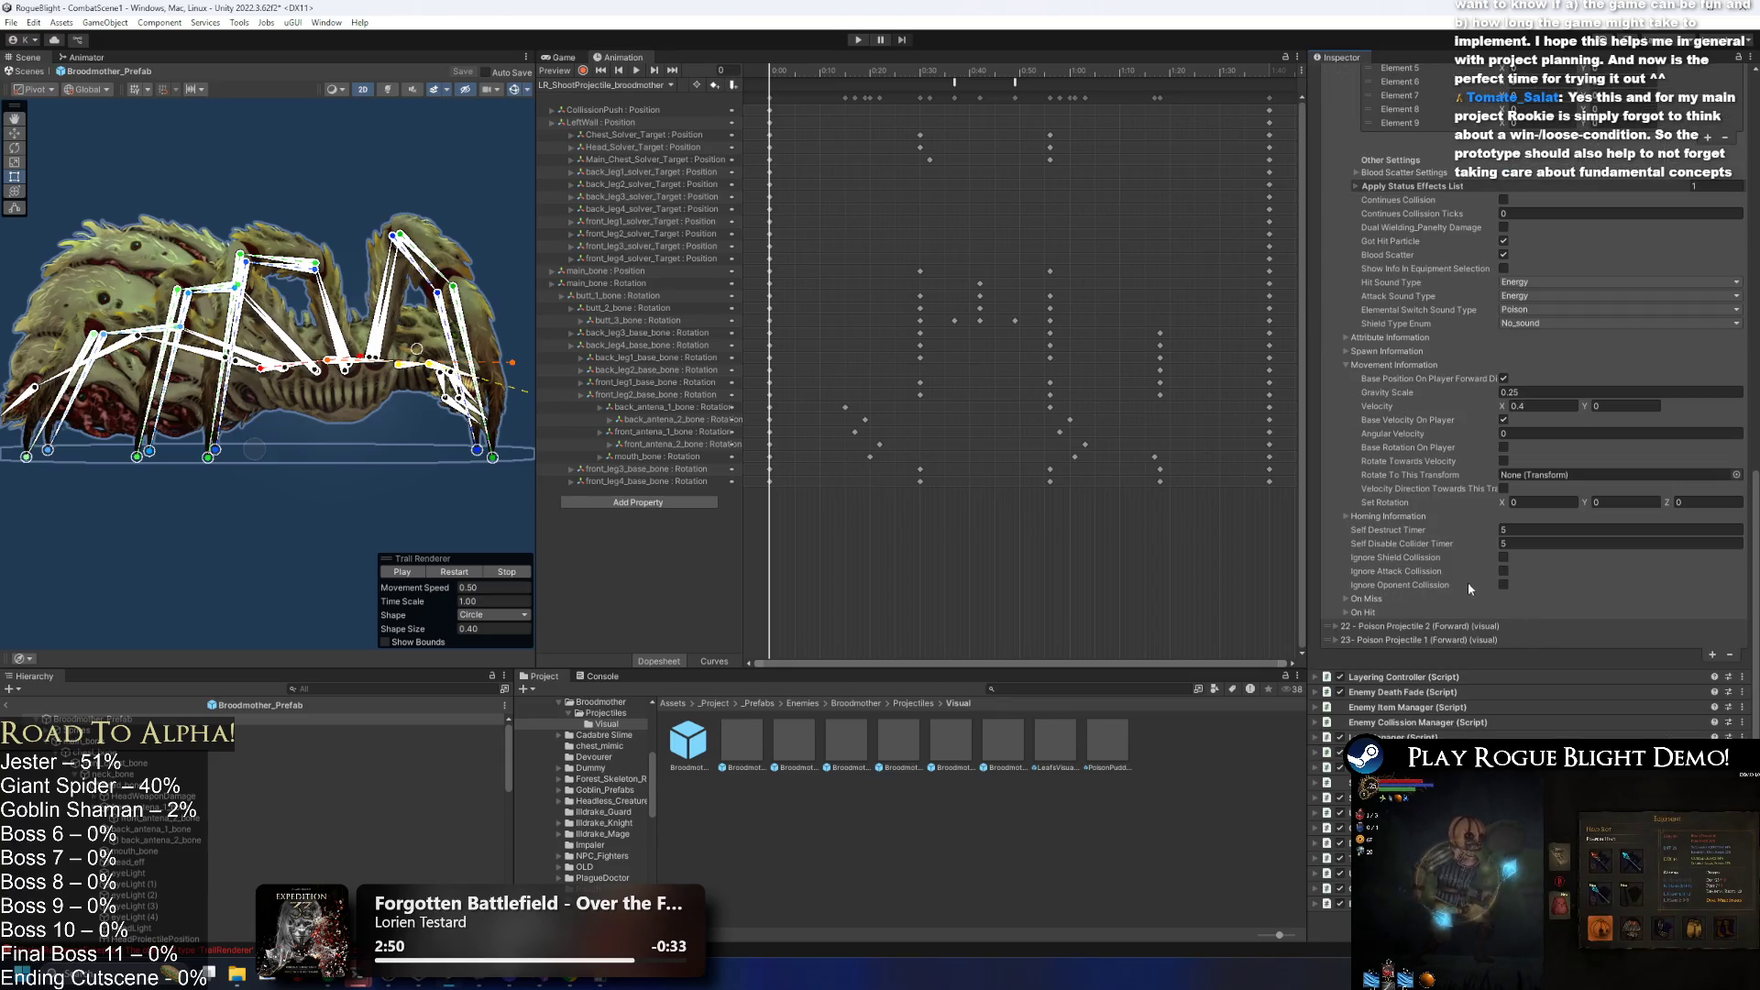
{"action": "left_click", "coordinate": [1364, 599]}
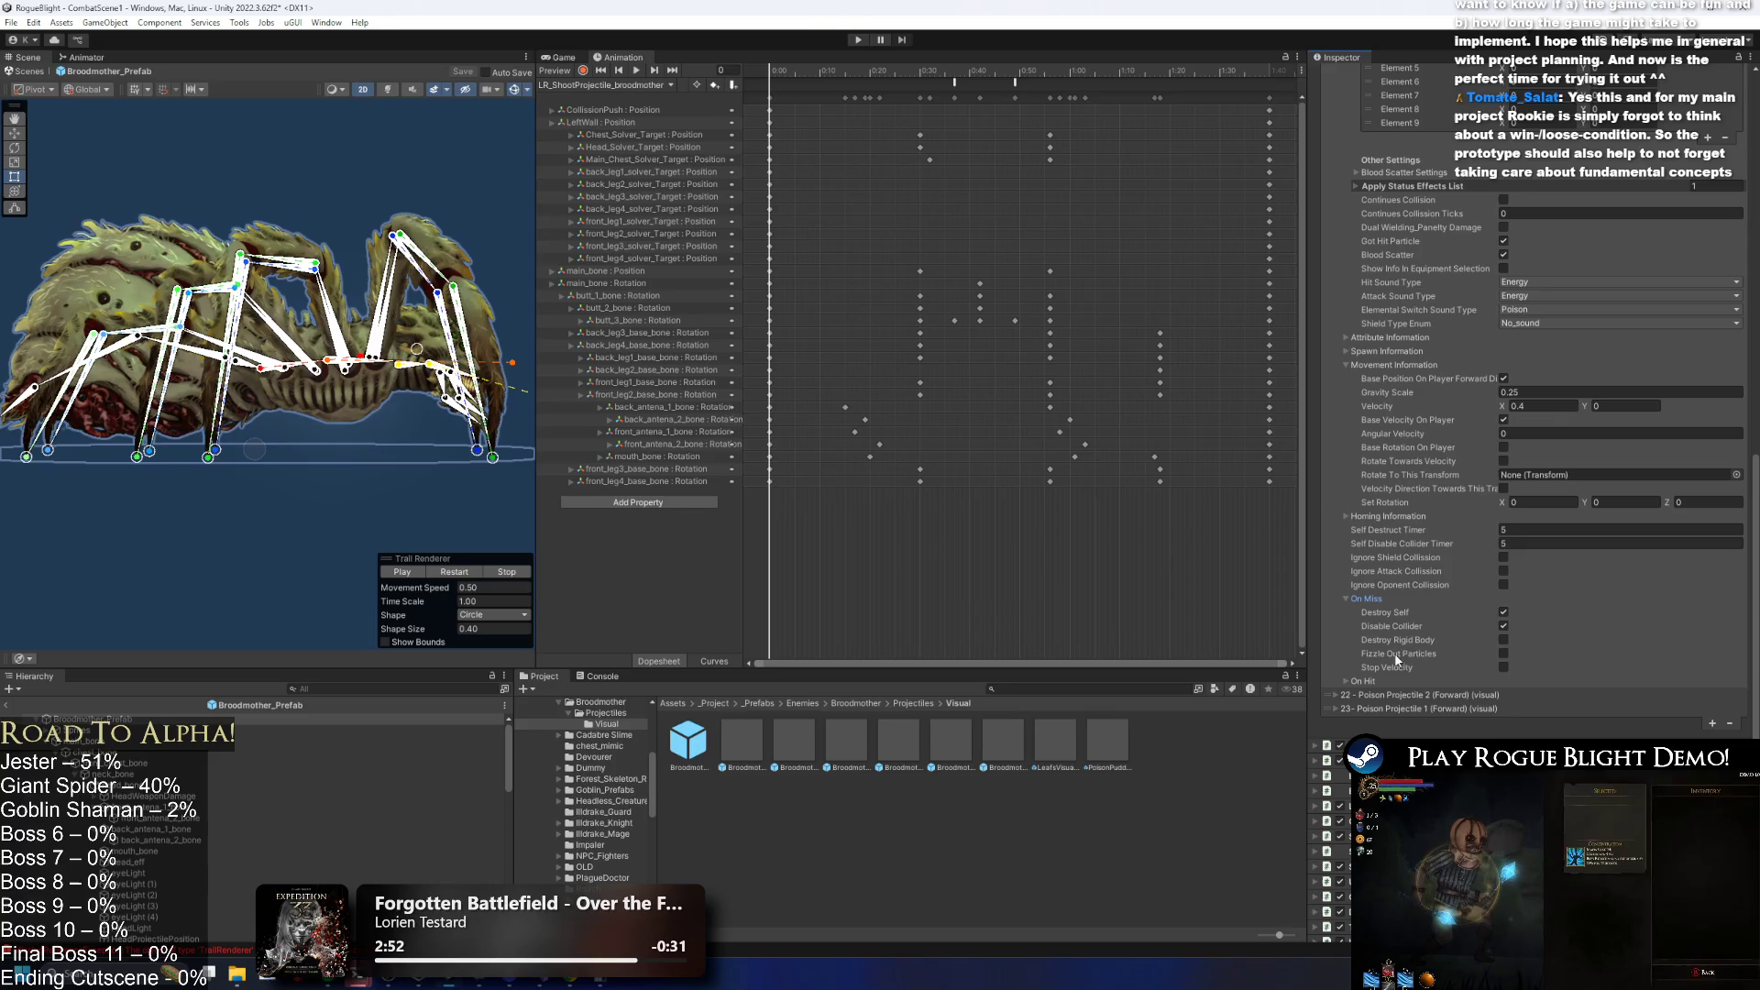
{"action": "left_click", "coordinate": [1363, 681]}
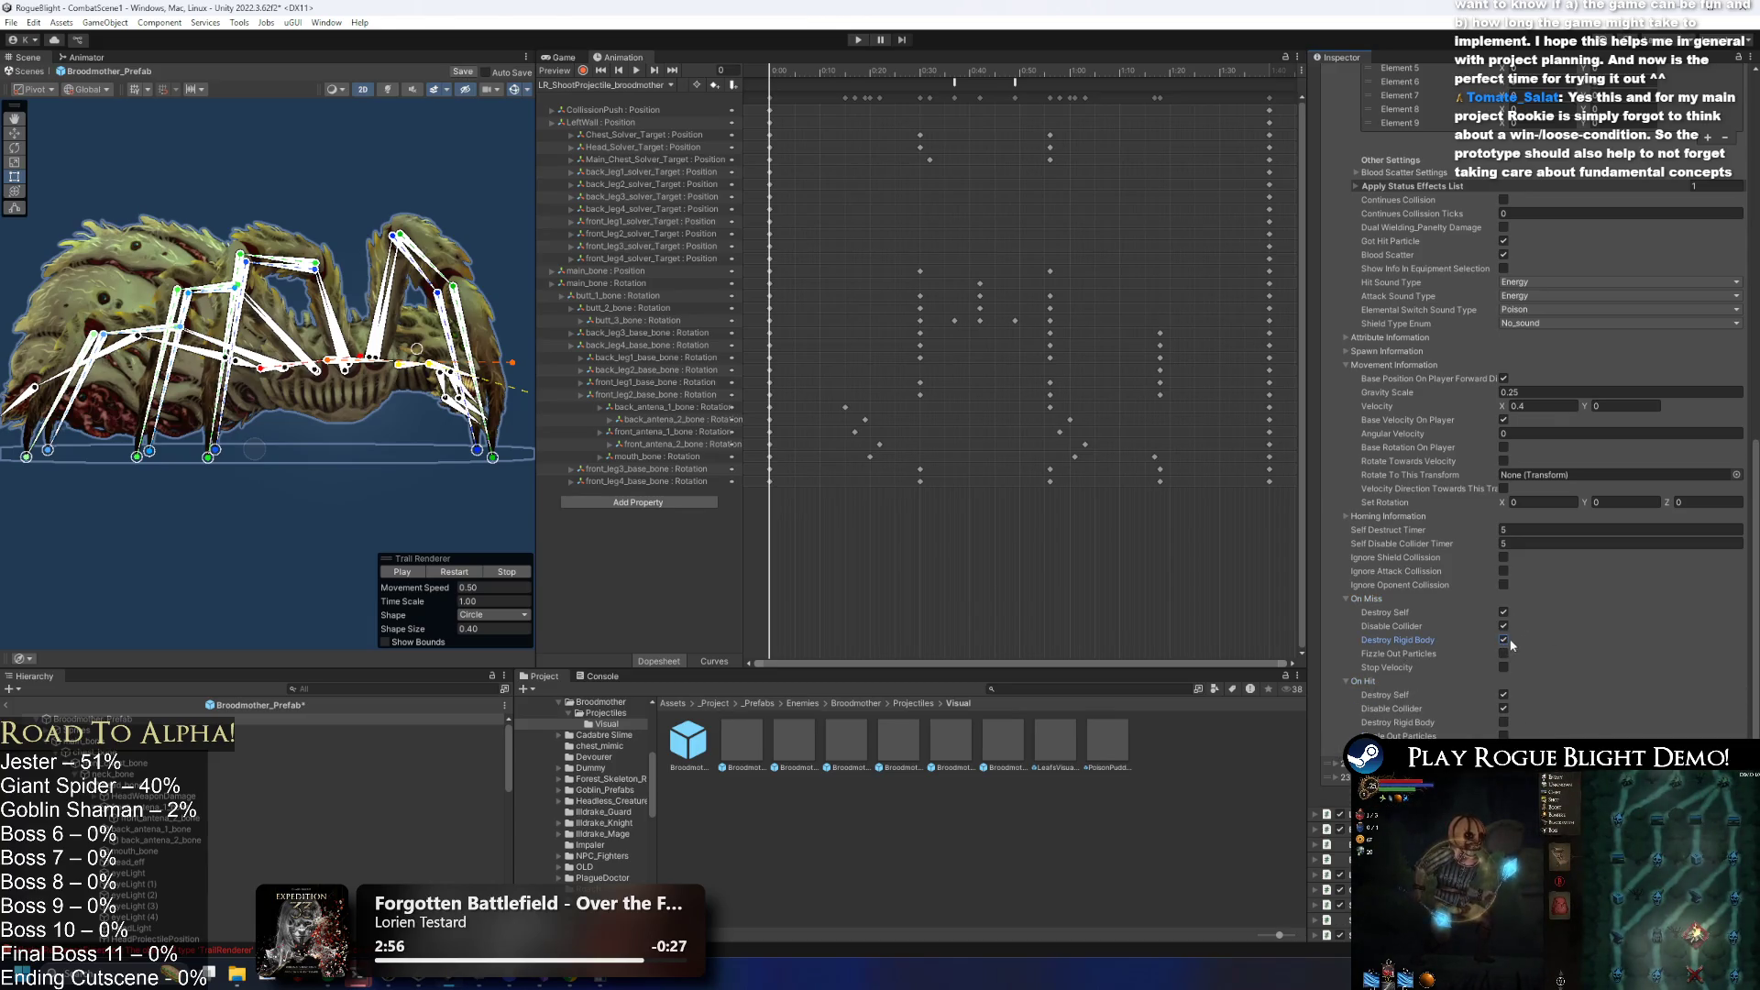
{"action": "left_click", "coordinate": [1504, 612]}
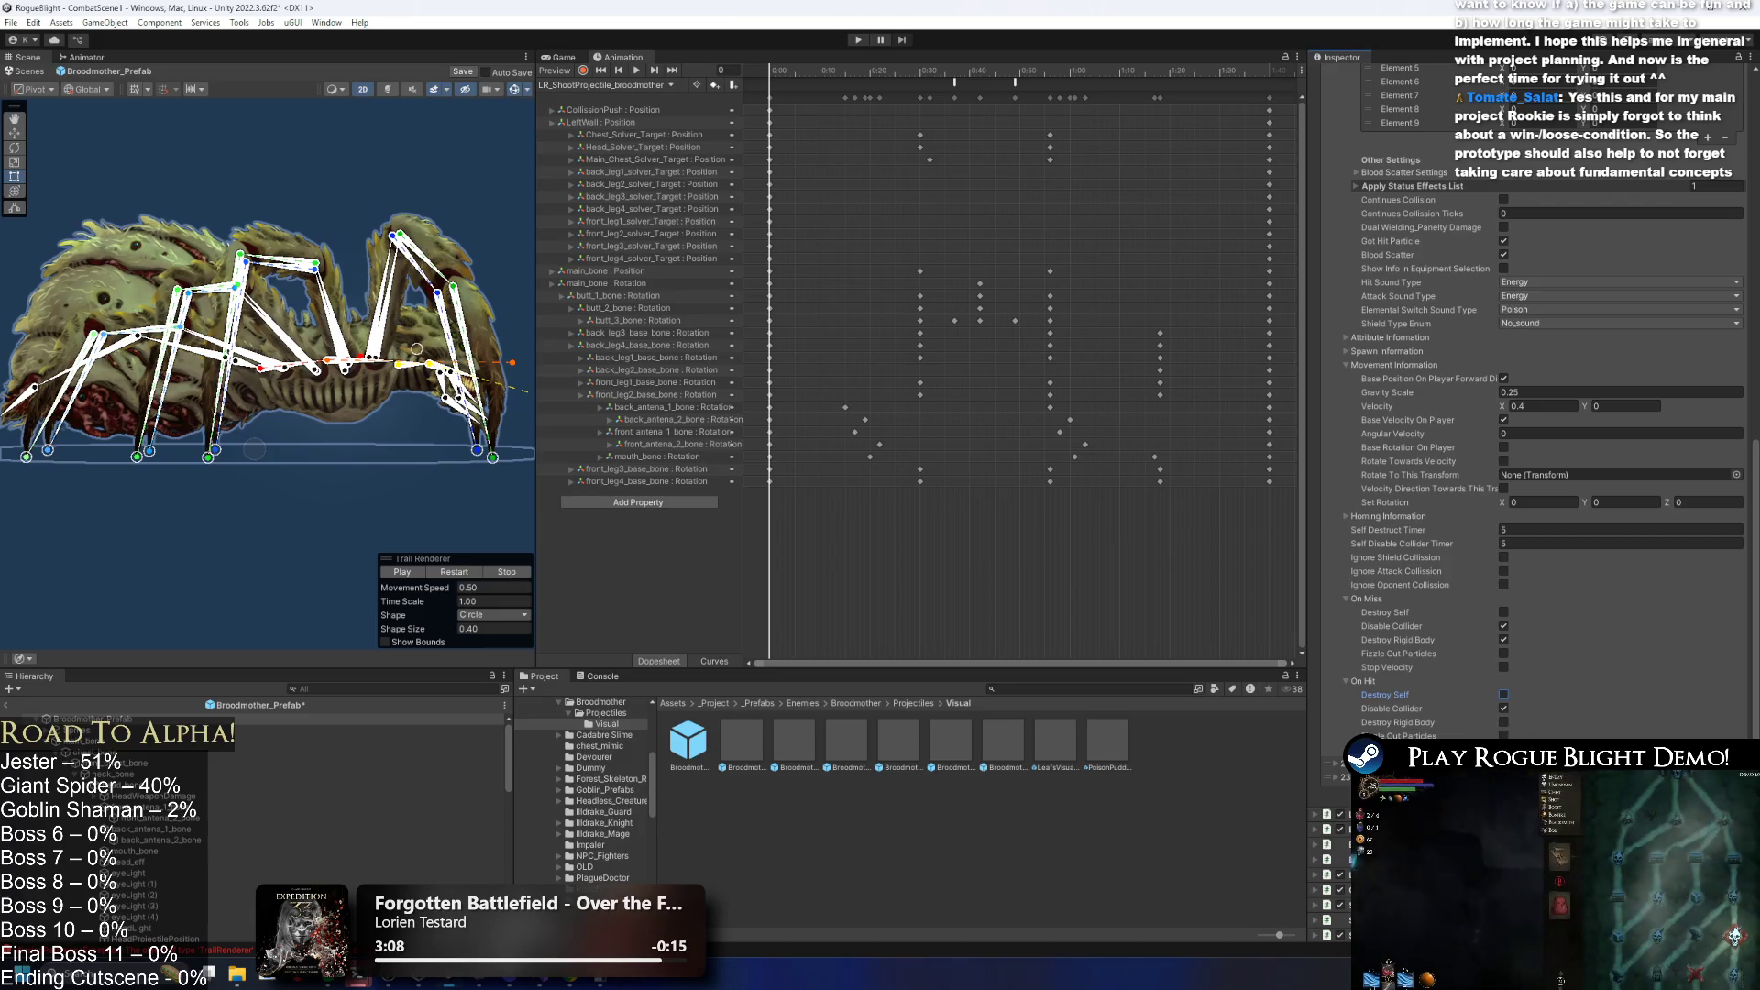
{"action": "left_click", "coordinate": [1504, 709]}
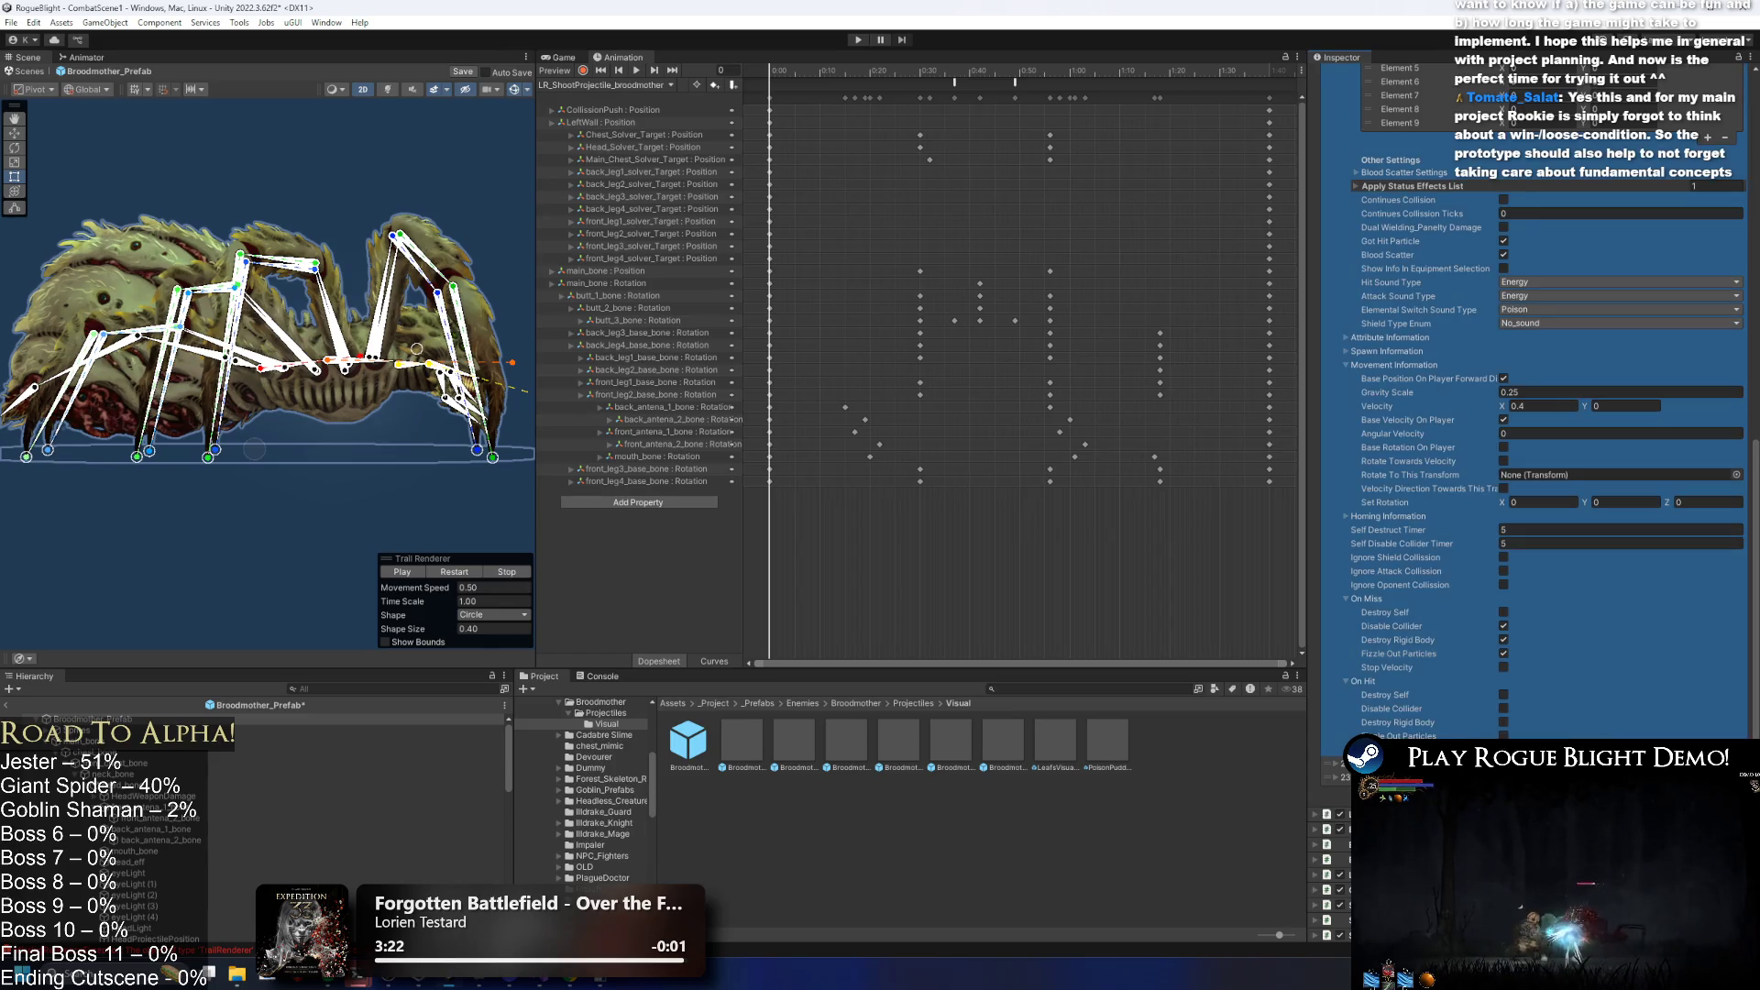
Set entry 22's On Miss: Destroy Self off; Destroy Rigid Body, Fizzle Out Particles, Stop Velocity on.
{"action": "scroll", "coordinate": [1531, 706], "scroll_direction": "down", "scroll_amount": 5}
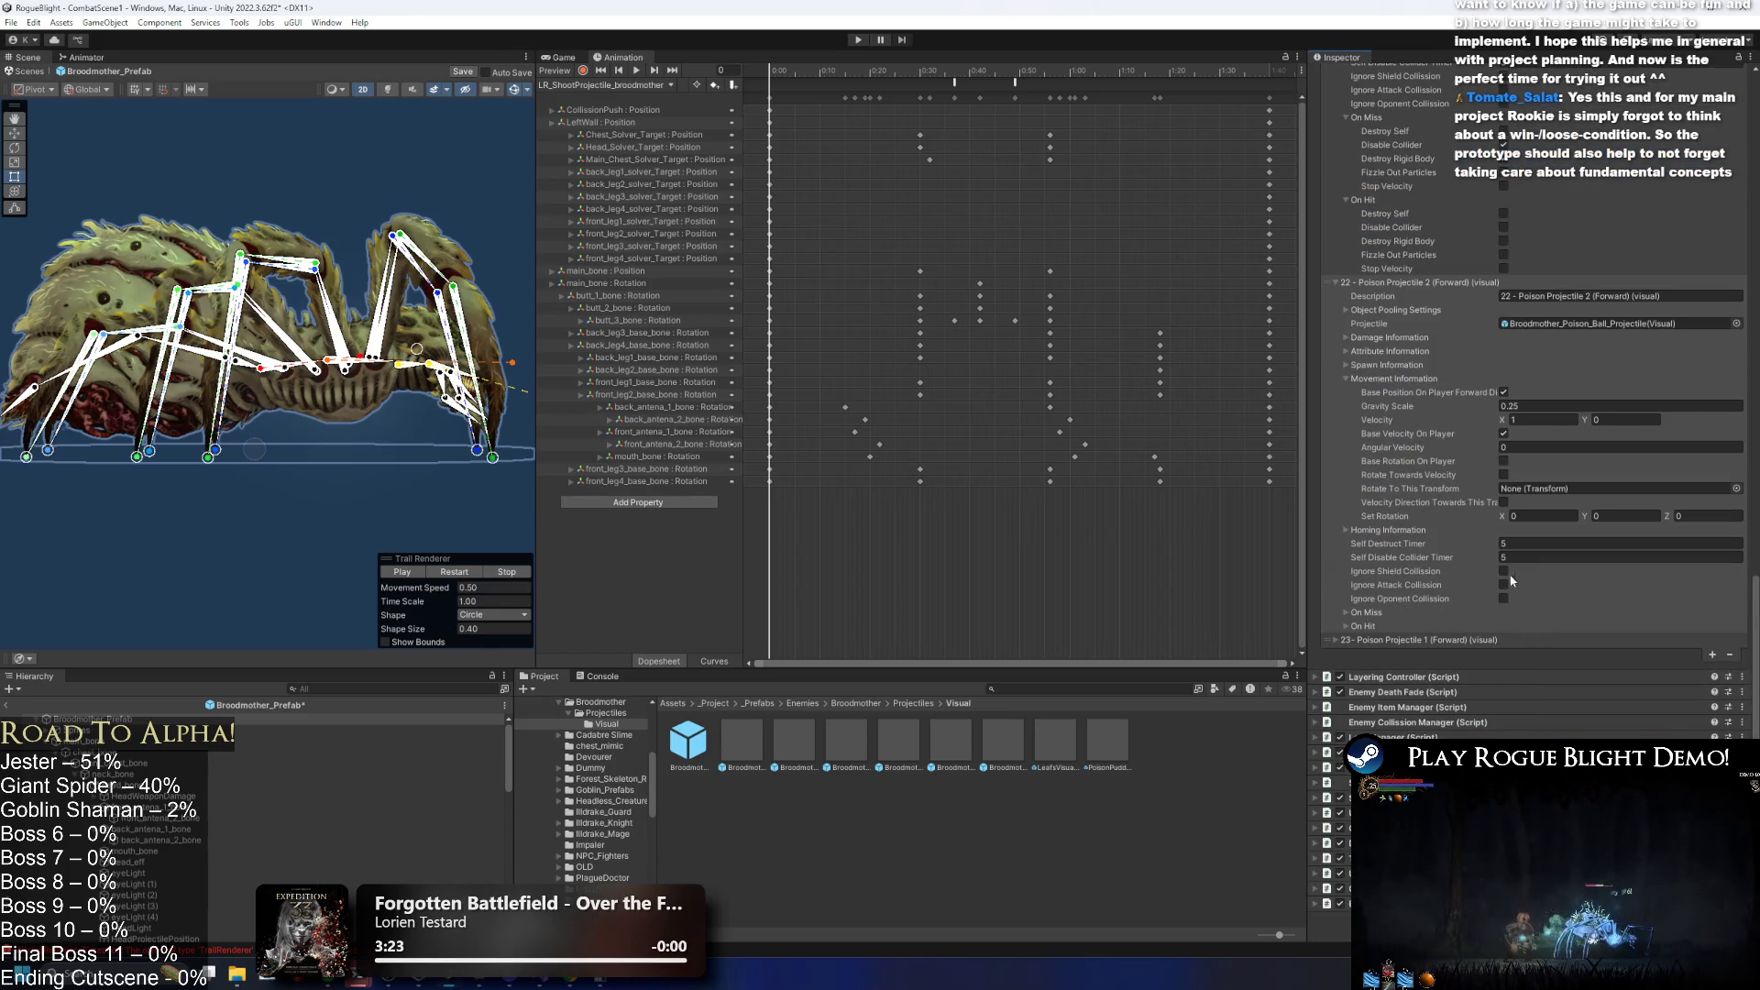
{"action": "left_click", "coordinate": [1395, 631]}
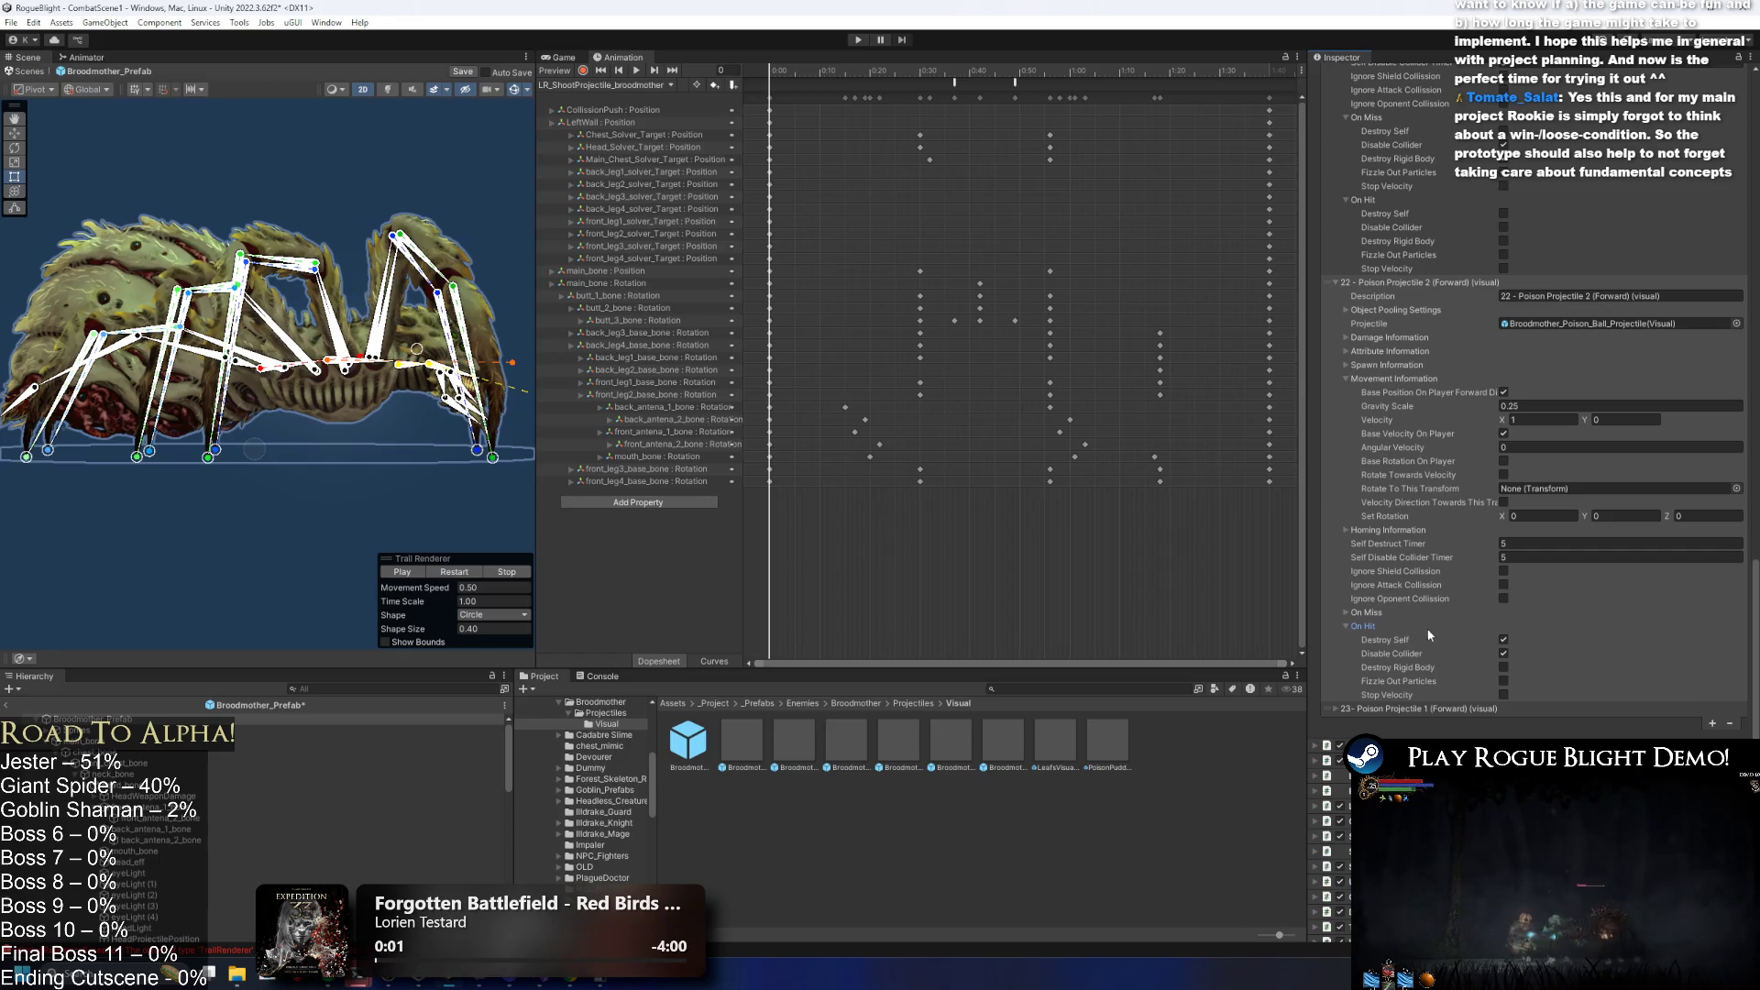
{"action": "left_click", "coordinate": [1380, 613]}
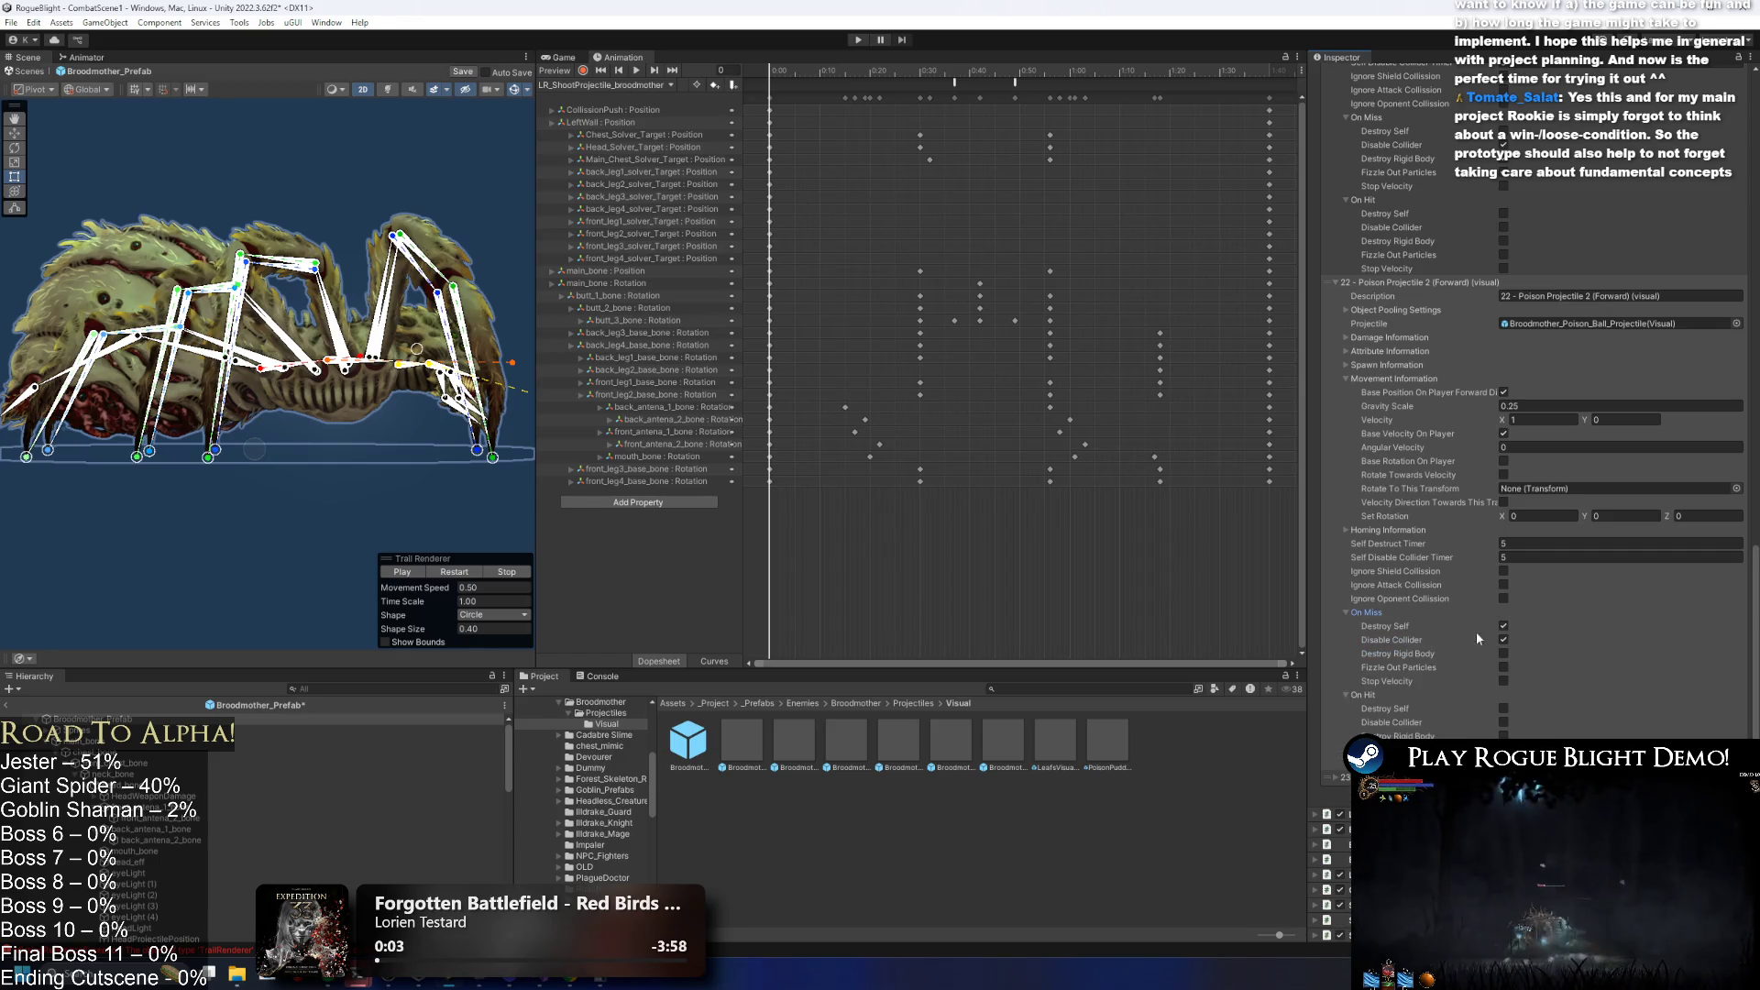
{"action": "left_click", "coordinate": [1503, 626]}
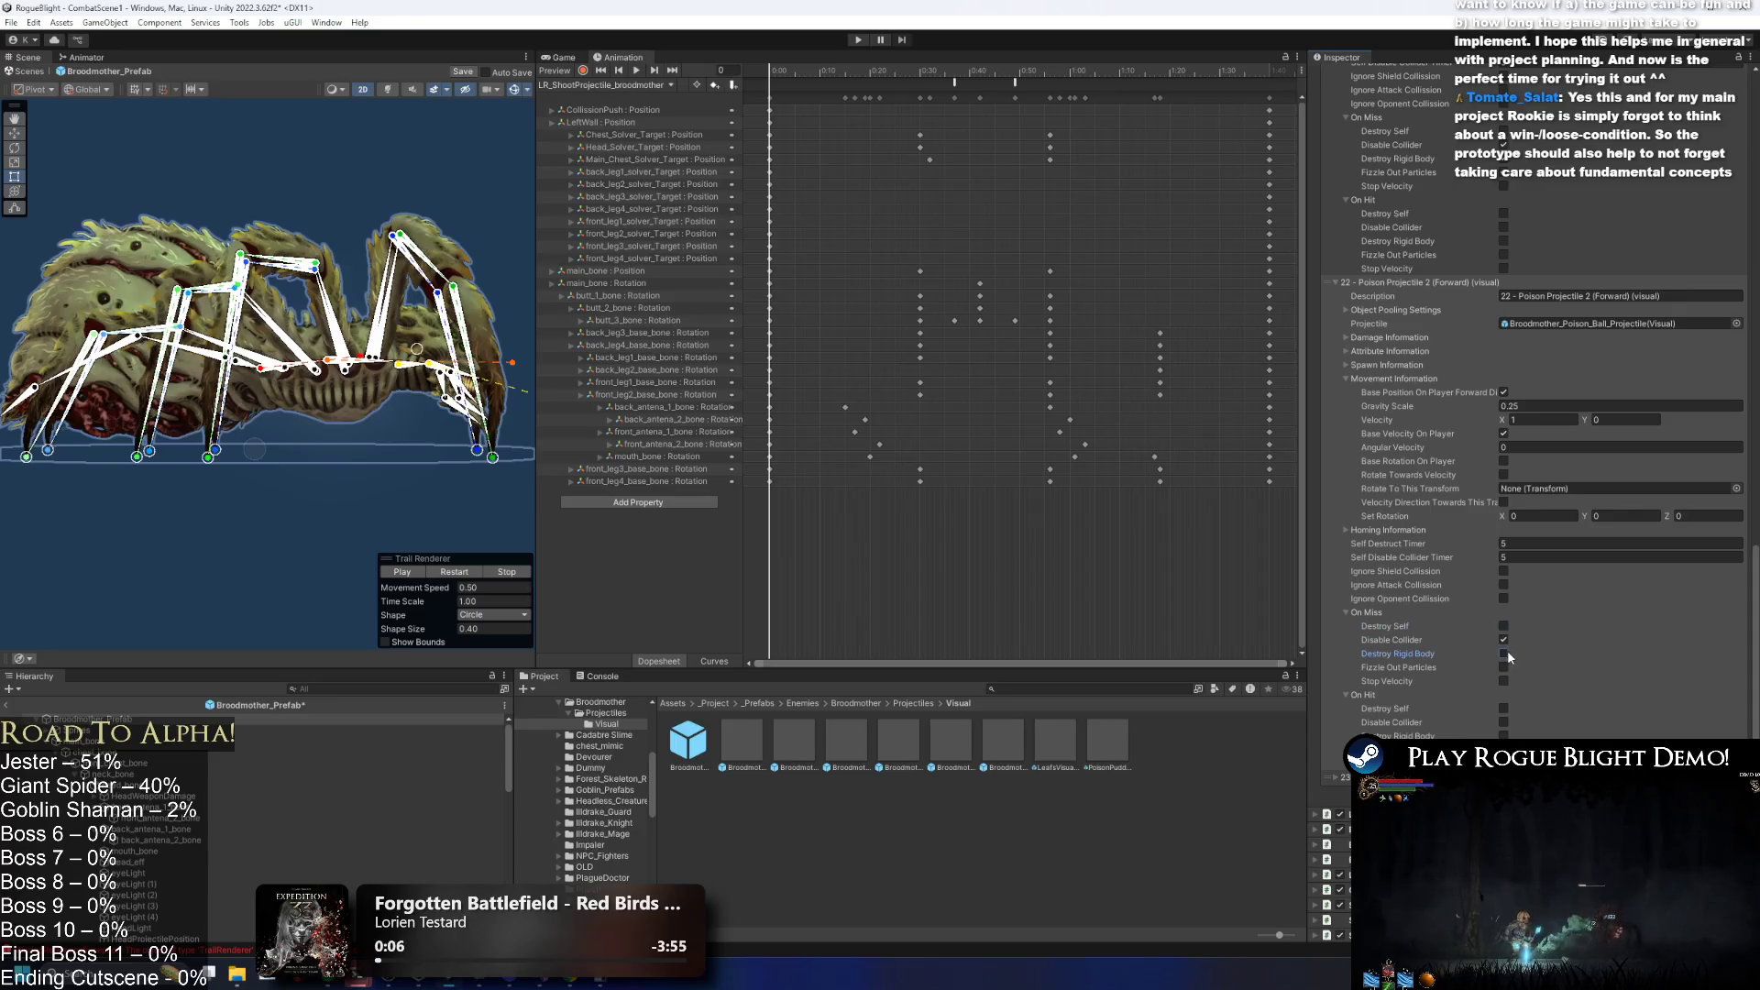
{"action": "left_click", "coordinate": [1504, 653]}
{"action": "left_click", "coordinate": [1502, 668]}
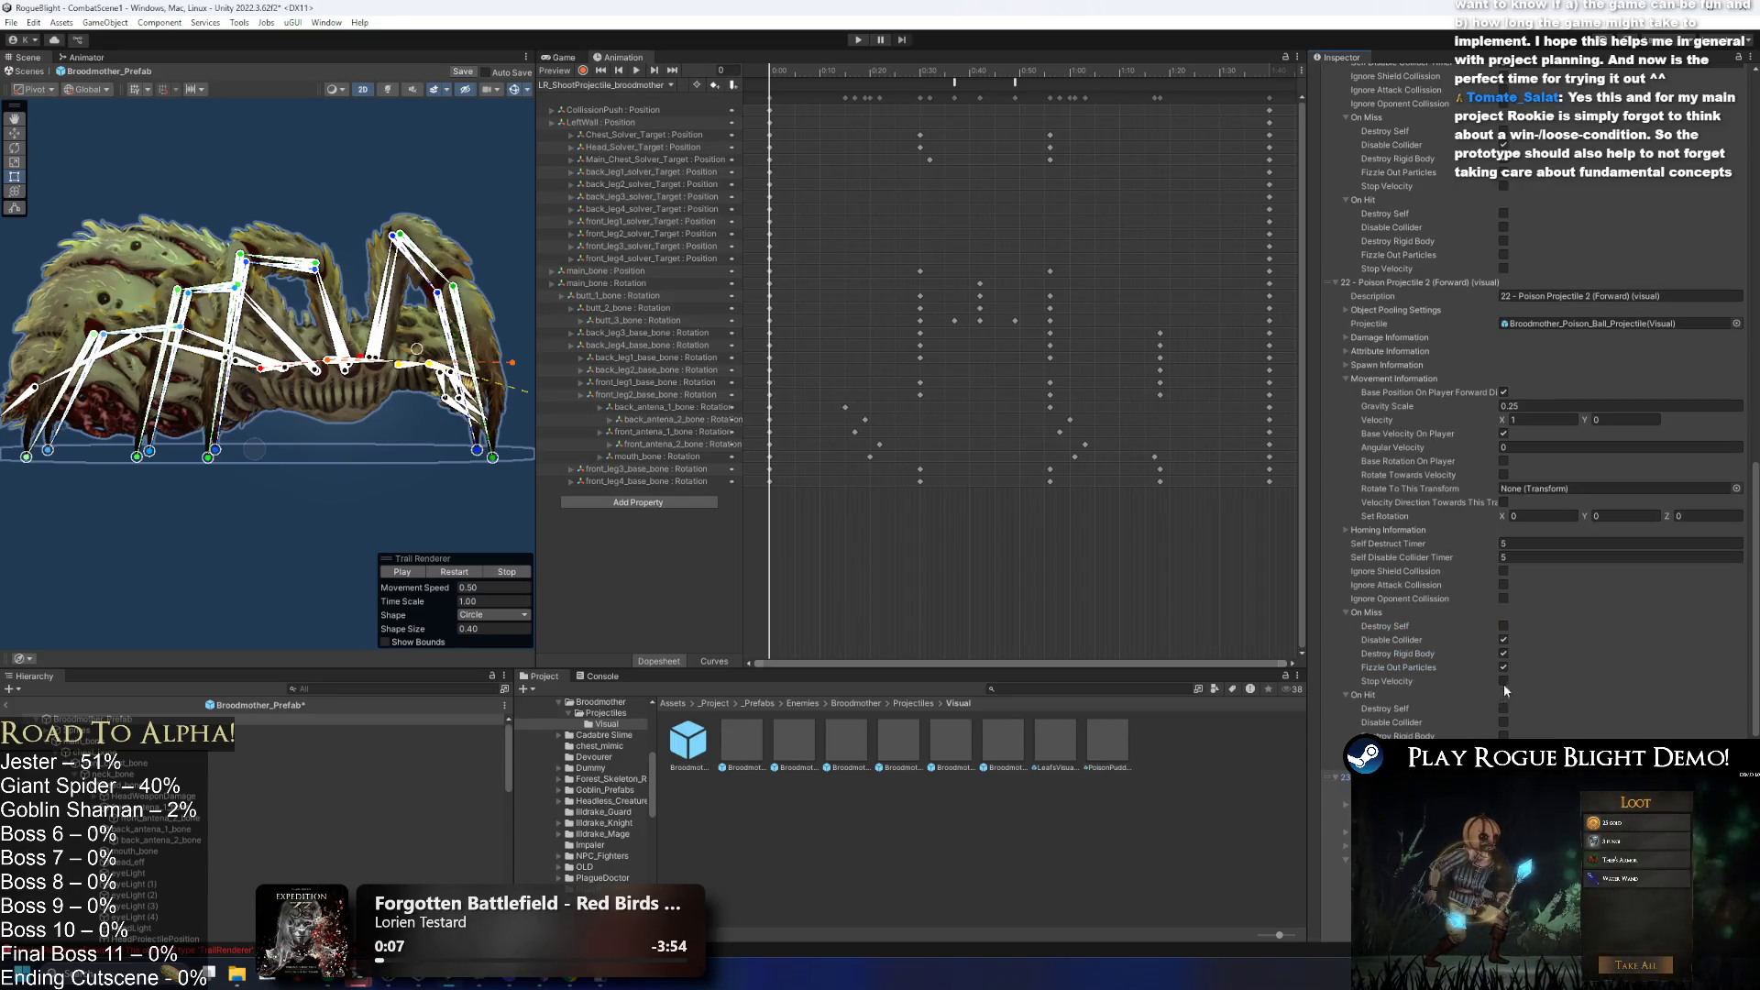
{"action": "scroll", "coordinate": [1505, 678], "scroll_direction": "up", "scroll_amount": 4}
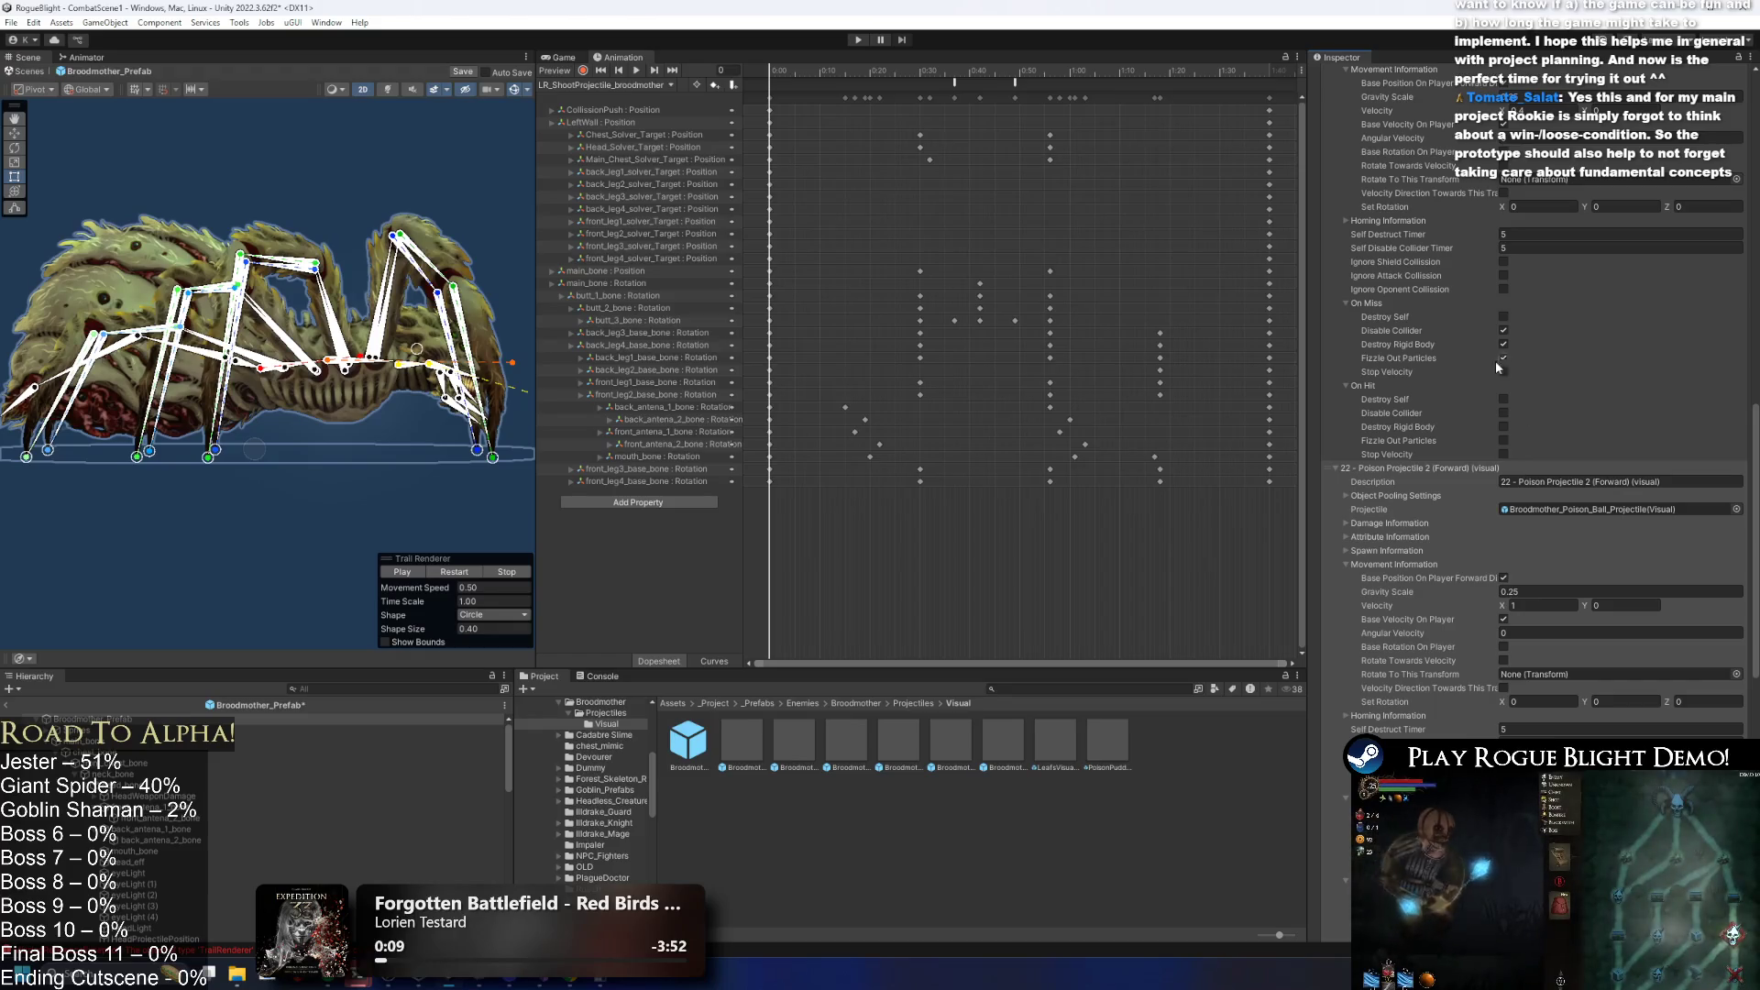
{"action": "left_click", "coordinate": [1503, 371]}
Expand Poison Projectile 1's On Miss settings and bring up the animation clip list.
{"action": "scroll", "coordinate": [1549, 476], "scroll_direction": "down", "scroll_amount": 15}
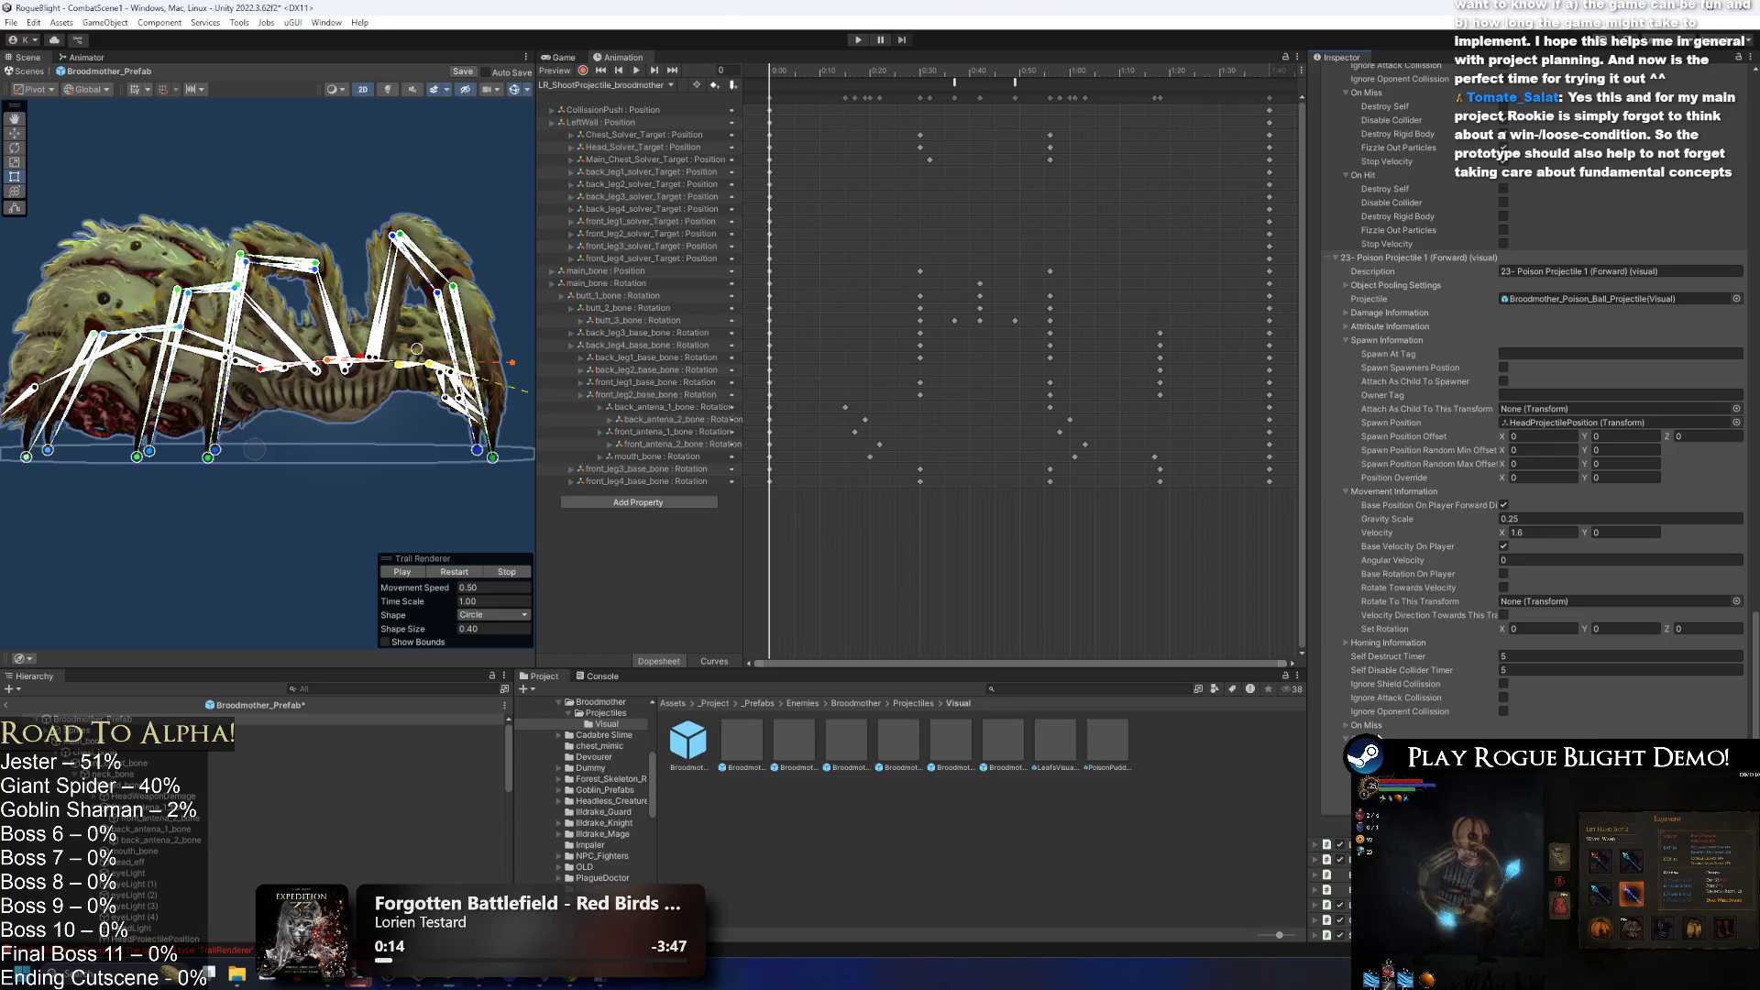
{"action": "left_click", "coordinate": [1448, 727]}
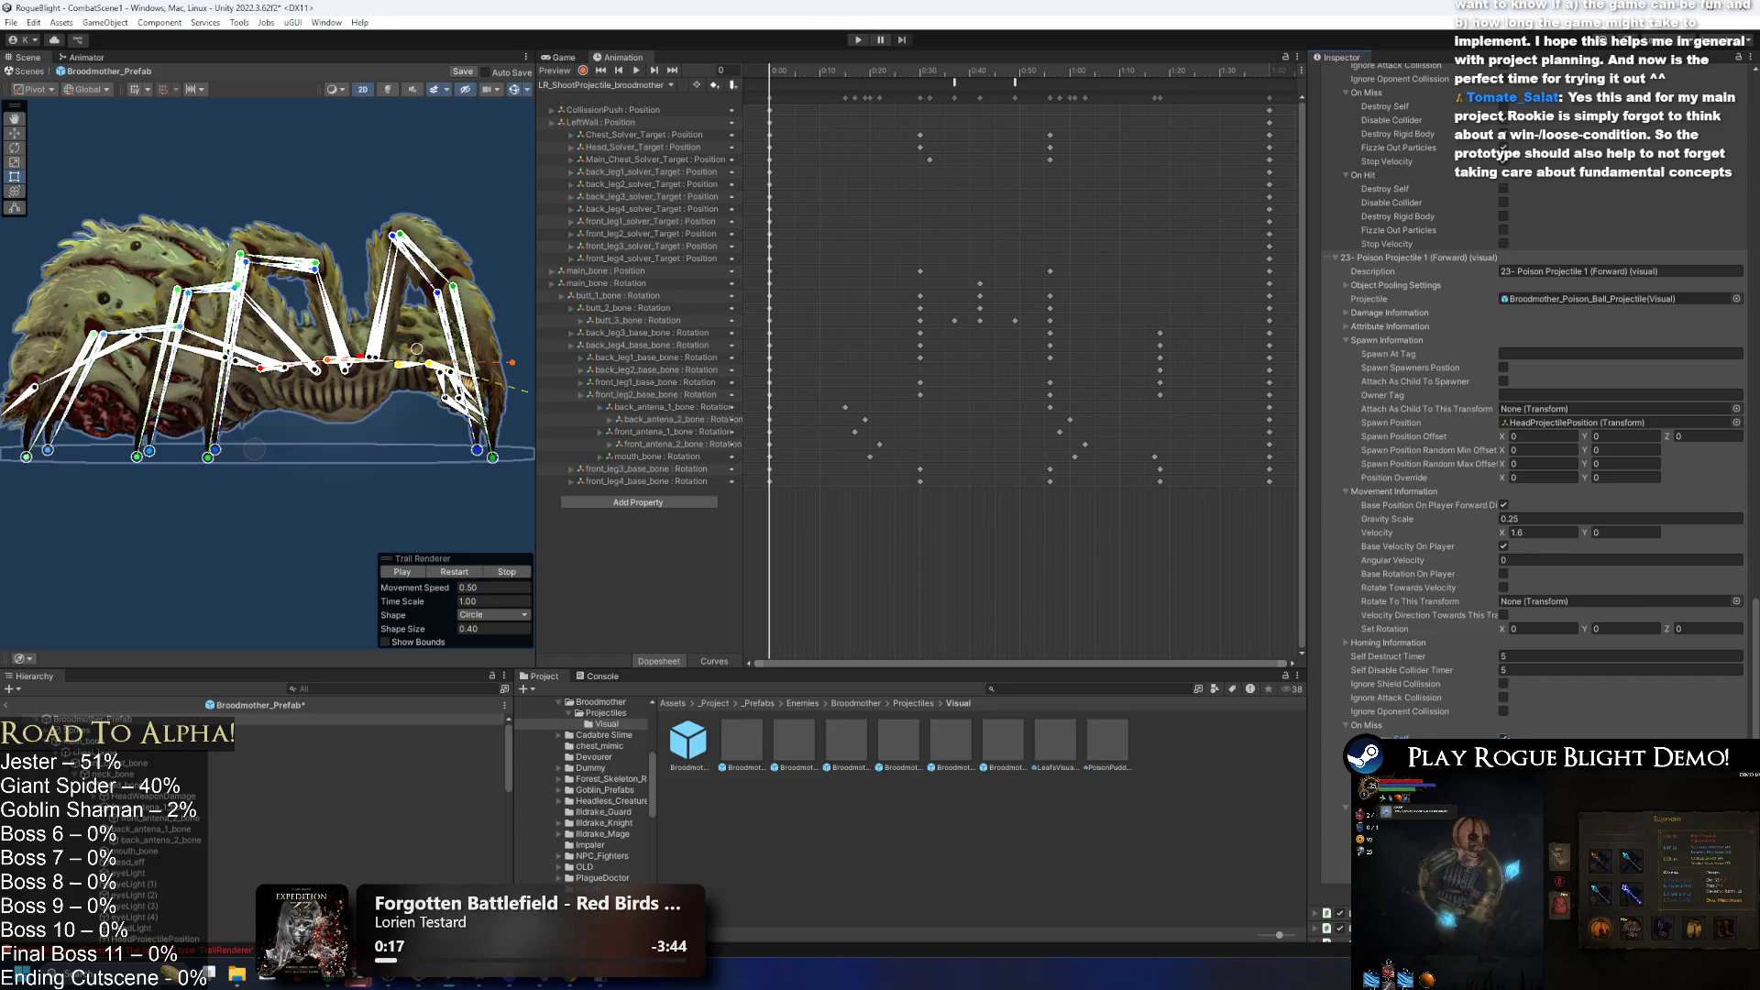
{"action": "scroll", "coordinate": [1473, 586], "scroll_direction": "up", "scroll_amount": 10}
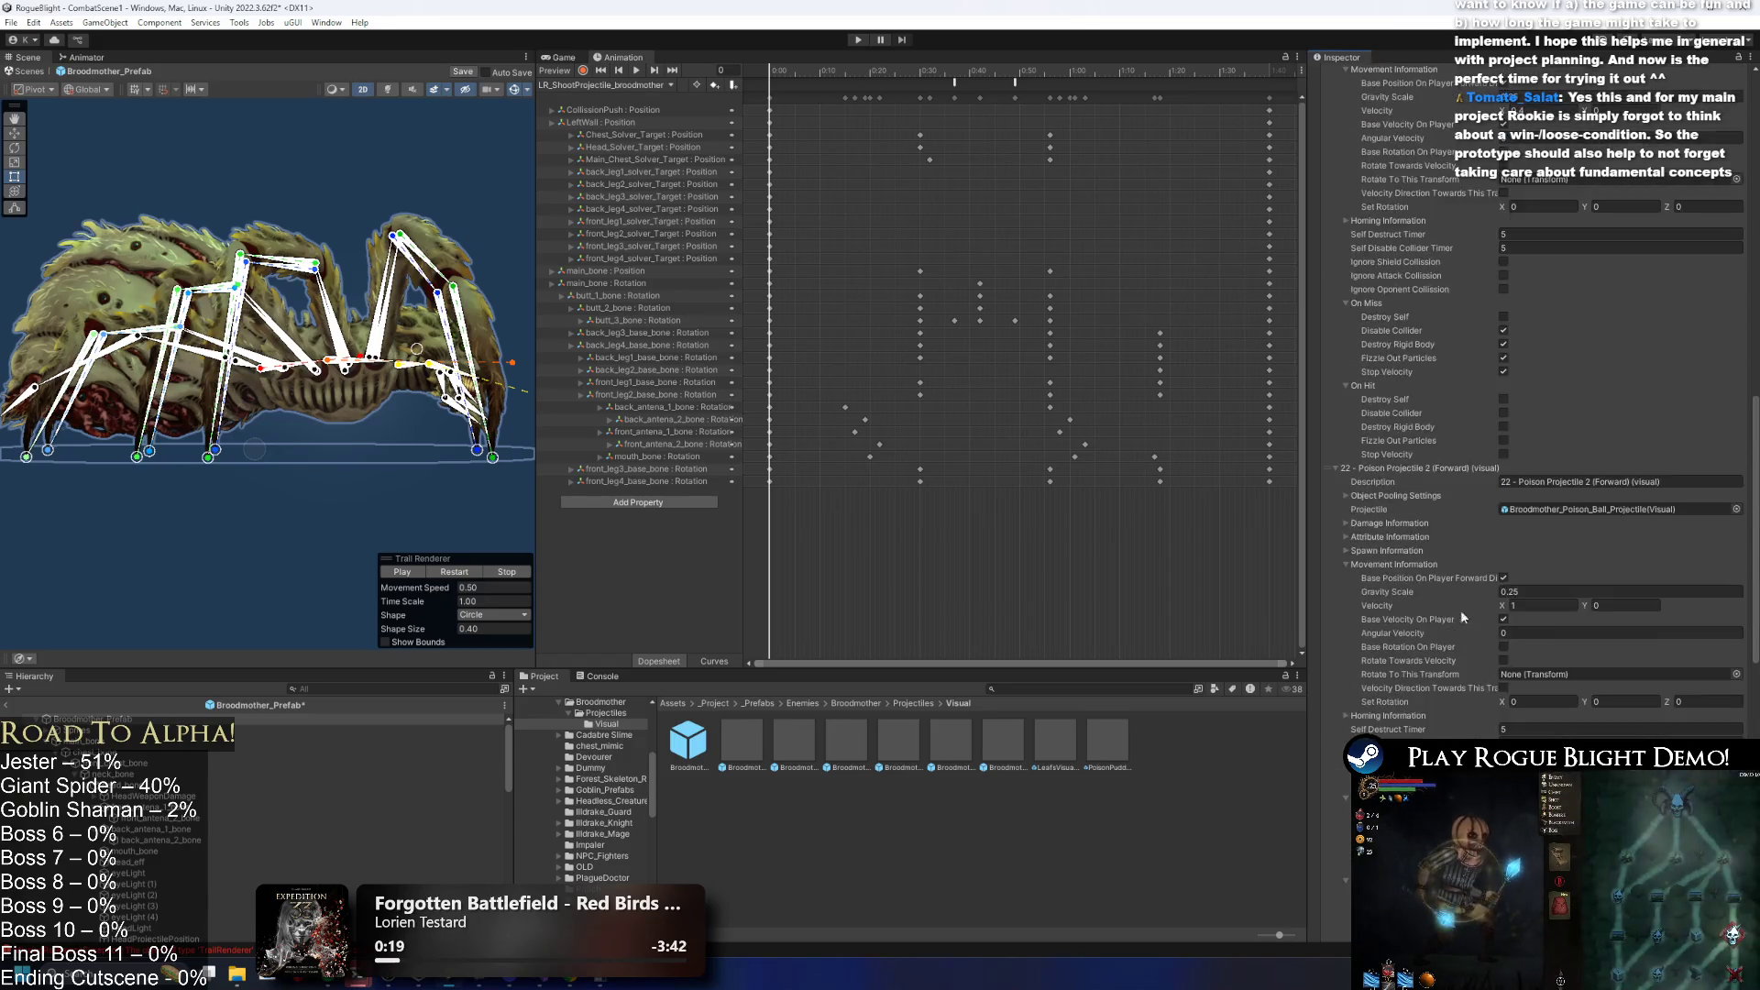
{"action": "scroll", "coordinate": [1473, 586], "scroll_direction": "up", "scroll_amount": 5}
{"action": "left_click", "coordinate": [629, 85]}
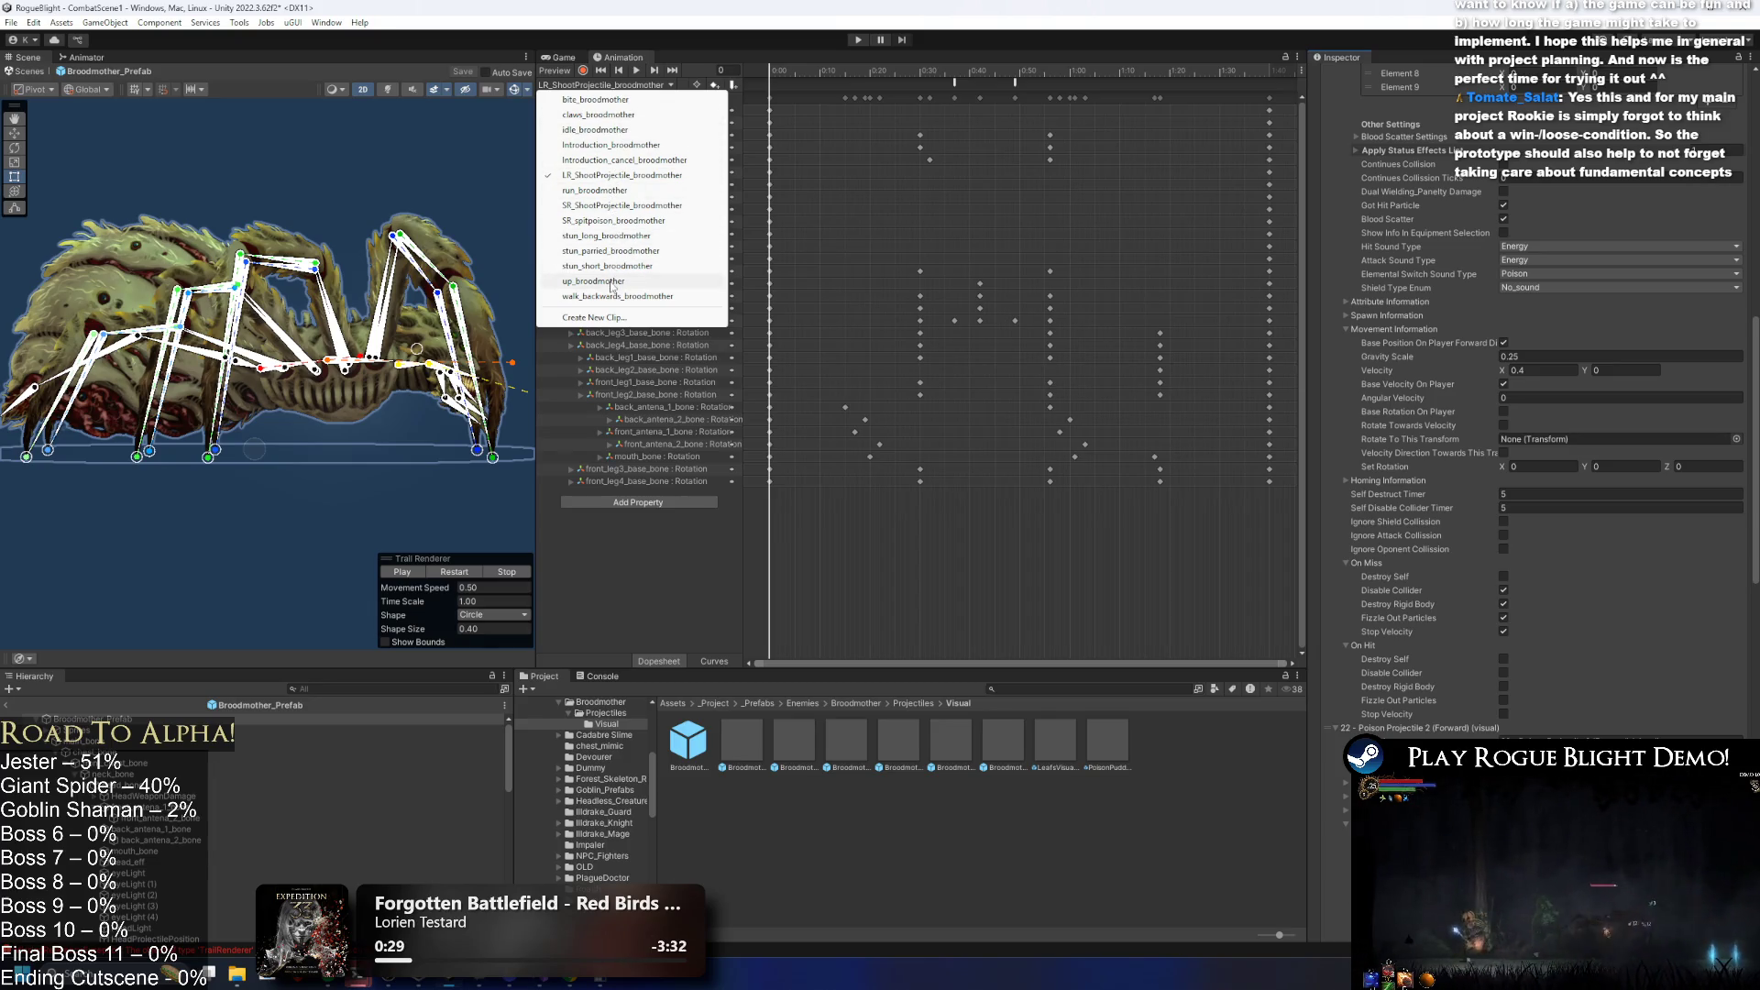
On the SR_spitpoison_broodmother clip, set the first spawn event's projectile index to 21.
{"action": "left_click", "coordinate": [637, 222]}
{"action": "left_click", "coordinate": [1046, 81]}
{"action": "left_click", "coordinate": [1037, 73]}
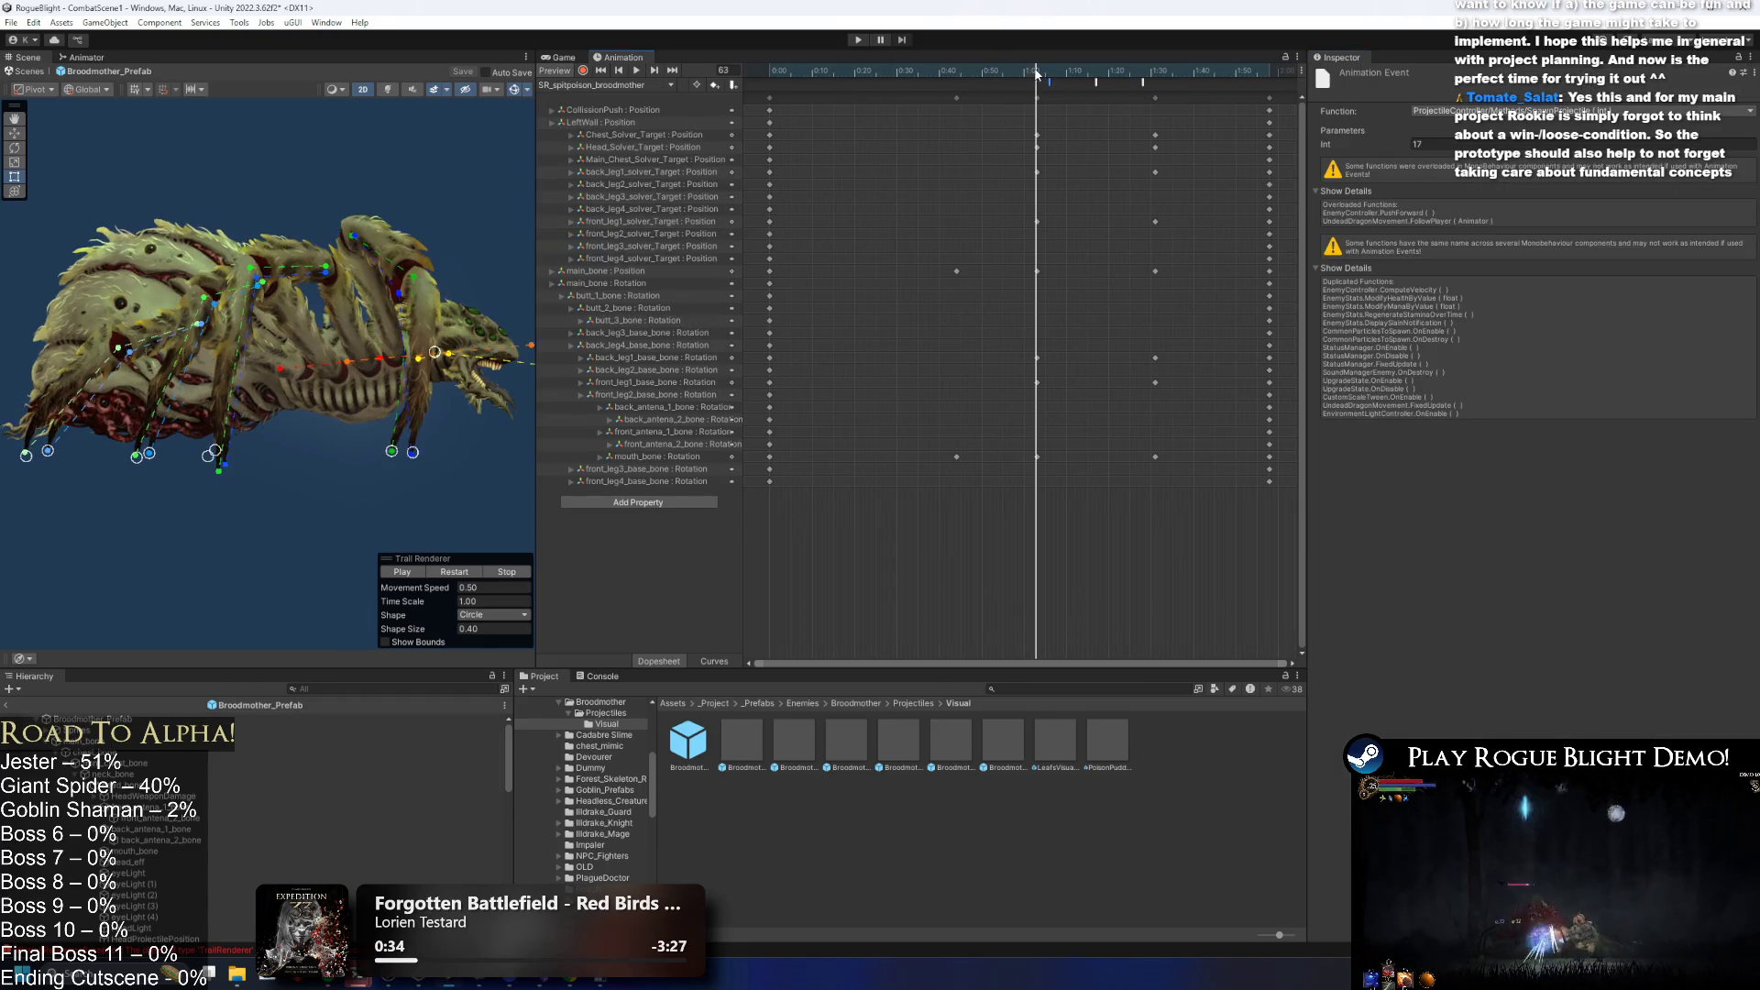
{"action": "left_click", "coordinate": [1353, 147]}
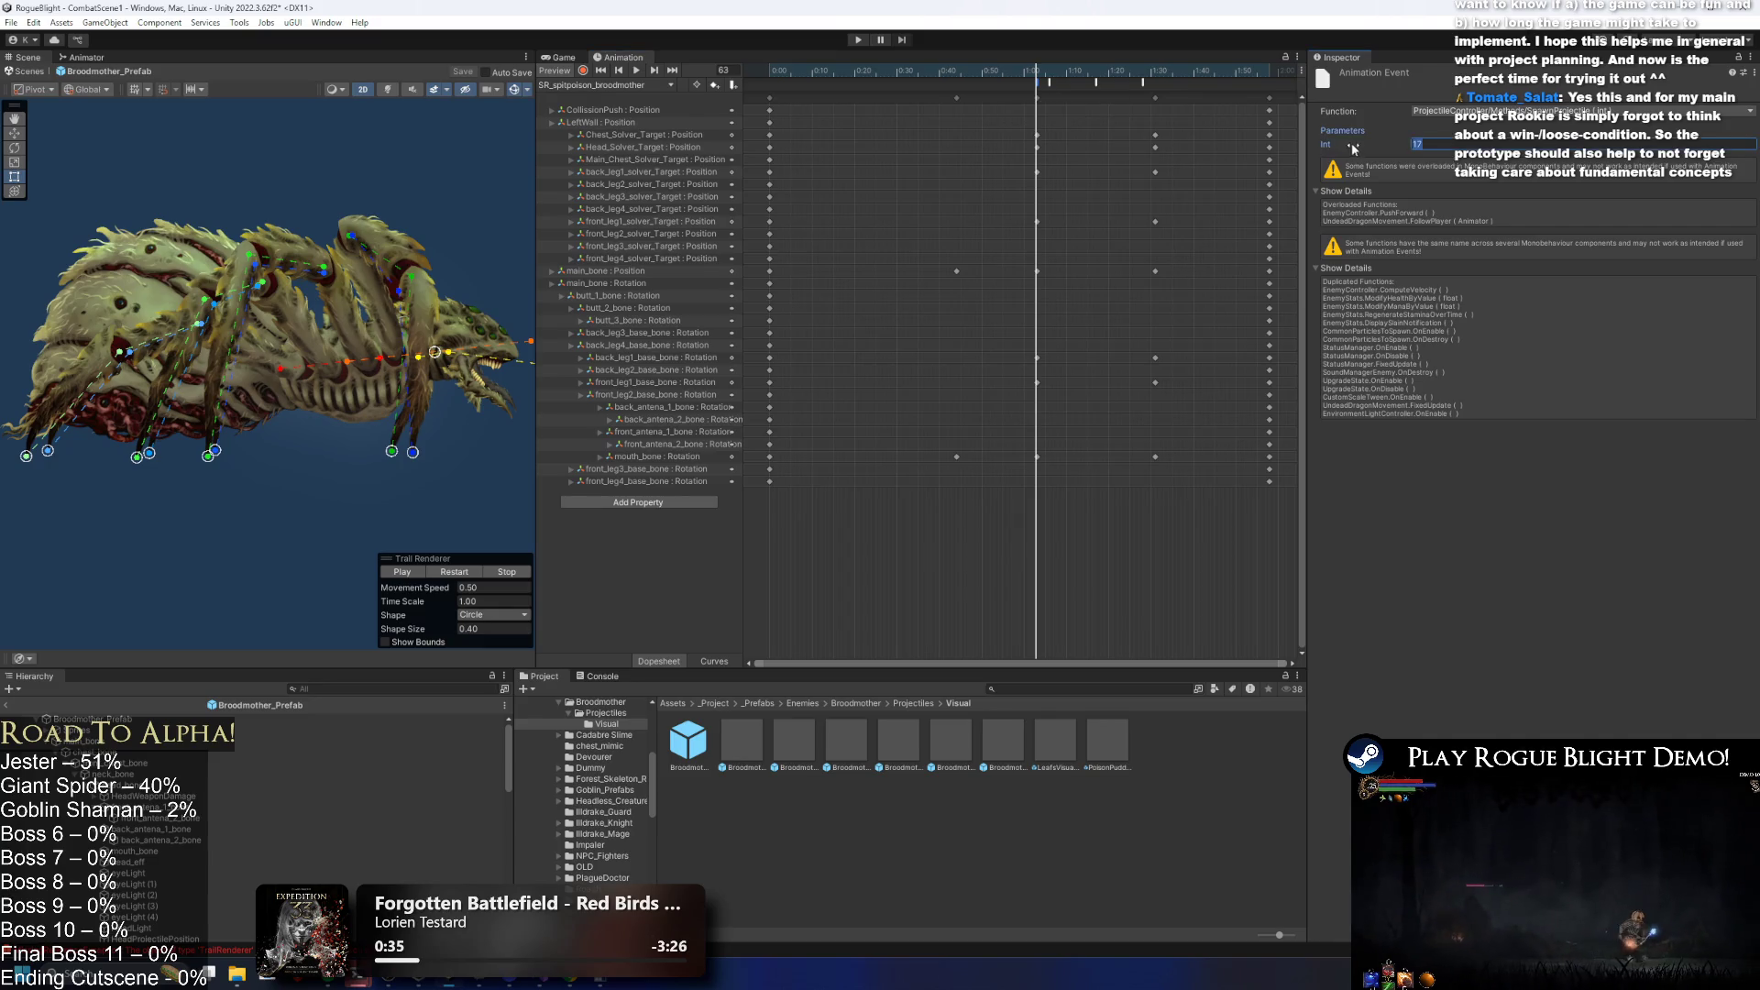
{"action": "left_click", "coordinate": [1050, 88]}
Edit the remaining spawn events' projectile indices and enter Play mode to test.
{"action": "left_click", "coordinate": [1094, 84]}
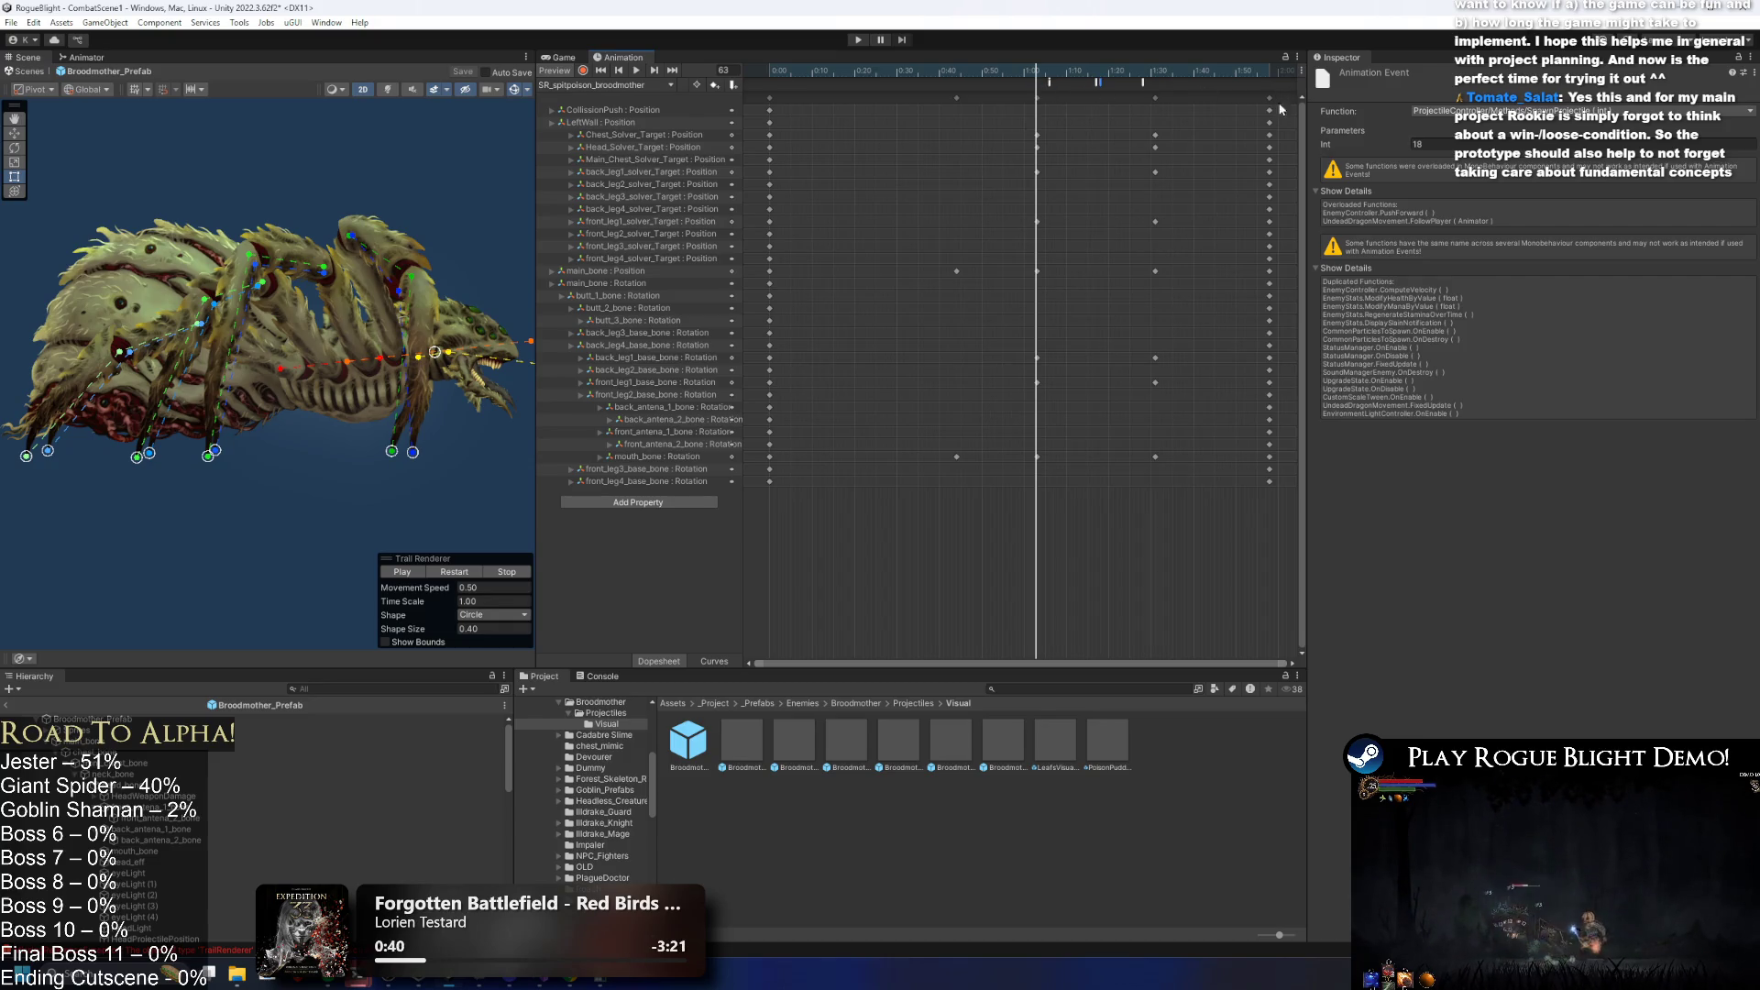
{"action": "left_click", "coordinate": [1421, 144]}
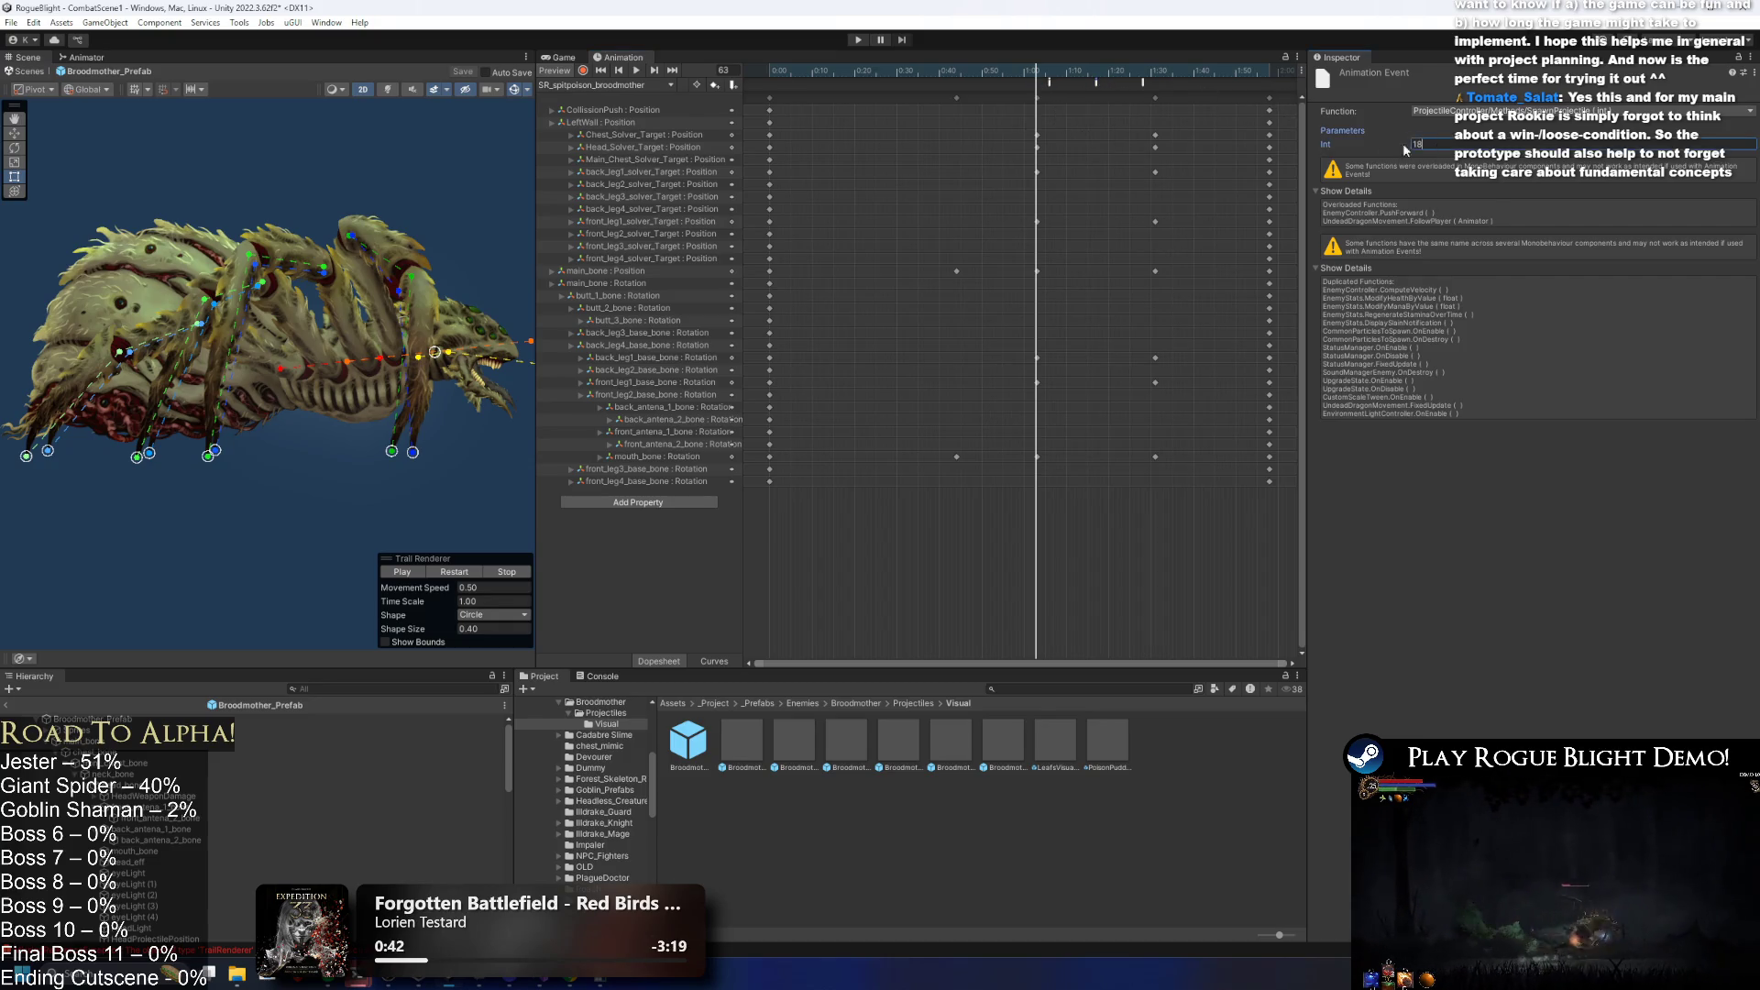
{"action": "type", "text": "22"}
{"action": "left_click", "coordinate": [1141, 91]}
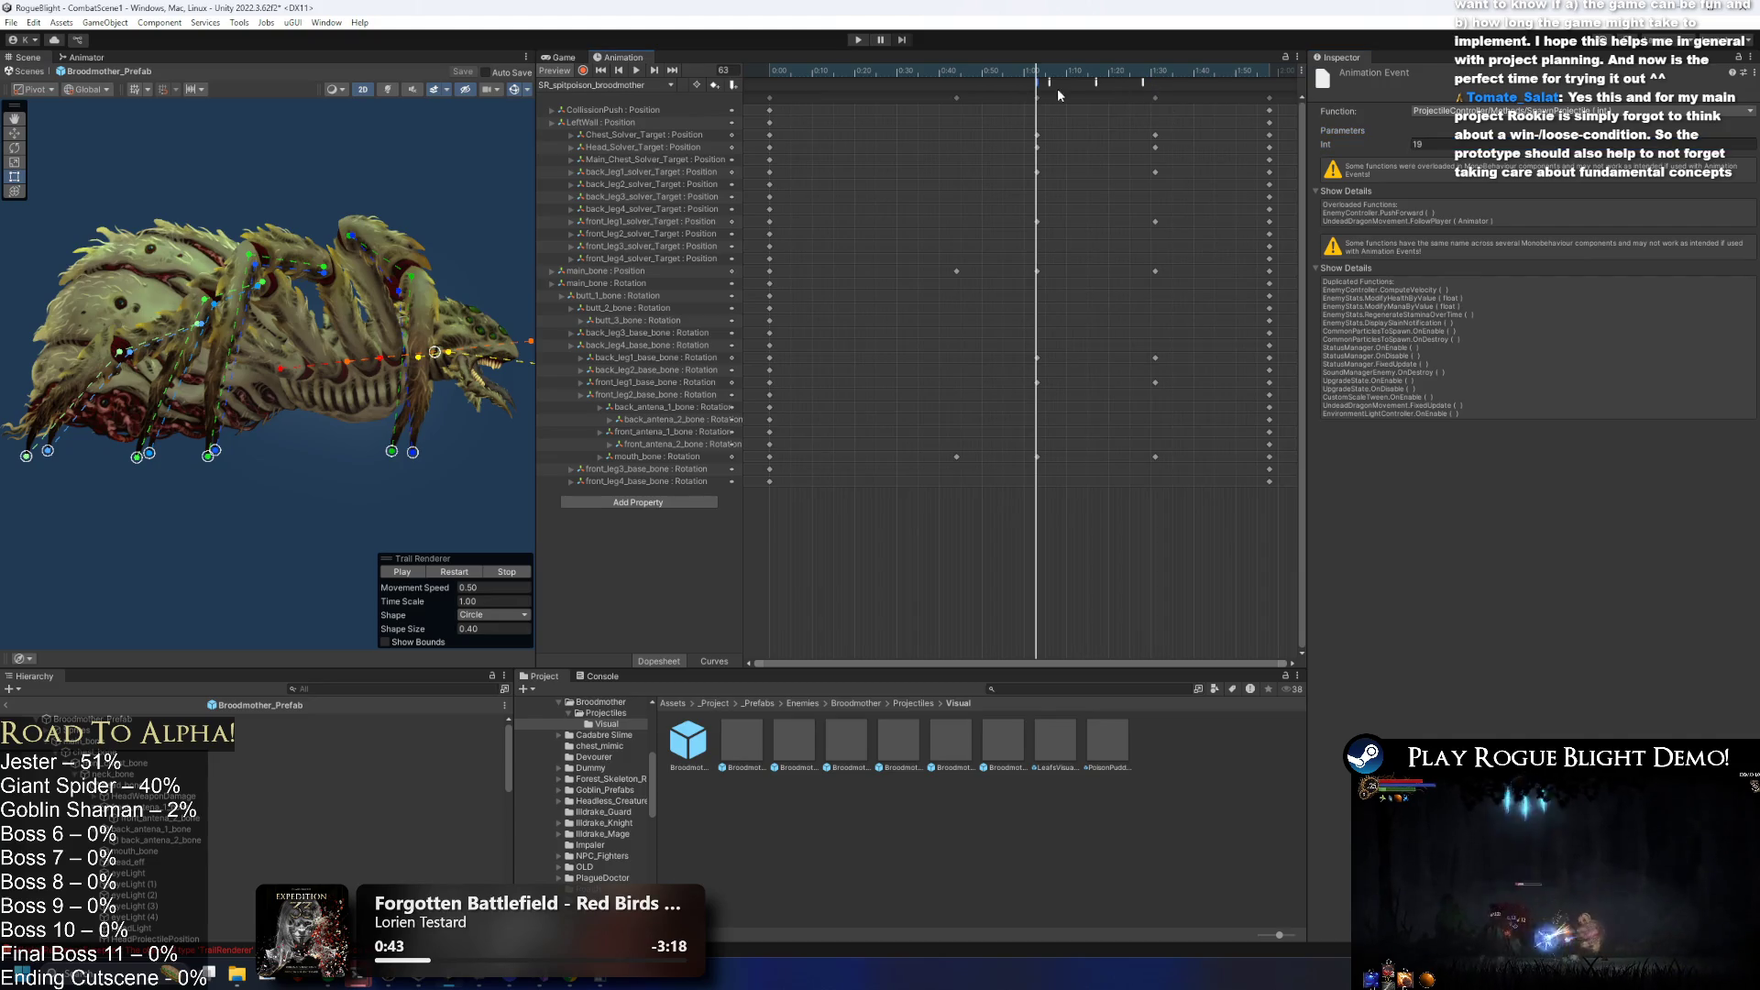
{"action": "left_click", "coordinate": [1142, 84]}
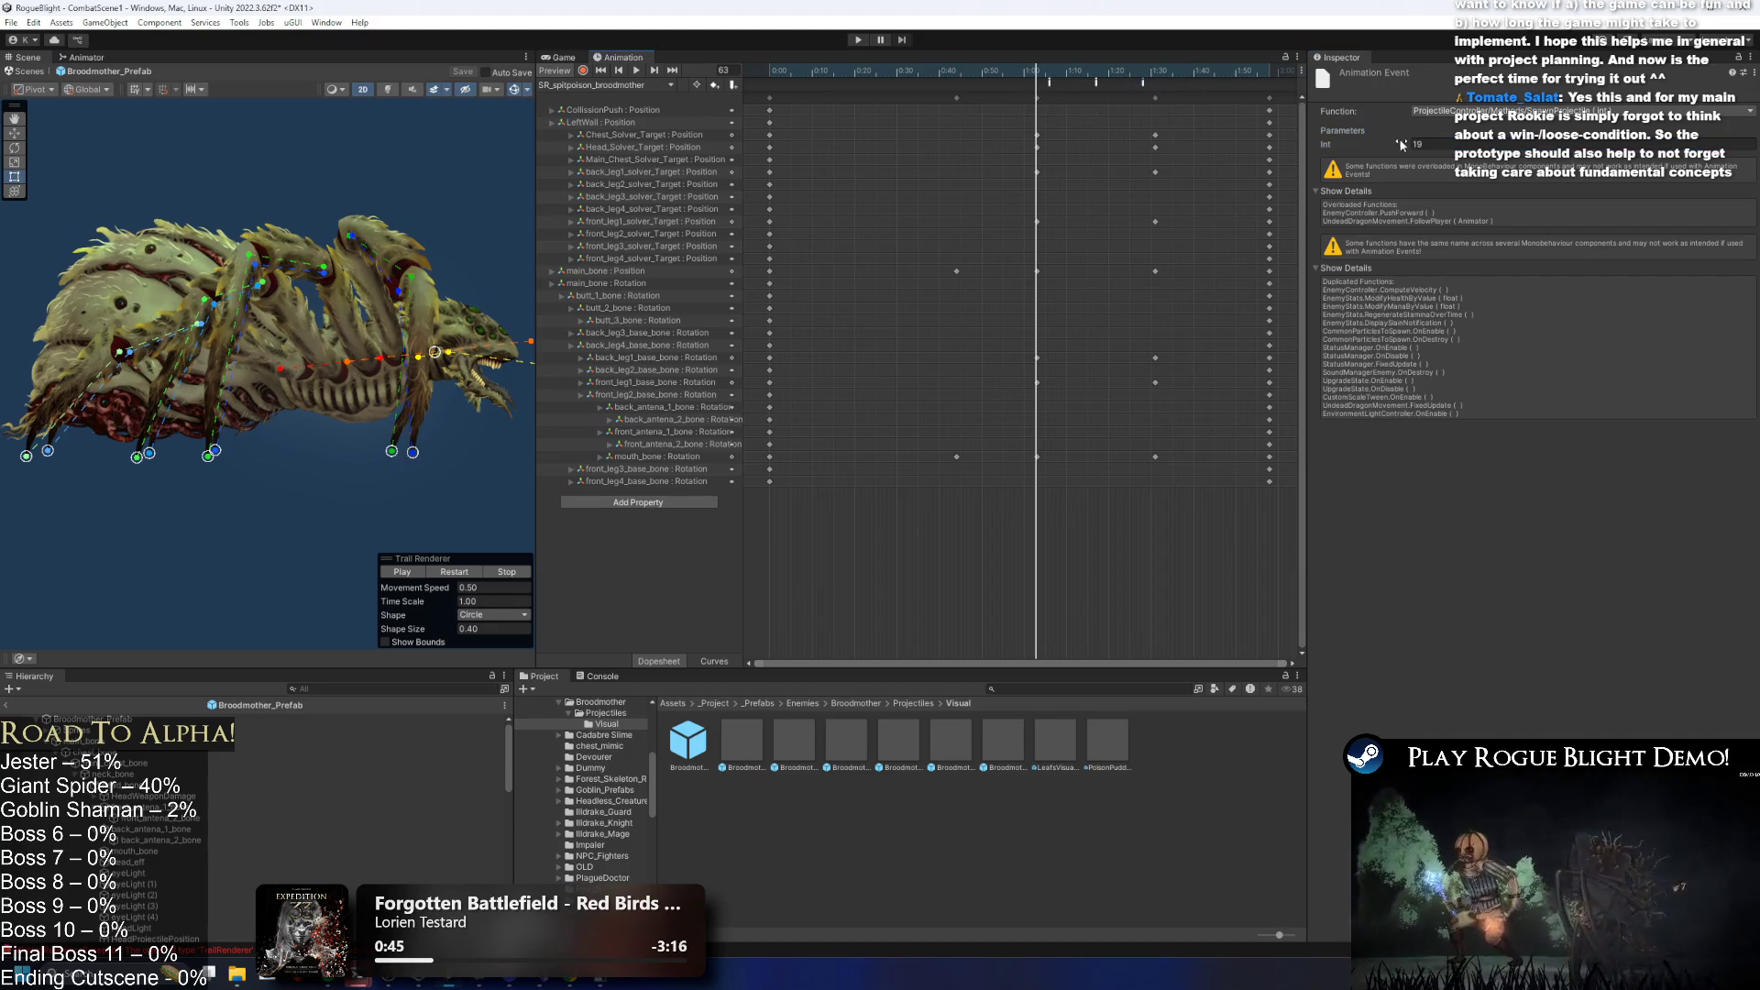
{"action": "left_click", "coordinate": [858, 39]}
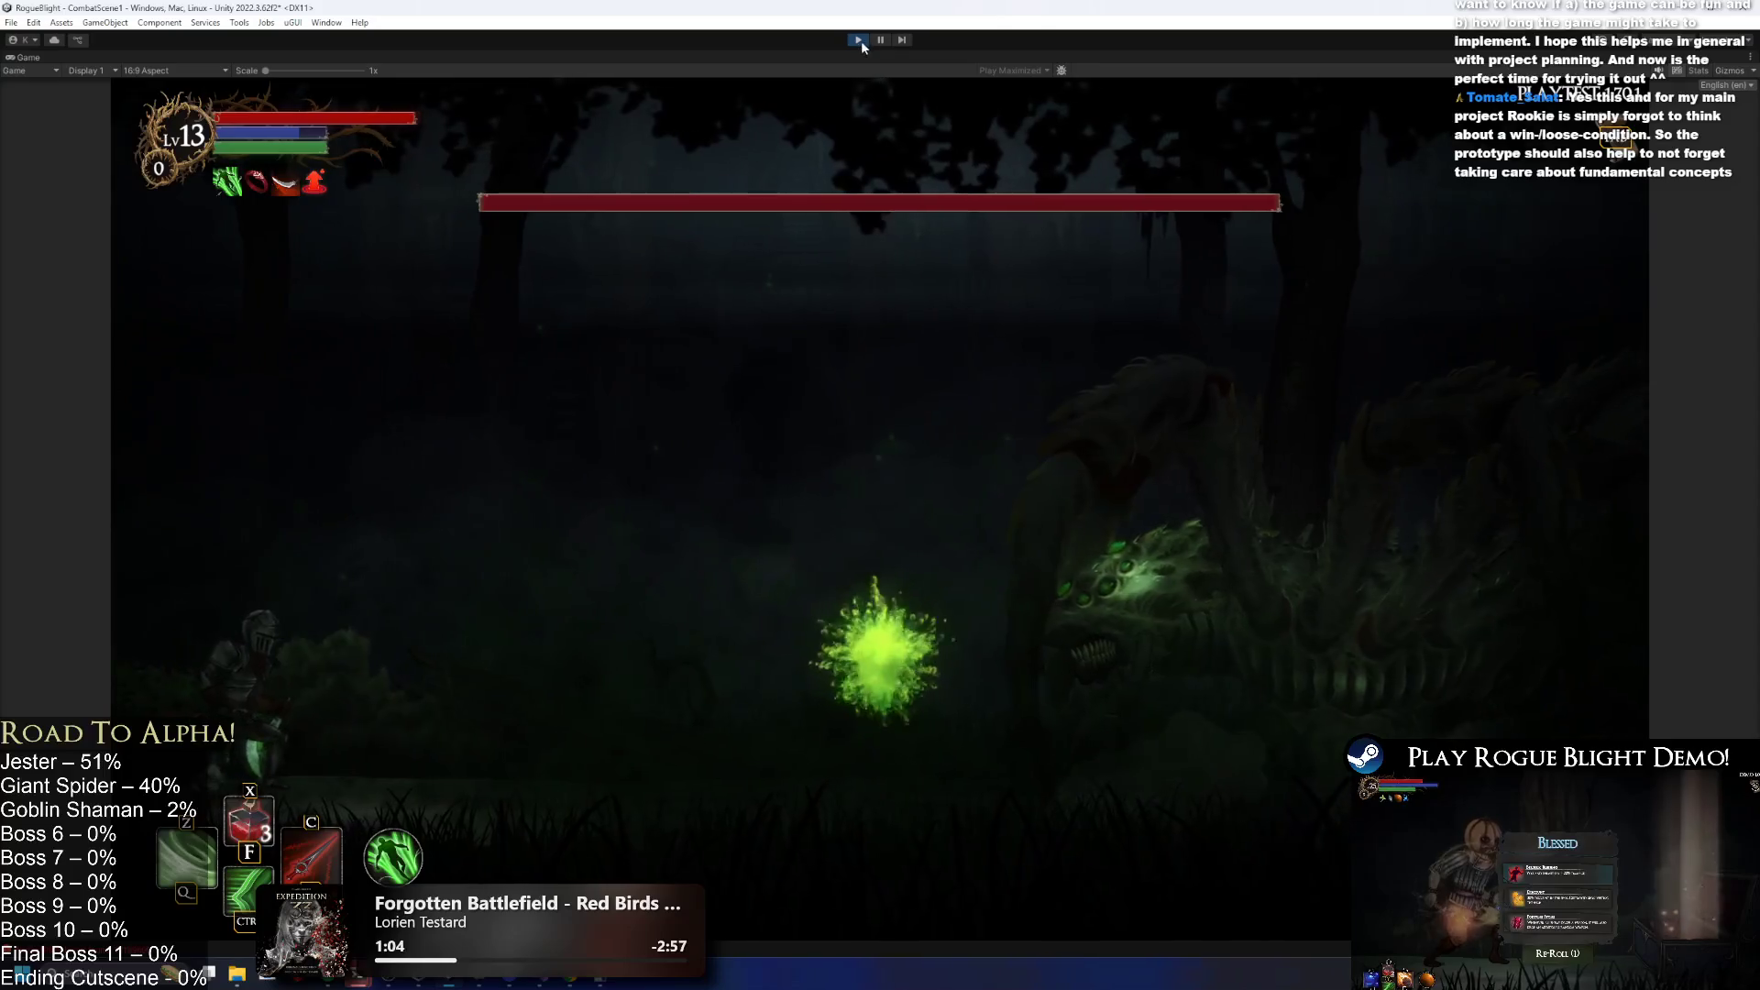
Stop Play mode after watching the poison ball attack.
{"action": "key", "text": "ctrl+p"}
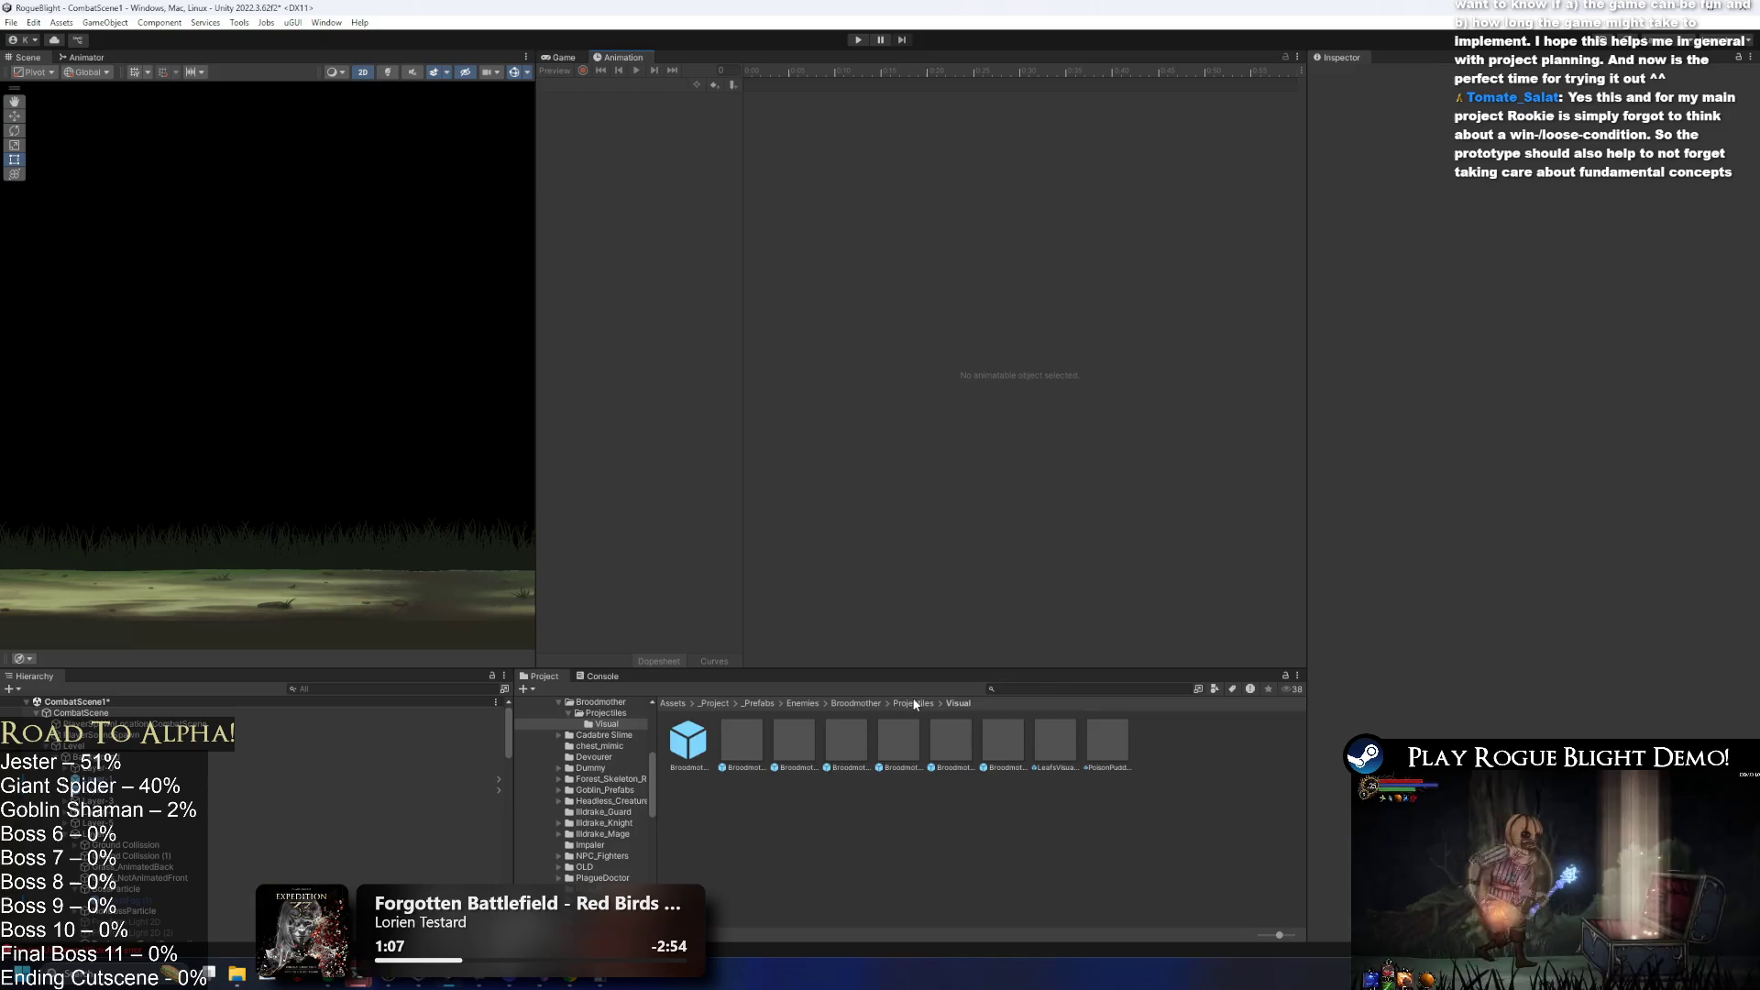
Open the Broodmother_Poison_Ball_Projectile(Visual) prefab from the visual projectiles folder.
{"action": "left_click", "coordinate": [873, 703]}
{"action": "double_click", "coordinate": [740, 740]}
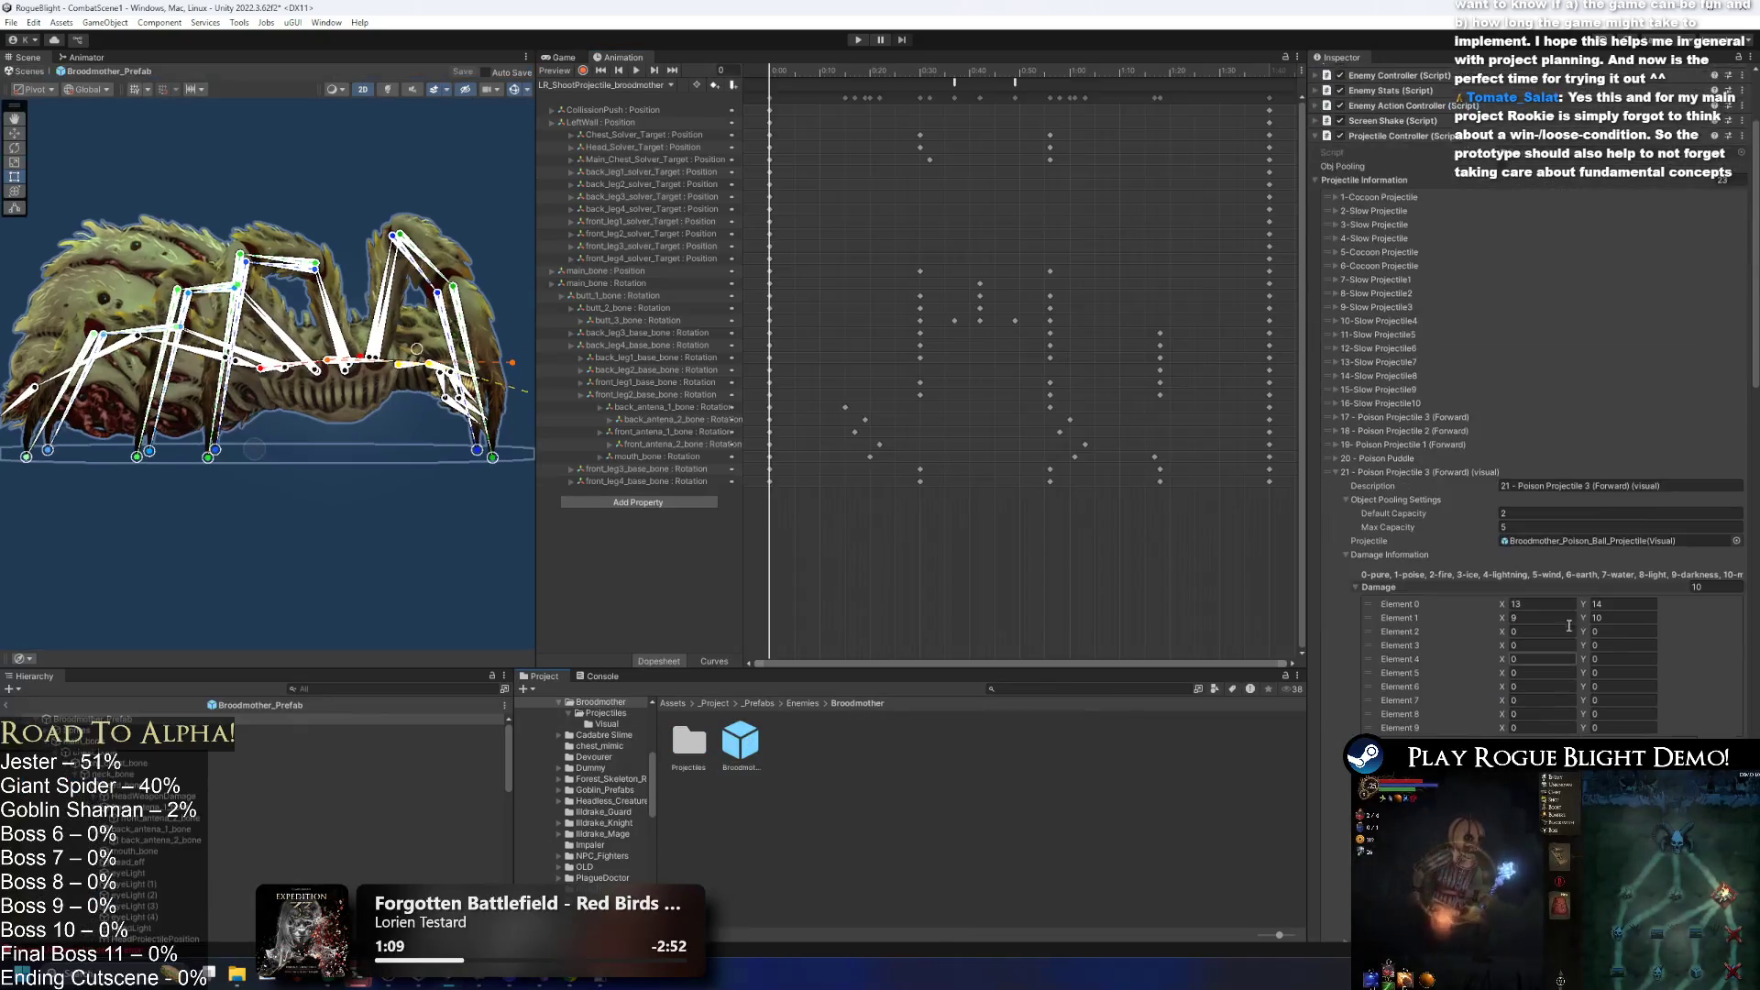
{"action": "left_click", "coordinate": [1558, 541]}
{"action": "double_click", "coordinate": [1558, 541]}
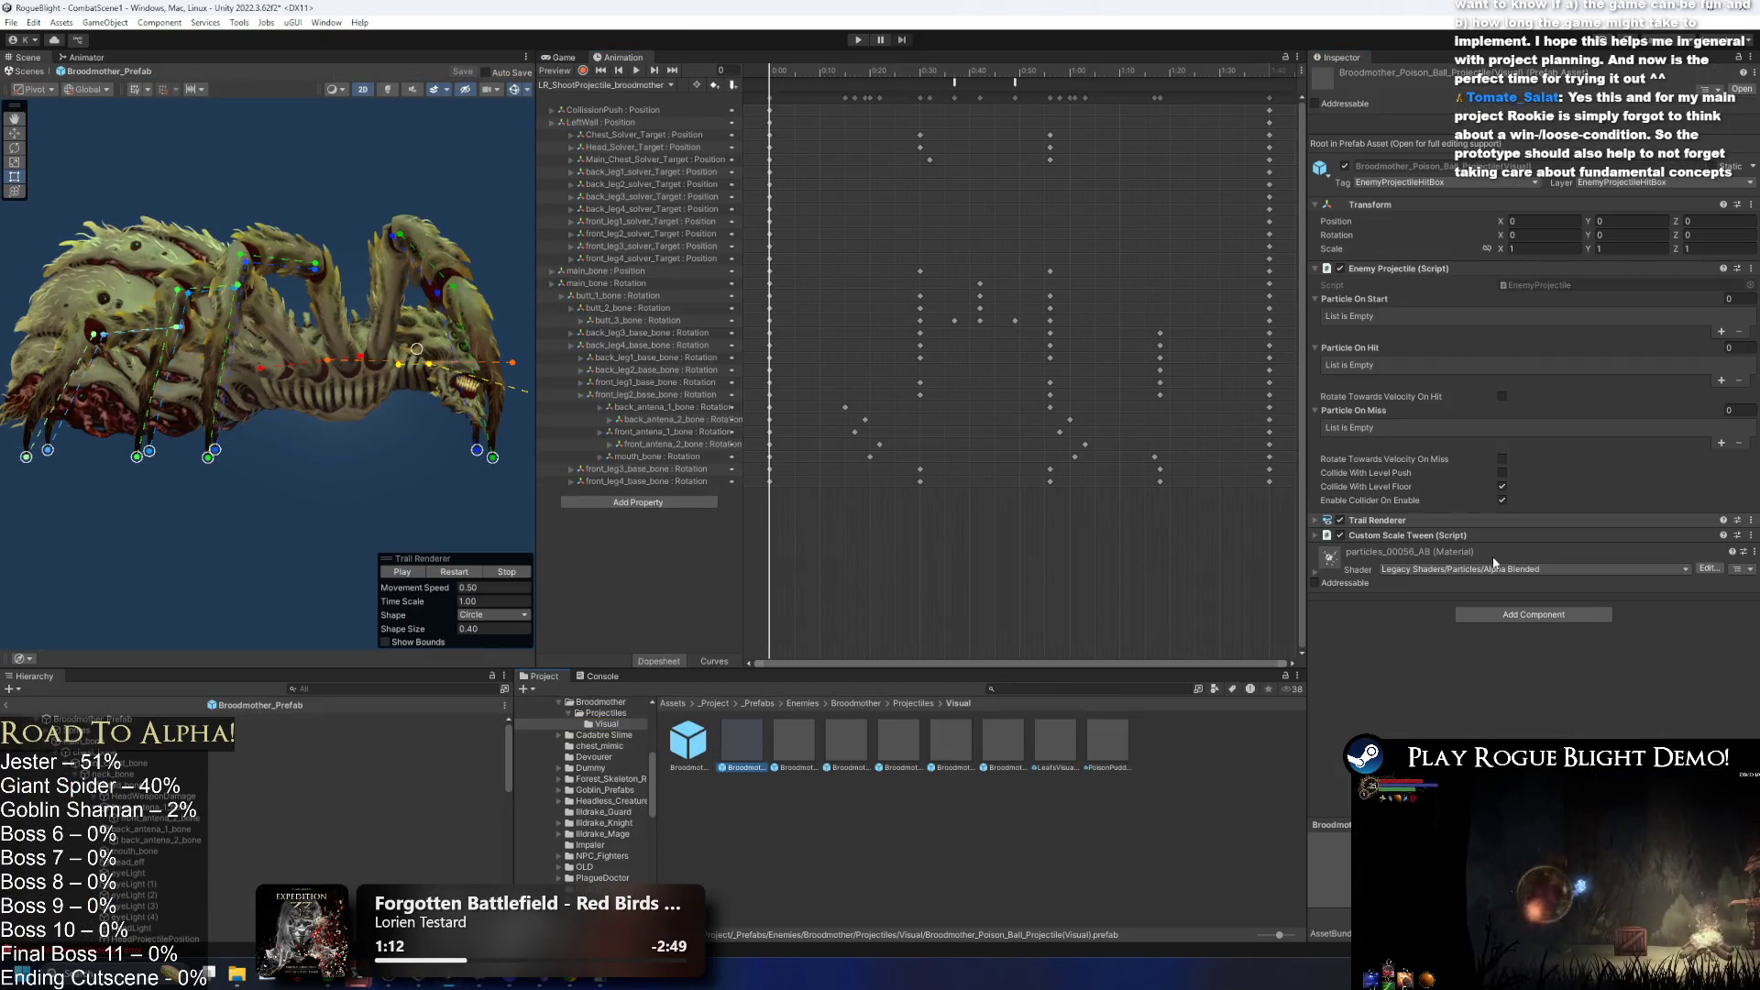
Add a Box Collider 2D to the visual prefab, then remove it.
{"action": "left_click", "coordinate": [1516, 614]}
{"action": "type", "text": "selfcoll"}
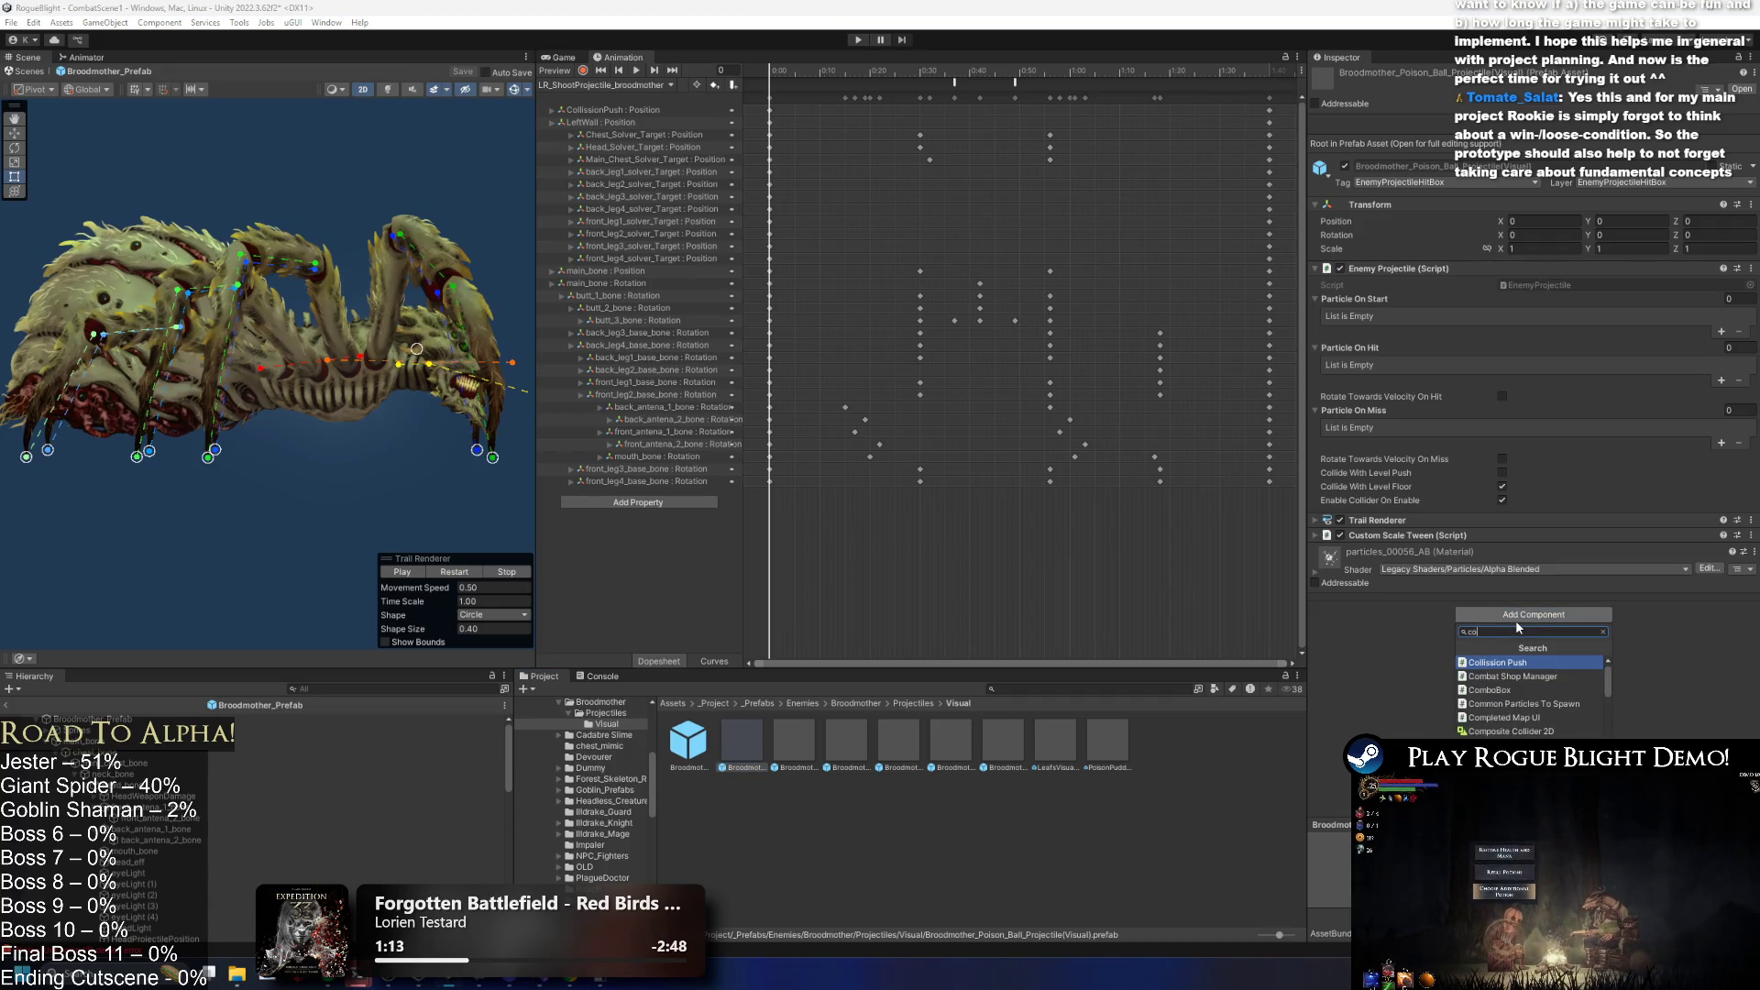
{"action": "type", "text": "der"}
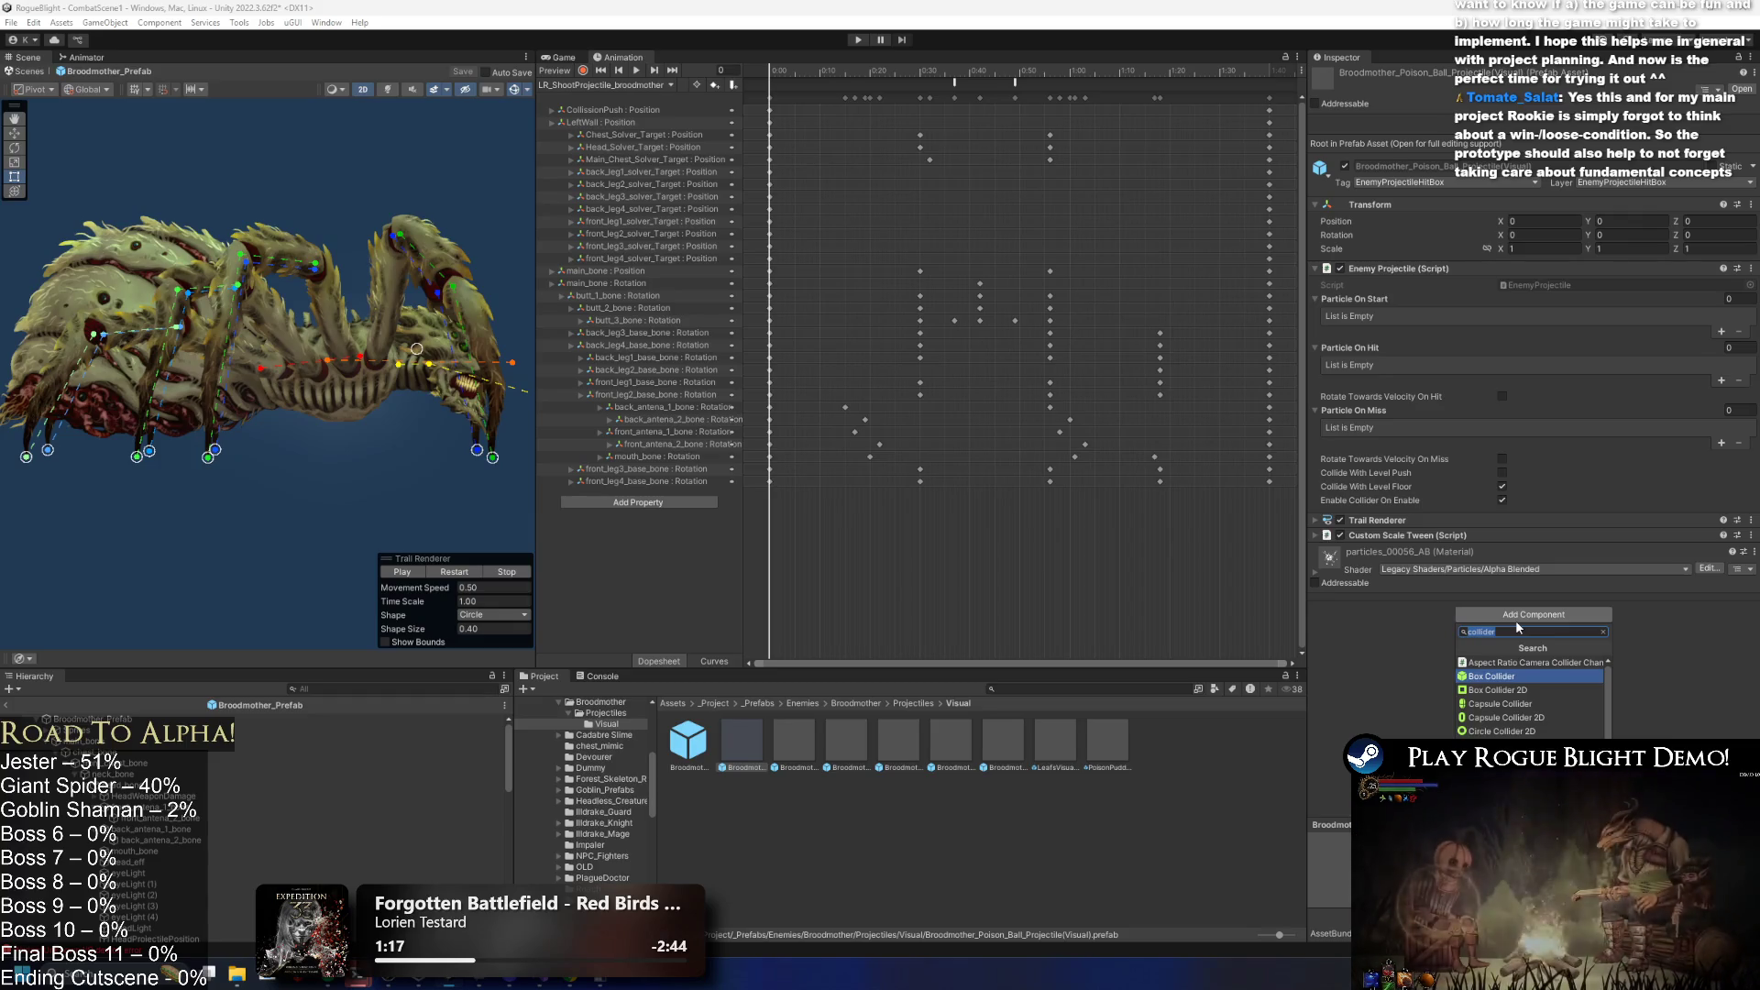
{"action": "key", "text": "Return"}
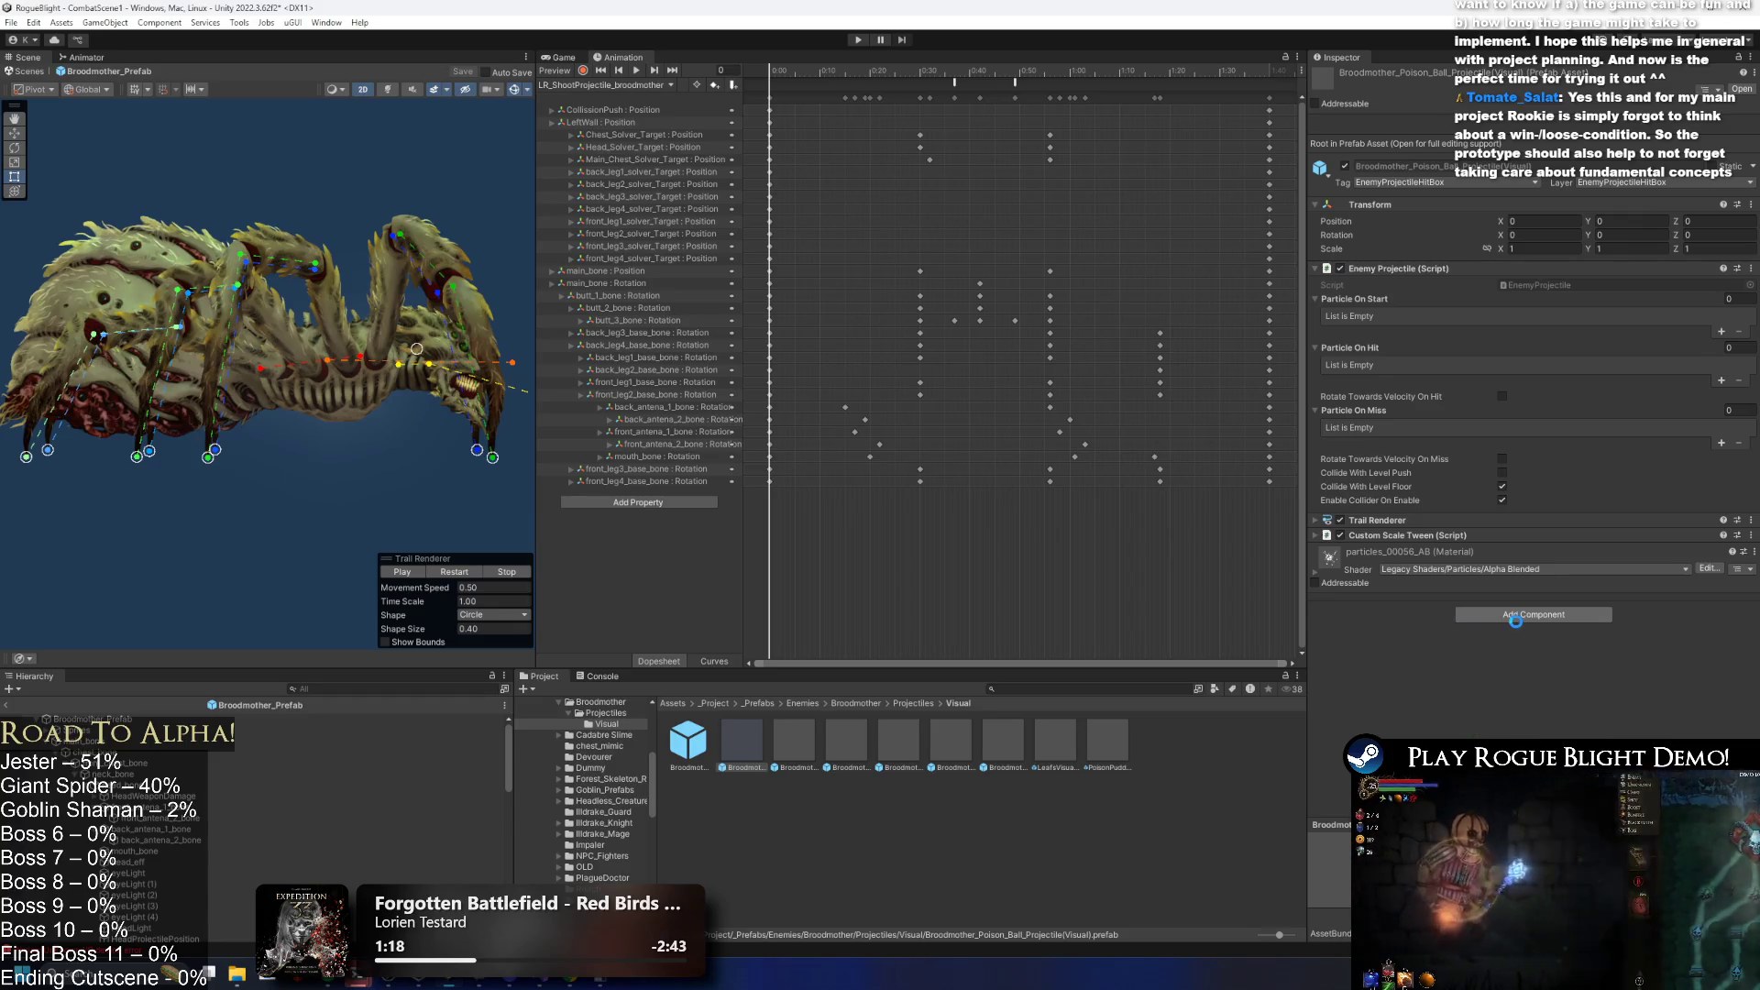
{"action": "right_click", "coordinate": [1373, 551]}
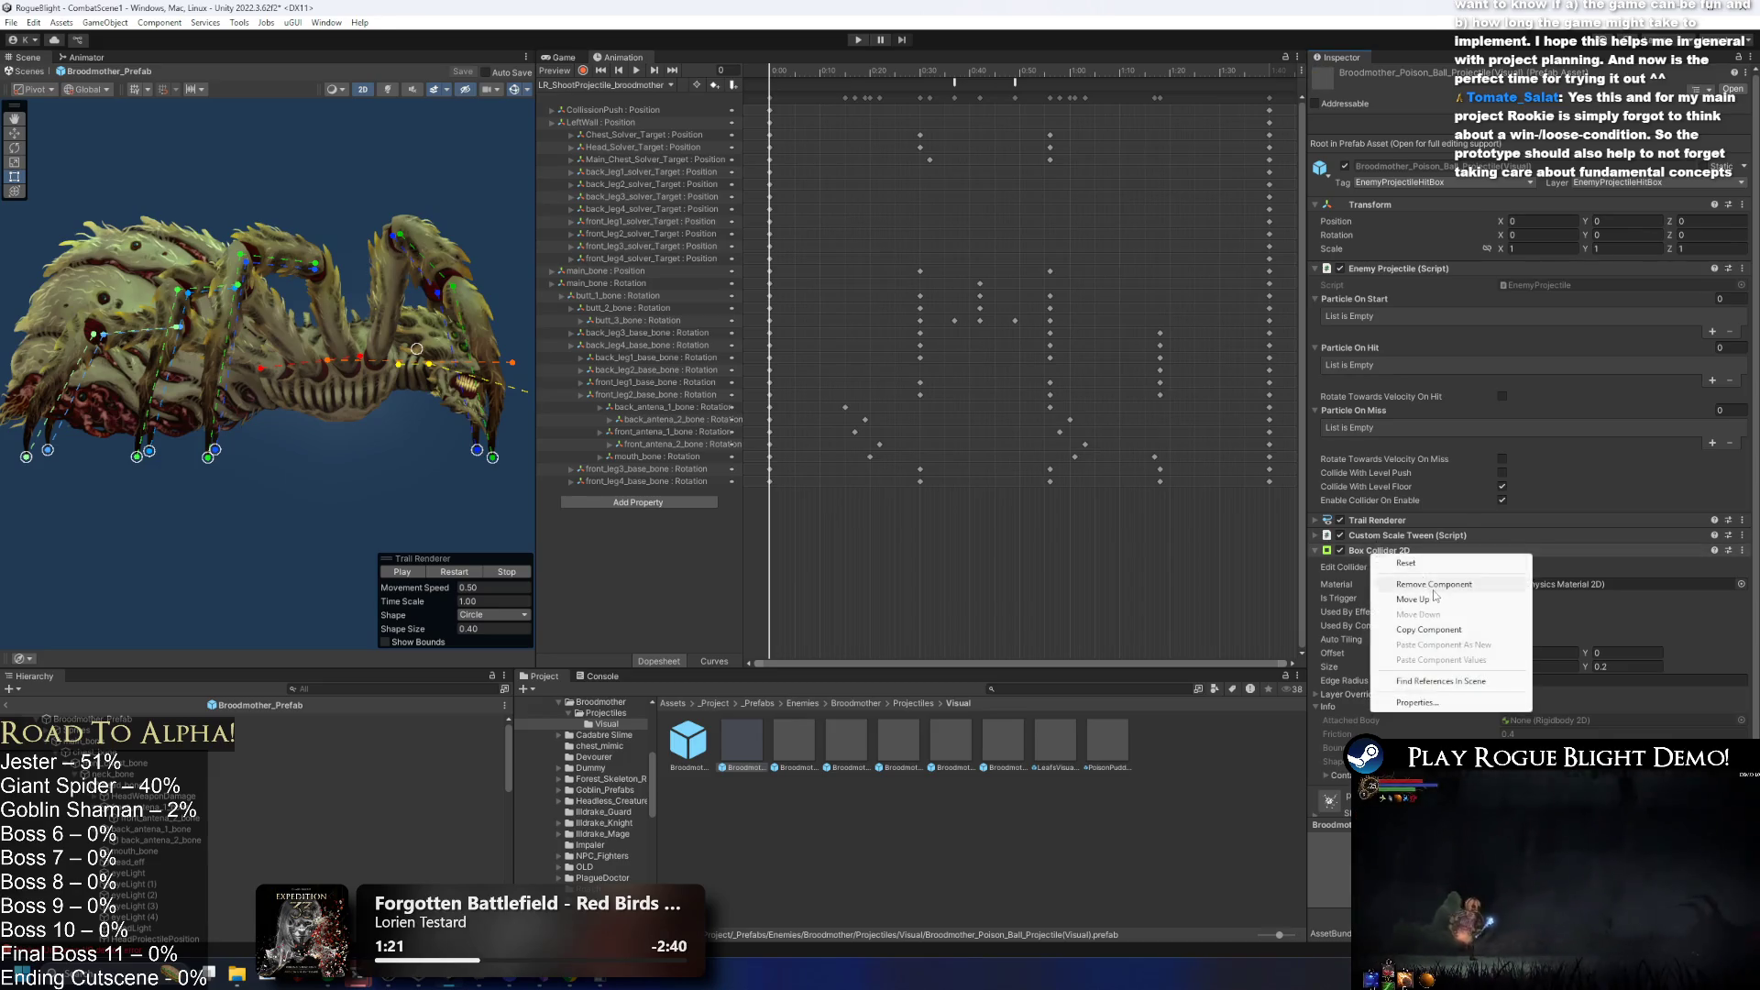
{"action": "left_click", "coordinate": [1434, 590]}
Add a Circle Collider 2D to the visual poison ball prefab.
{"action": "left_click", "coordinate": [1533, 614]}
{"action": "type", "text": "co"}
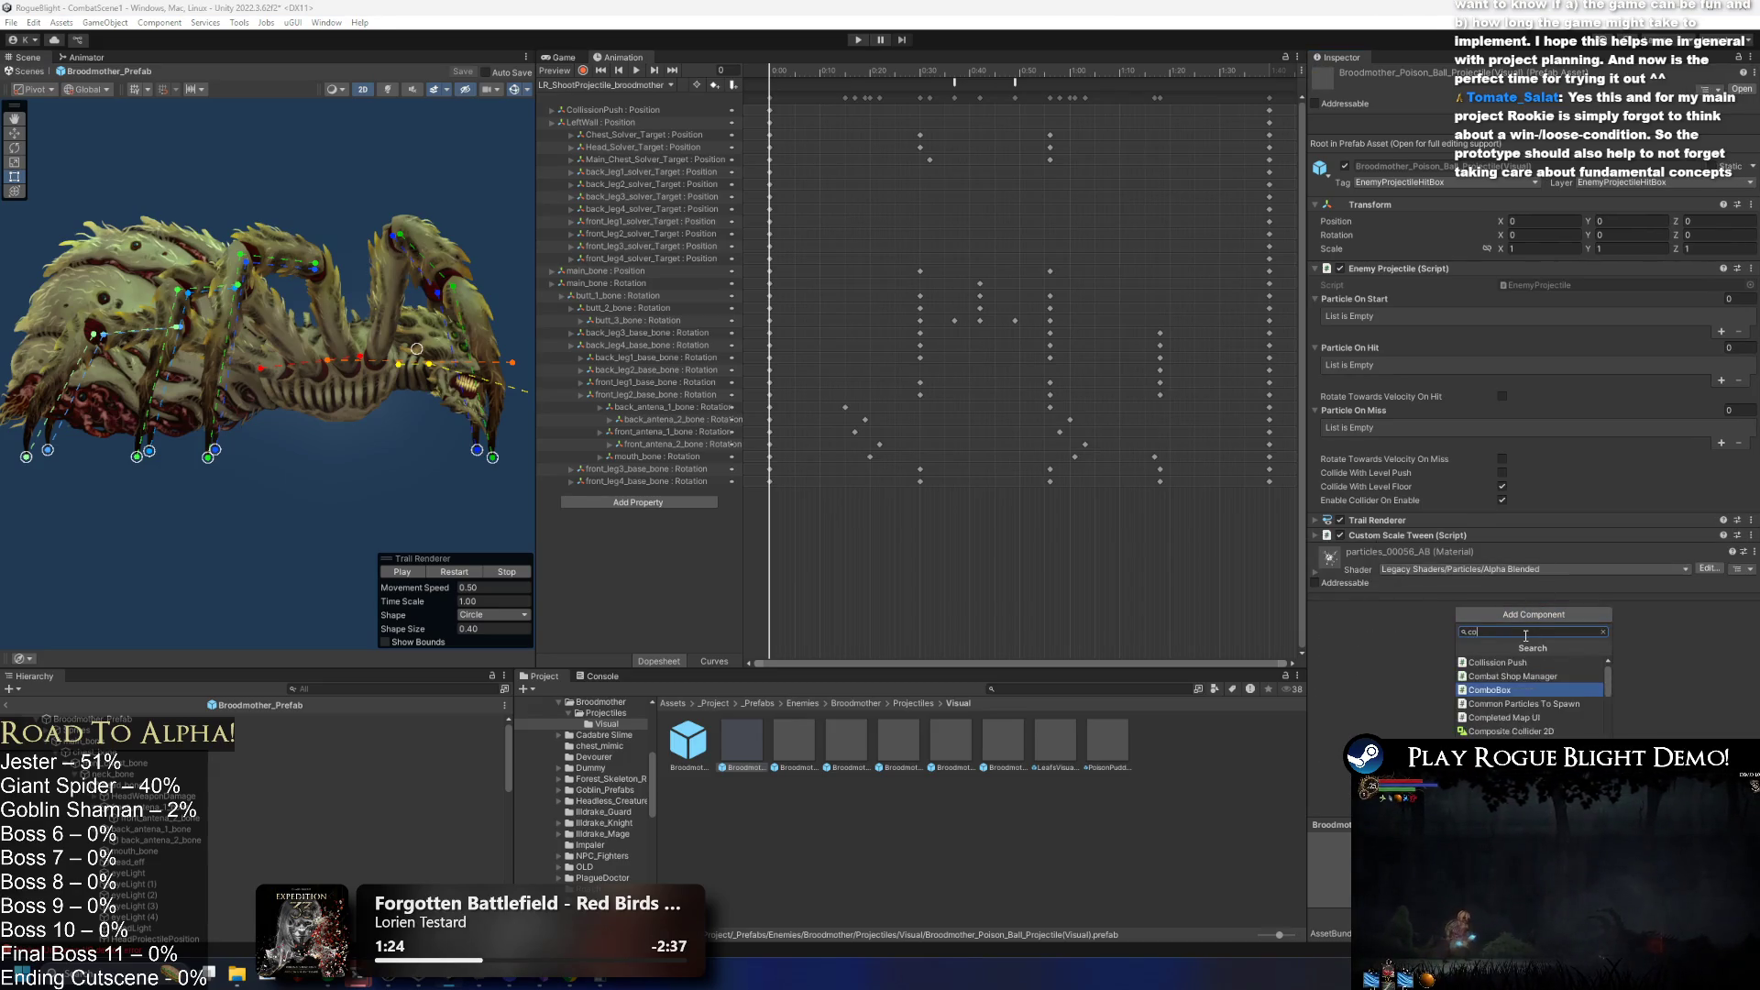
{"action": "type", "text": "llider 2d"}
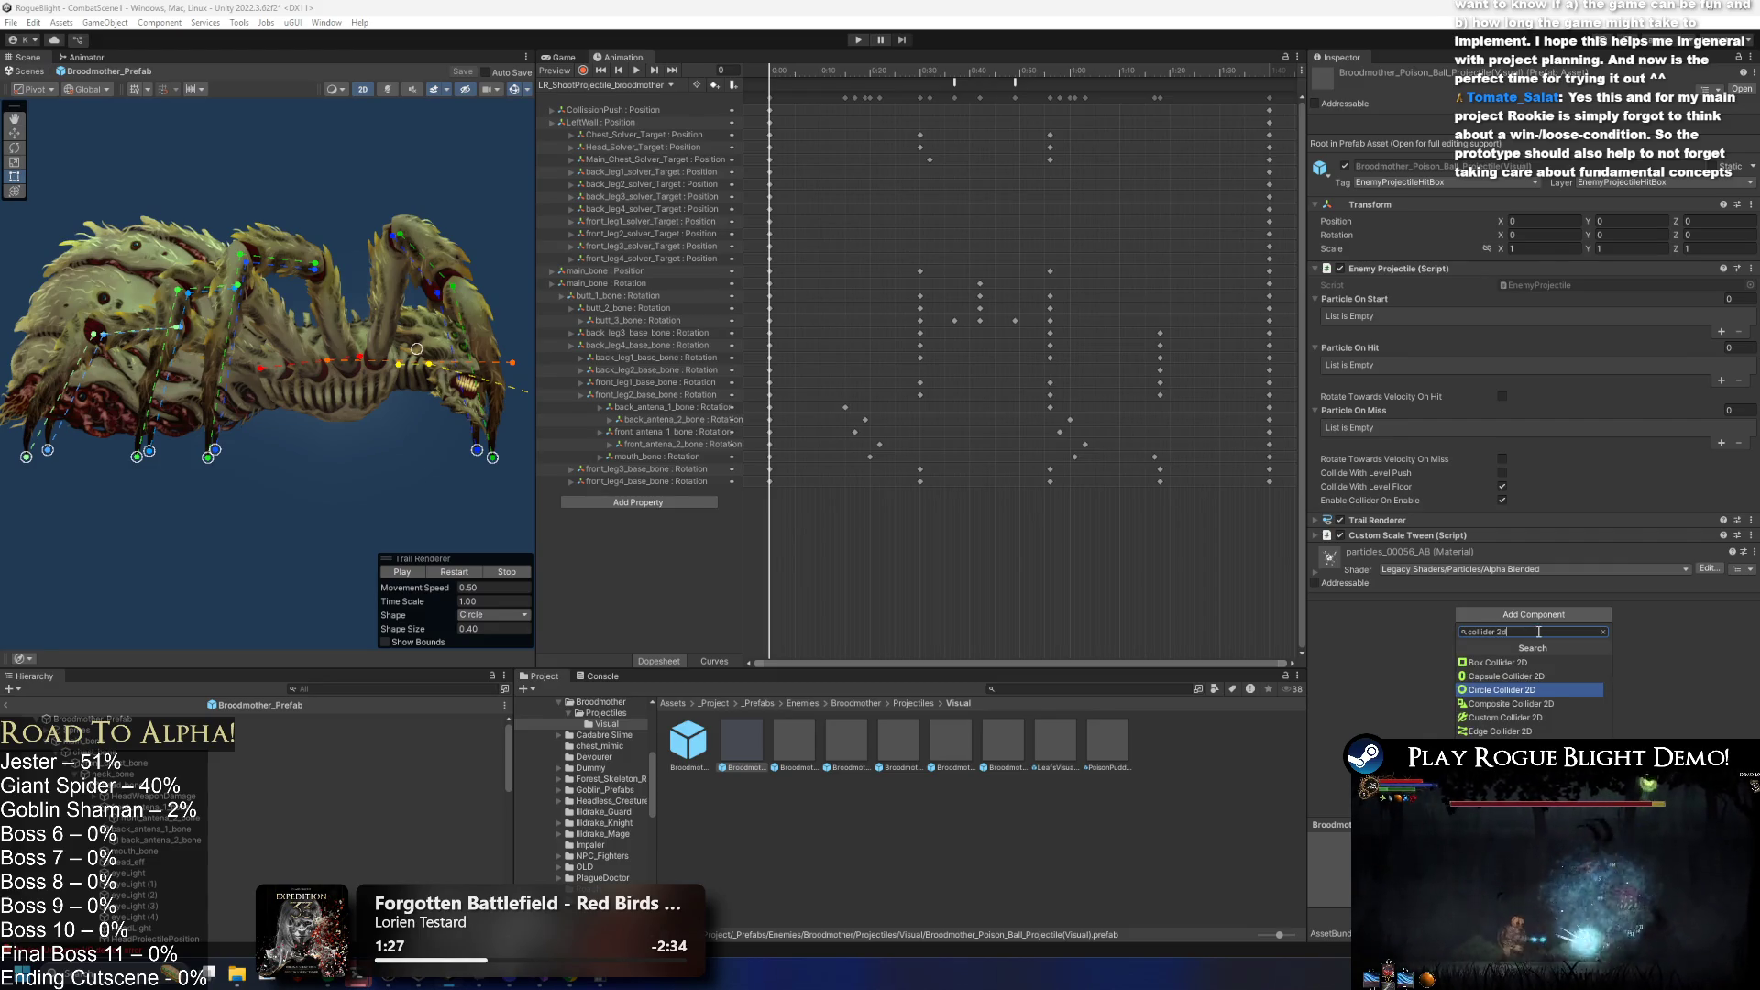
{"action": "left_click", "coordinate": [1521, 689]}
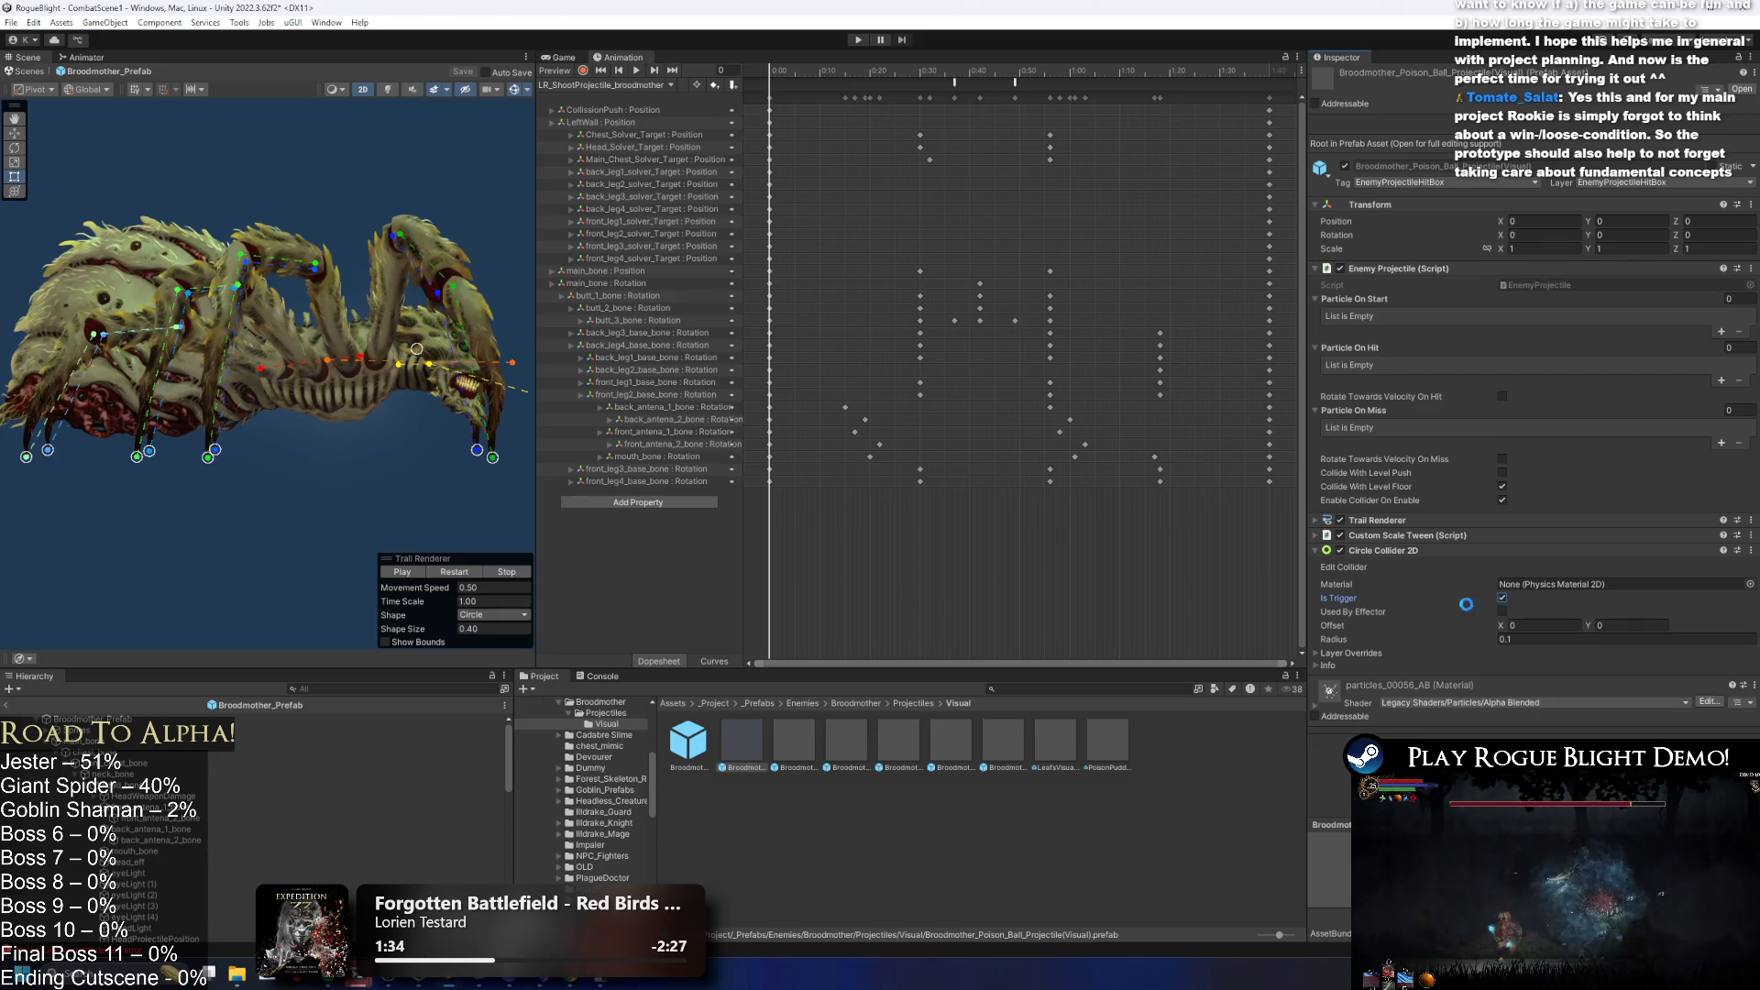
{"action": "double_click", "coordinate": [740, 734]}
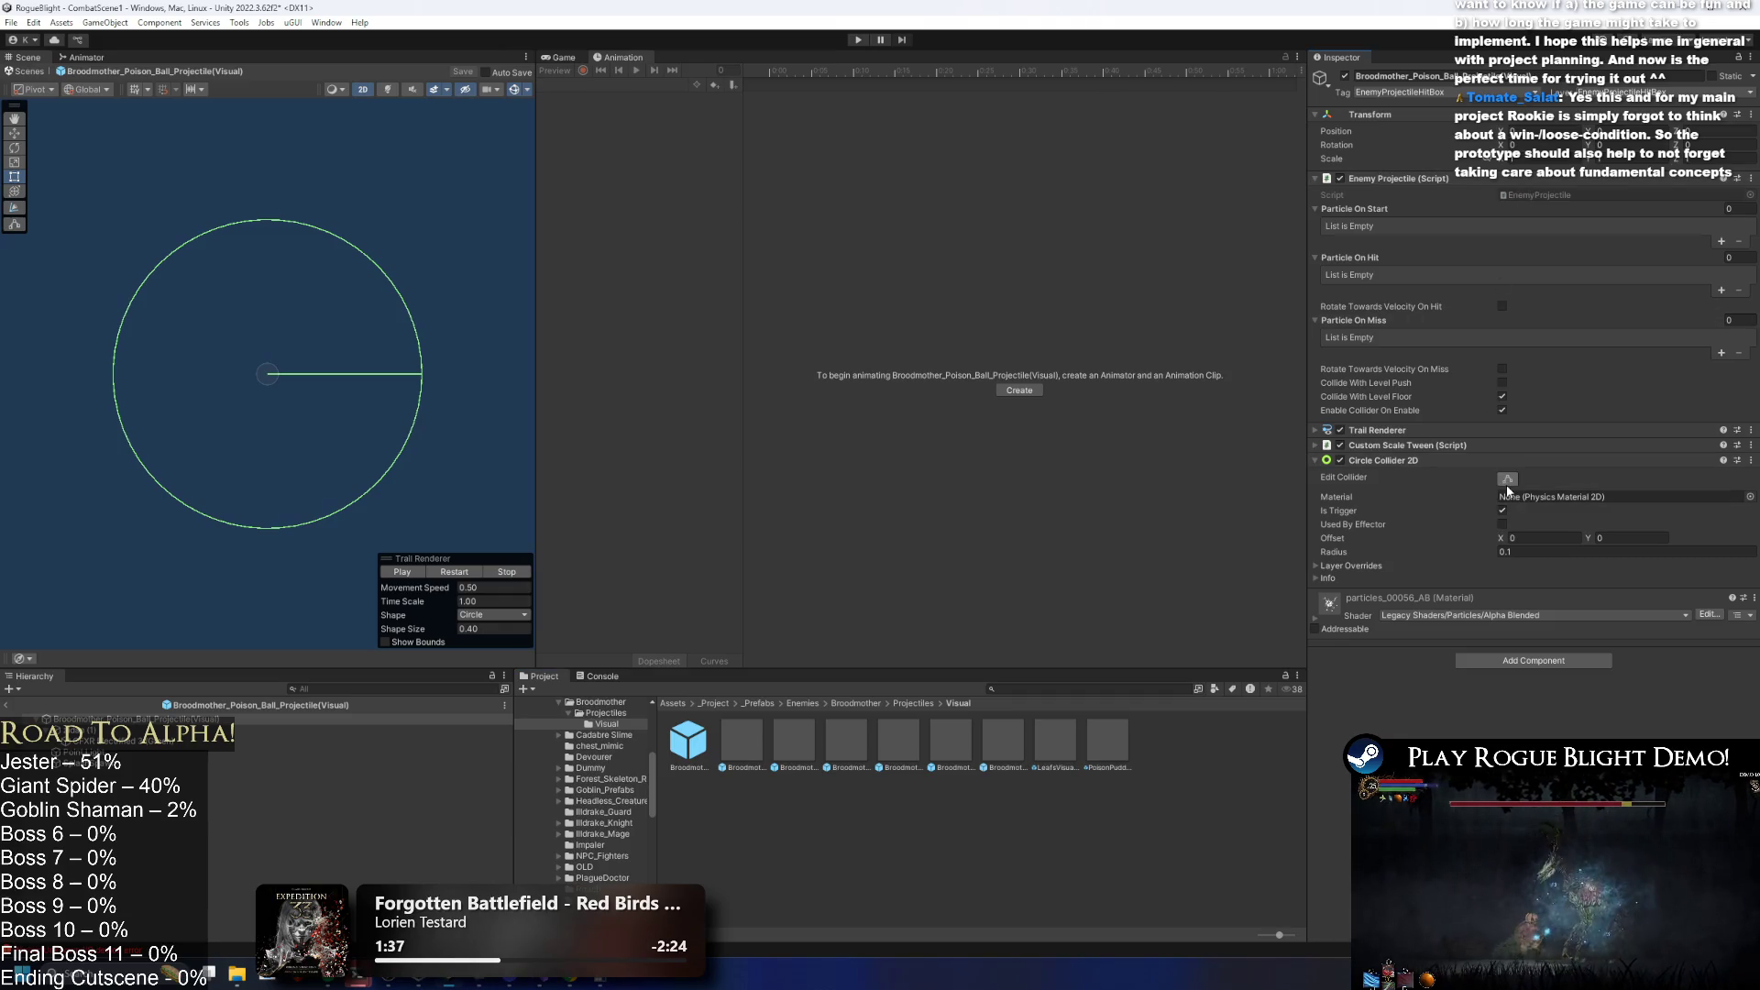
Set the Circle Collider 2D radius to 0.07 and save the prefab.
{"action": "left_click", "coordinate": [321, 730]}
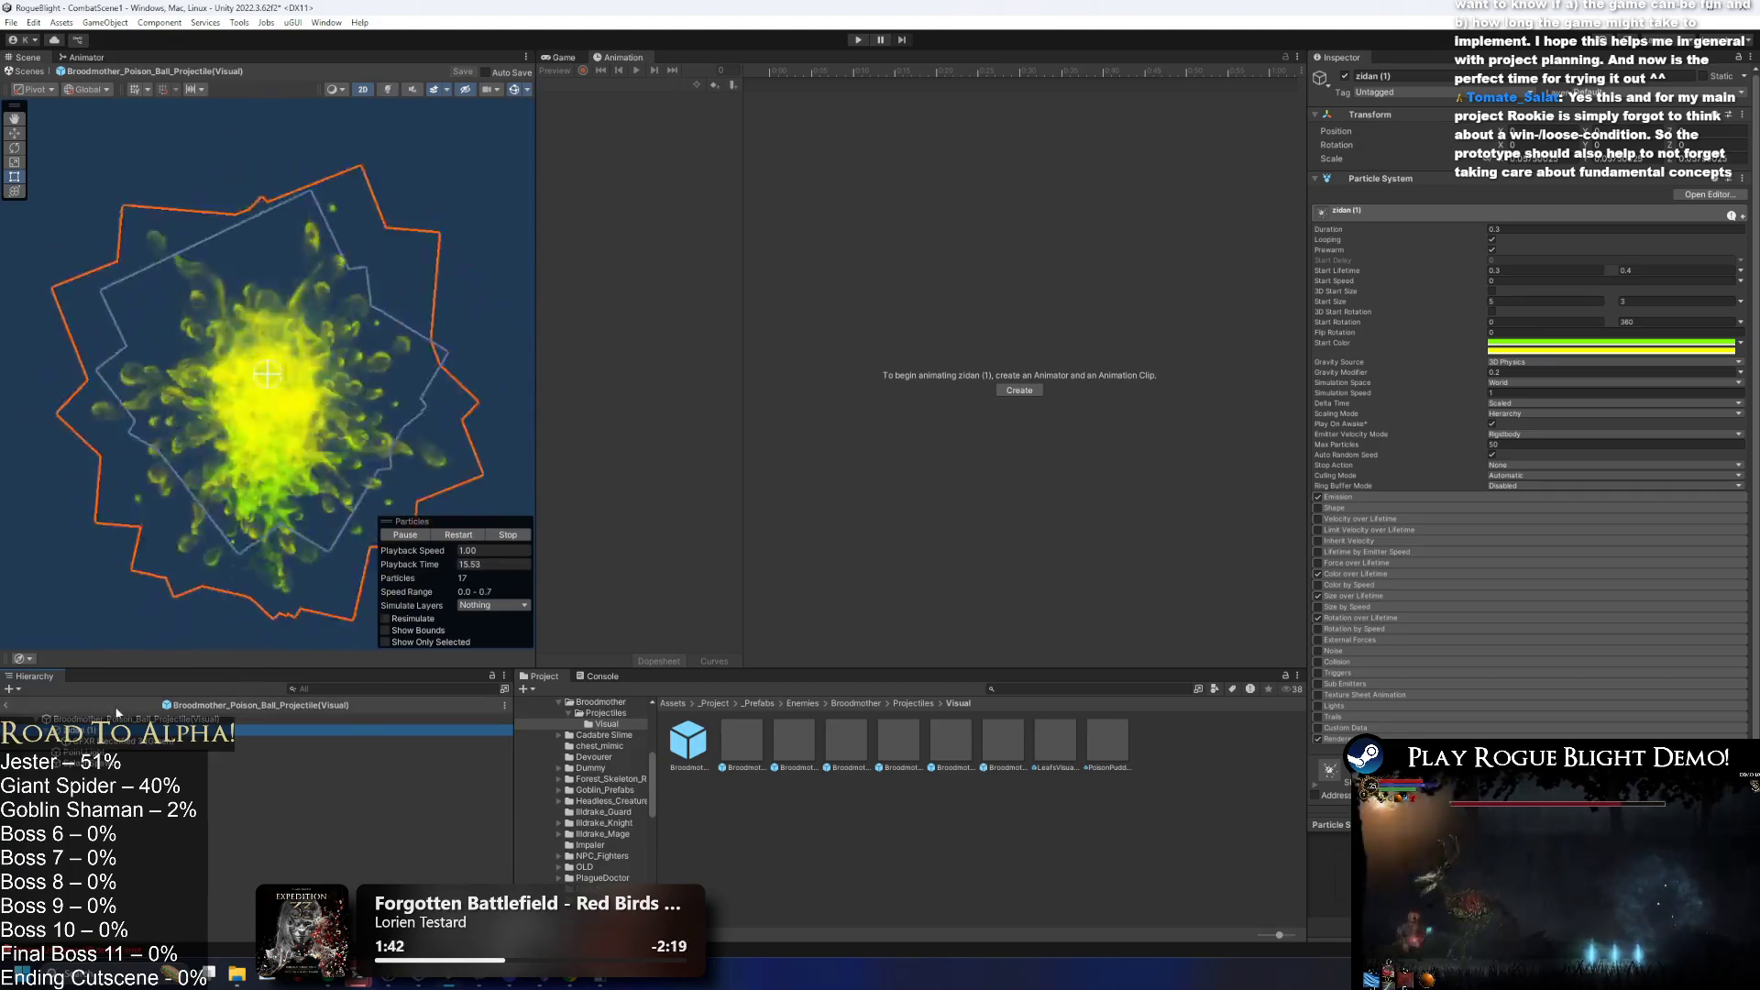
{"action": "left_click", "coordinate": [366, 718]}
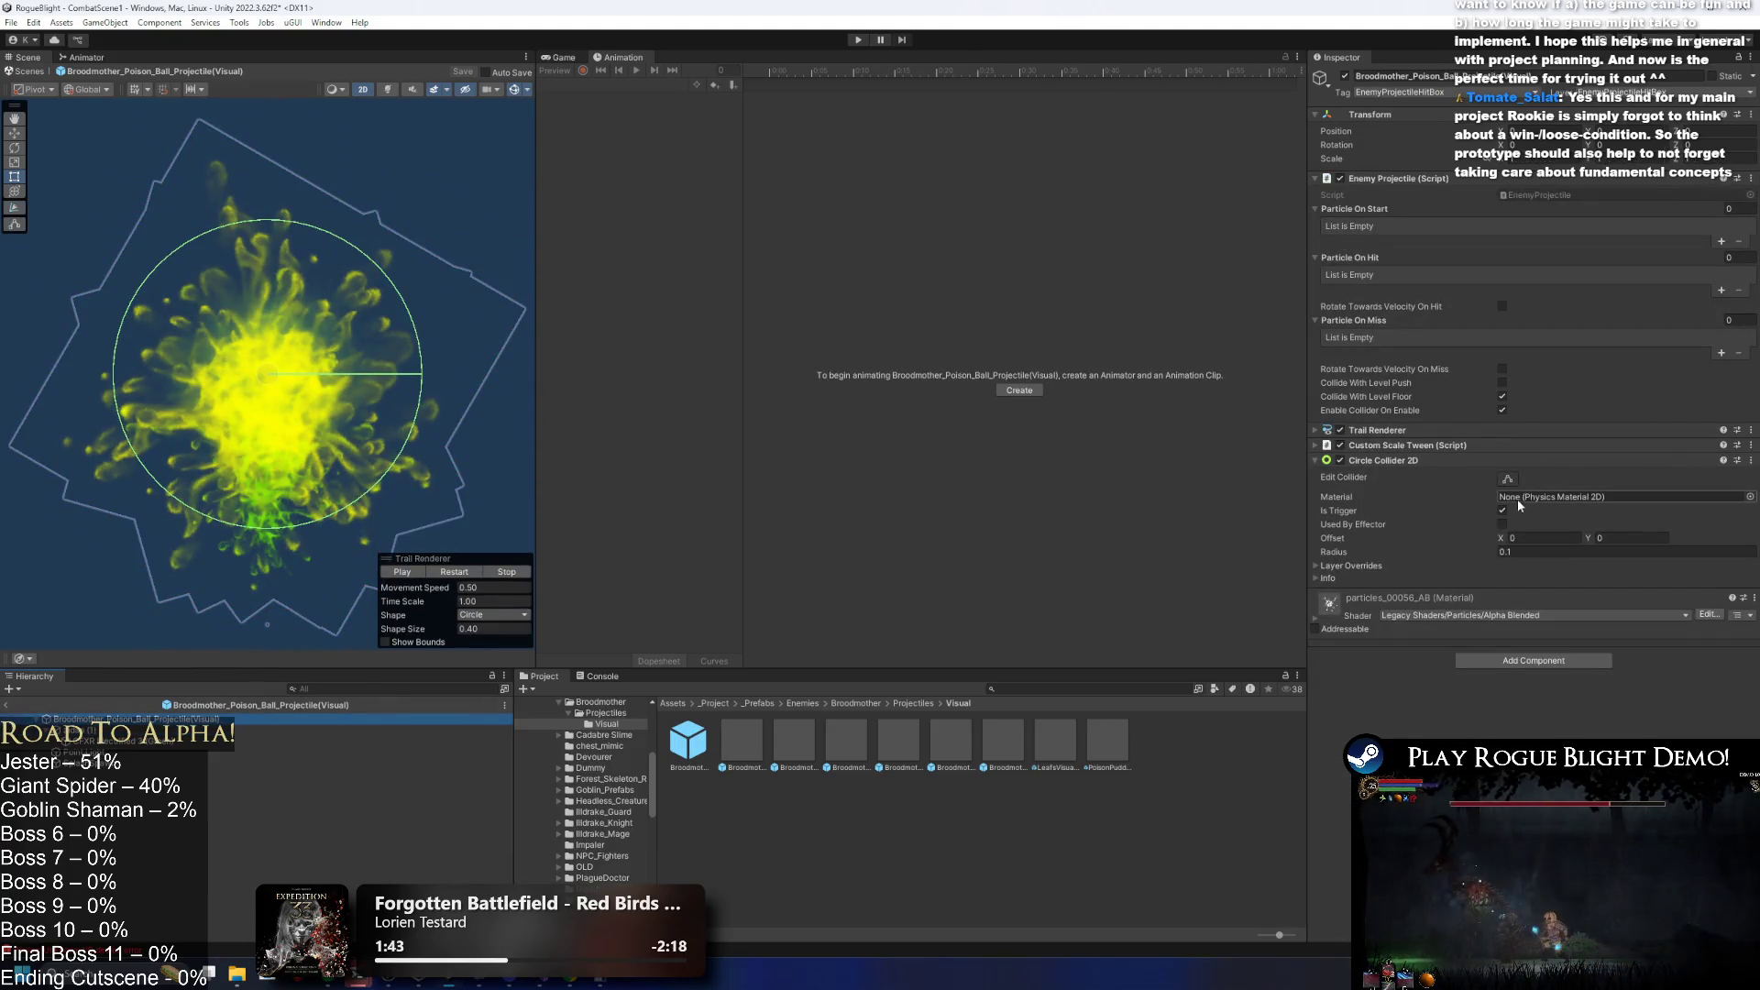
{"action": "left_click", "coordinate": [1506, 550]}
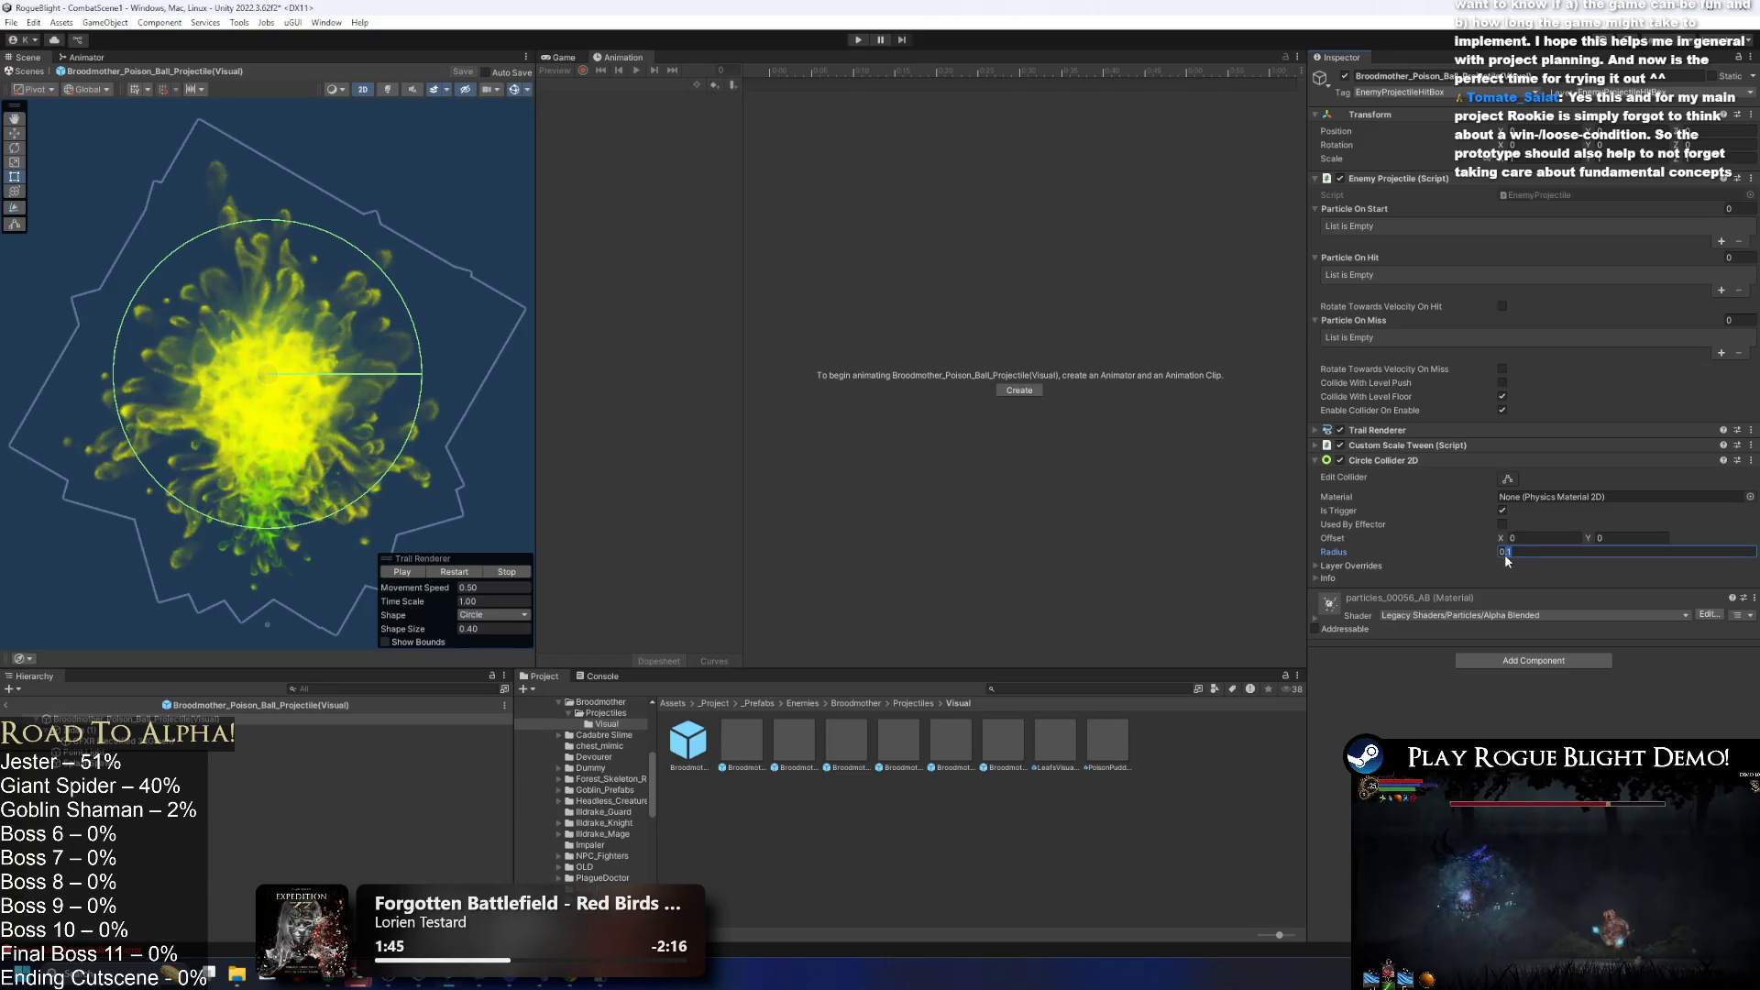
{"action": "key", "text": "BackSpace"}
{"action": "type", "text": "067"}
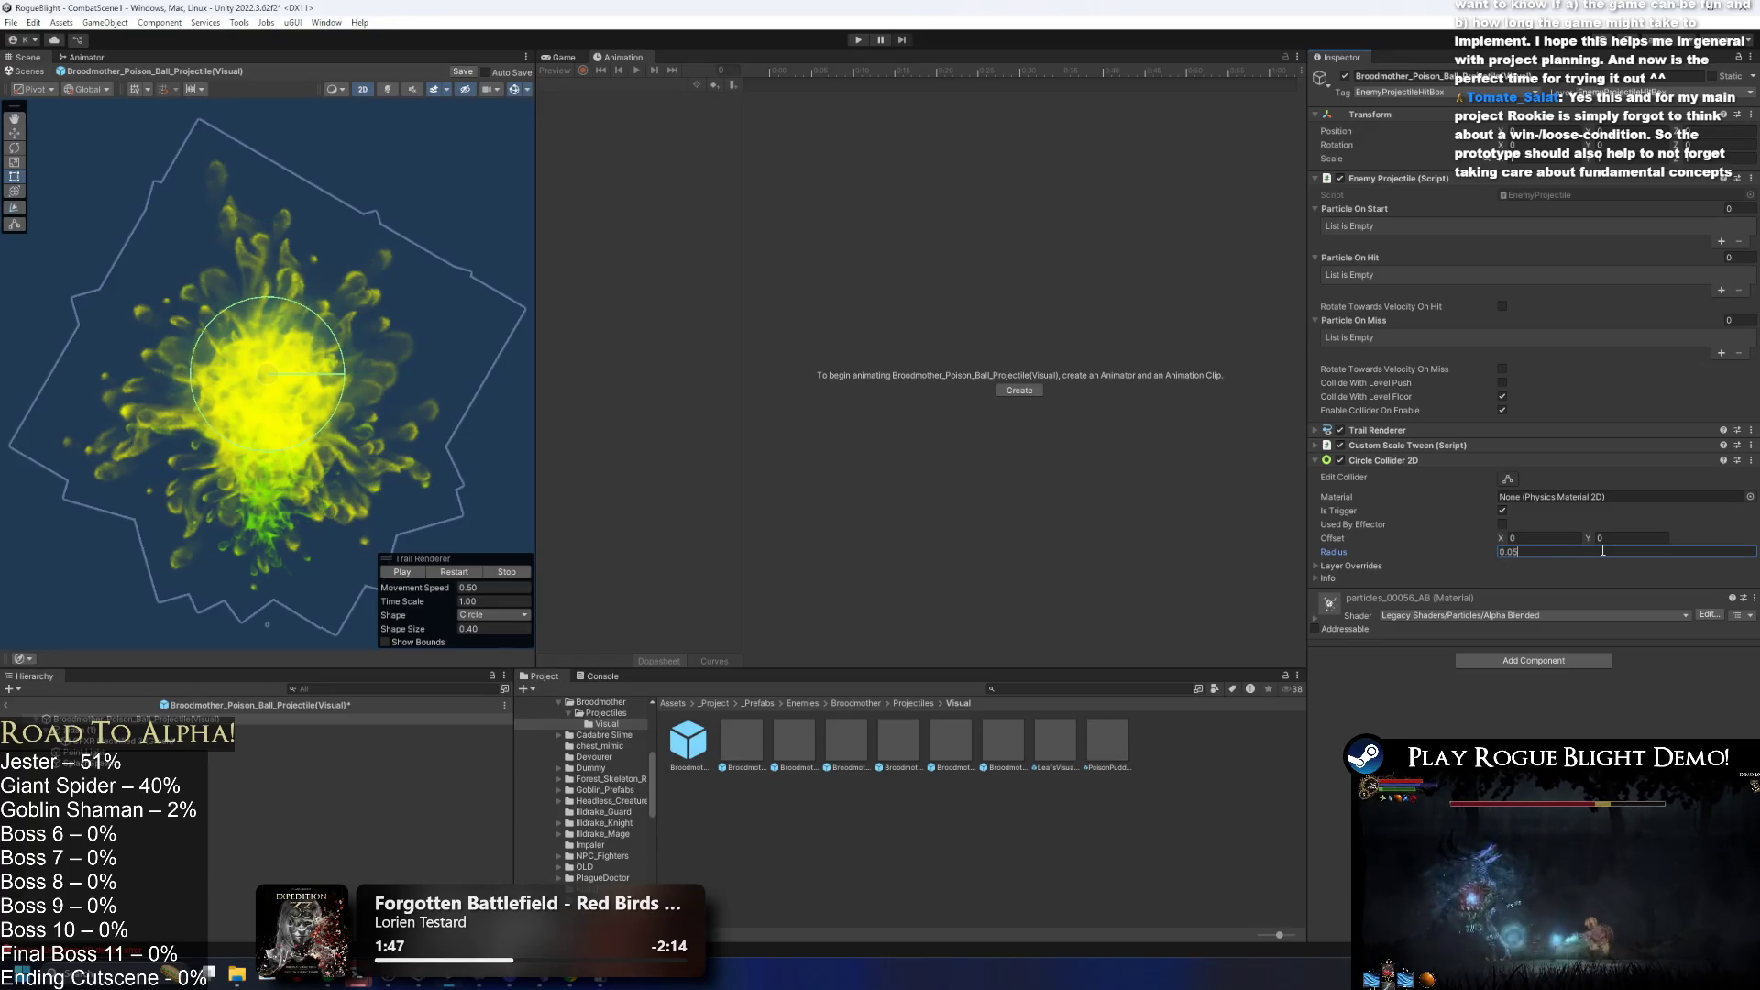
{"action": "key", "text": "BackSpace"}
{"action": "key", "text": "BackSpace"}
{"action": "type", "text": "7"}
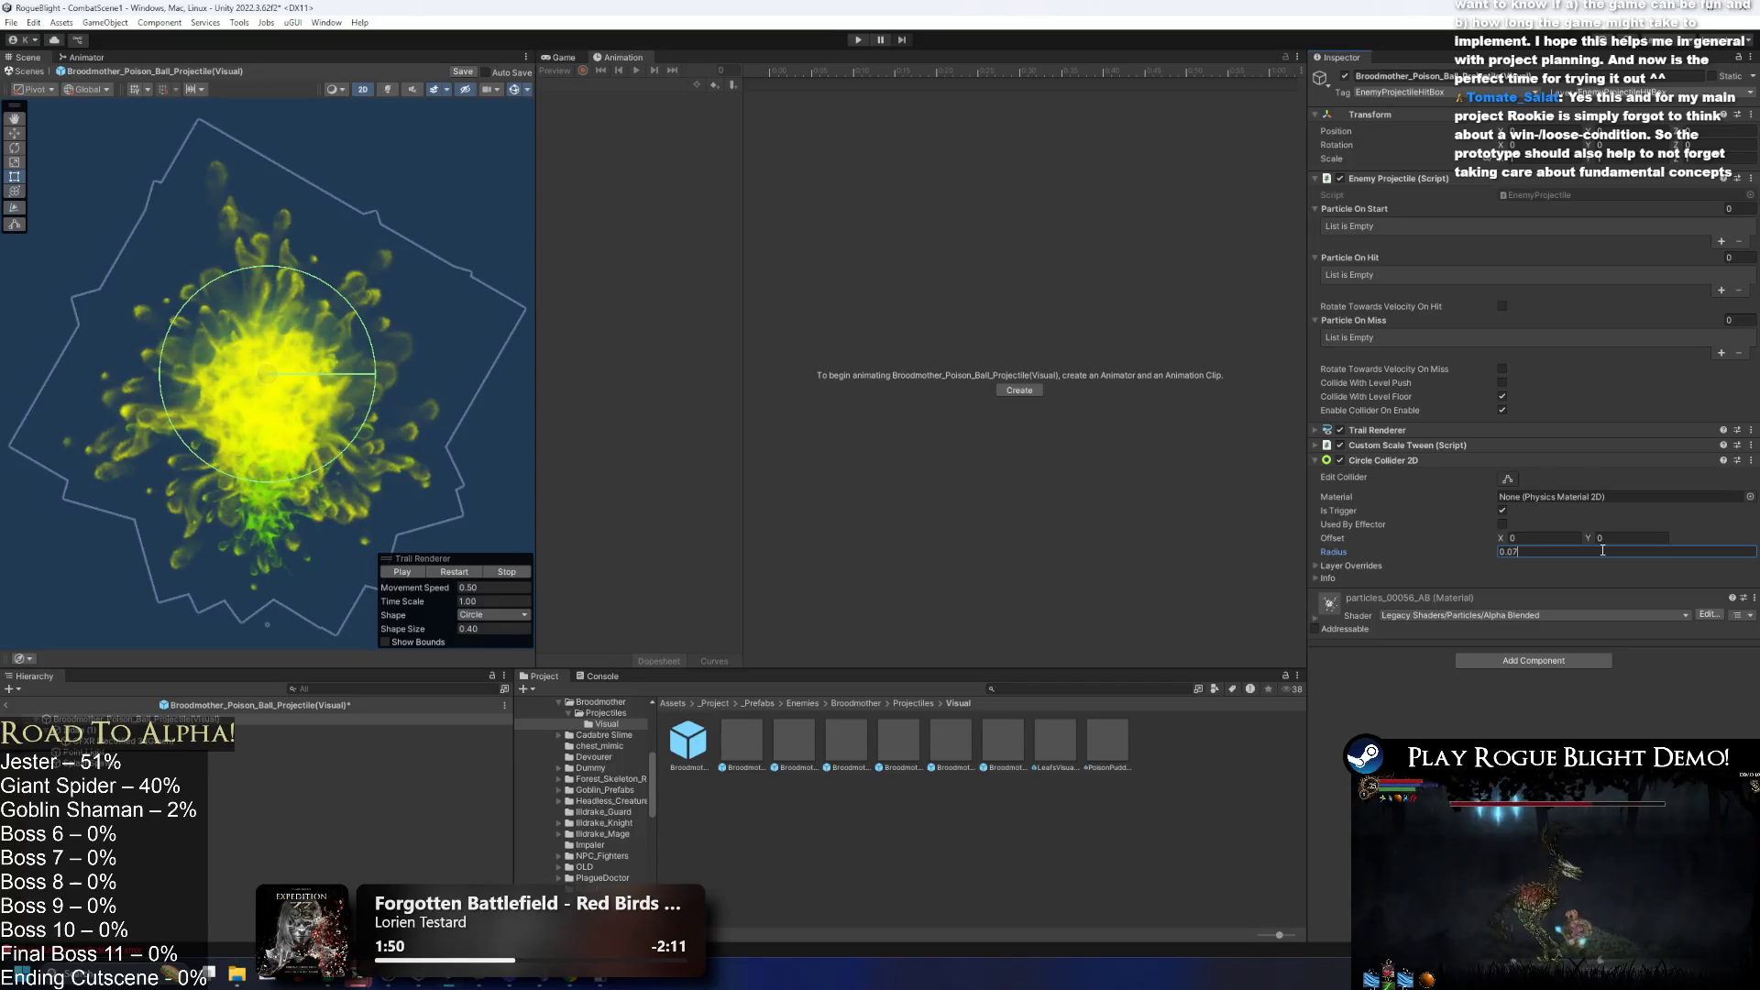
{"action": "key", "text": "ctrl+s"}
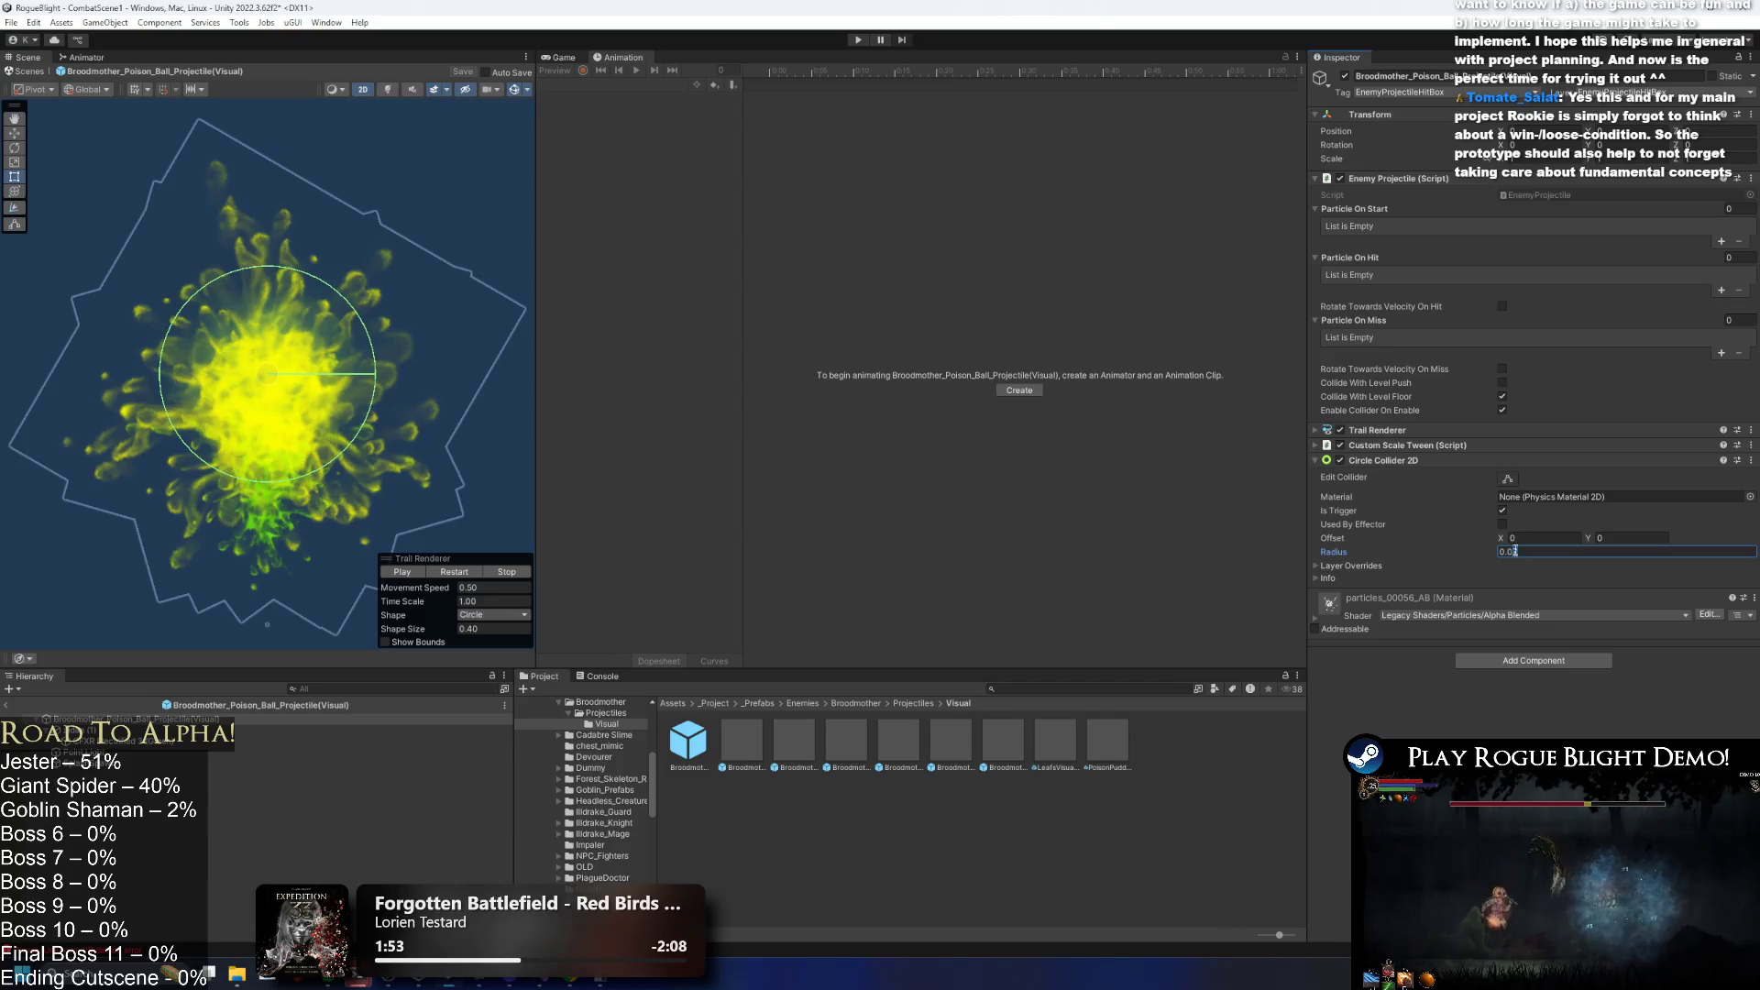
{"action": "type", "text": "6"}
Collapse the collider and add a Rigidbody 2D to the visual projectile.
{"action": "left_click", "coordinate": [1512, 460]}
{"action": "left_click", "coordinate": [1493, 535]}
{"action": "type", "text": "ri"}
{"action": "key", "text": "Return"}
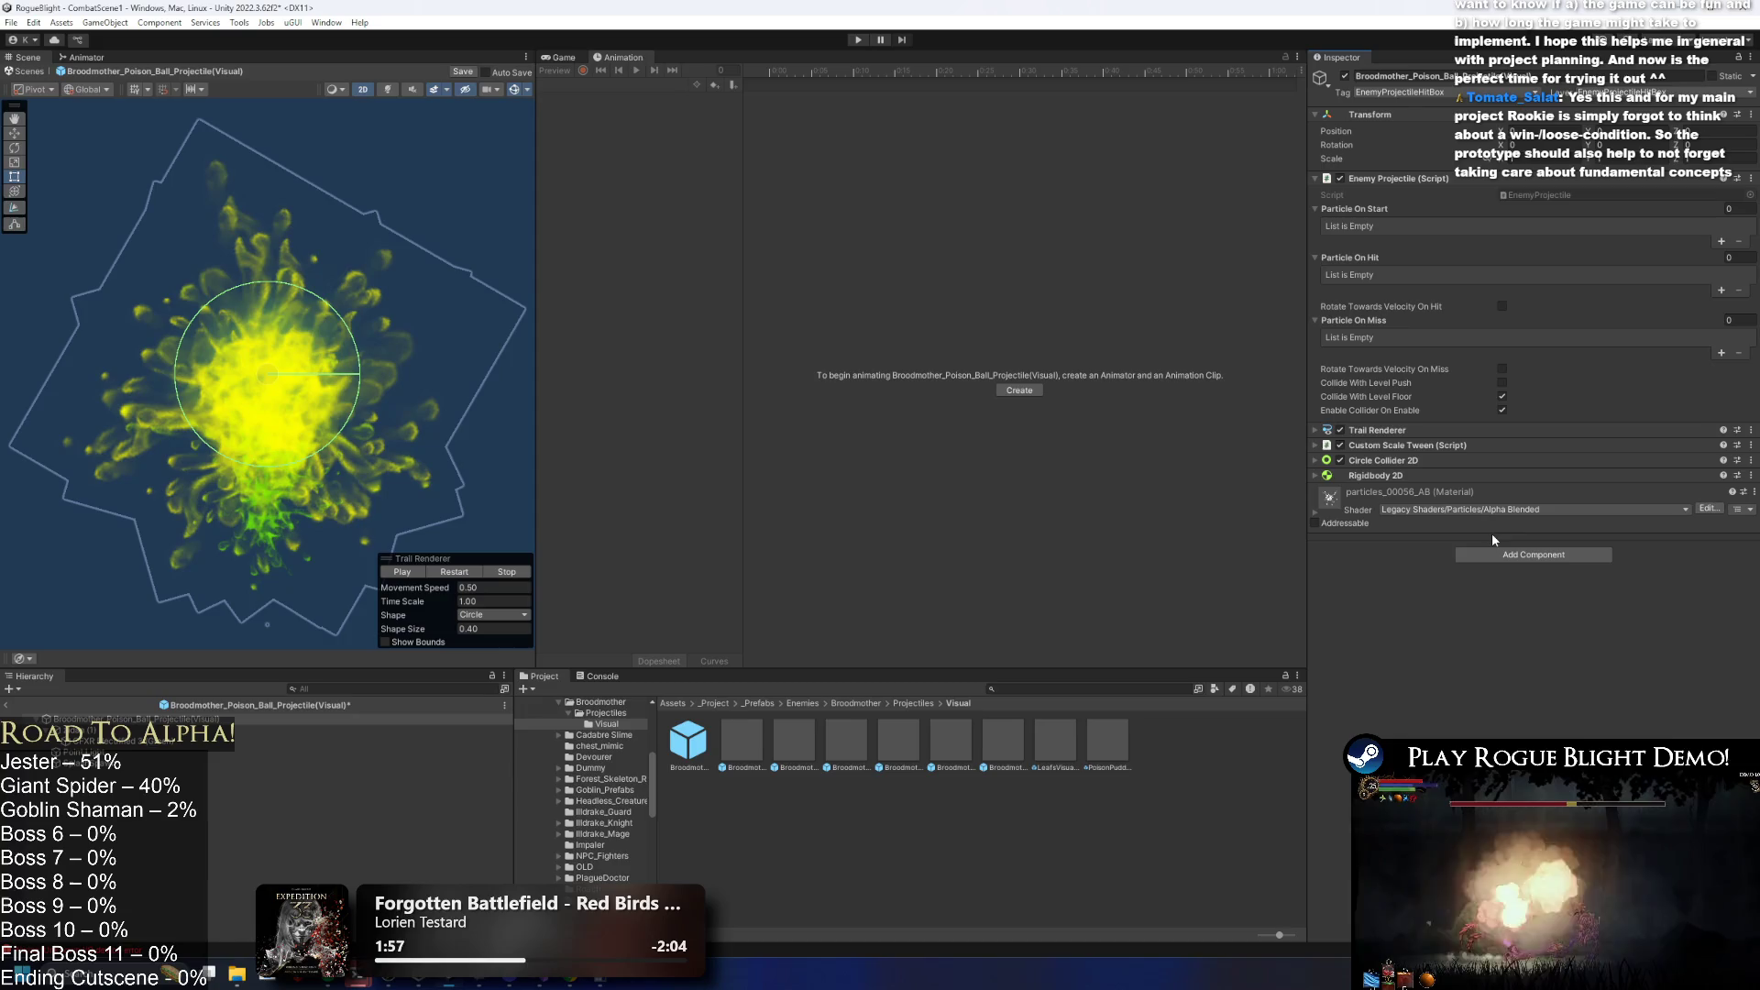
Set the Rigidbody 2D Body Type to Kinematic, then return to the Broodmother folder.
{"action": "left_click", "coordinate": [1505, 473]}
{"action": "left_click", "coordinate": [1539, 492]}
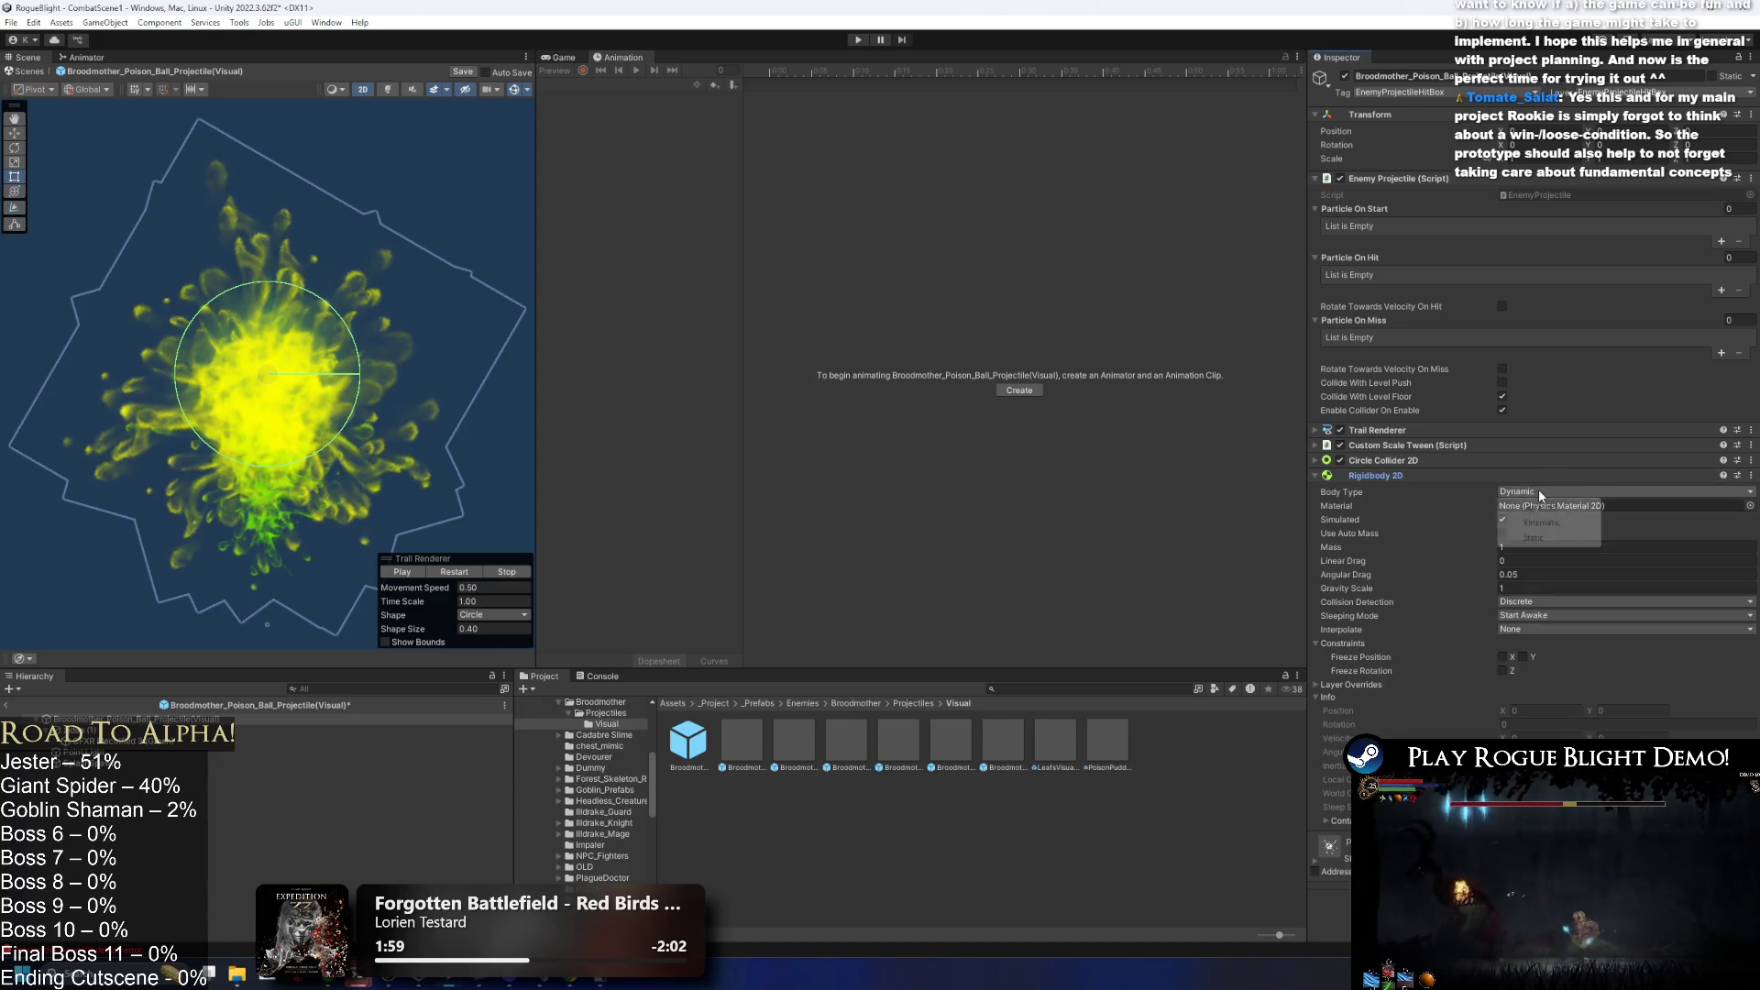
{"action": "left_click", "coordinate": [1555, 508]}
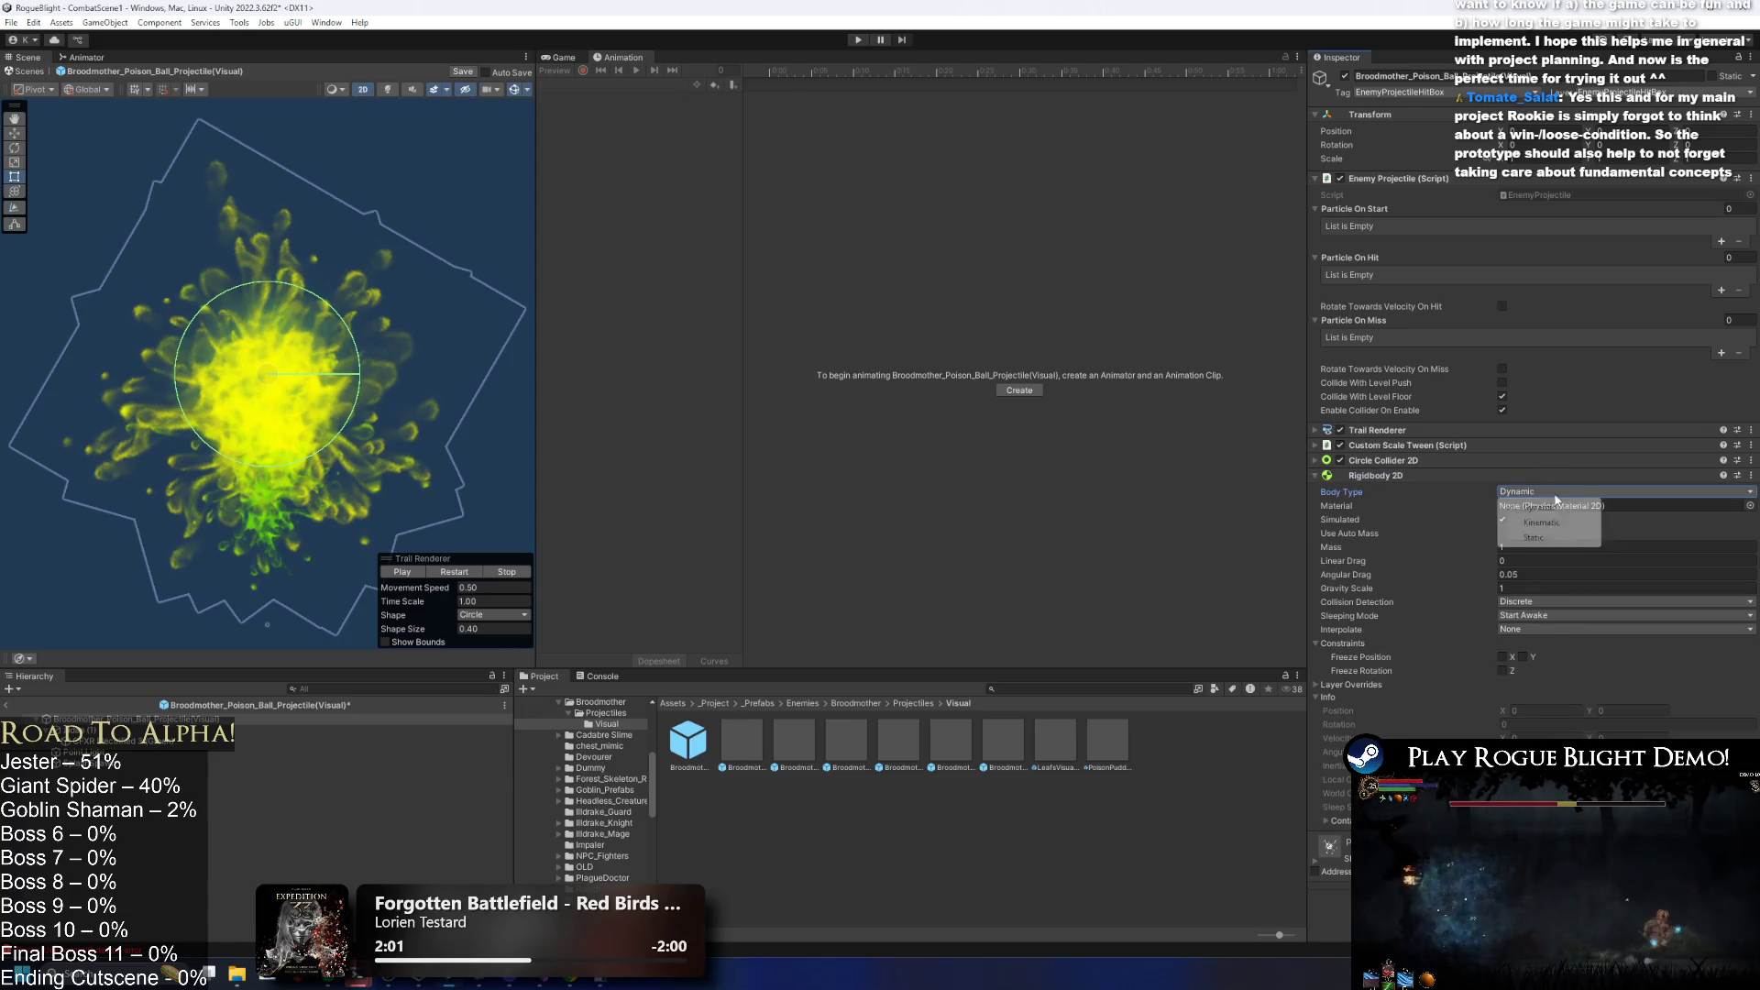
{"action": "left_click", "coordinate": [1553, 492]}
{"action": "left_click", "coordinate": [1549, 519]}
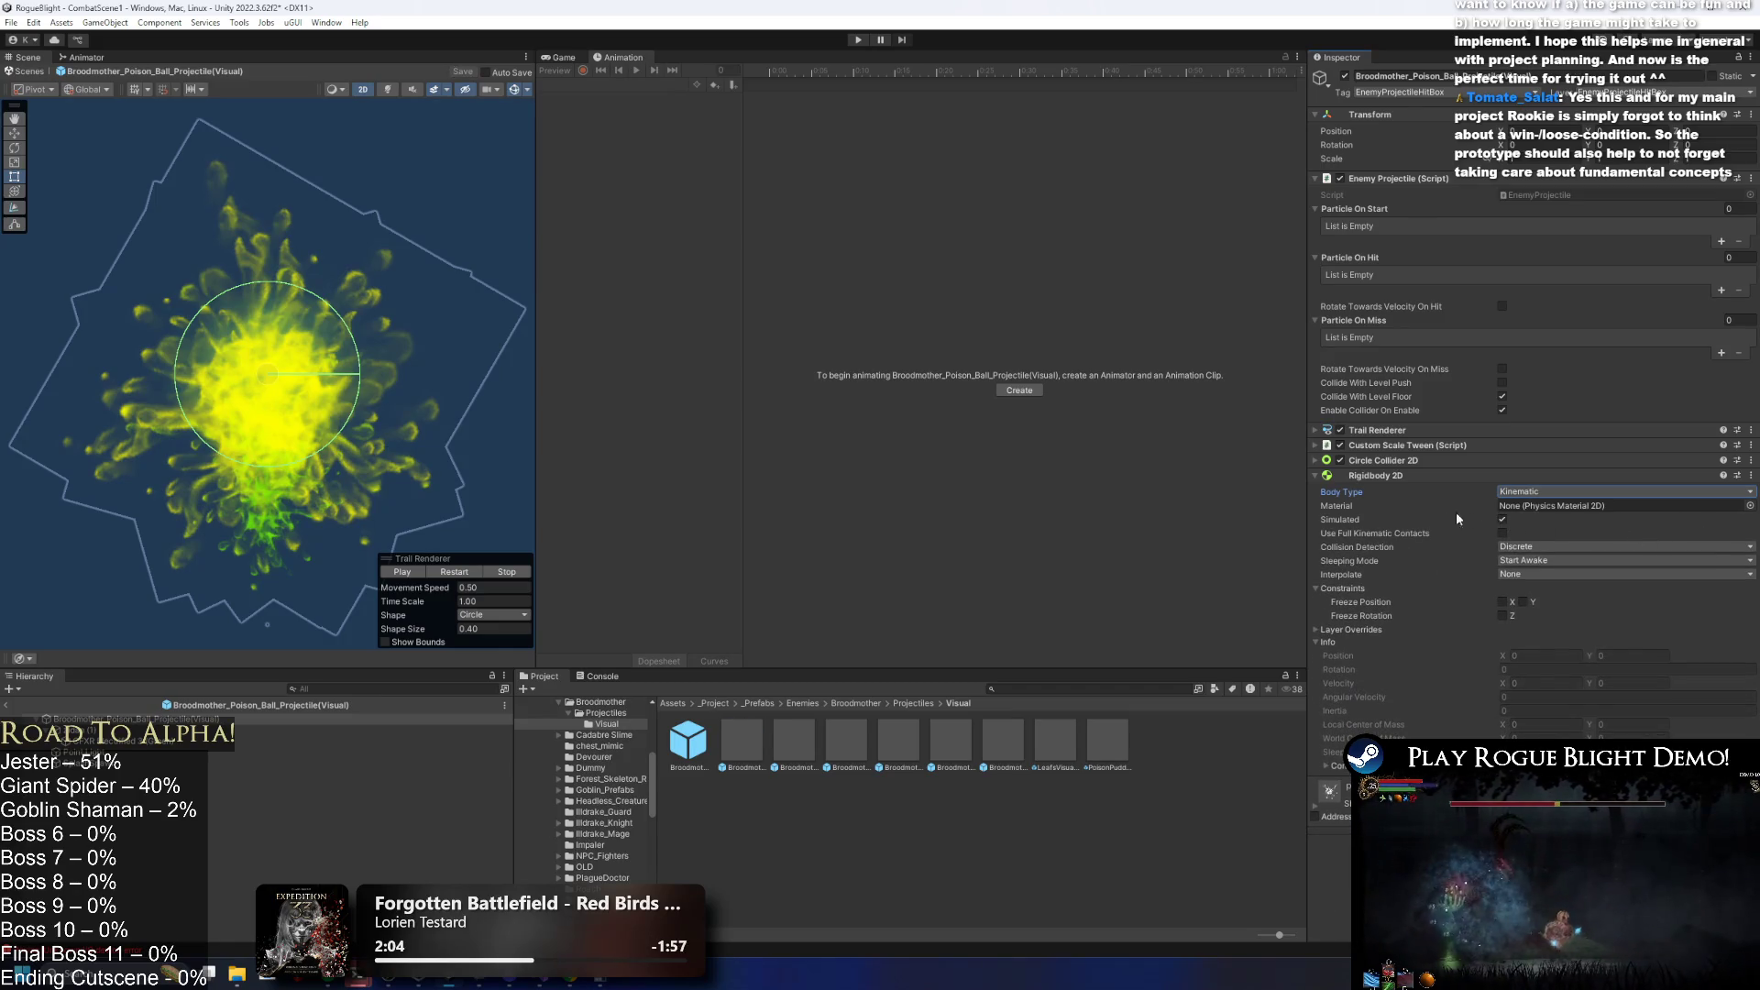
{"action": "left_click", "coordinate": [1466, 475]}
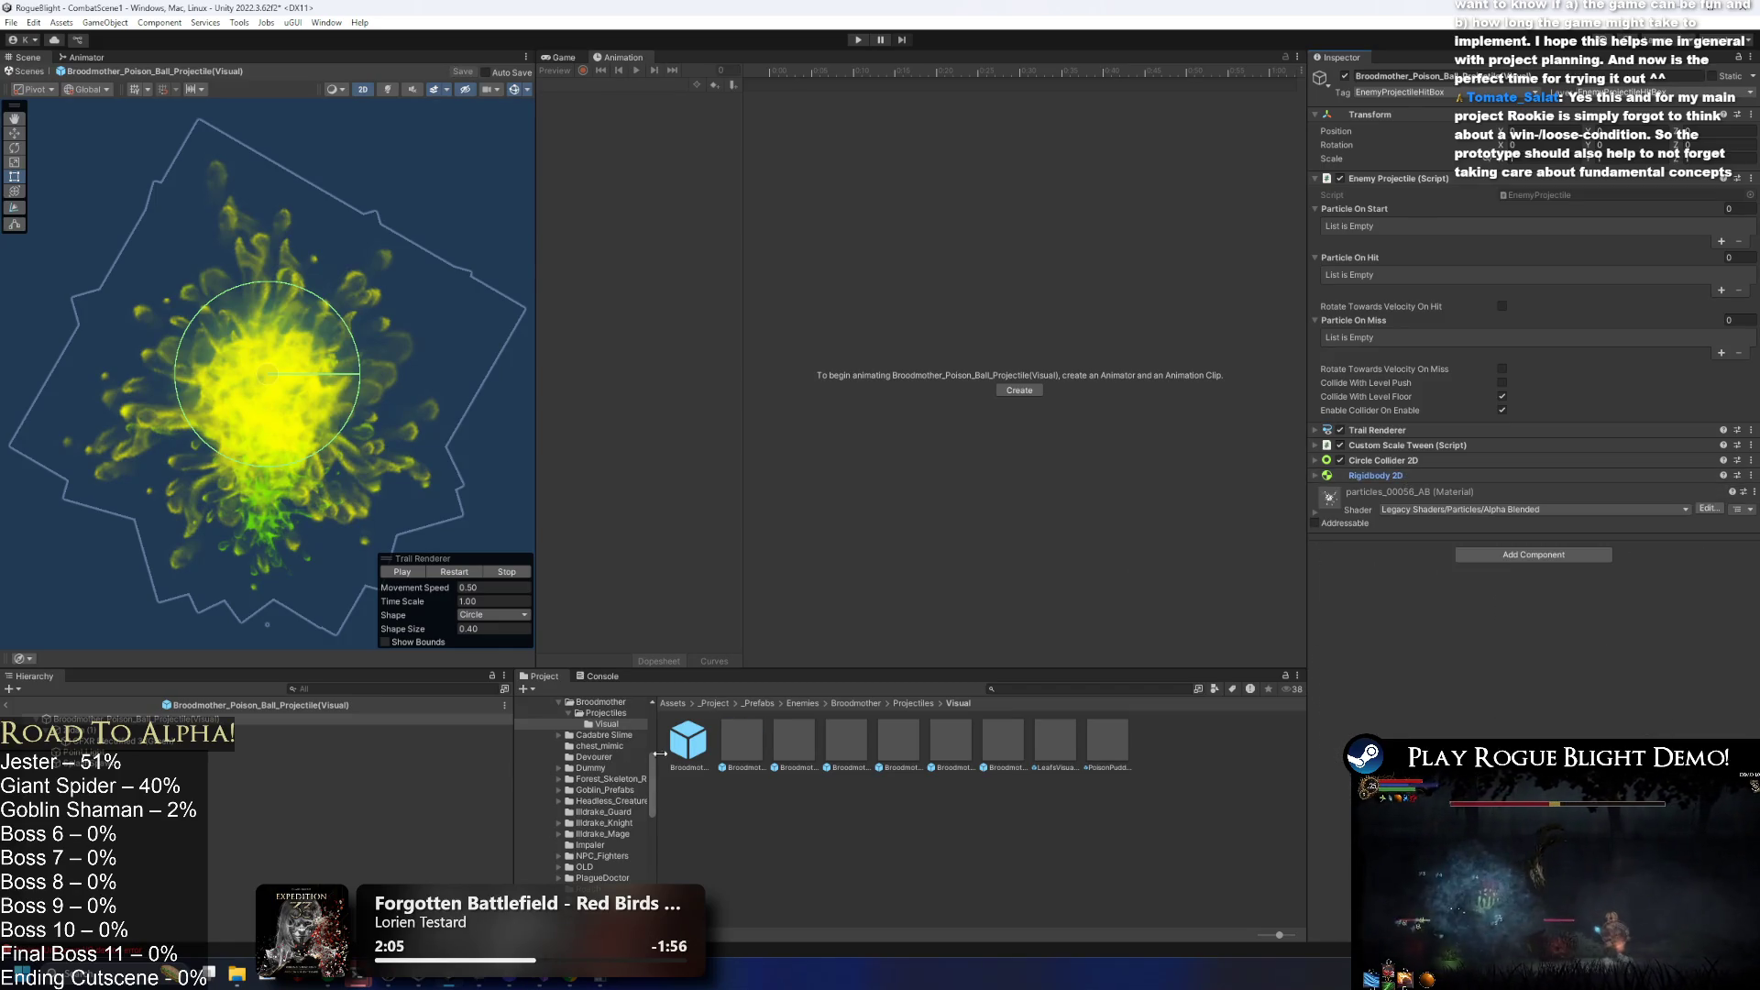
{"action": "left_click", "coordinate": [699, 750]}
{"action": "left_click", "coordinate": [856, 704]}
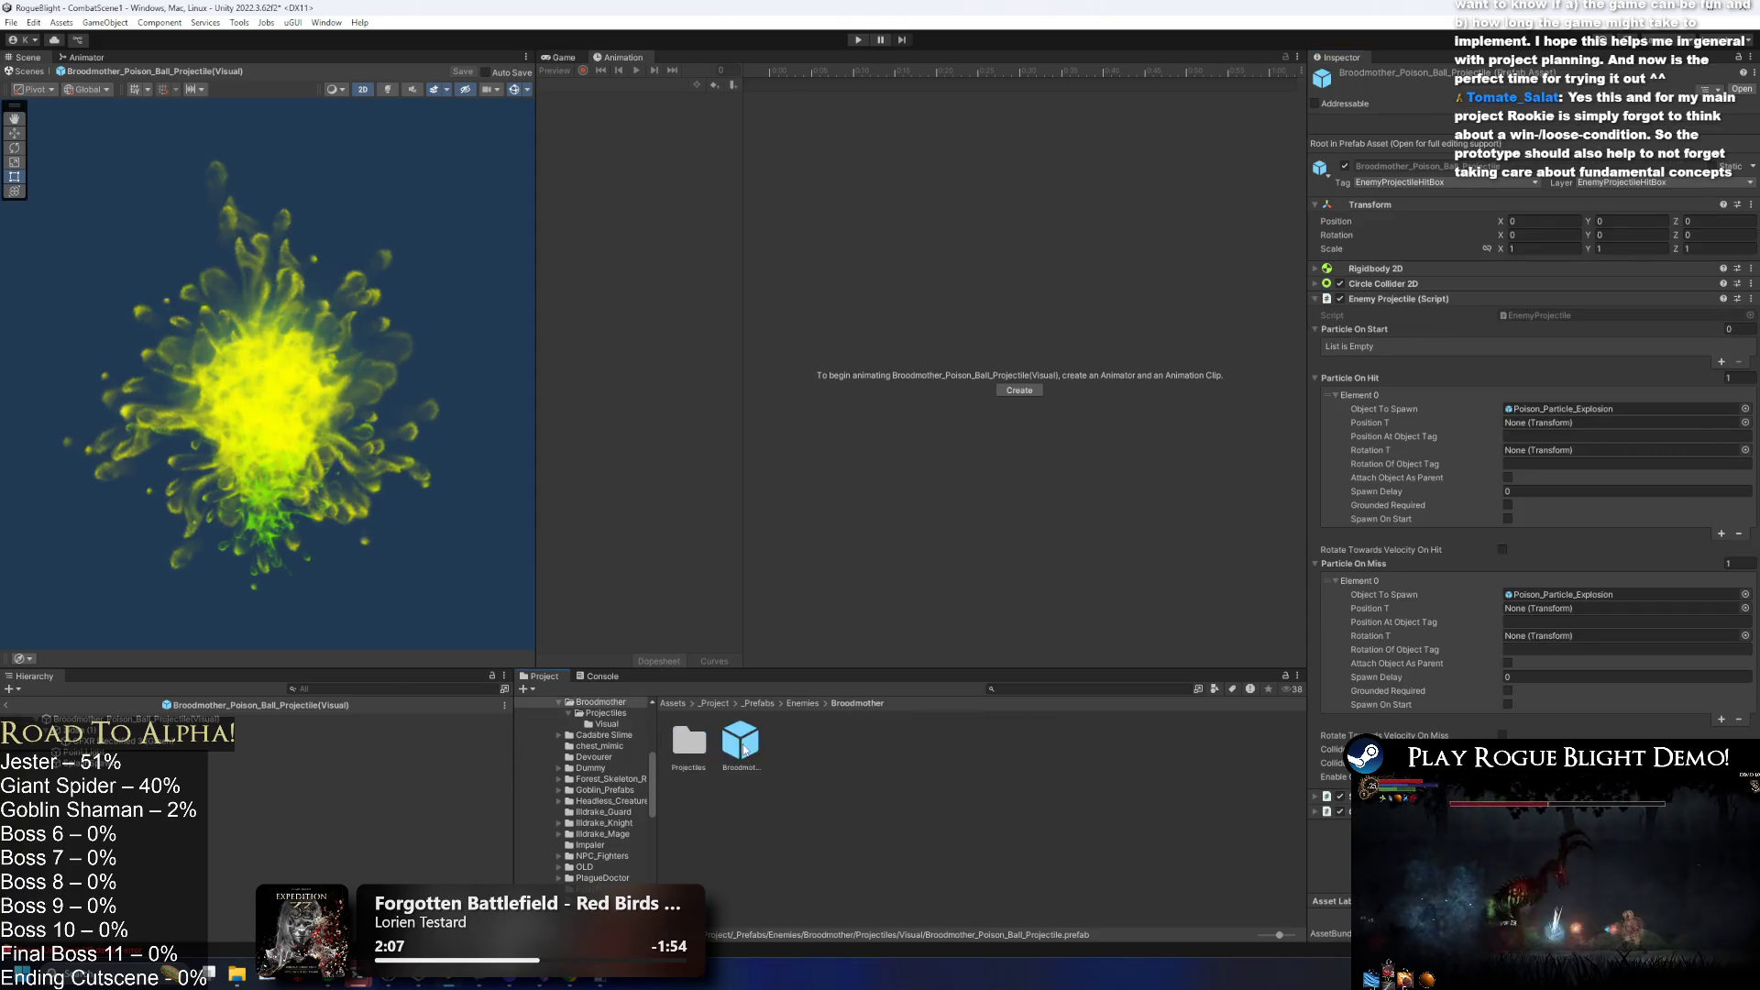
In Broodmother_Prefab, make projectile entries 22, 23 and the next ignore shield, attack and opponent collisions, then save.
{"action": "double_click", "coordinate": [741, 741]}
{"action": "scroll", "coordinate": [1450, 592], "scroll_direction": "down", "scroll_amount": 15}
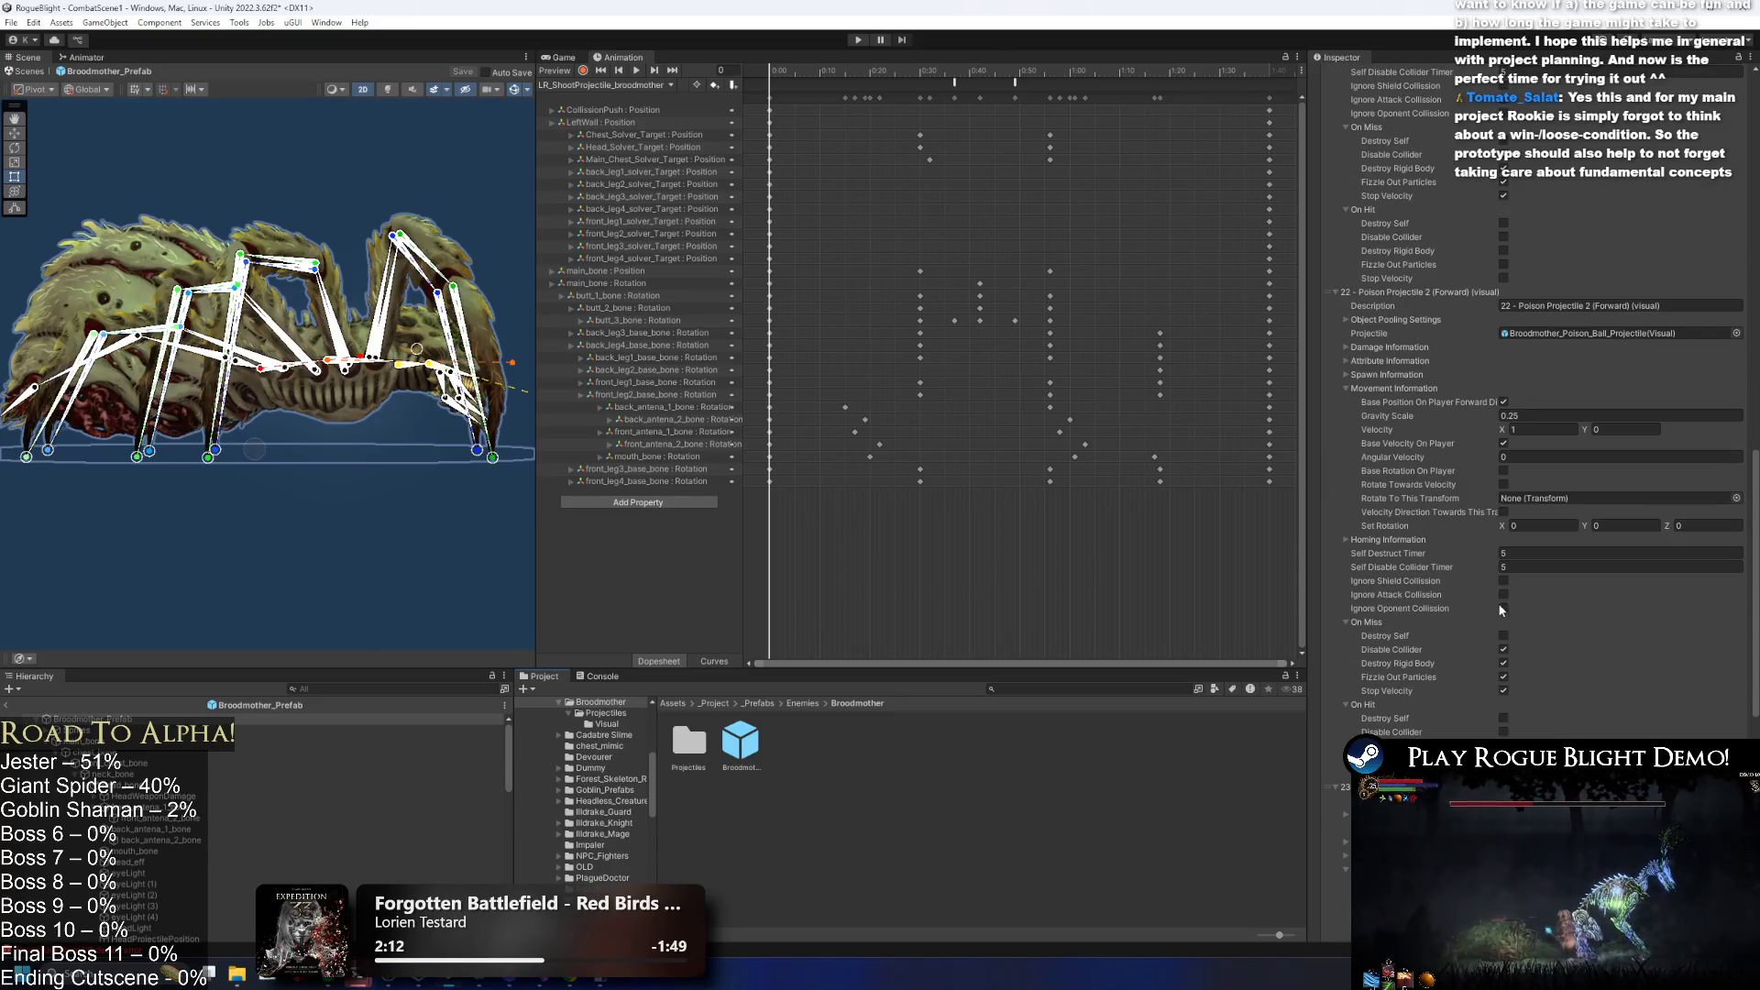
{"action": "left_click", "coordinate": [1504, 608]}
{"action": "left_click", "coordinate": [1503, 594]}
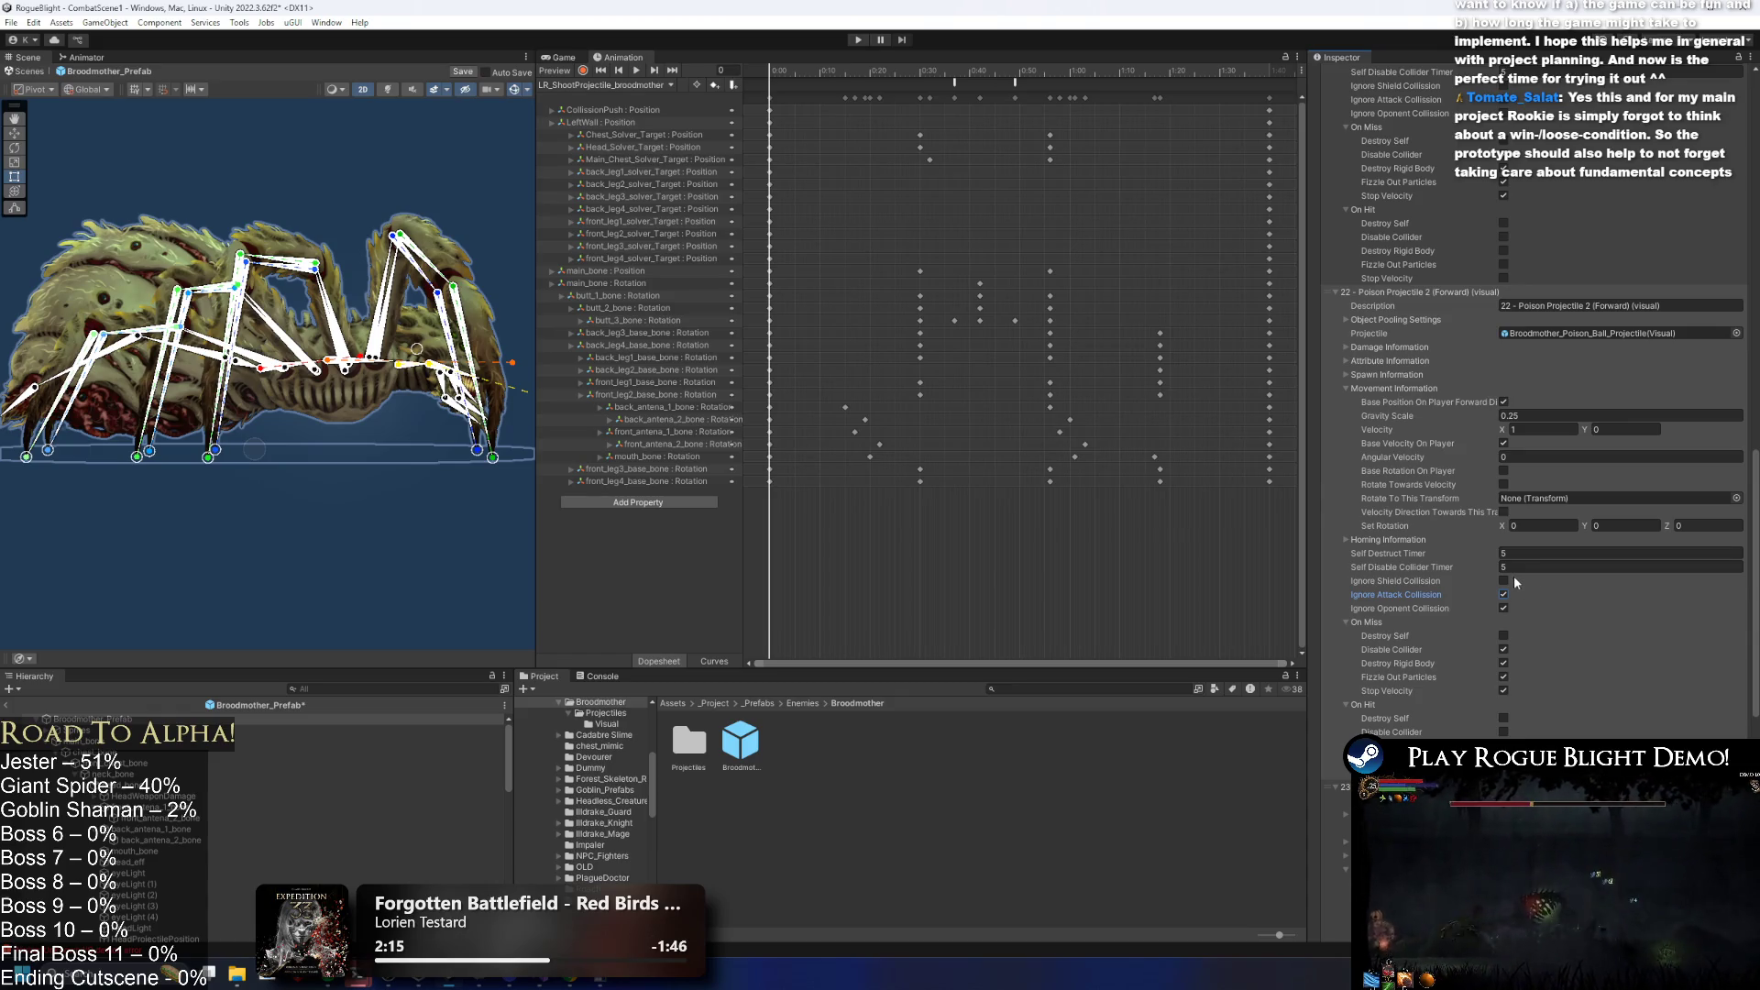
{"action": "left_click", "coordinate": [1503, 580]}
{"action": "scroll", "coordinate": [1576, 596], "scroll_direction": "down", "scroll_amount": 3}
{"action": "scroll", "coordinate": [1575, 597], "scroll_direction": "down", "scroll_amount": 6}
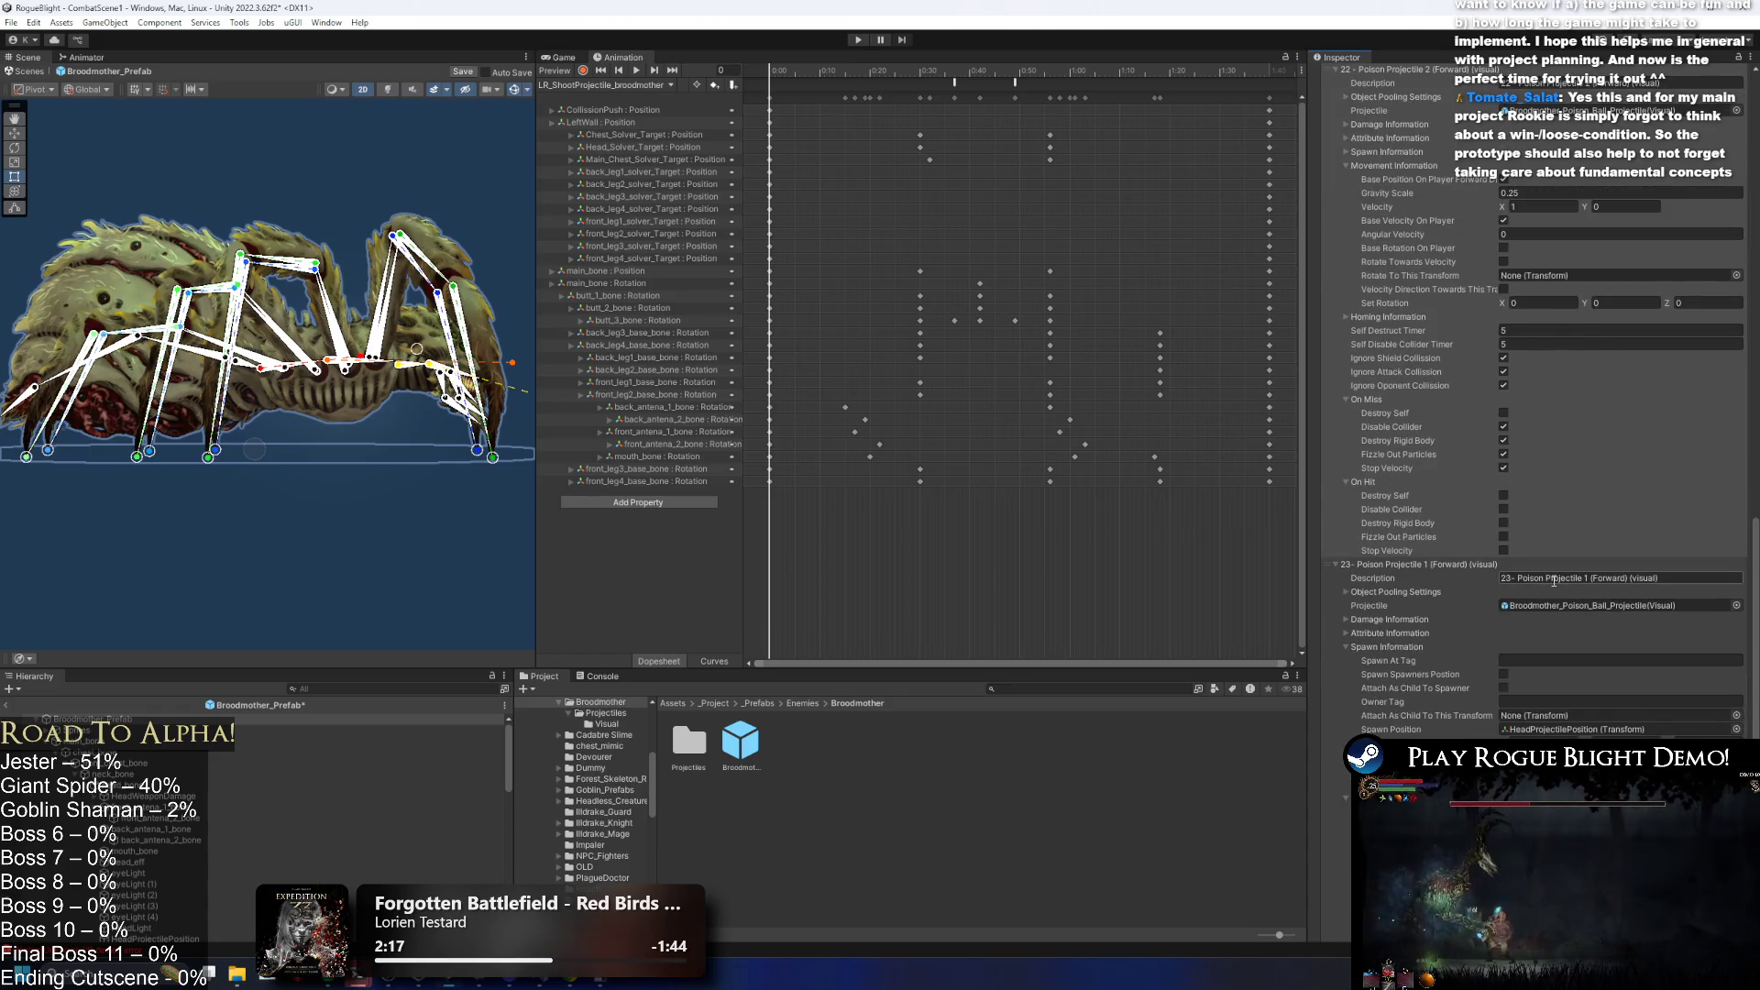
{"action": "left_click", "coordinate": [1504, 583]}
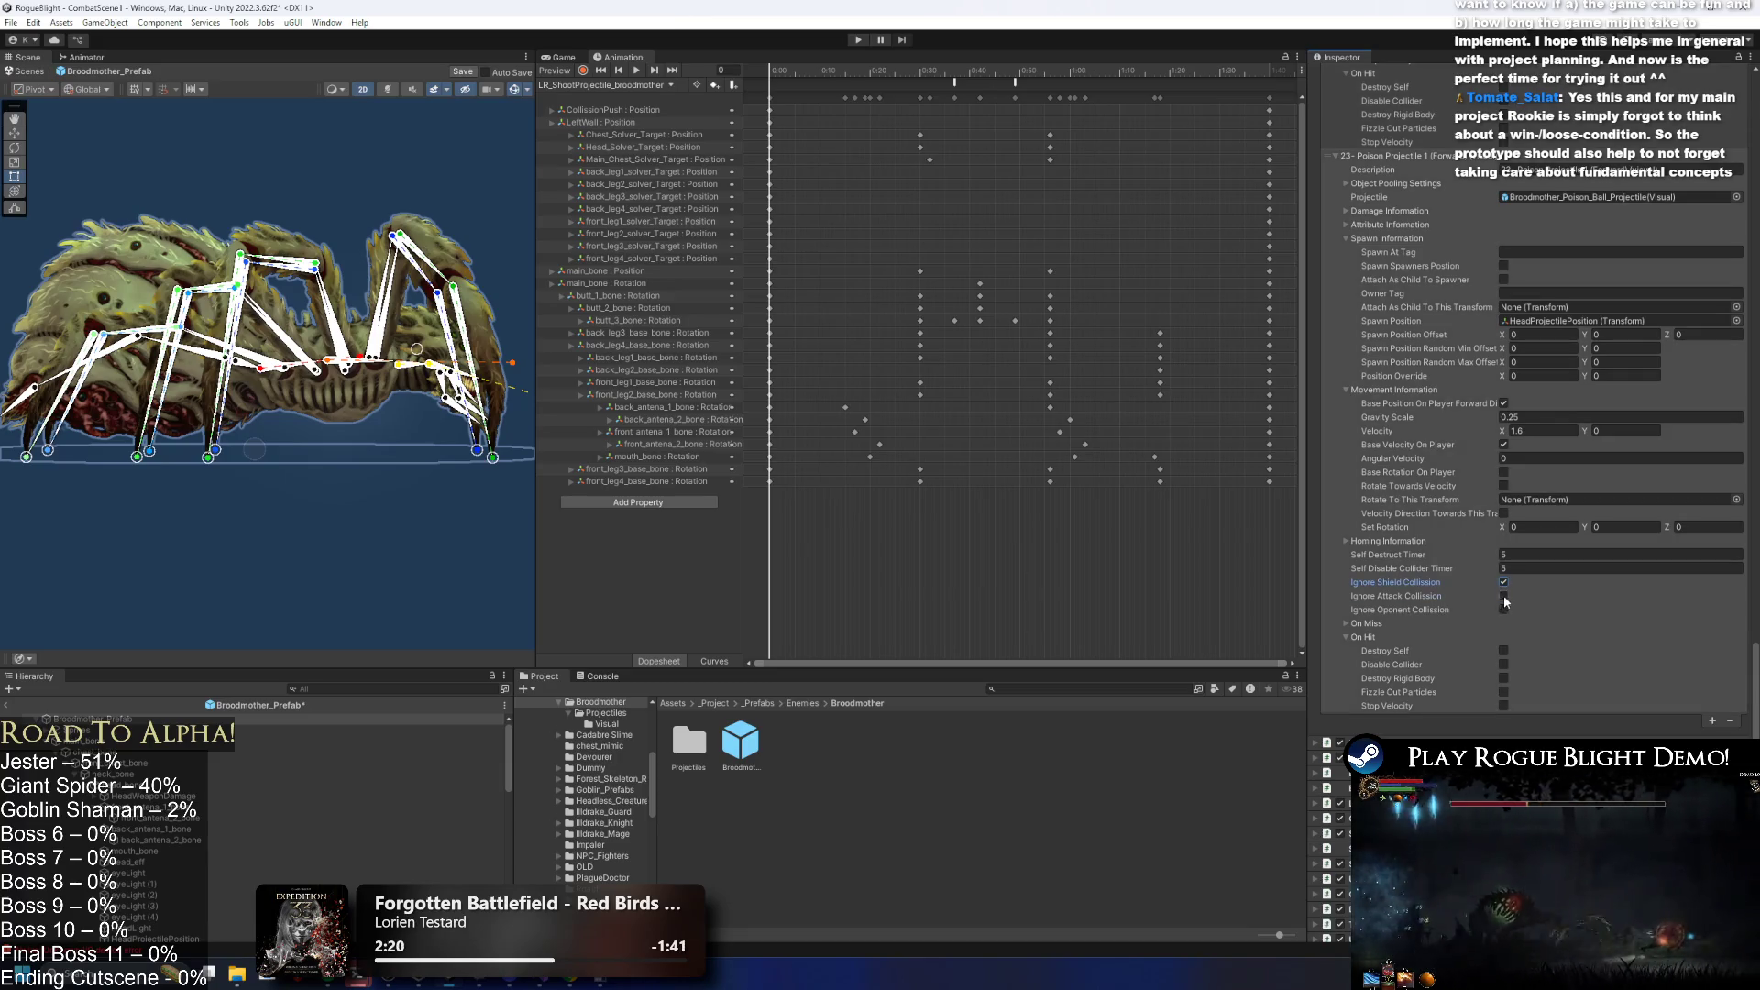
{"action": "scroll", "coordinate": [1526, 550], "scroll_direction": "down", "scroll_amount": 10}
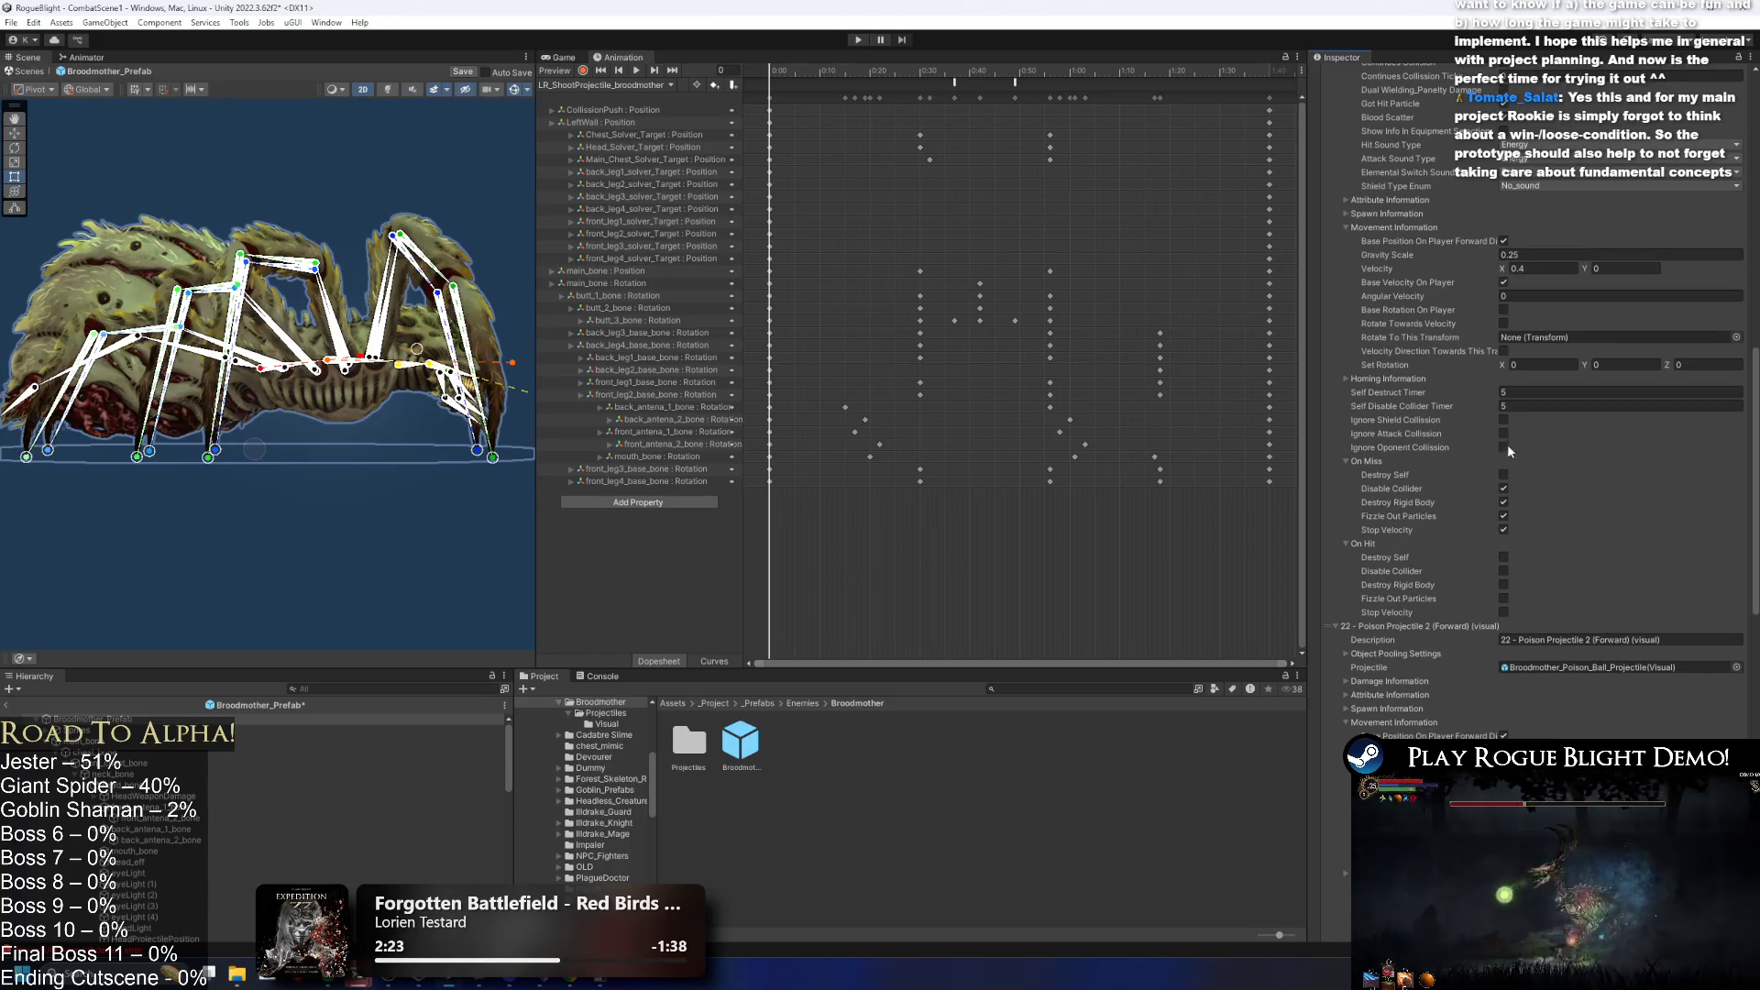
{"action": "left_click", "coordinate": [1504, 420]}
{"action": "left_click", "coordinate": [1503, 433]}
{"action": "left_click", "coordinate": [1504, 447]}
{"action": "key", "text": "ctrl+s"}
Make the 17 - Poison Projectile 3 (Forward) entry ignore shield collisions.
{"action": "scroll", "coordinate": [1456, 420], "scroll_direction": "up", "scroll_amount": 10}
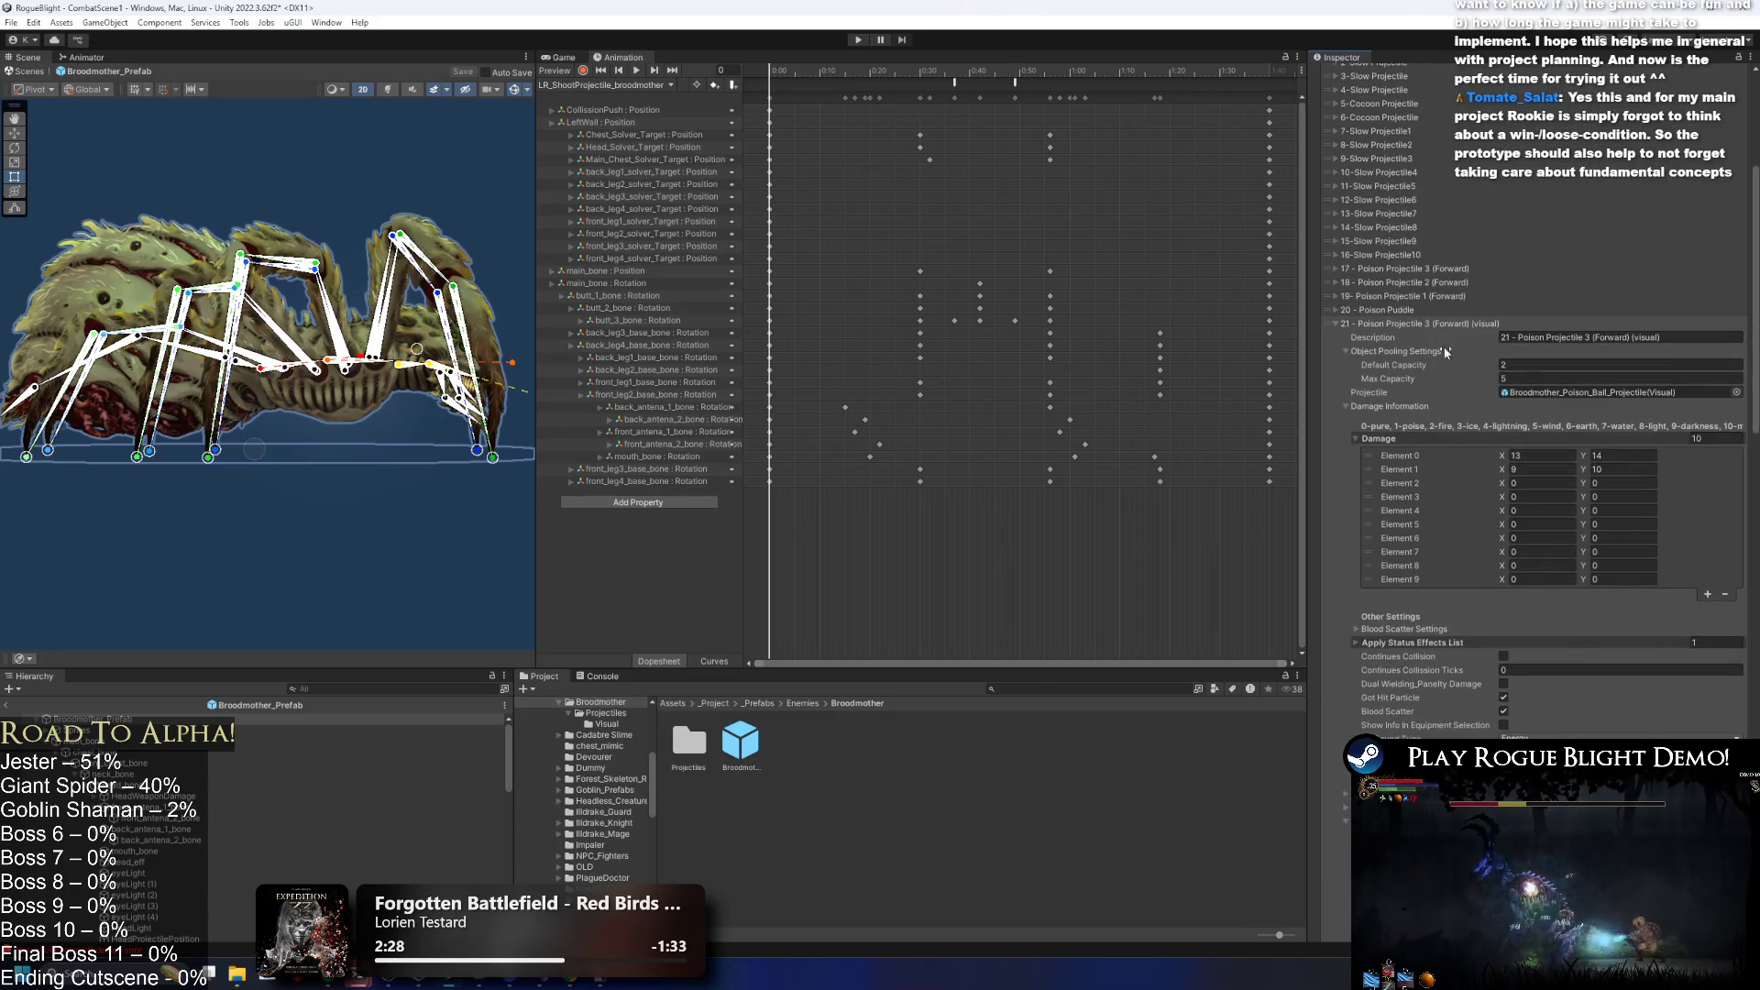
{"action": "left_click", "coordinate": [1436, 270]}
{"action": "scroll", "coordinate": [1500, 509], "scroll_direction": "down", "scroll_amount": 6}
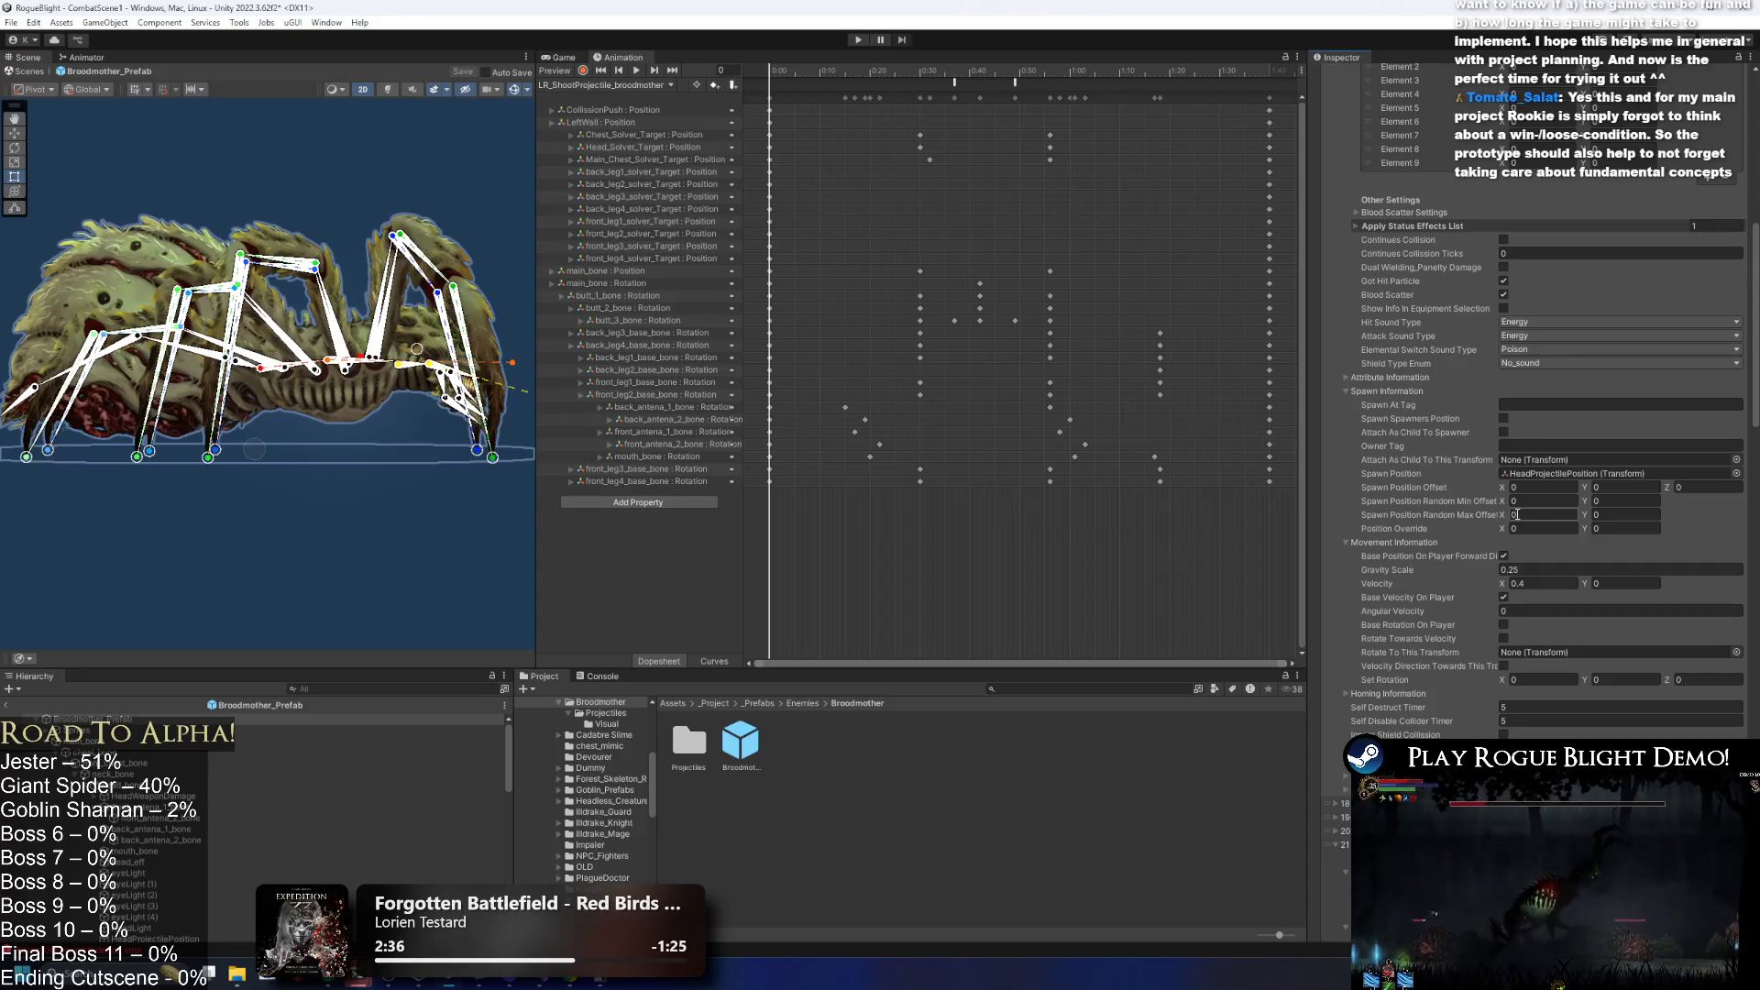
{"action": "scroll", "coordinate": [1442, 463], "scroll_direction": "up", "scroll_amount": 4}
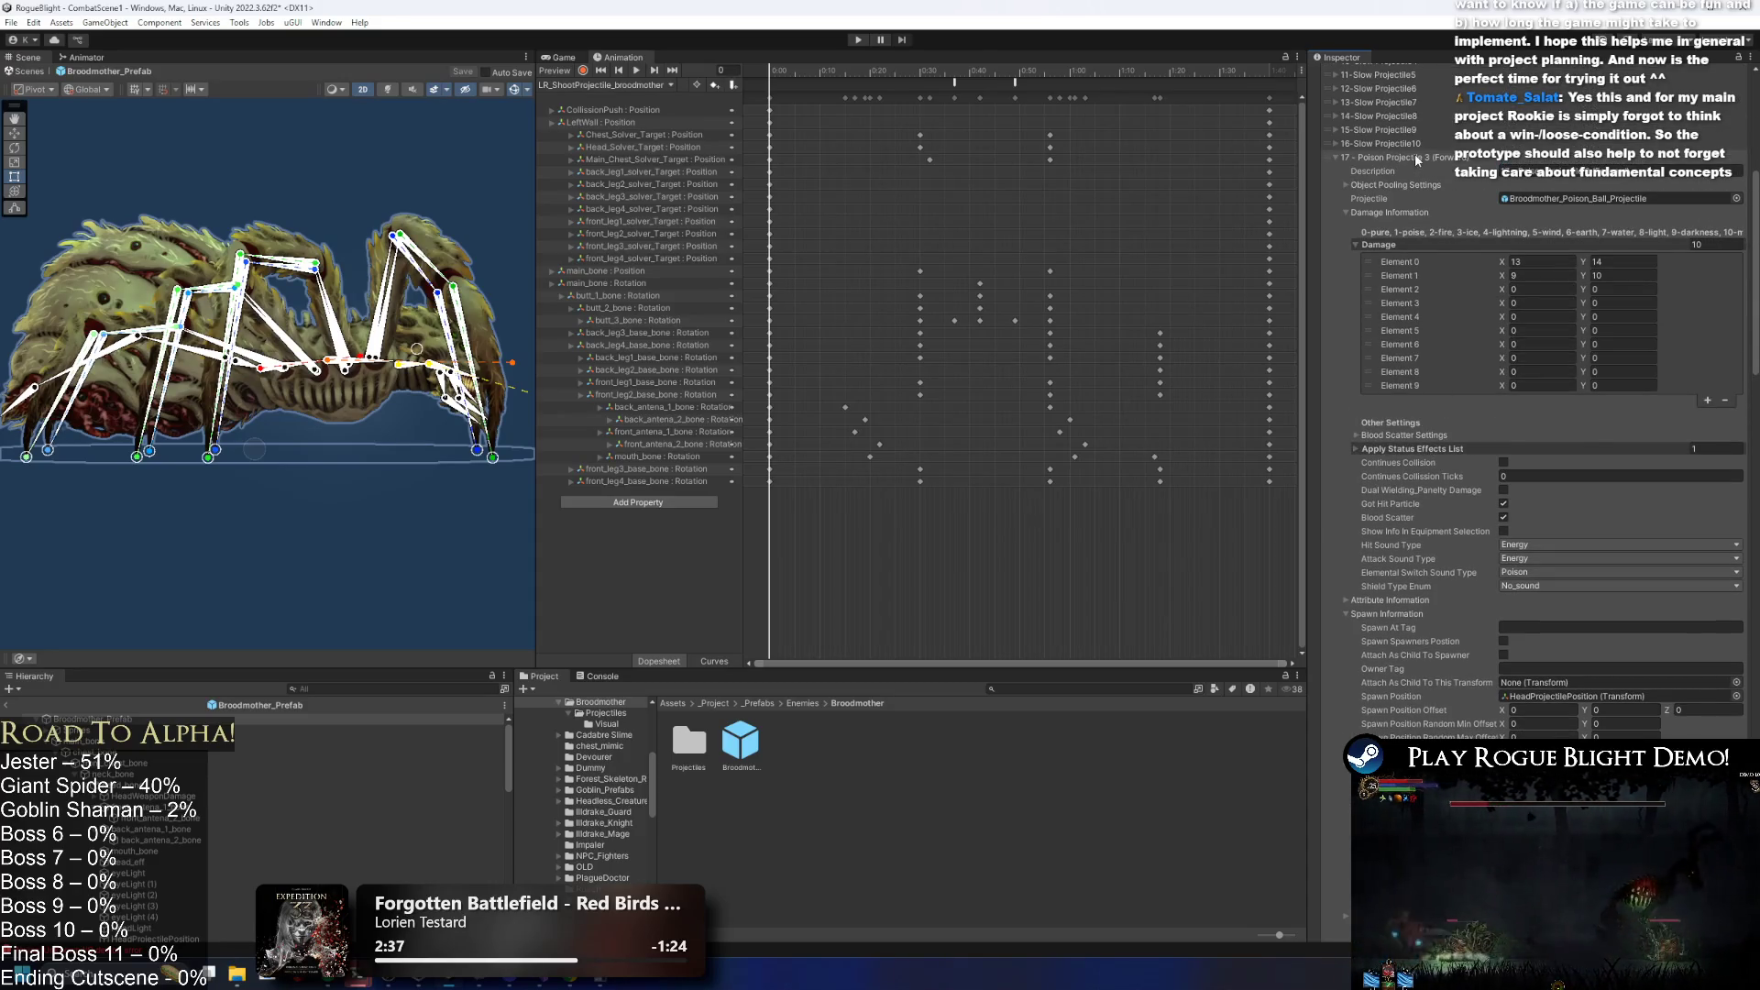
{"action": "left_click", "coordinate": [1416, 158]}
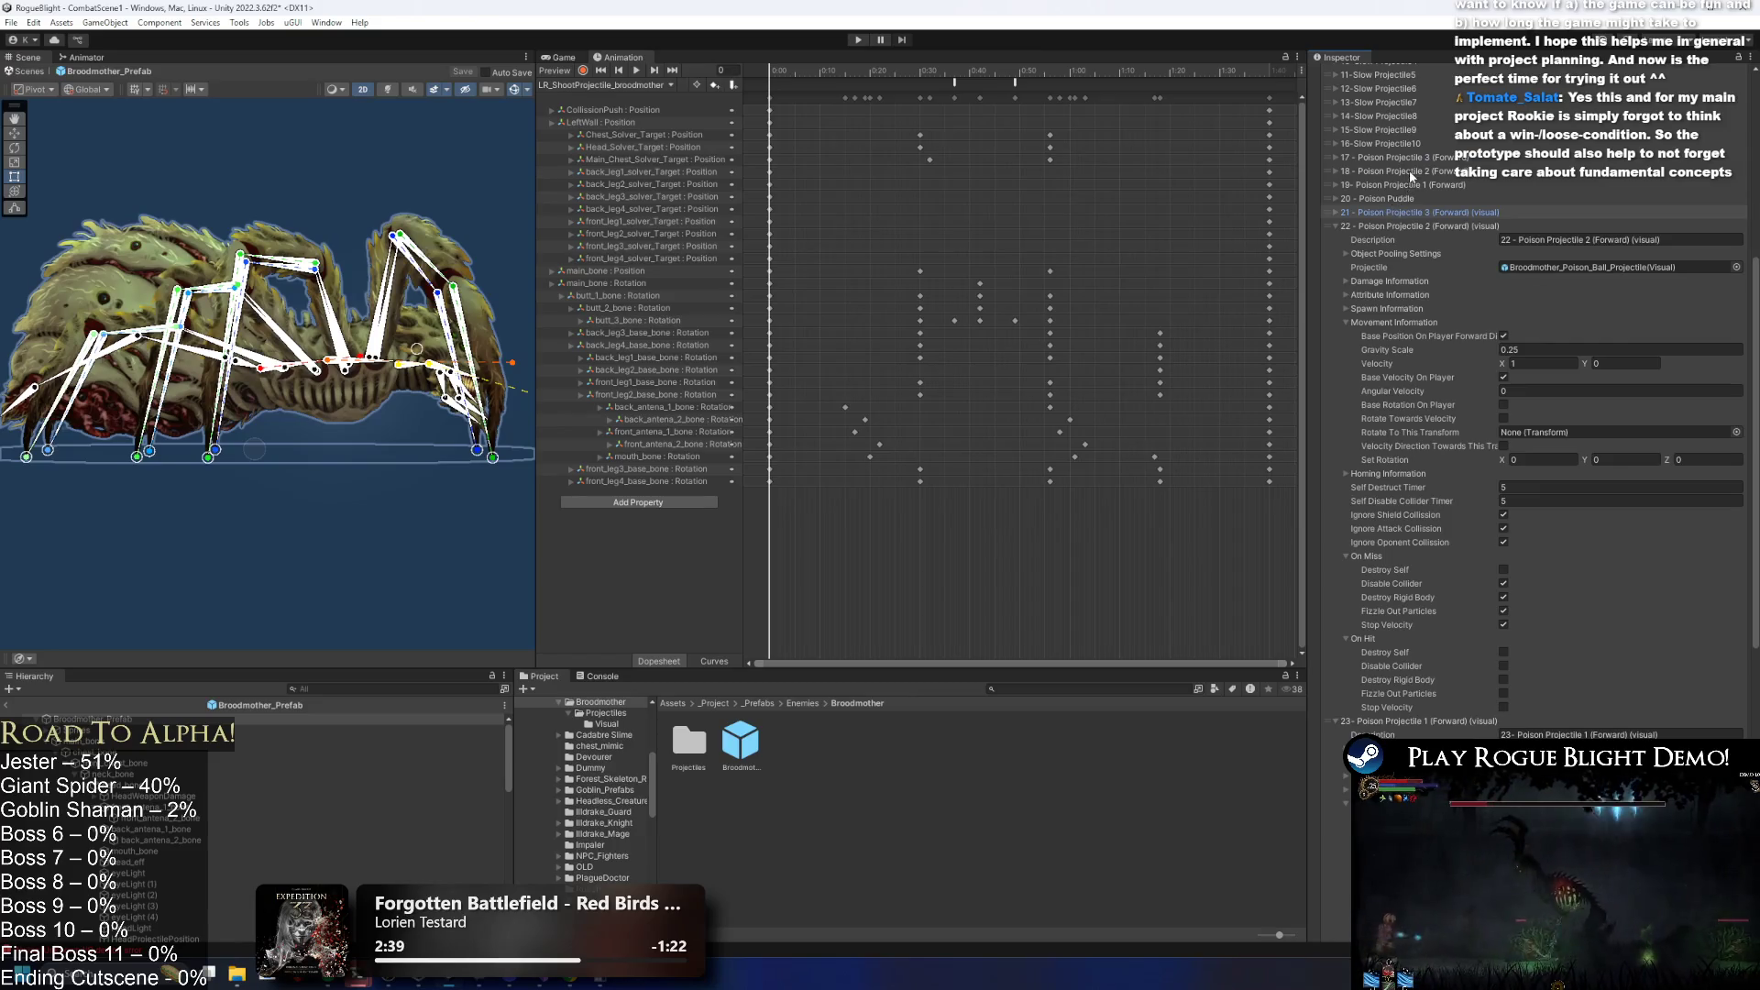
{"action": "scroll", "coordinate": [1466, 412], "scroll_direction": "up", "scroll_amount": 10}
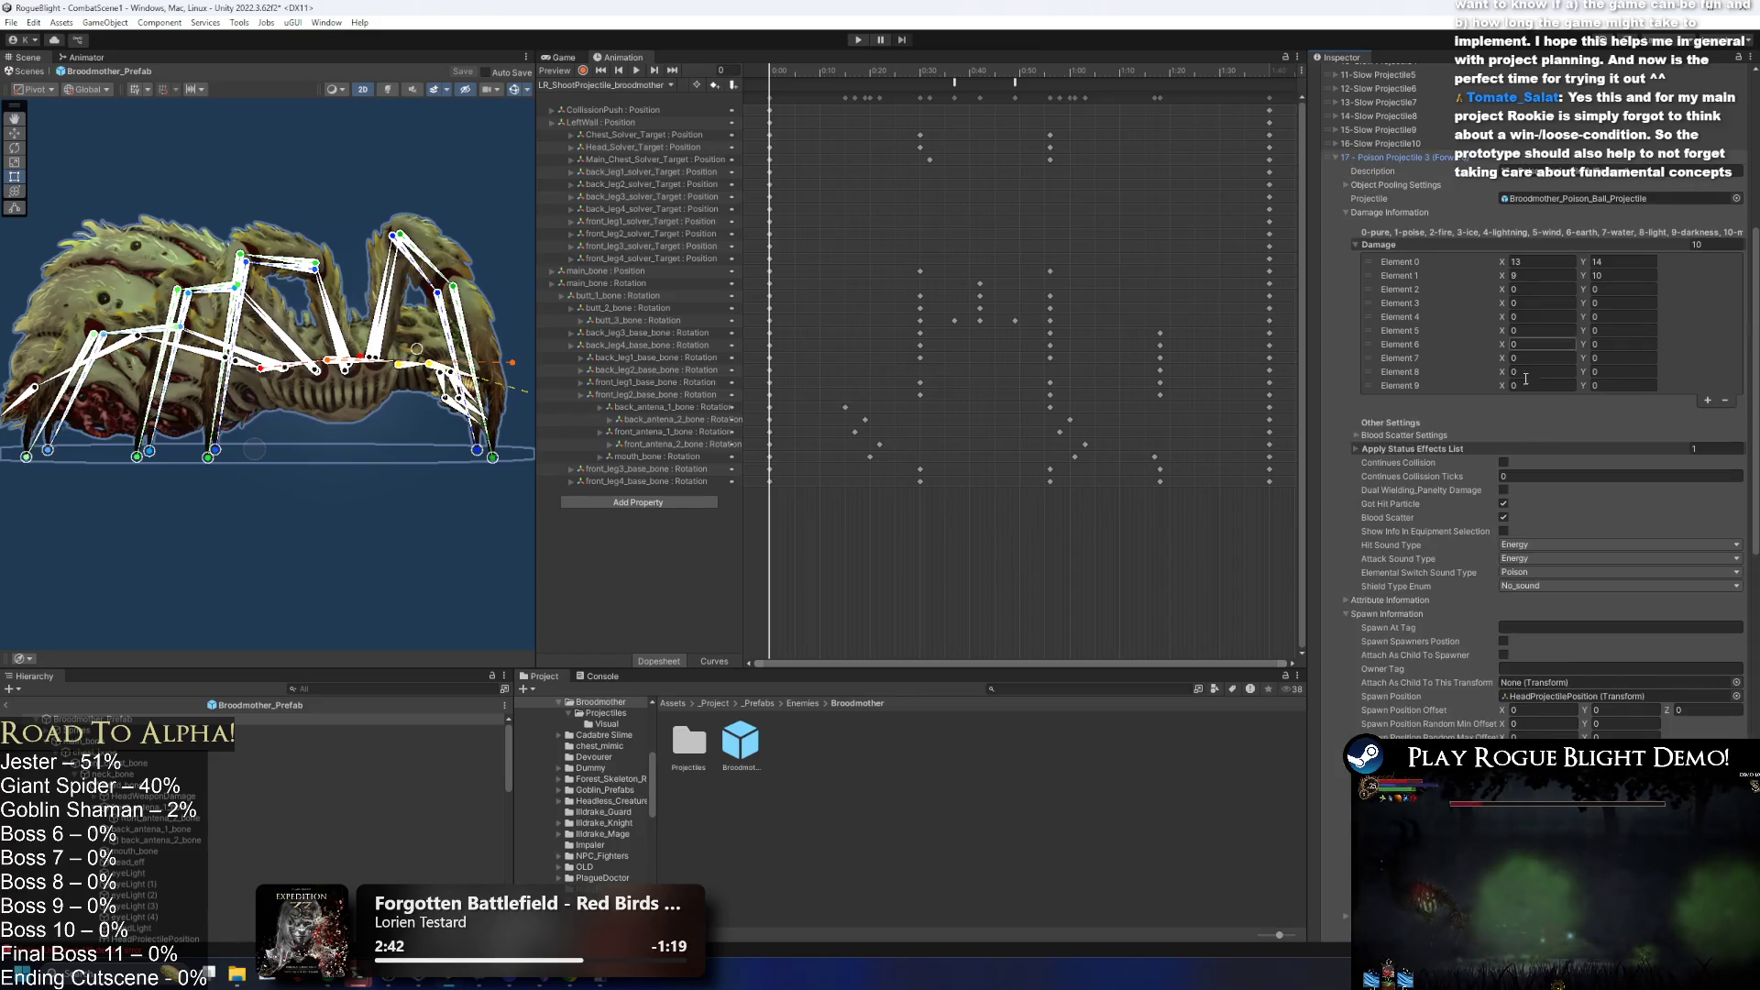
{"action": "scroll", "coordinate": [1521, 550], "scroll_direction": "down", "scroll_amount": 3}
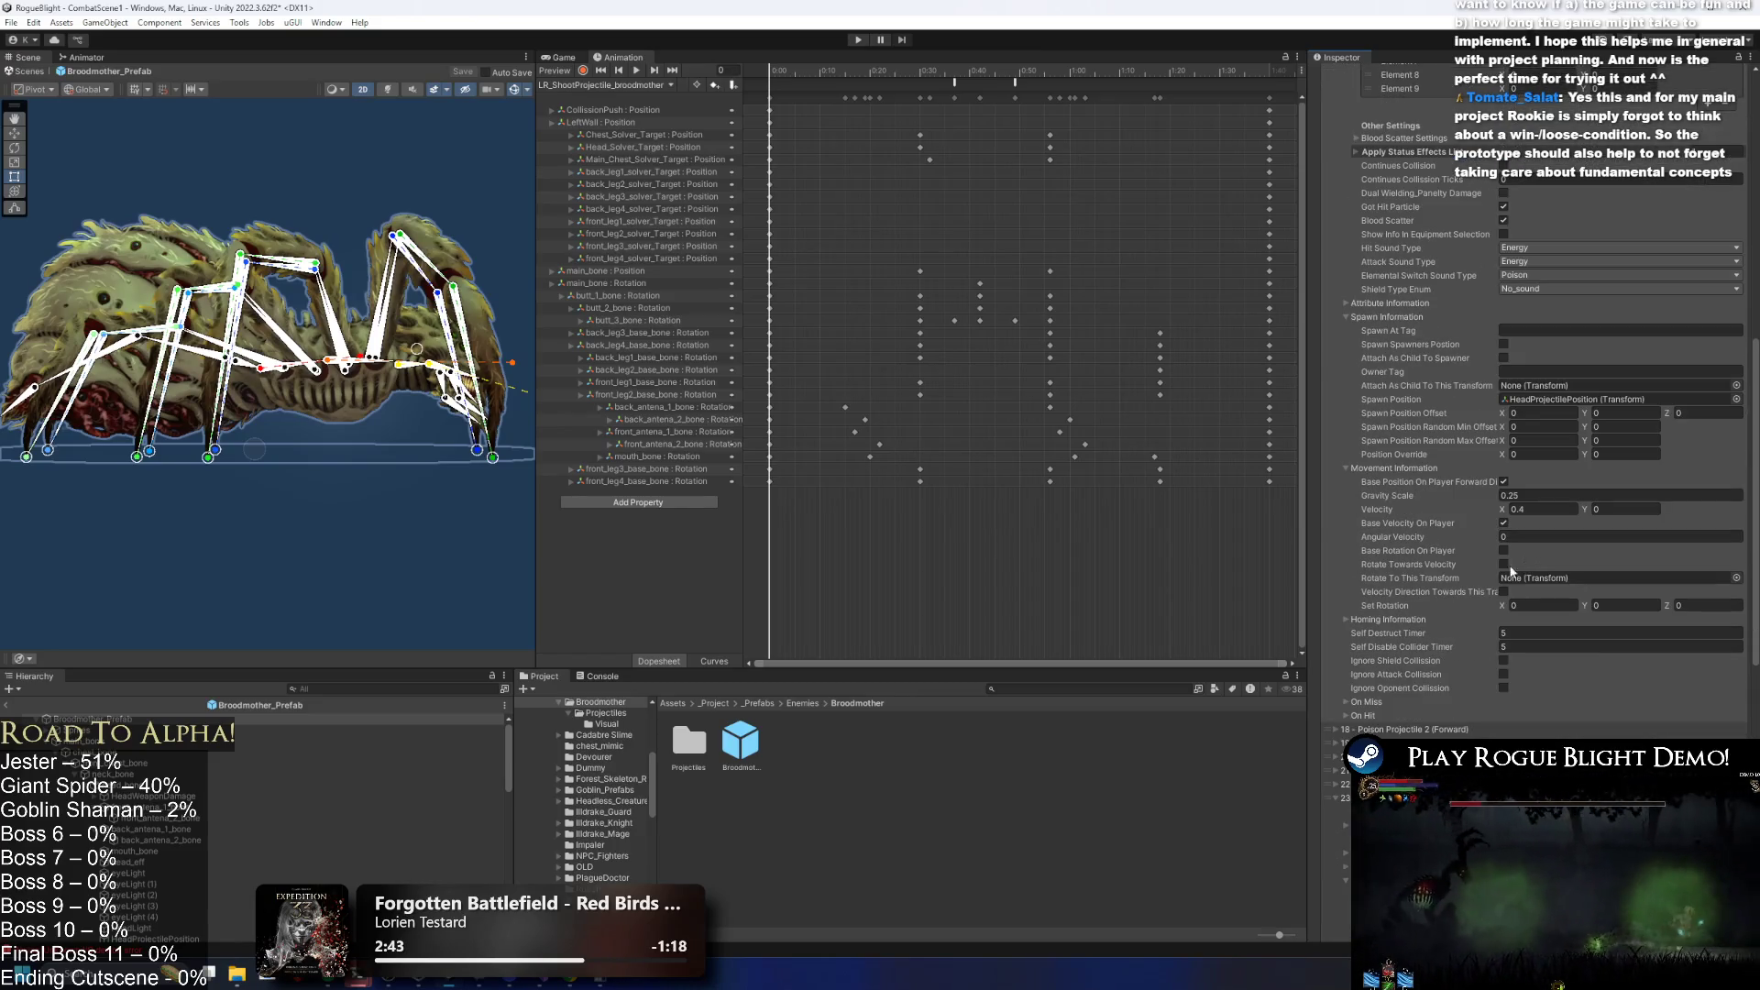
{"action": "left_click", "coordinate": [1503, 661]}
Make 18 - Poison Projectile 2 ignore shield and attack collisions, check entry 19, and save.
{"action": "left_click", "coordinate": [1402, 729]}
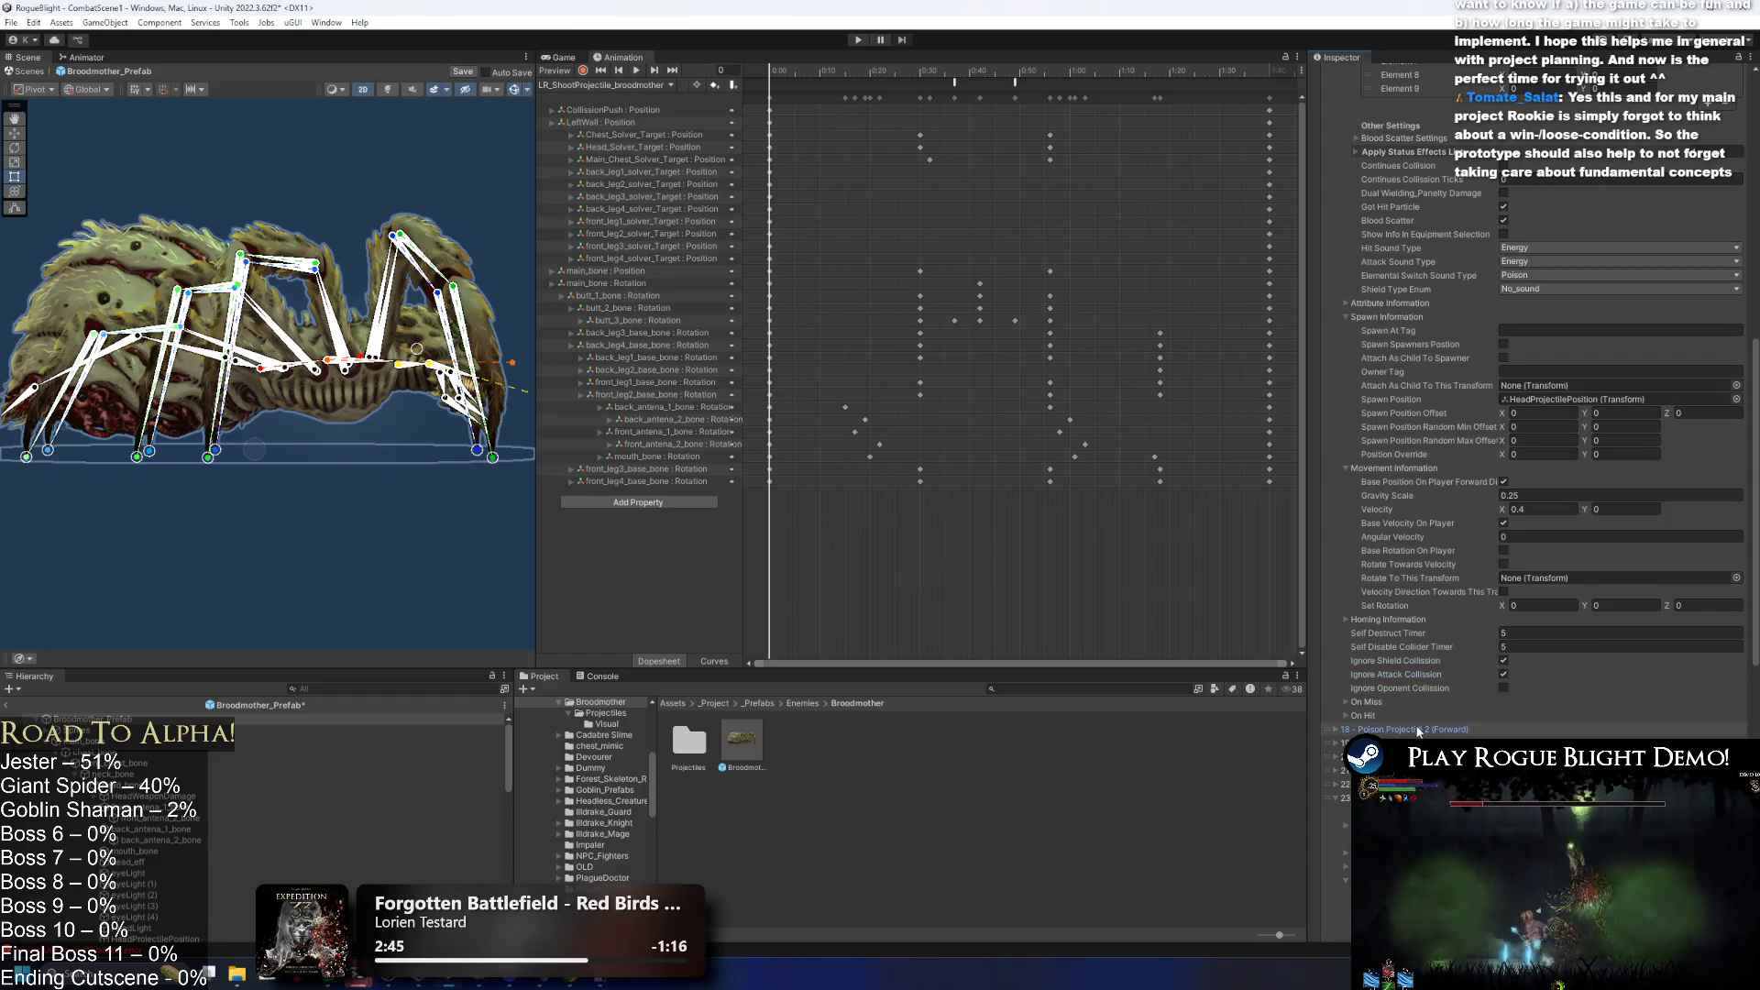
{"action": "scroll", "coordinate": [1522, 642], "scroll_direction": "down", "scroll_amount": 10}
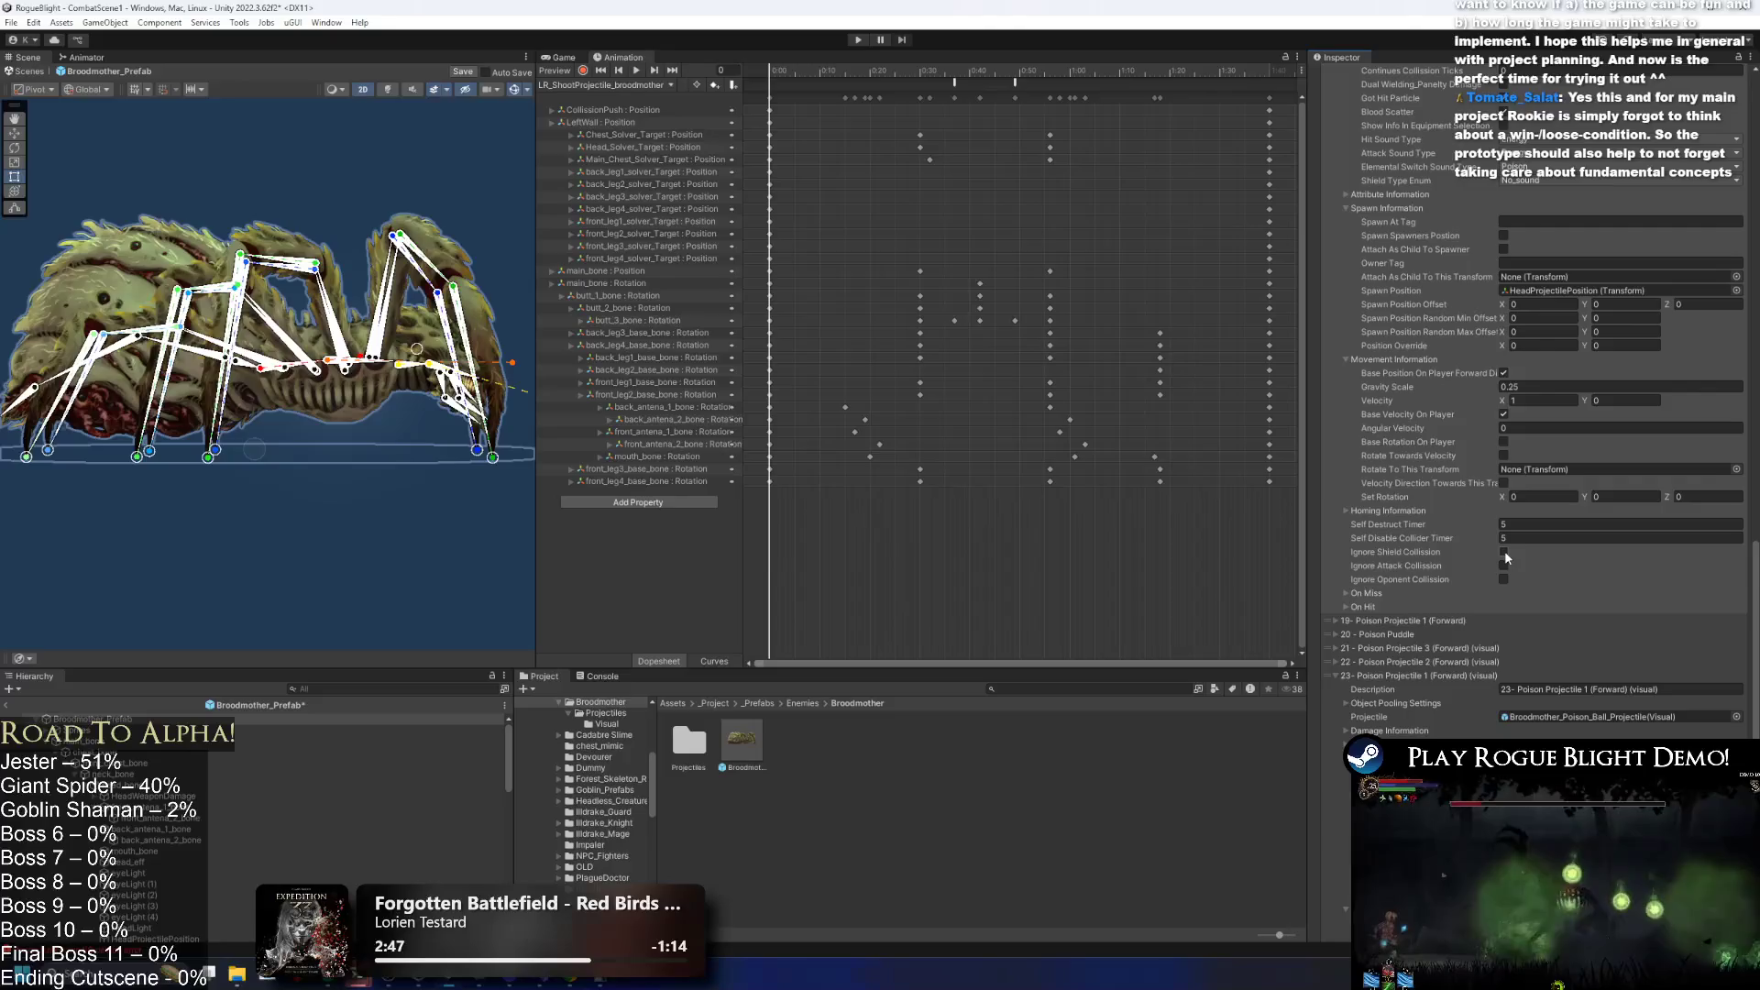
{"action": "left_click", "coordinate": [1504, 552]}
{"action": "left_click", "coordinate": [1503, 566]}
{"action": "left_click", "coordinate": [1405, 655]}
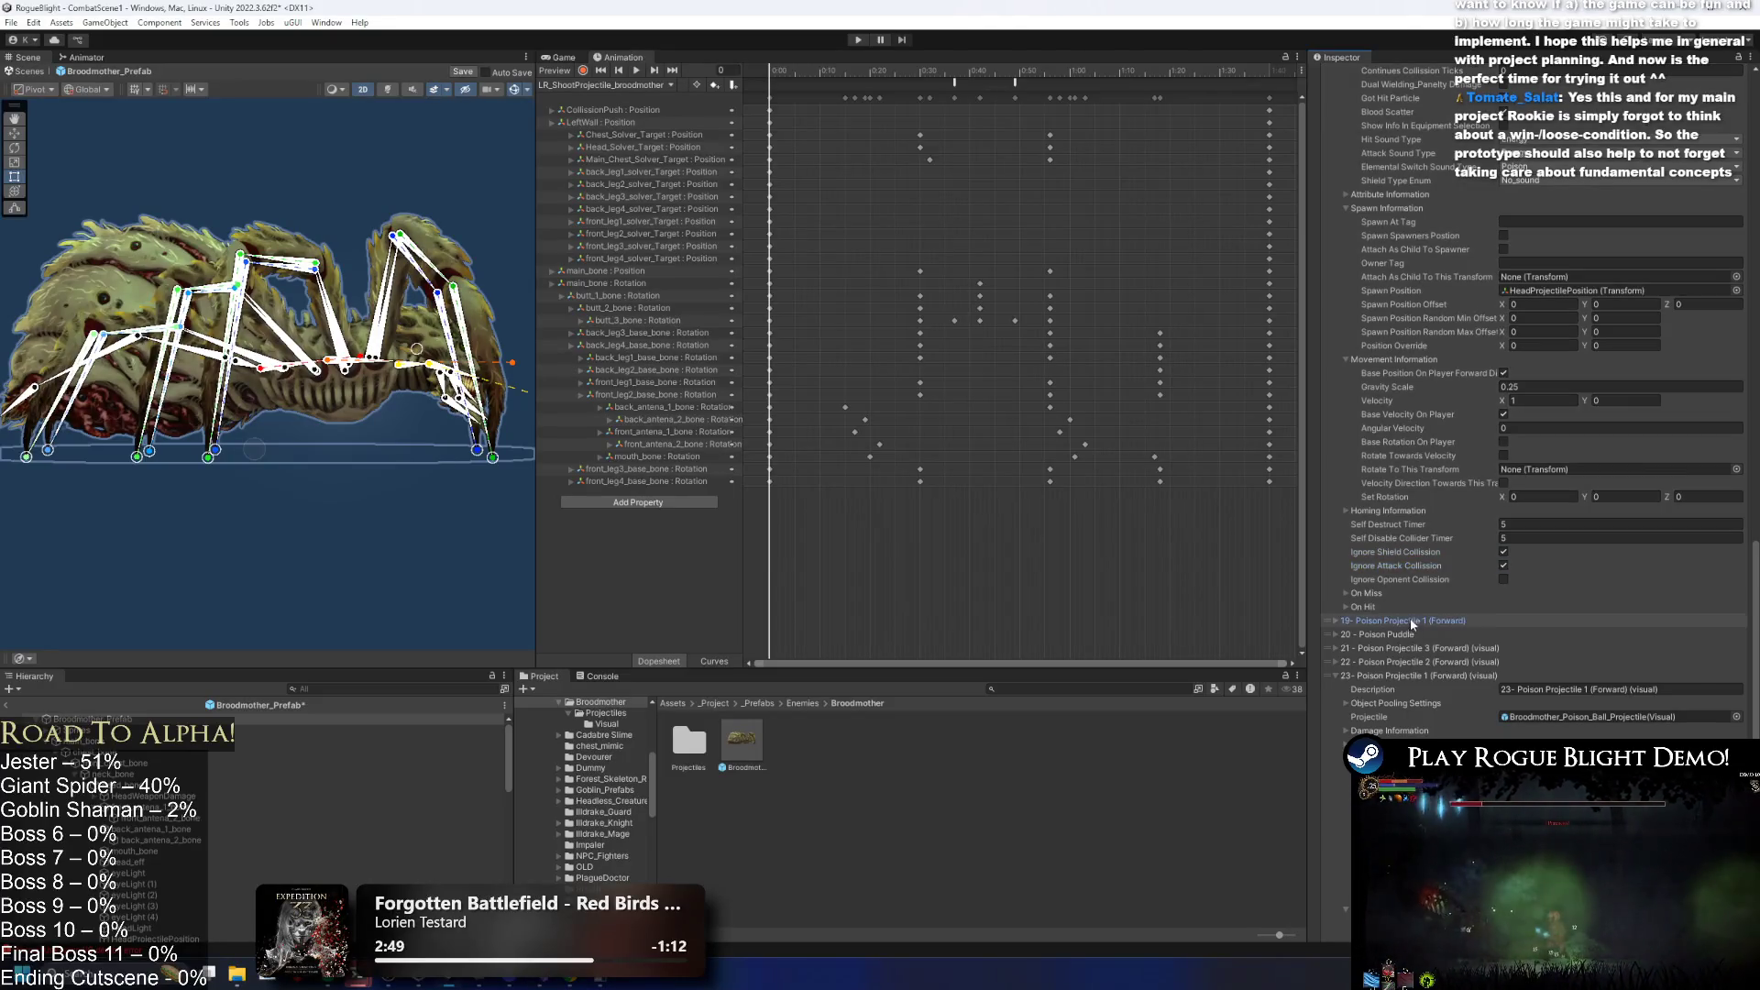
{"action": "scroll", "coordinate": [1448, 678], "scroll_direction": "down", "scroll_amount": 10}
{"action": "scroll", "coordinate": [1485, 710], "scroll_direction": "down", "scroll_amount": 1}
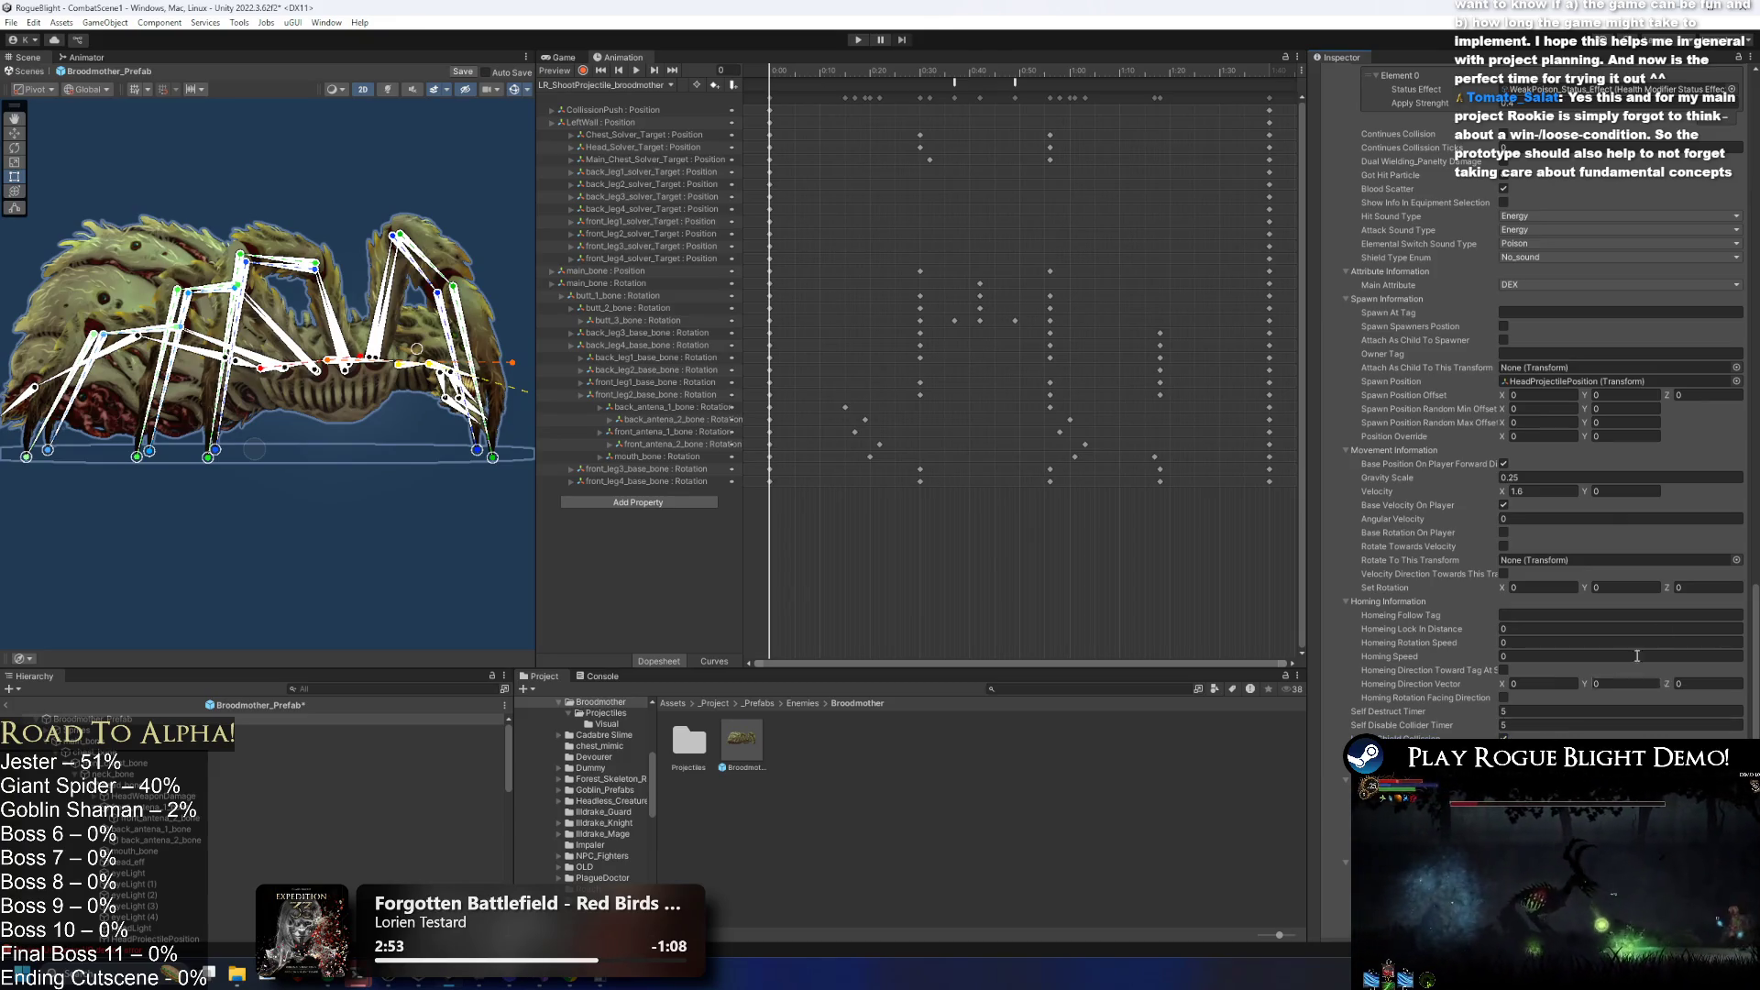
{"action": "key", "text": "ctrl+s"}
{"action": "left_click", "coordinate": [858, 41]}
Dismiss the modifications warning, fight the Broodmother with the knight, then stop Play mode.
{"action": "key", "text": "Return"}
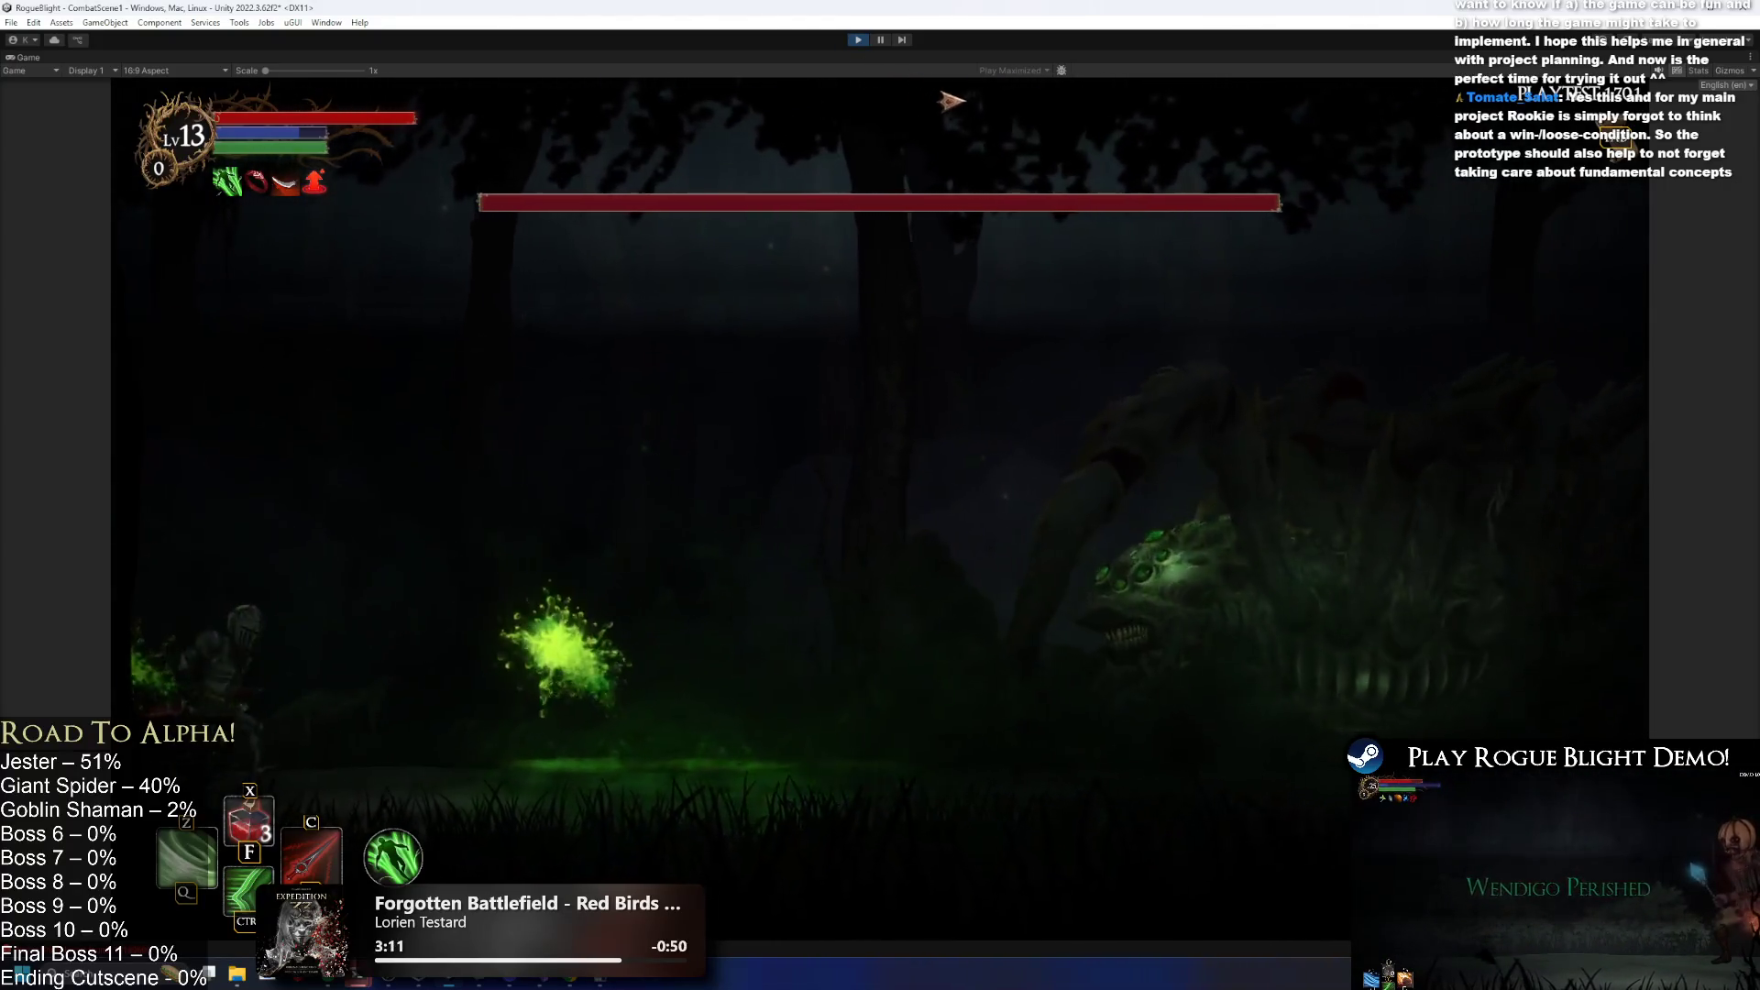
{"action": "key", "text": "d"}
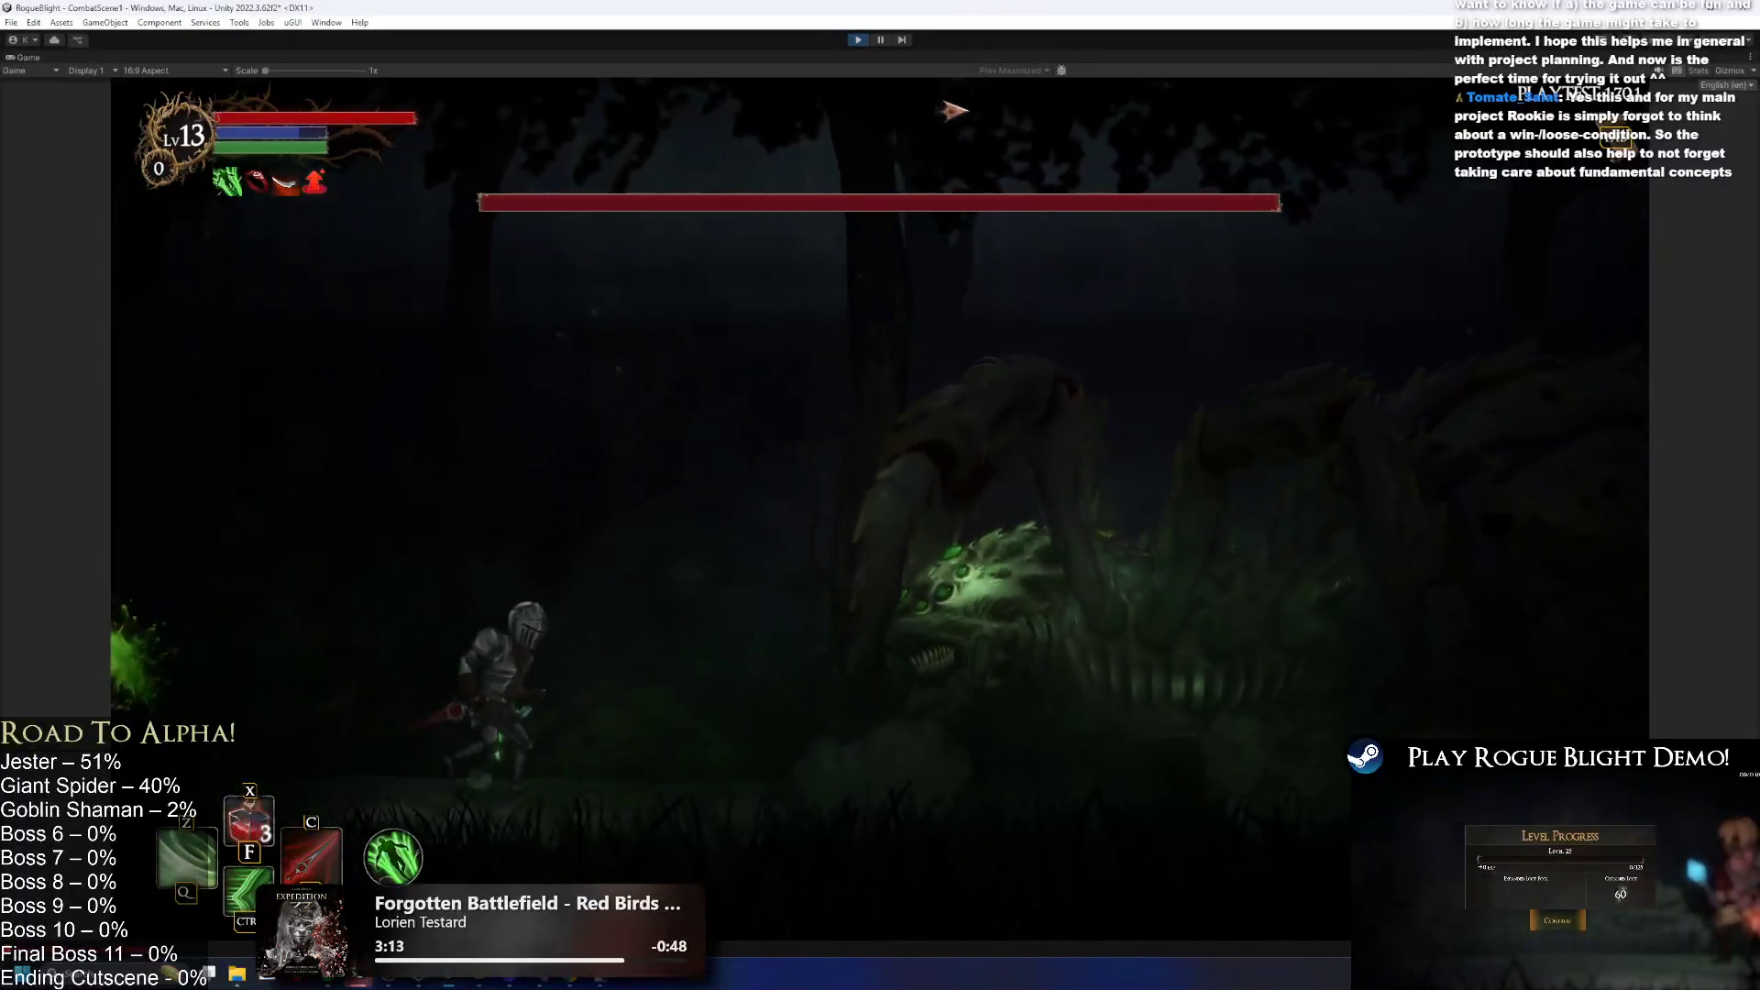
{"action": "key", "text": "a"}
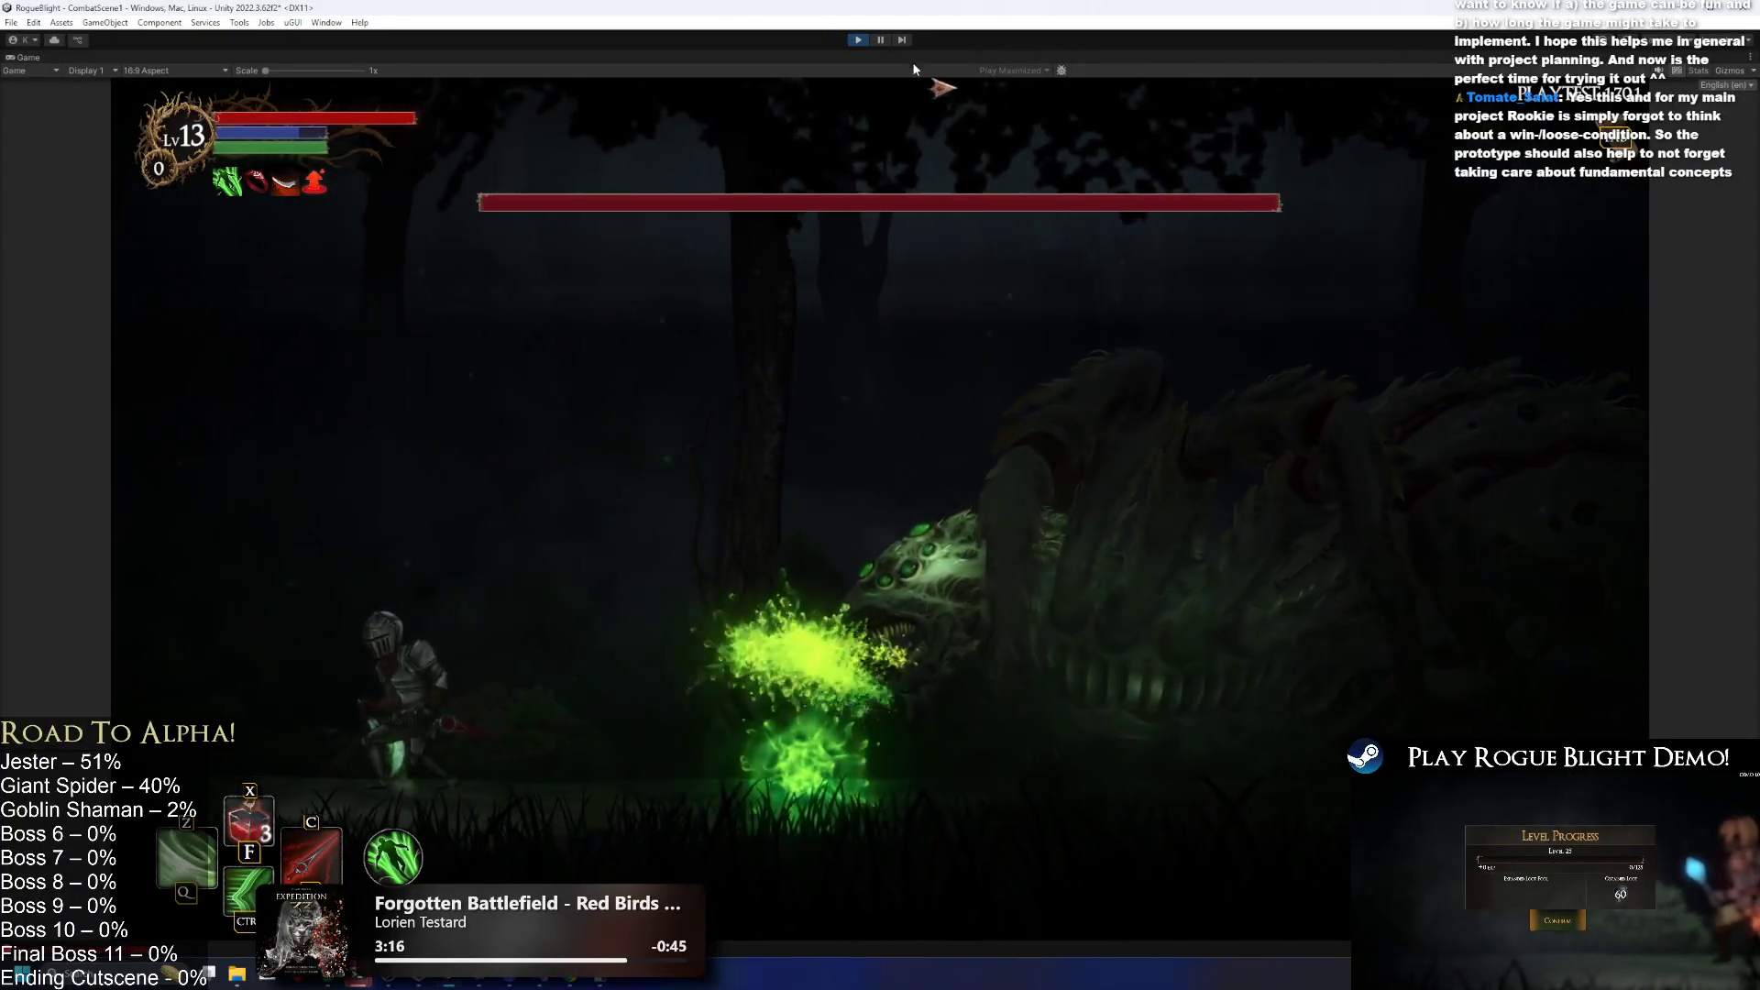
{"action": "key", "text": "a"}
{"action": "key", "text": "d"}
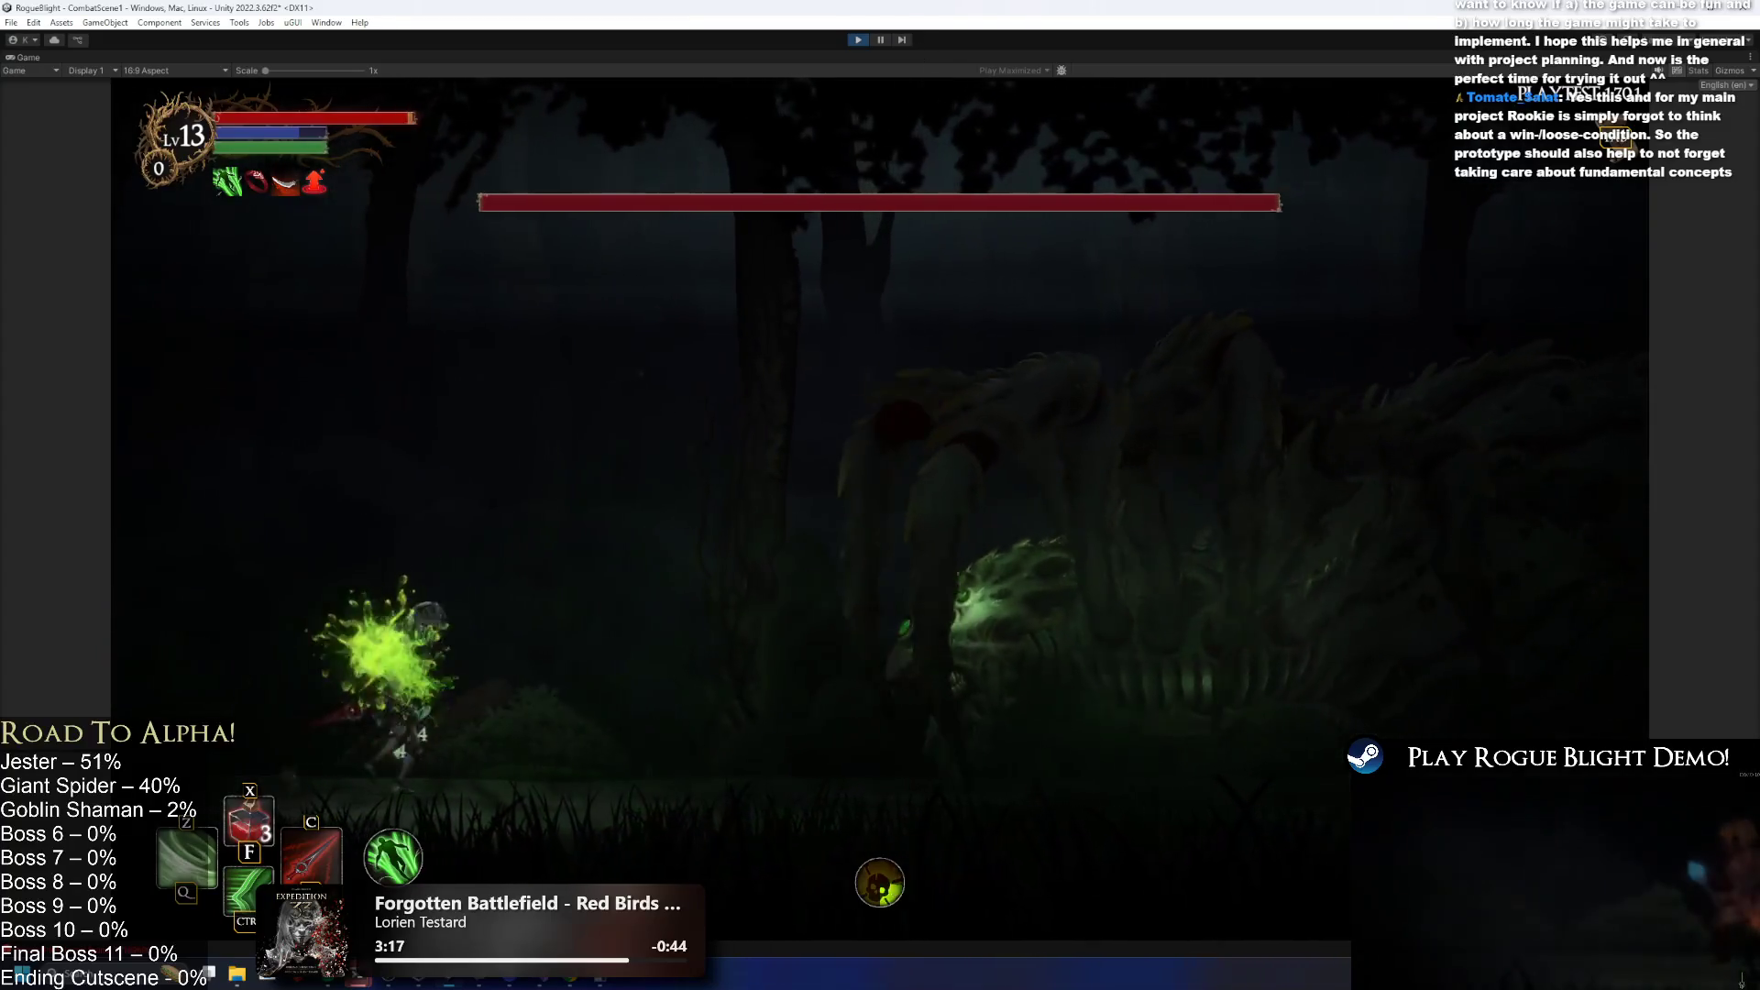
{"action": "key", "text": "ctrl+p"}
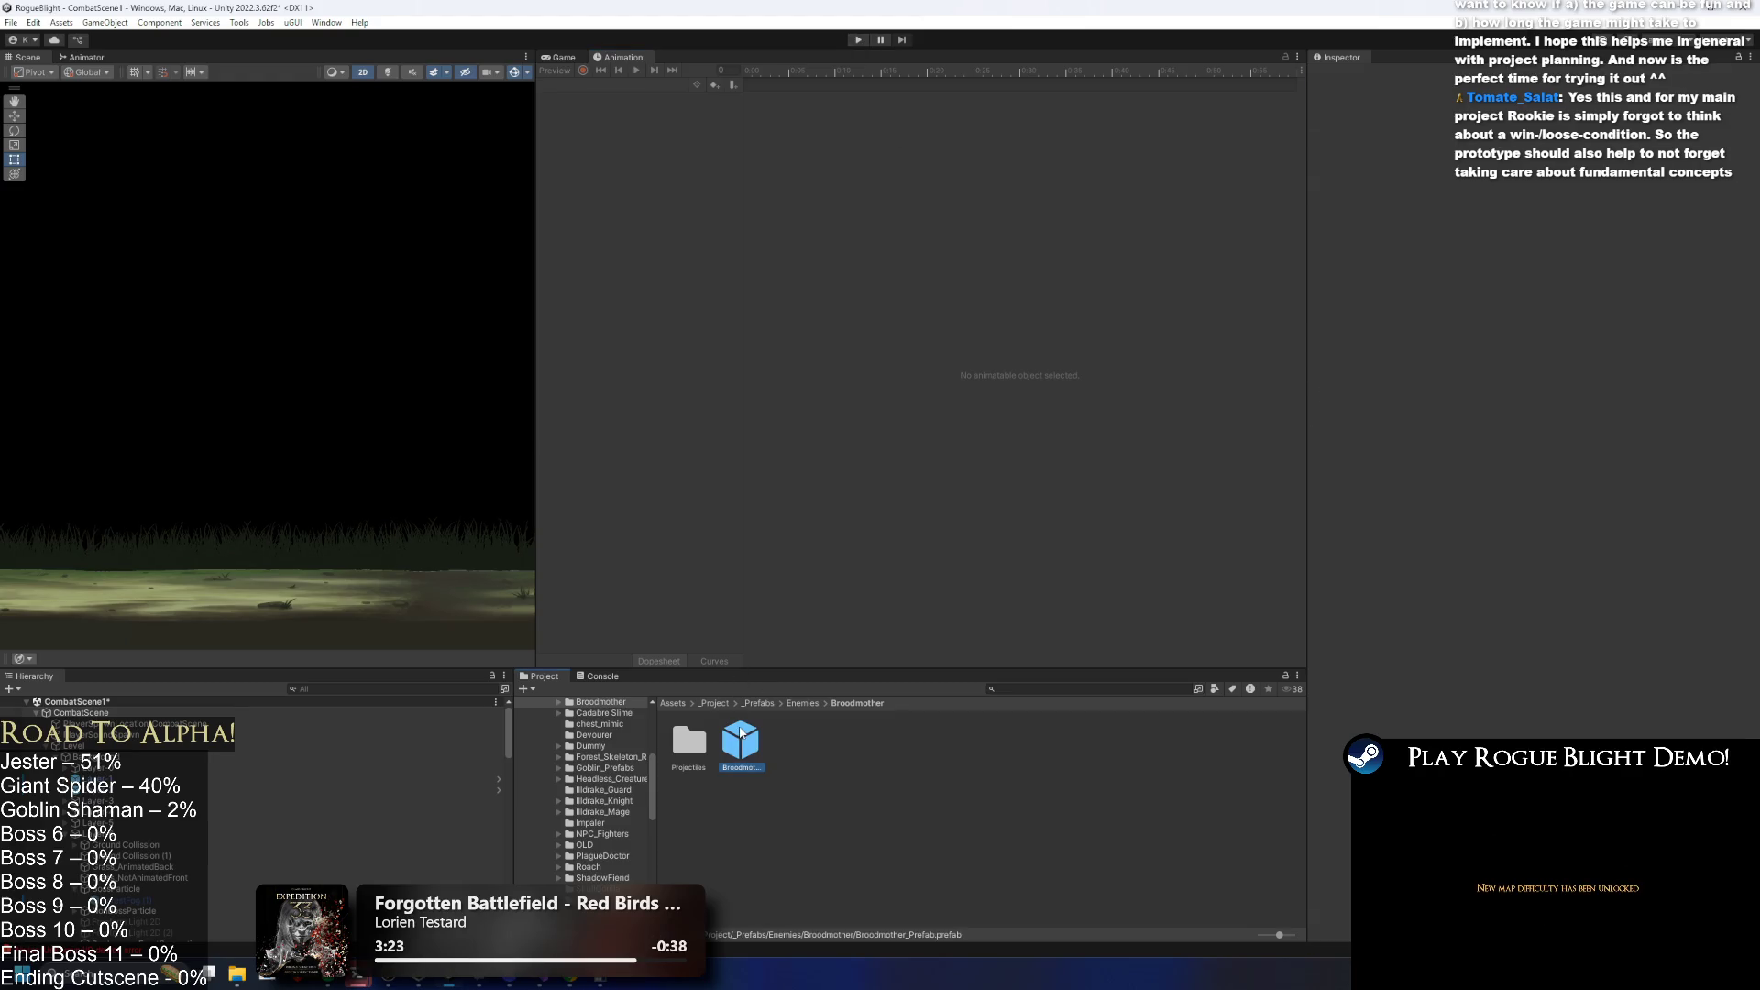
Expand the Poison Projectile 3 visual entry and reveal its asset in Projectiles/Visual.
{"action": "left_click", "coordinate": [1393, 565]}
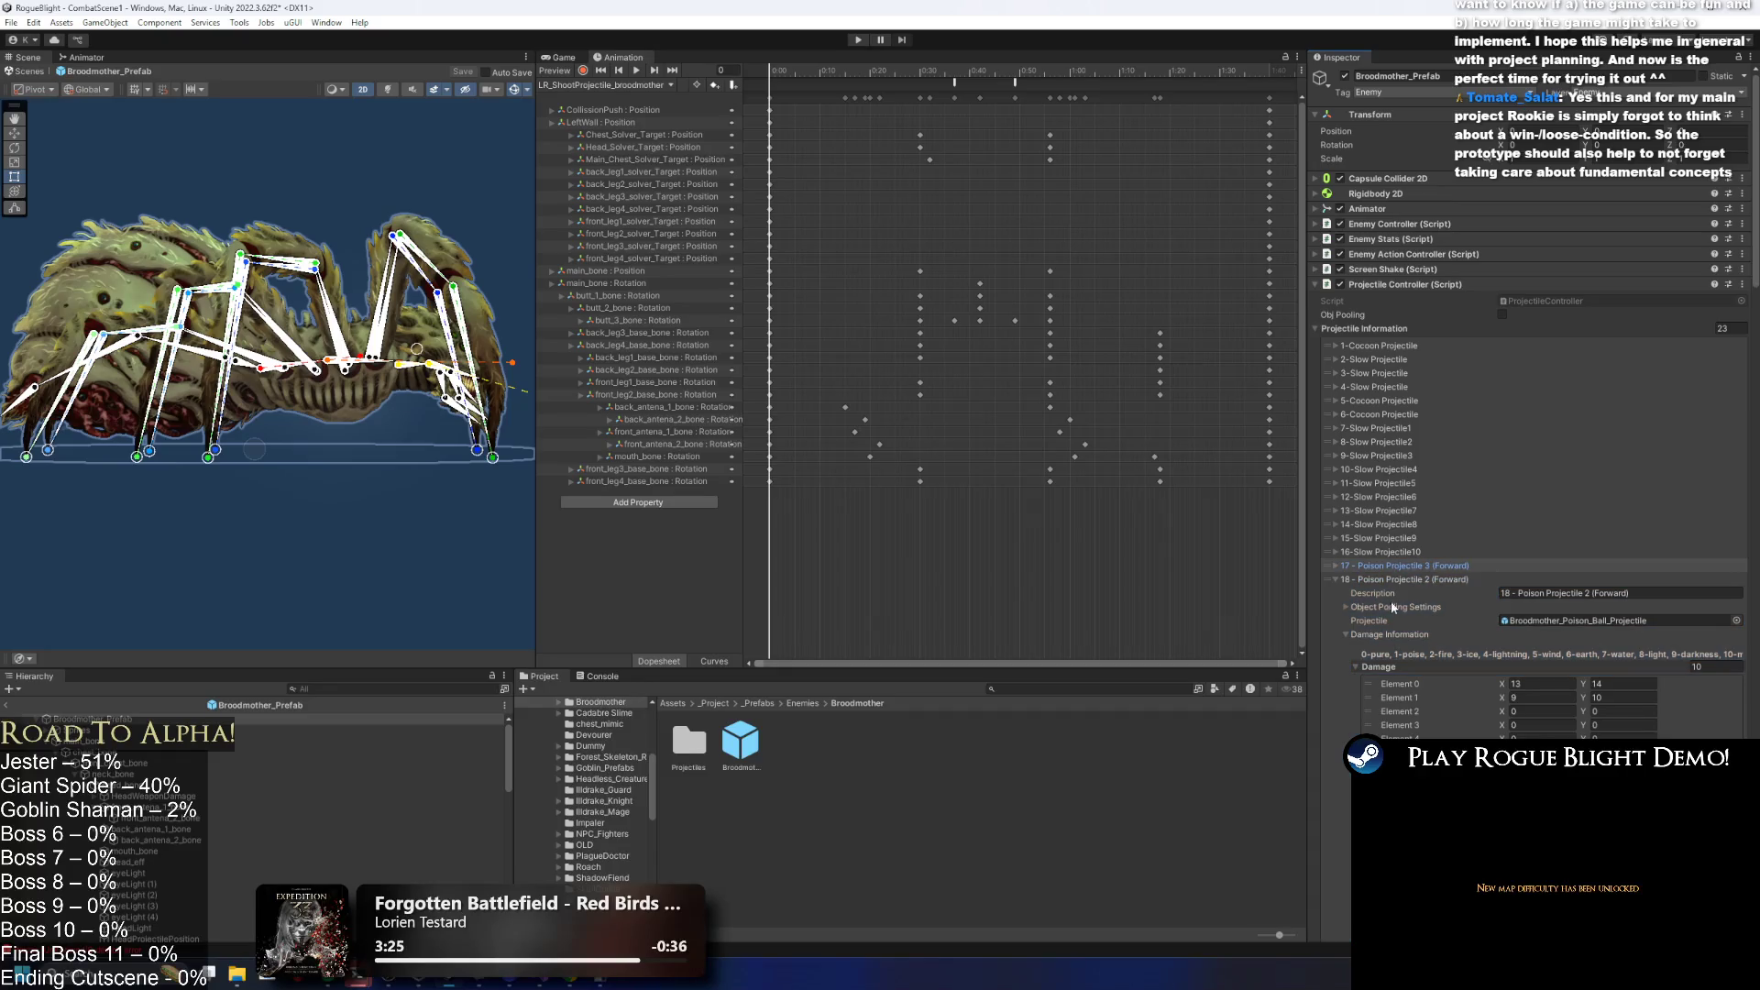
{"action": "left_click", "coordinate": [1416, 593]}
{"action": "scroll", "coordinate": [1459, 621], "scroll_direction": "down", "scroll_amount": 10}
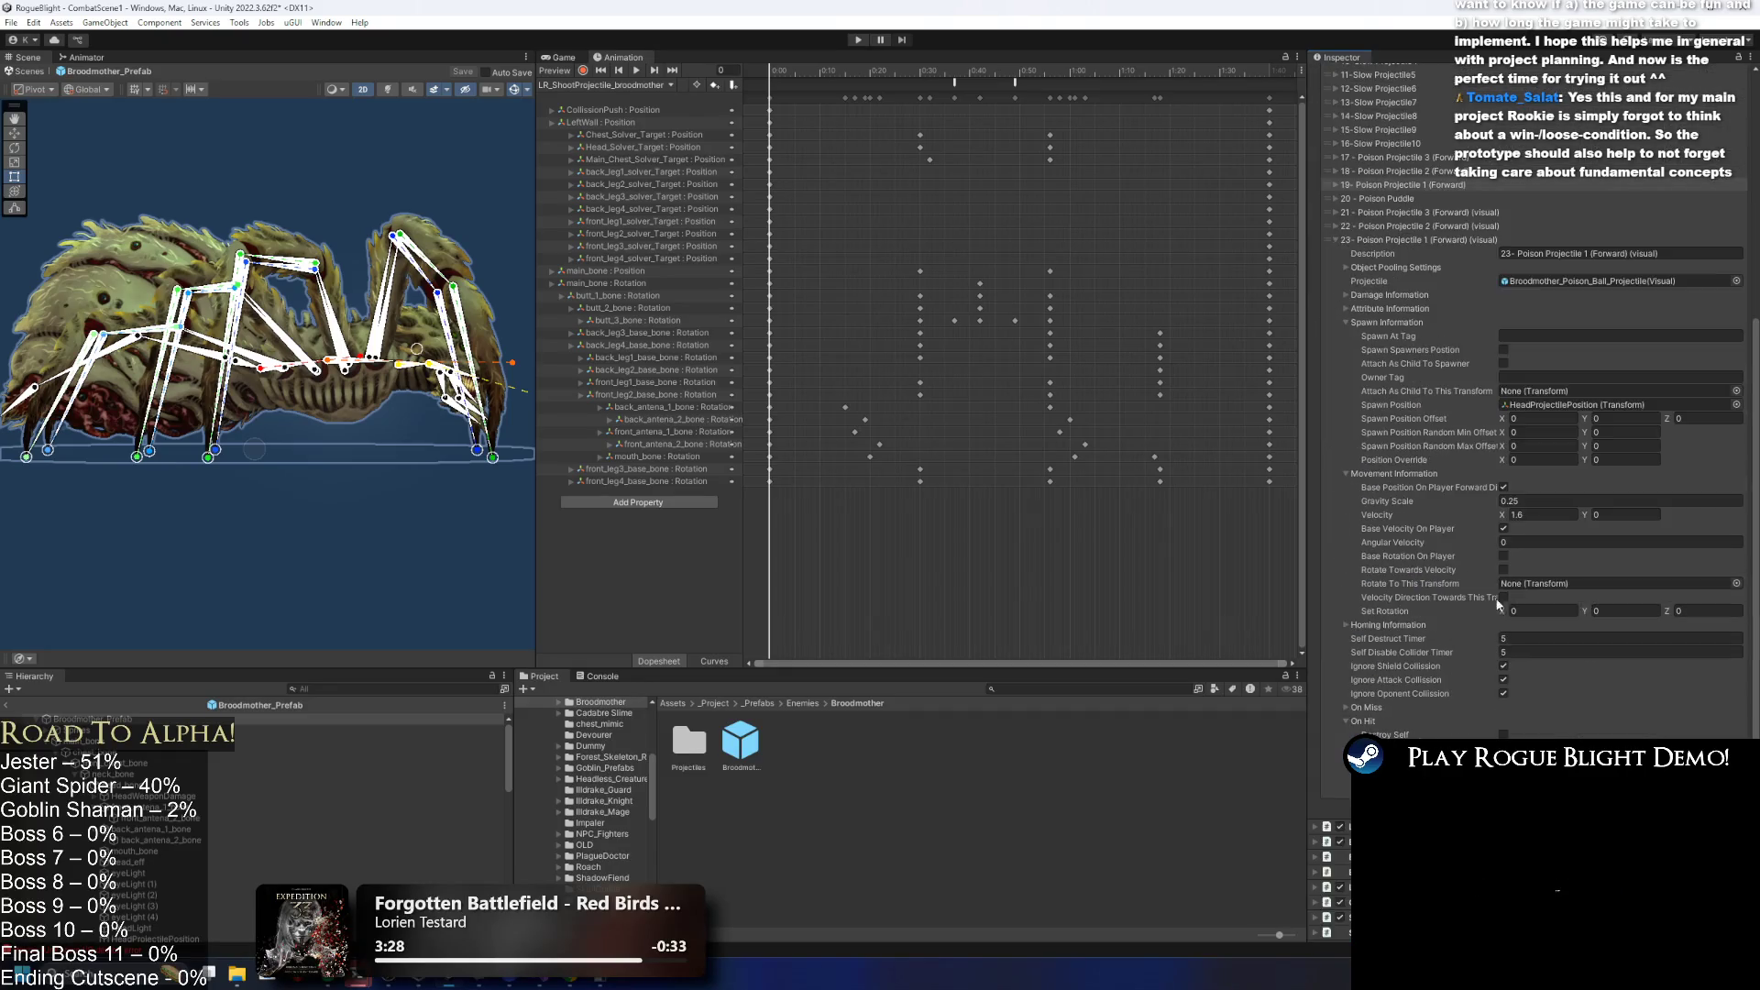
{"action": "scroll", "coordinate": [1529, 536], "scroll_direction": "up", "scroll_amount": 4}
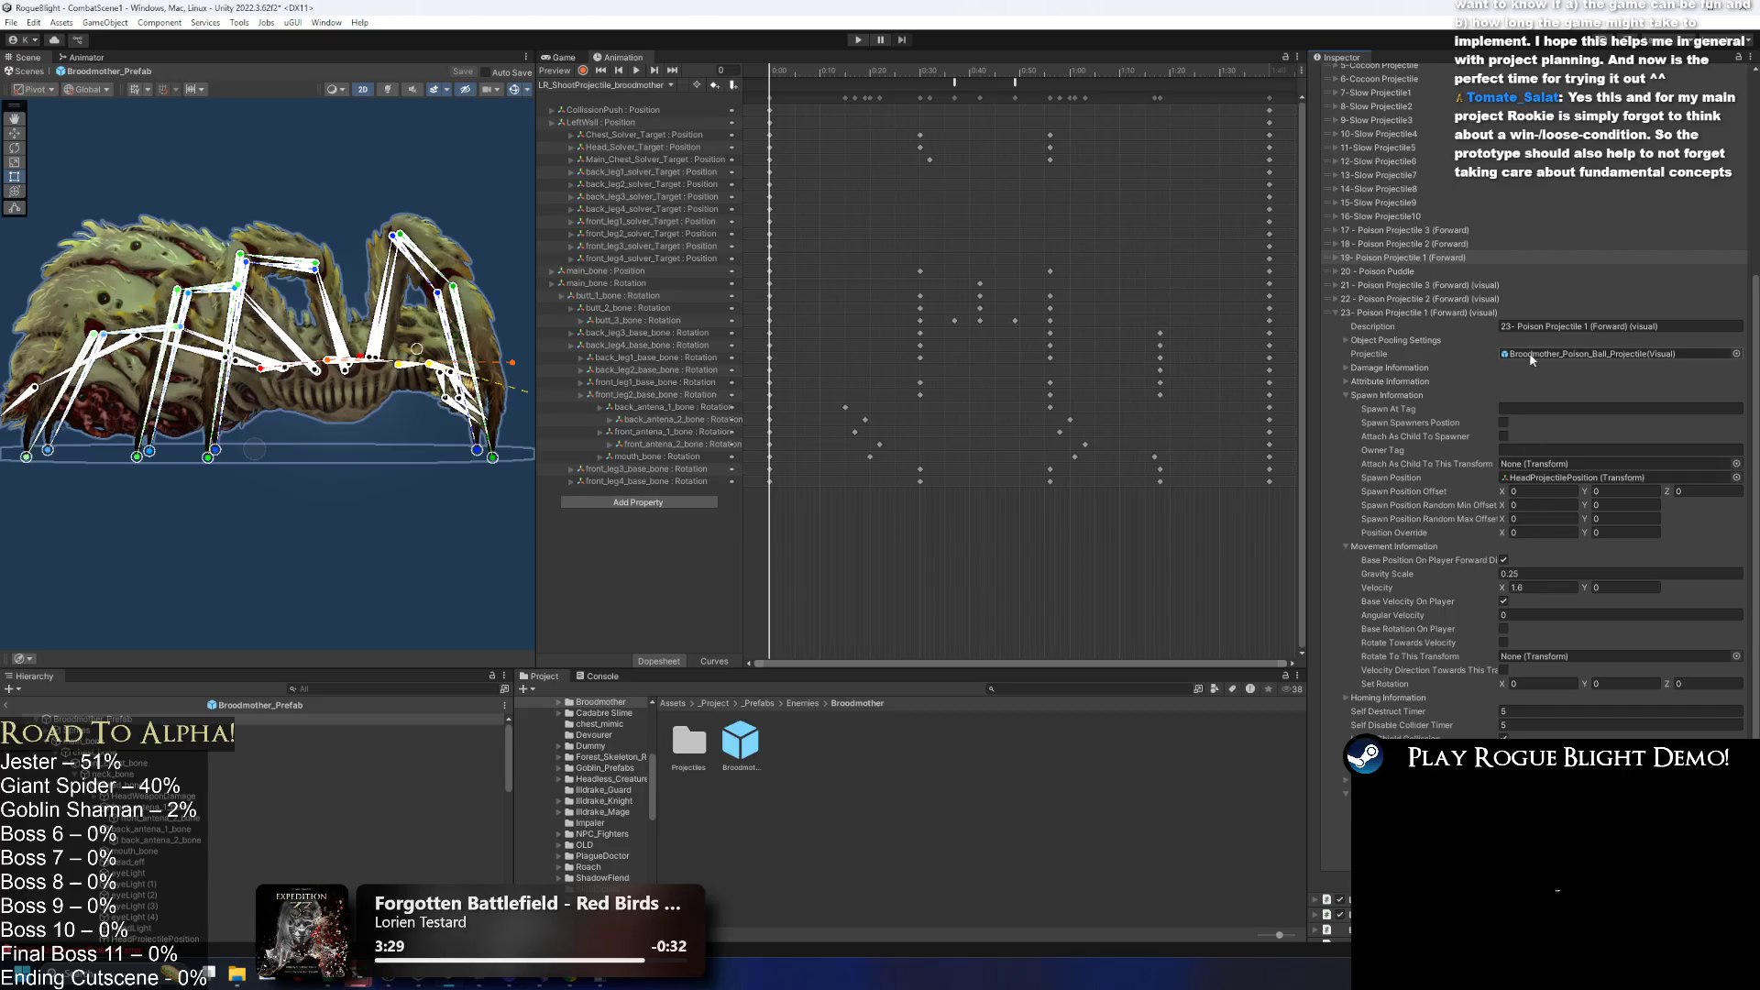
{"action": "left_click", "coordinate": [1422, 286]}
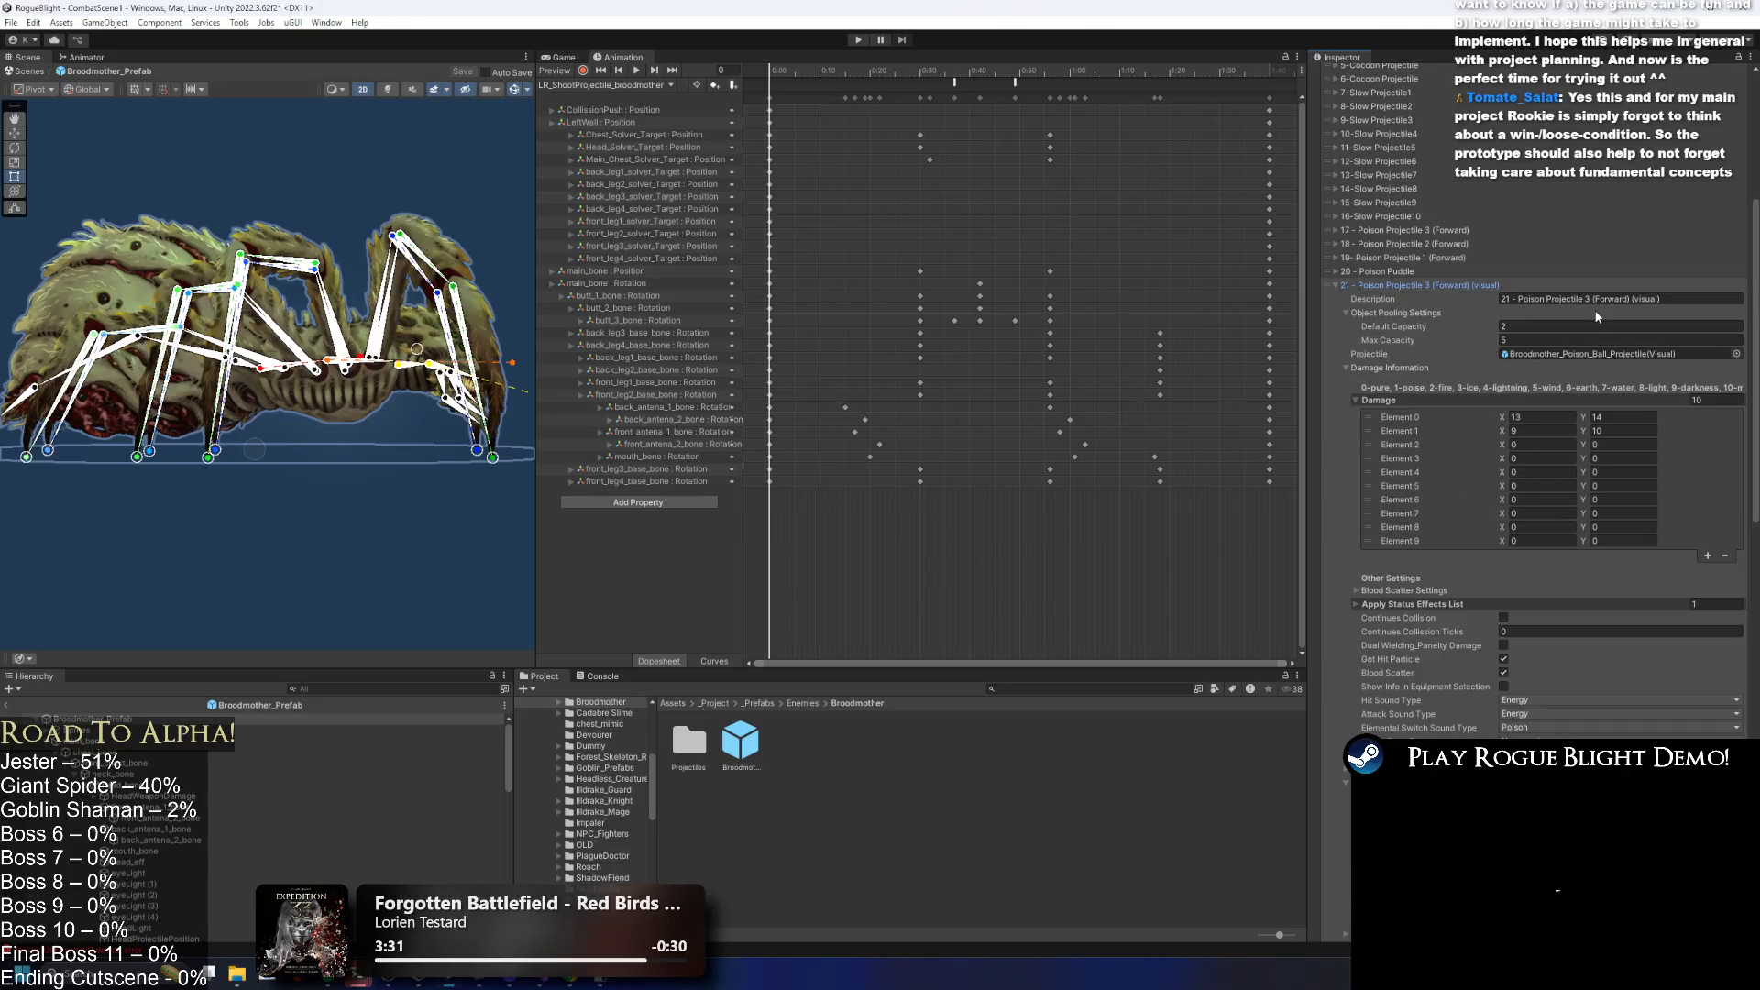
{"action": "left_click", "coordinate": [1577, 357]}
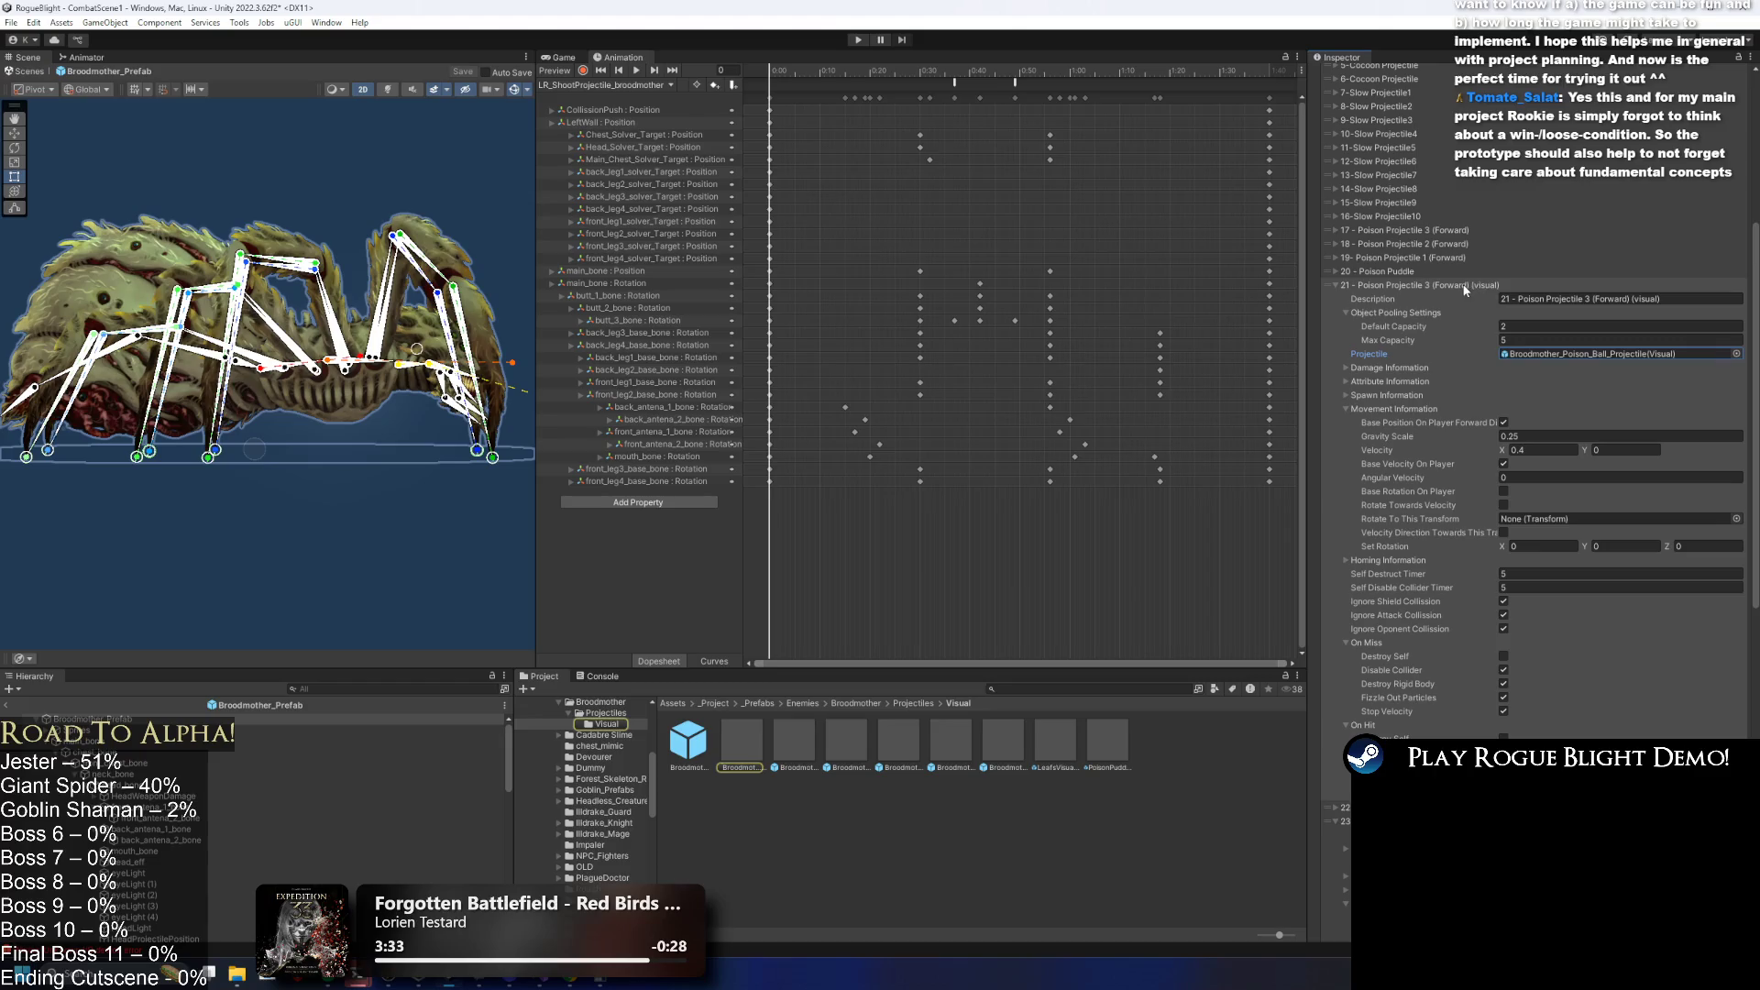
Compare the visual poison ball, SlowHit and regular Broodmother_Poison_Ball_Projectile prefabs.
{"action": "left_click", "coordinate": [733, 750]}
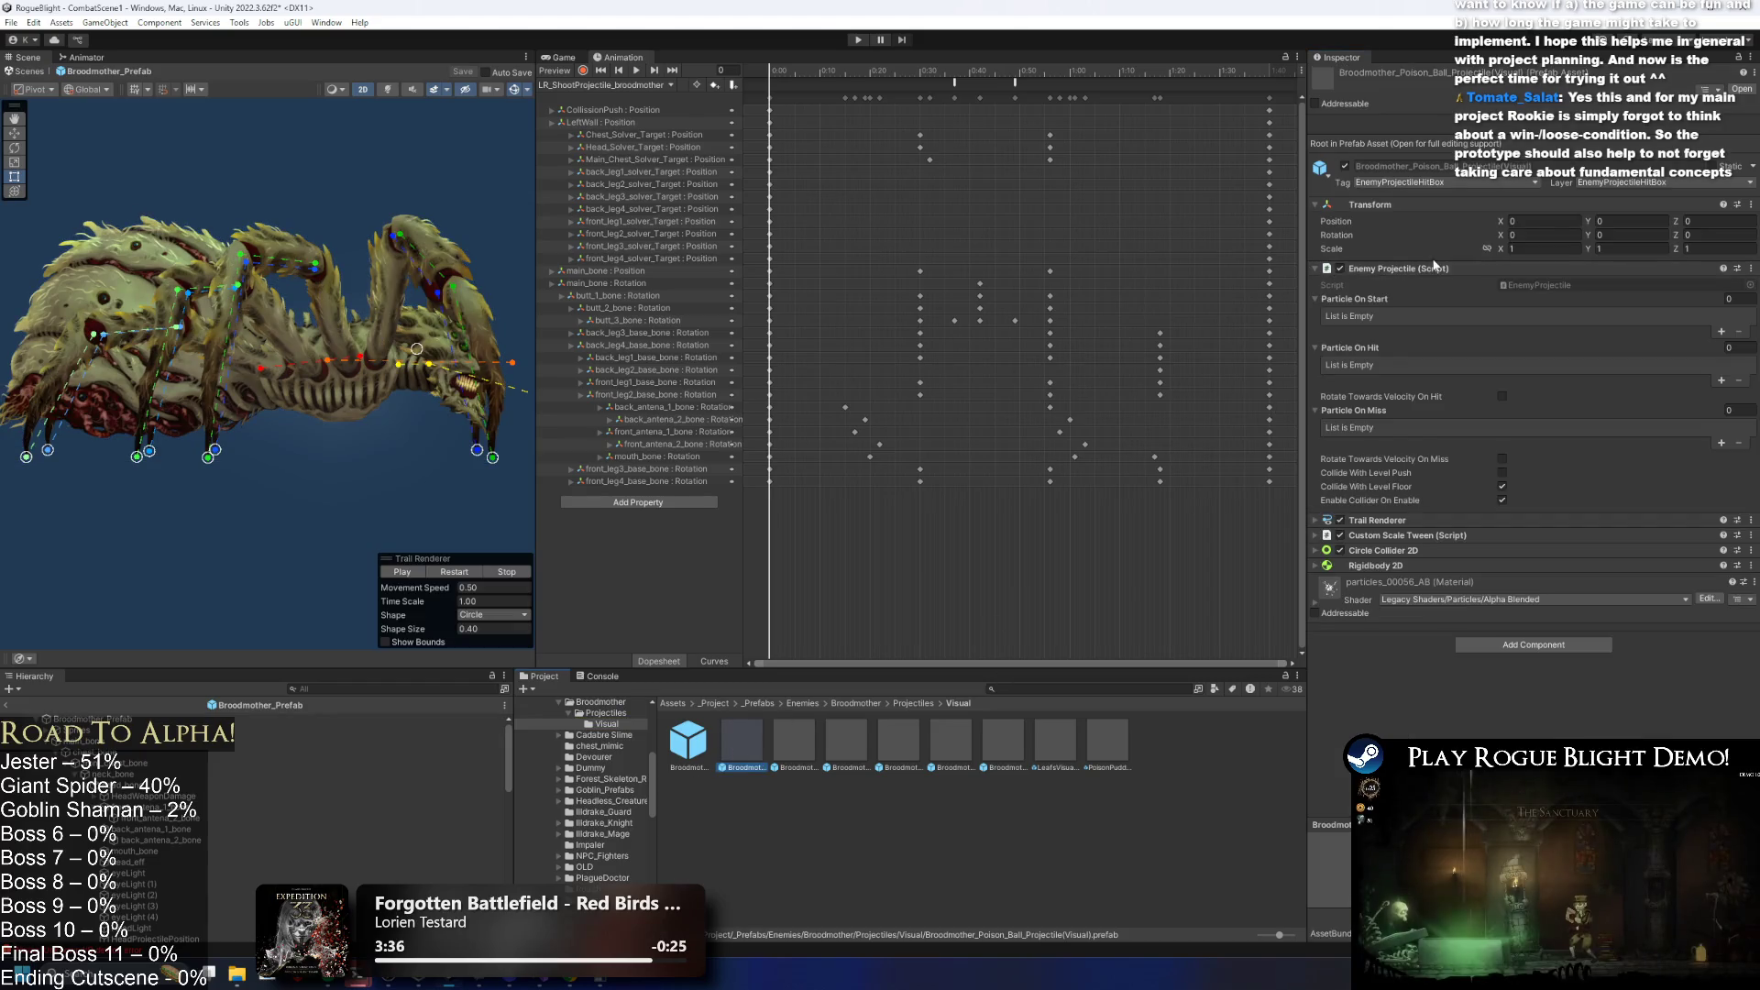
{"action": "left_click", "coordinate": [802, 761]}
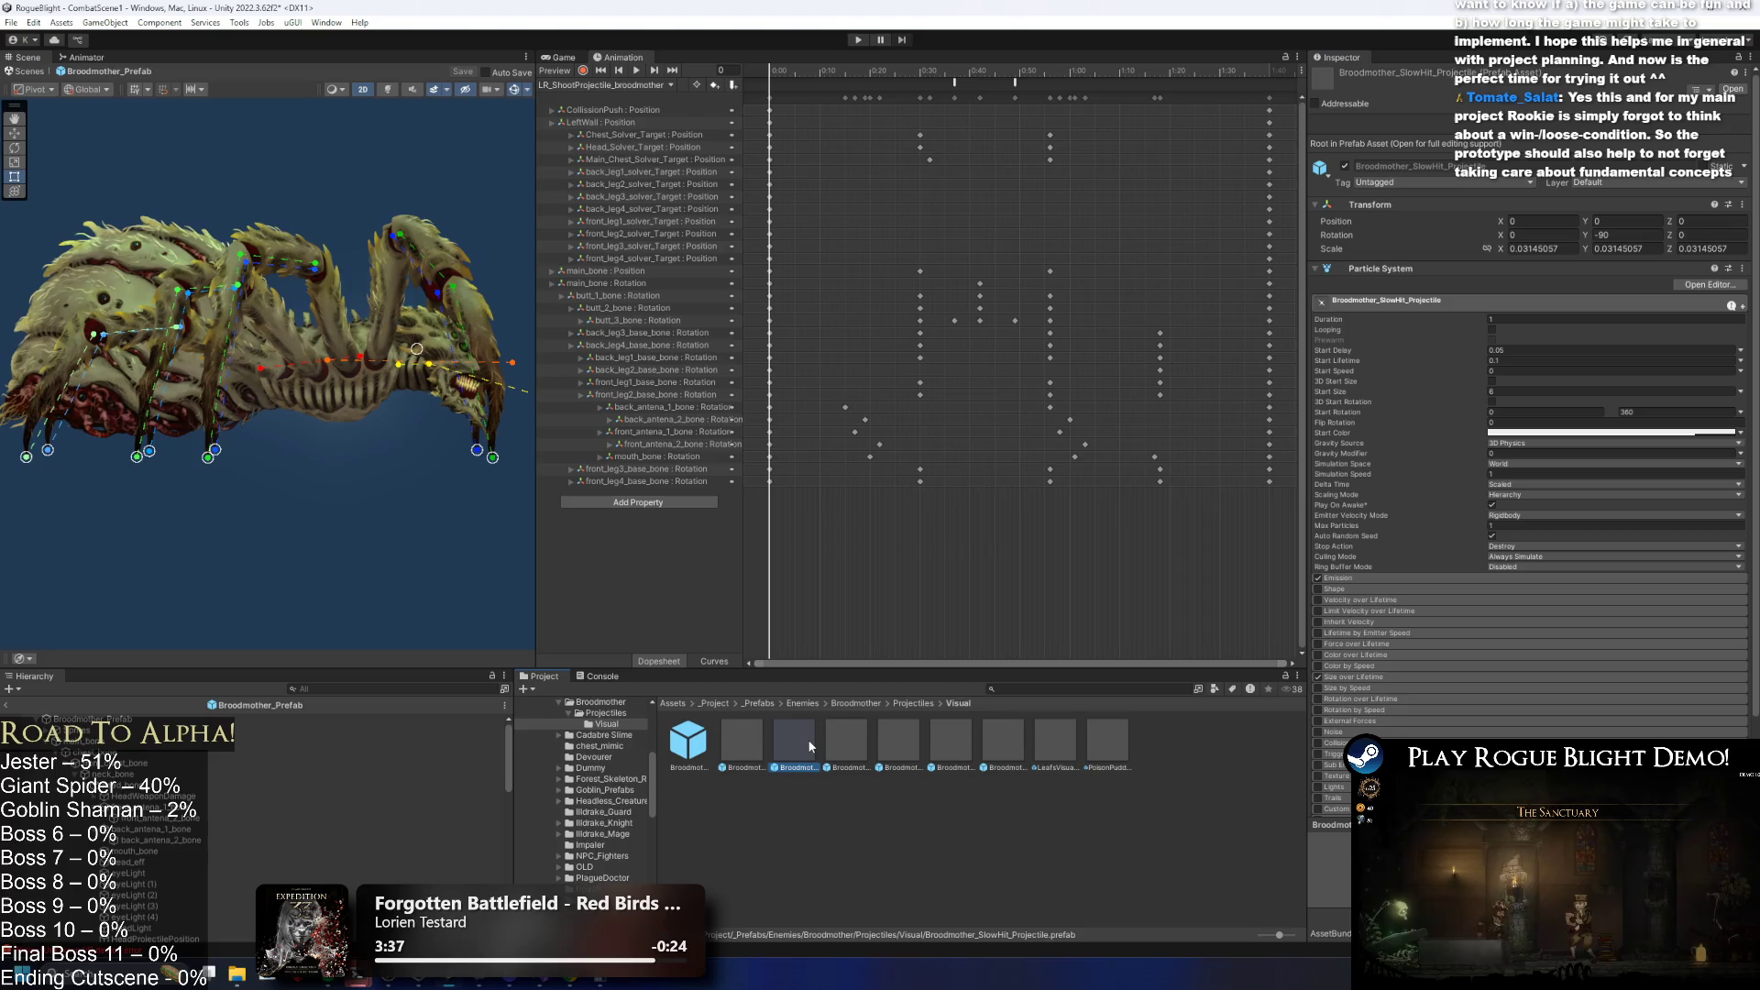
{"action": "left_click", "coordinate": [1389, 275]}
{"action": "left_click", "coordinate": [686, 747]}
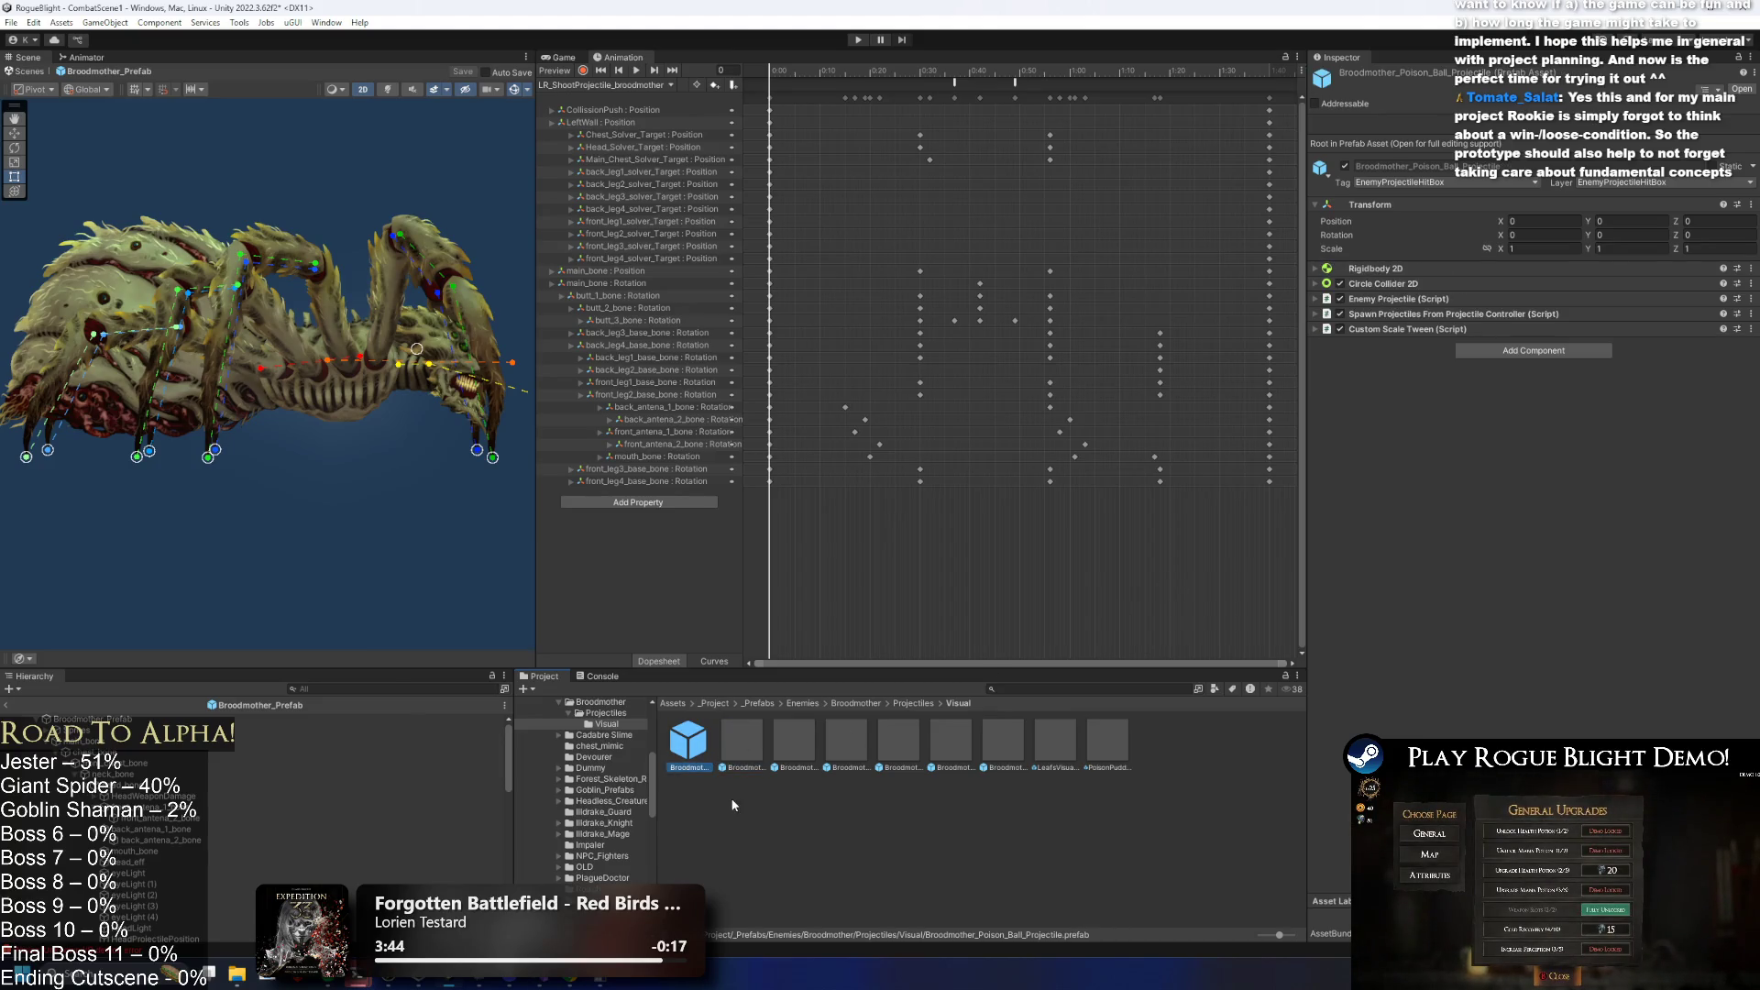
Copy the original's dynamic Rigidbody 2D values onto the visual poison ball copy.
{"action": "left_click", "coordinate": [1384, 268]}
{"action": "right_click", "coordinate": [1379, 266]}
{"action": "left_click", "coordinate": [1430, 341]}
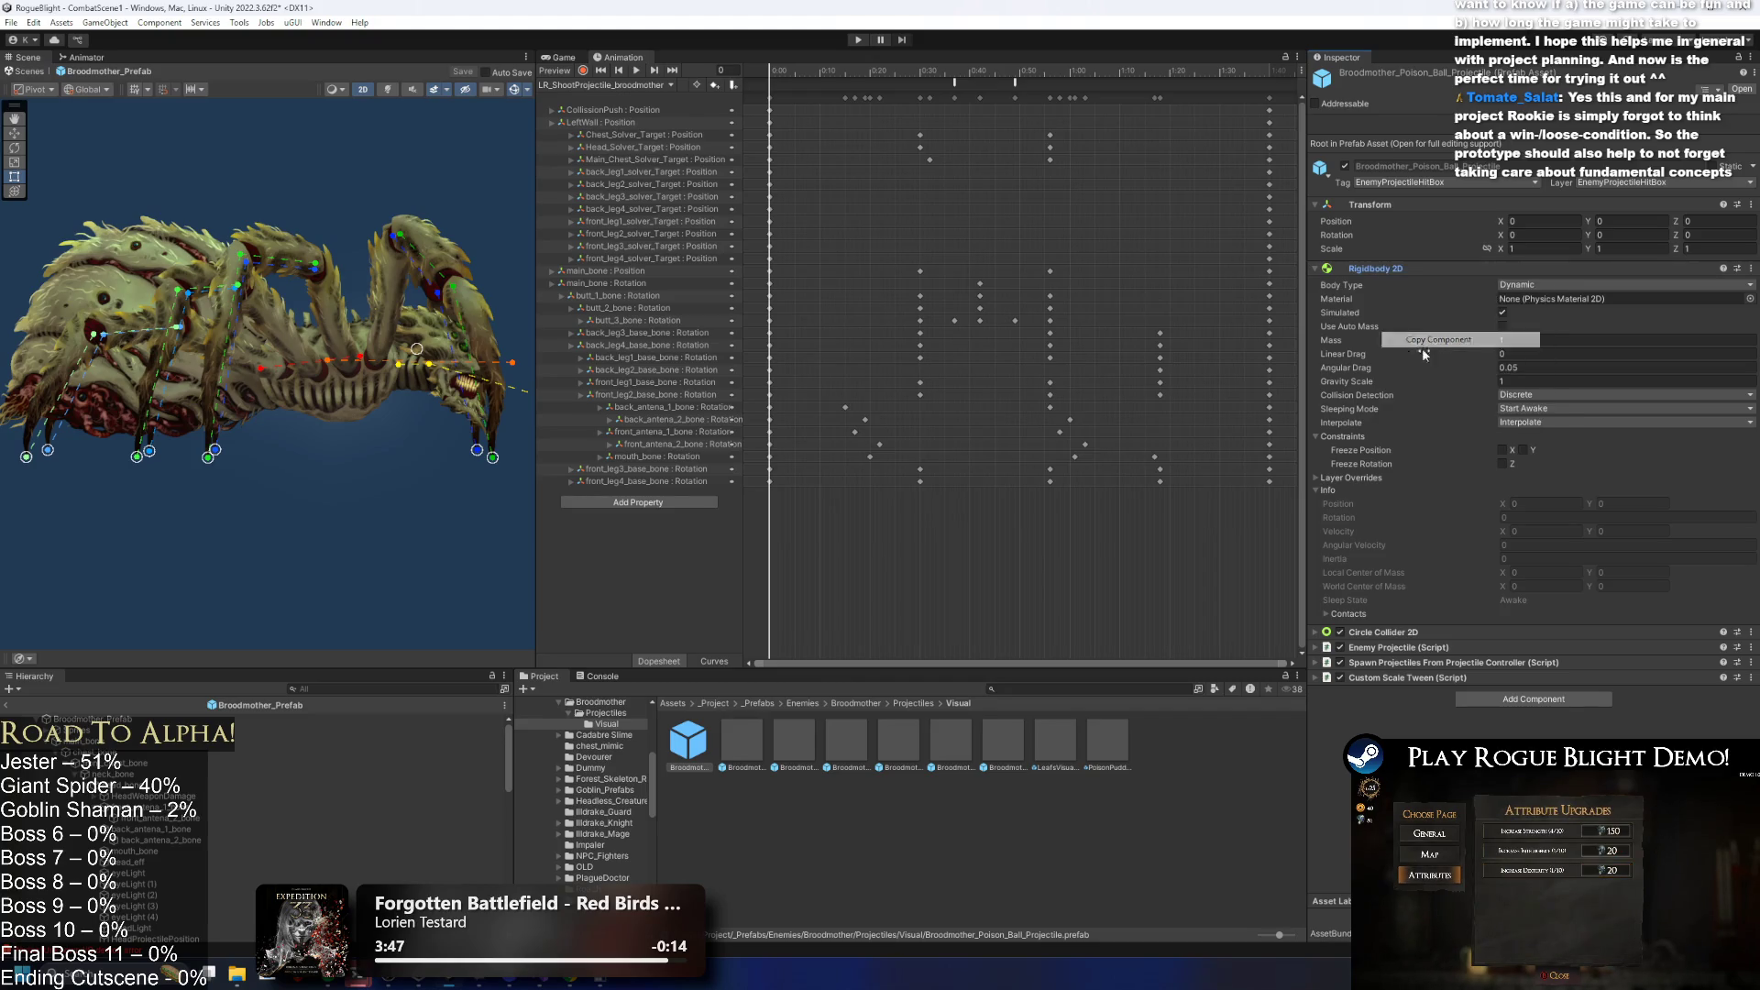
{"action": "left_click", "coordinate": [742, 741]}
{"action": "right_click", "coordinate": [1388, 332]}
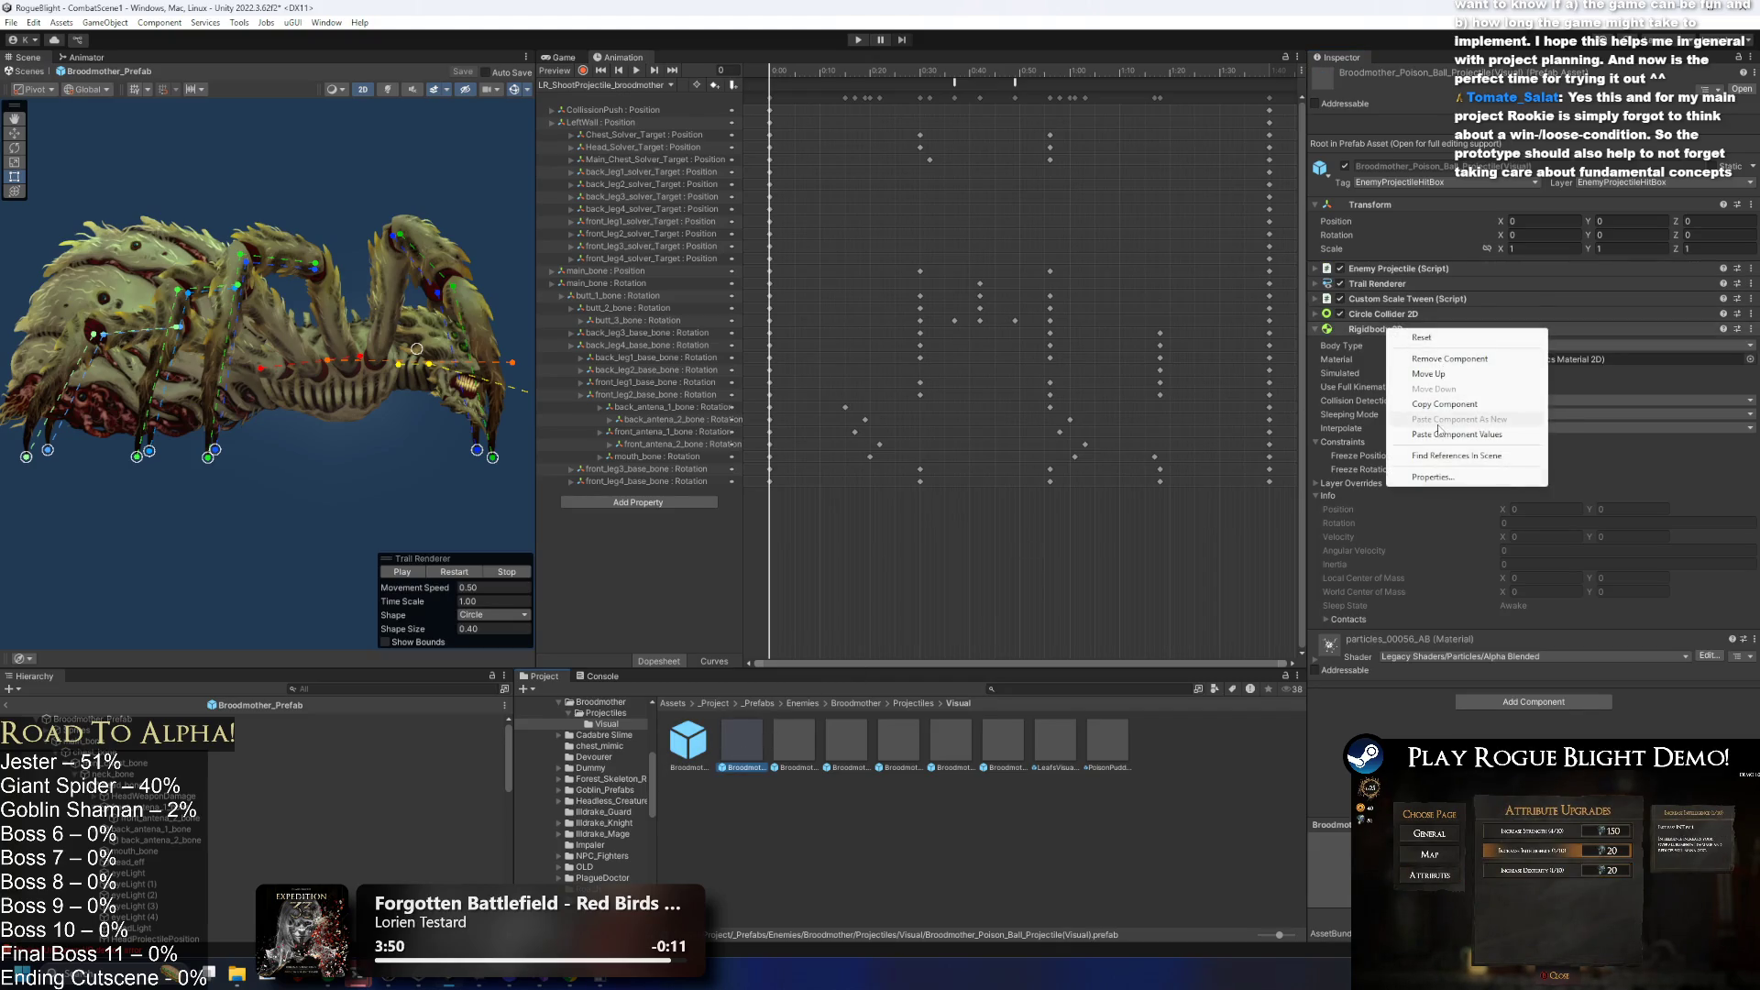
{"action": "left_click", "coordinate": [1455, 435]}
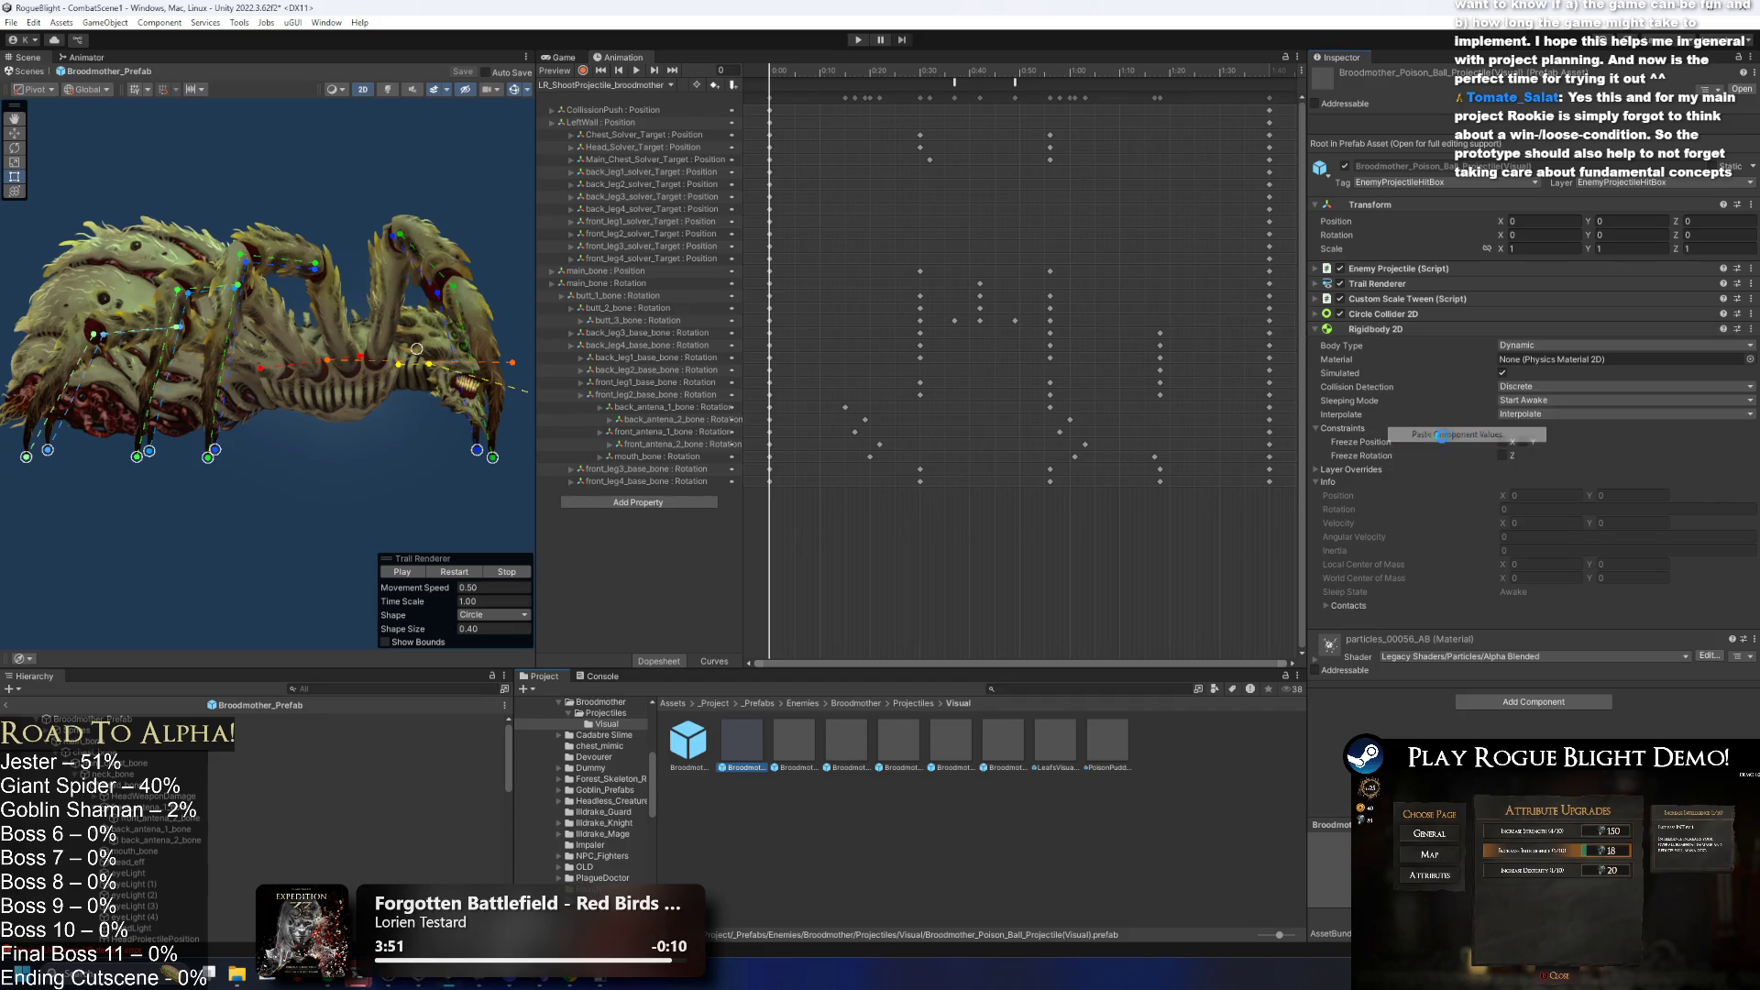
Copy the original's 0.055-radius Circle Collider 2D values onto the visual copy.
{"action": "left_click", "coordinate": [690, 752]}
{"action": "left_click", "coordinate": [1374, 633]}
{"action": "right_click", "coordinate": [1377, 632]}
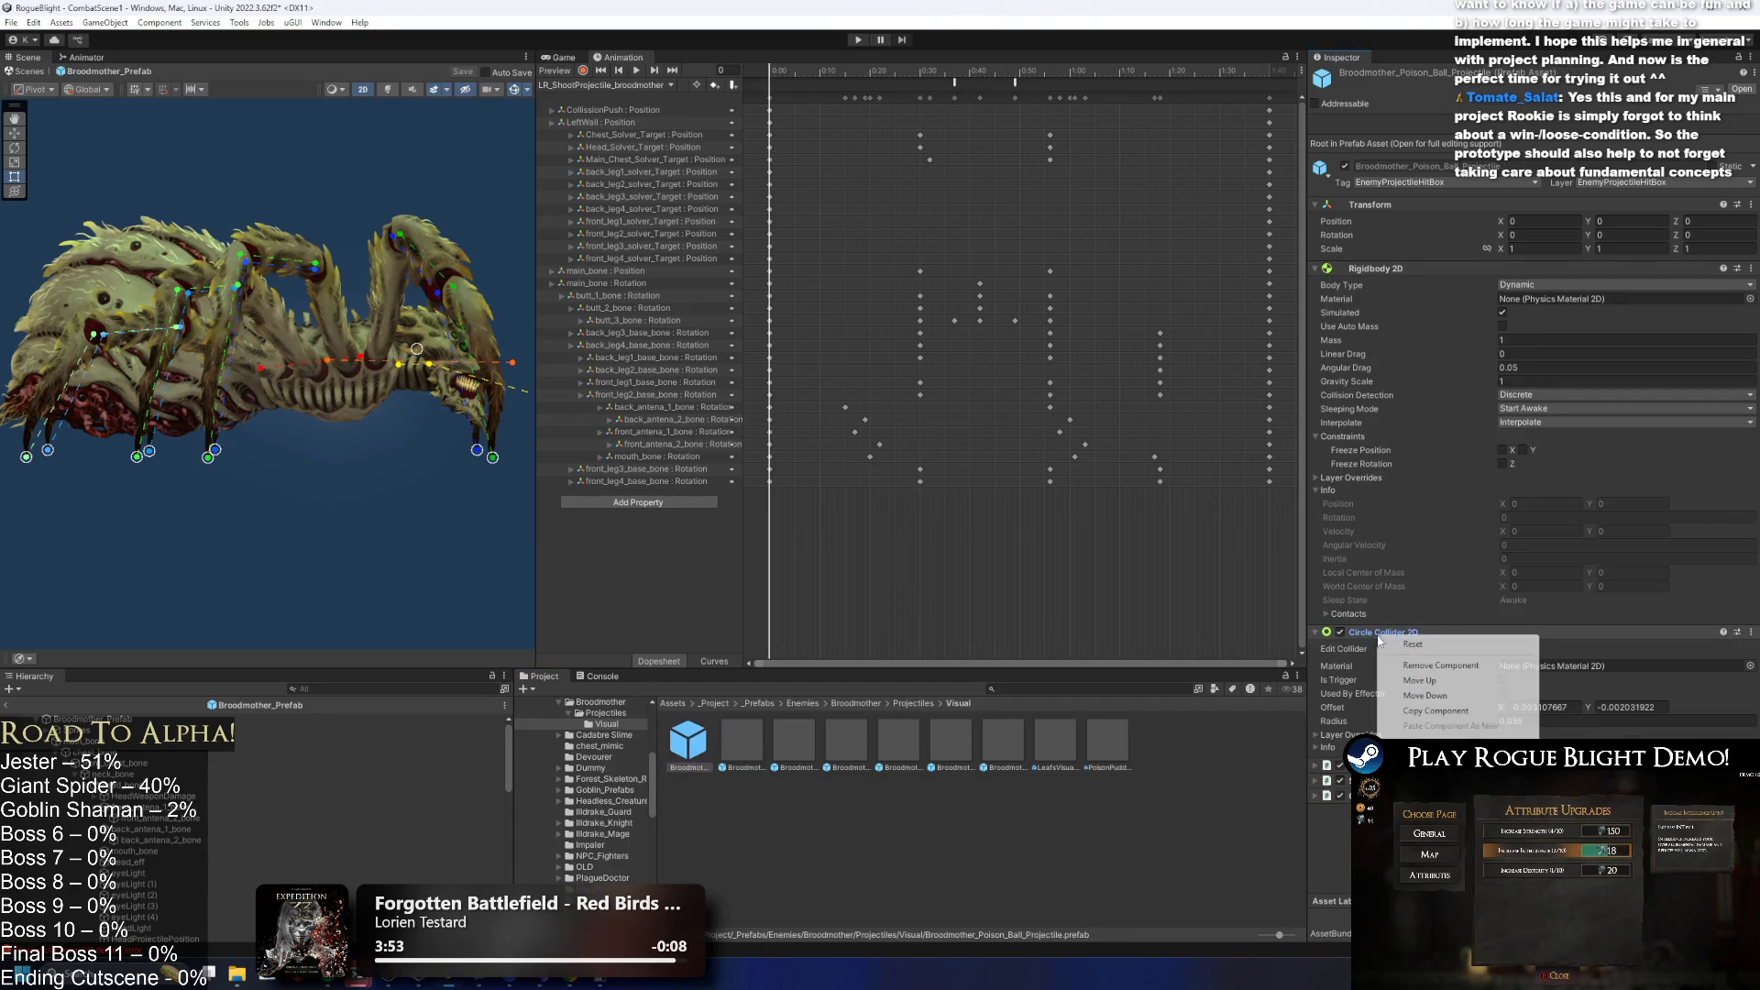
{"action": "left_click", "coordinate": [1425, 712]}
{"action": "left_click", "coordinate": [745, 739]}
{"action": "right_click", "coordinate": [1380, 315]}
{"action": "left_click", "coordinate": [1476, 420]}
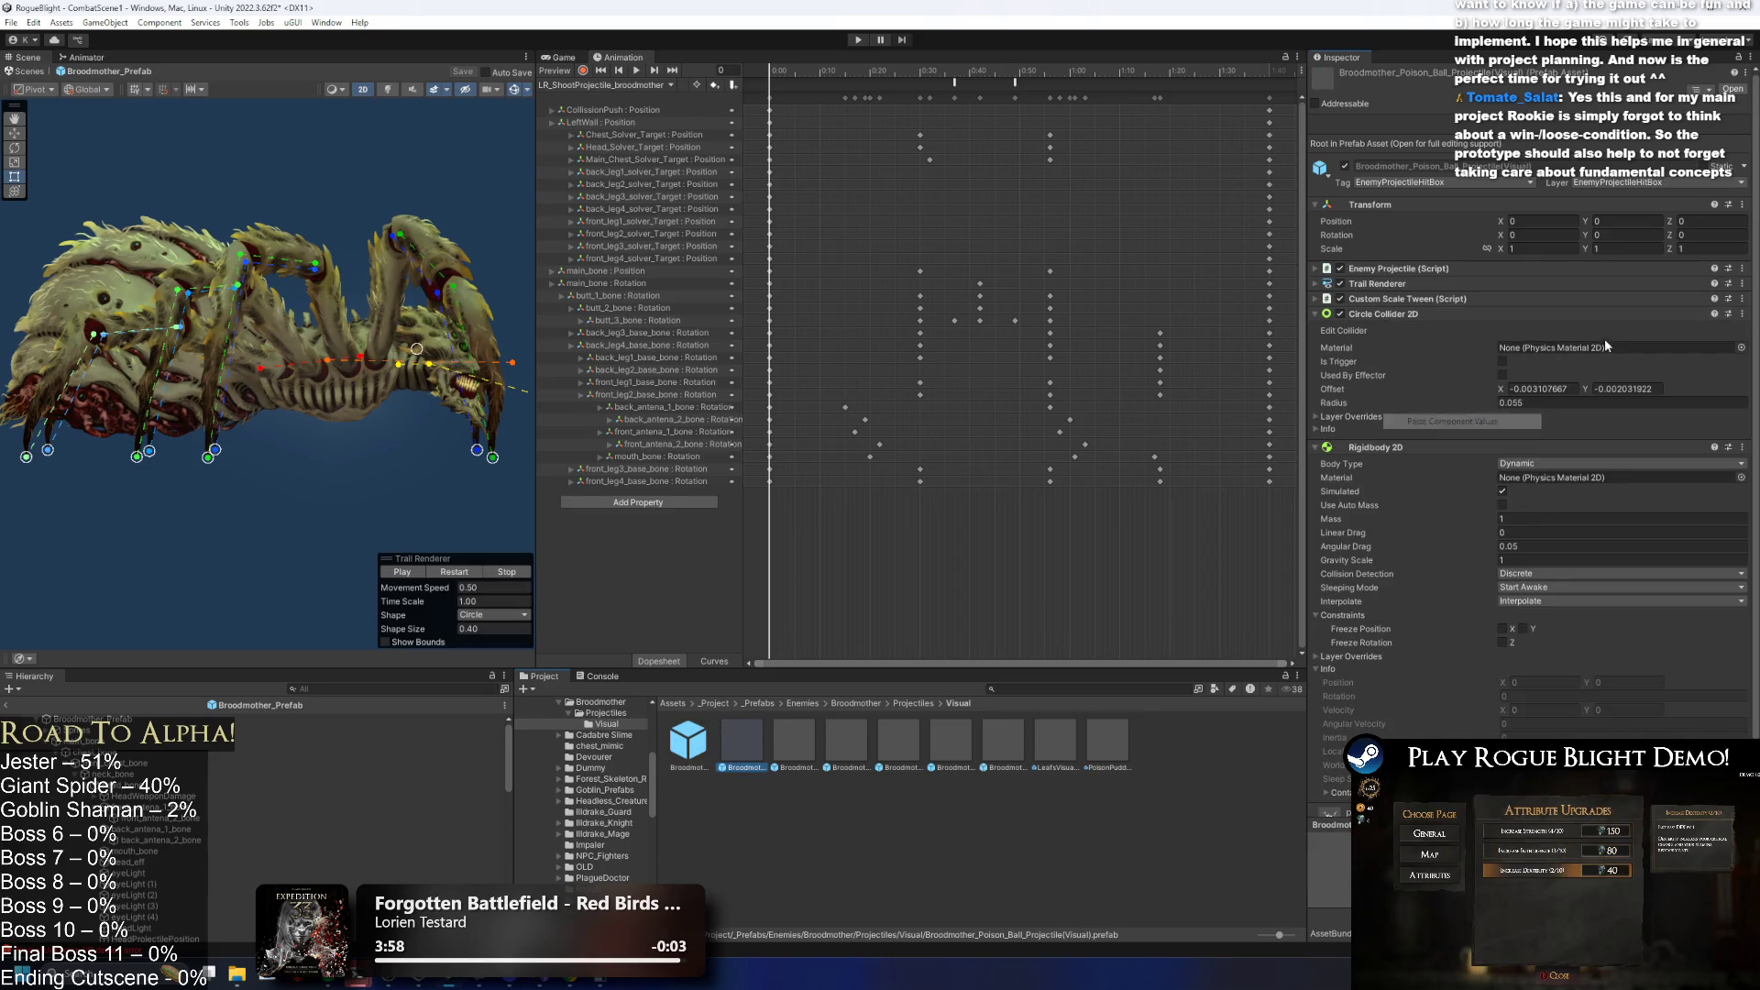
{"action": "left_click", "coordinate": [856, 41]}
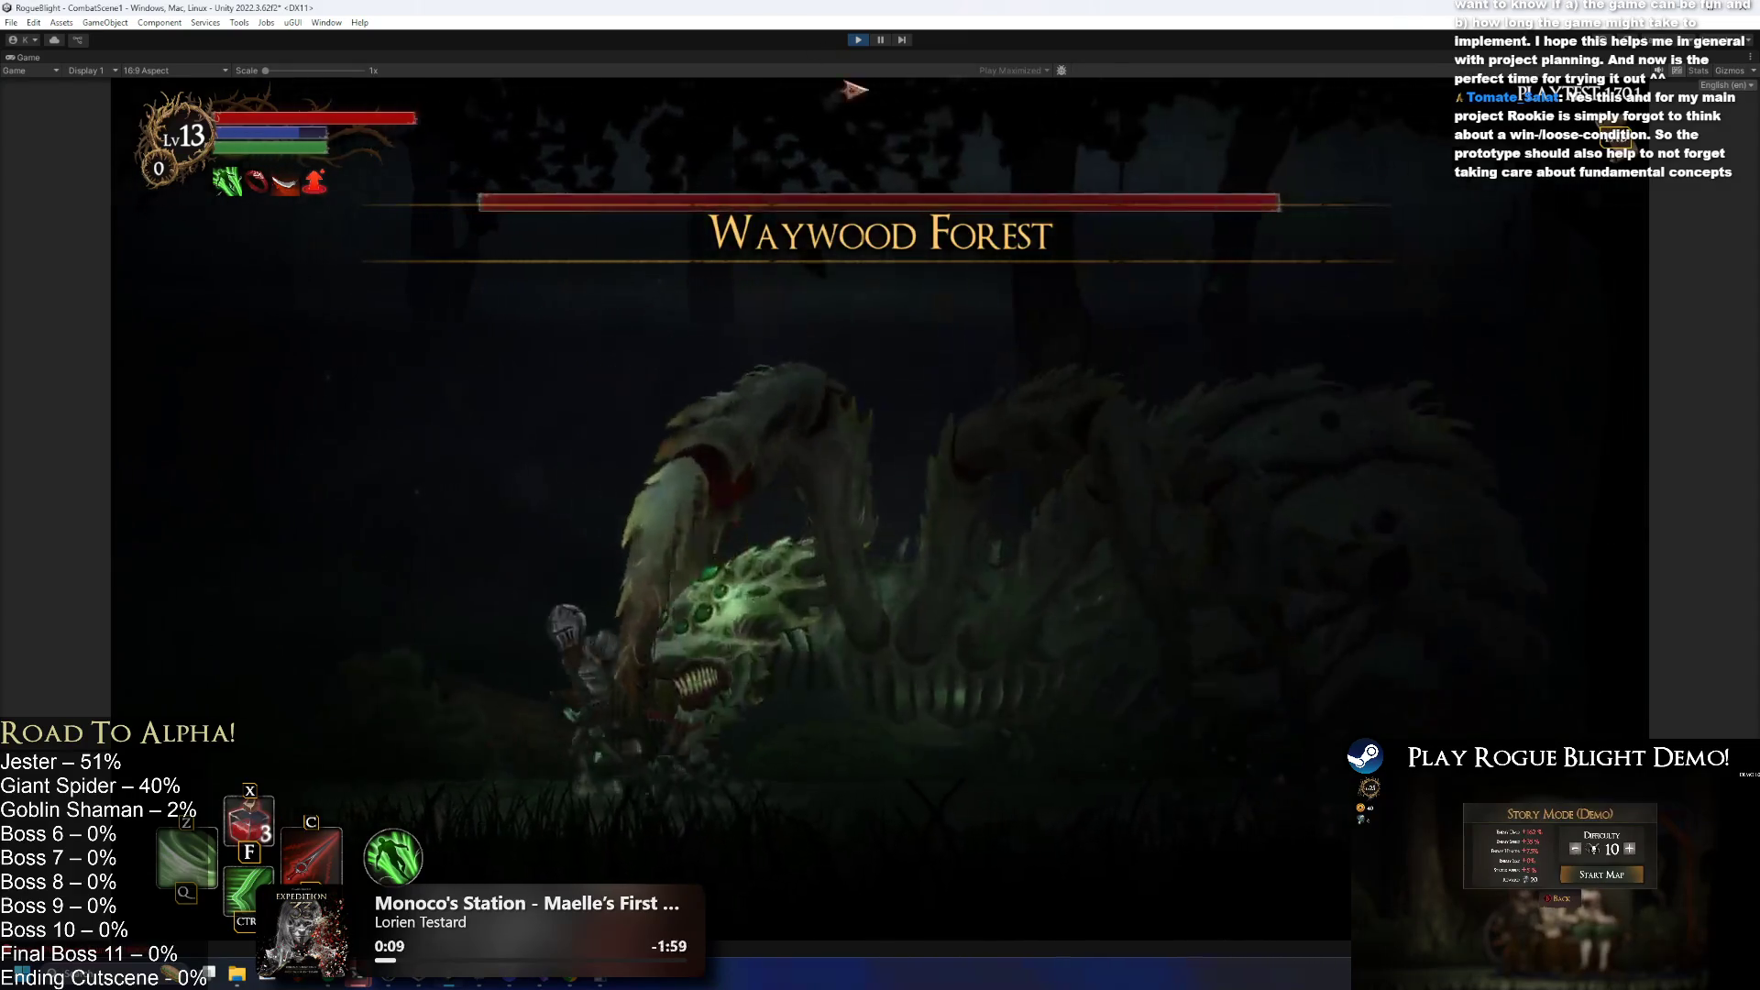
Move the knight around the Broodmother and land an attack on it.
{"action": "key", "text": "a"}
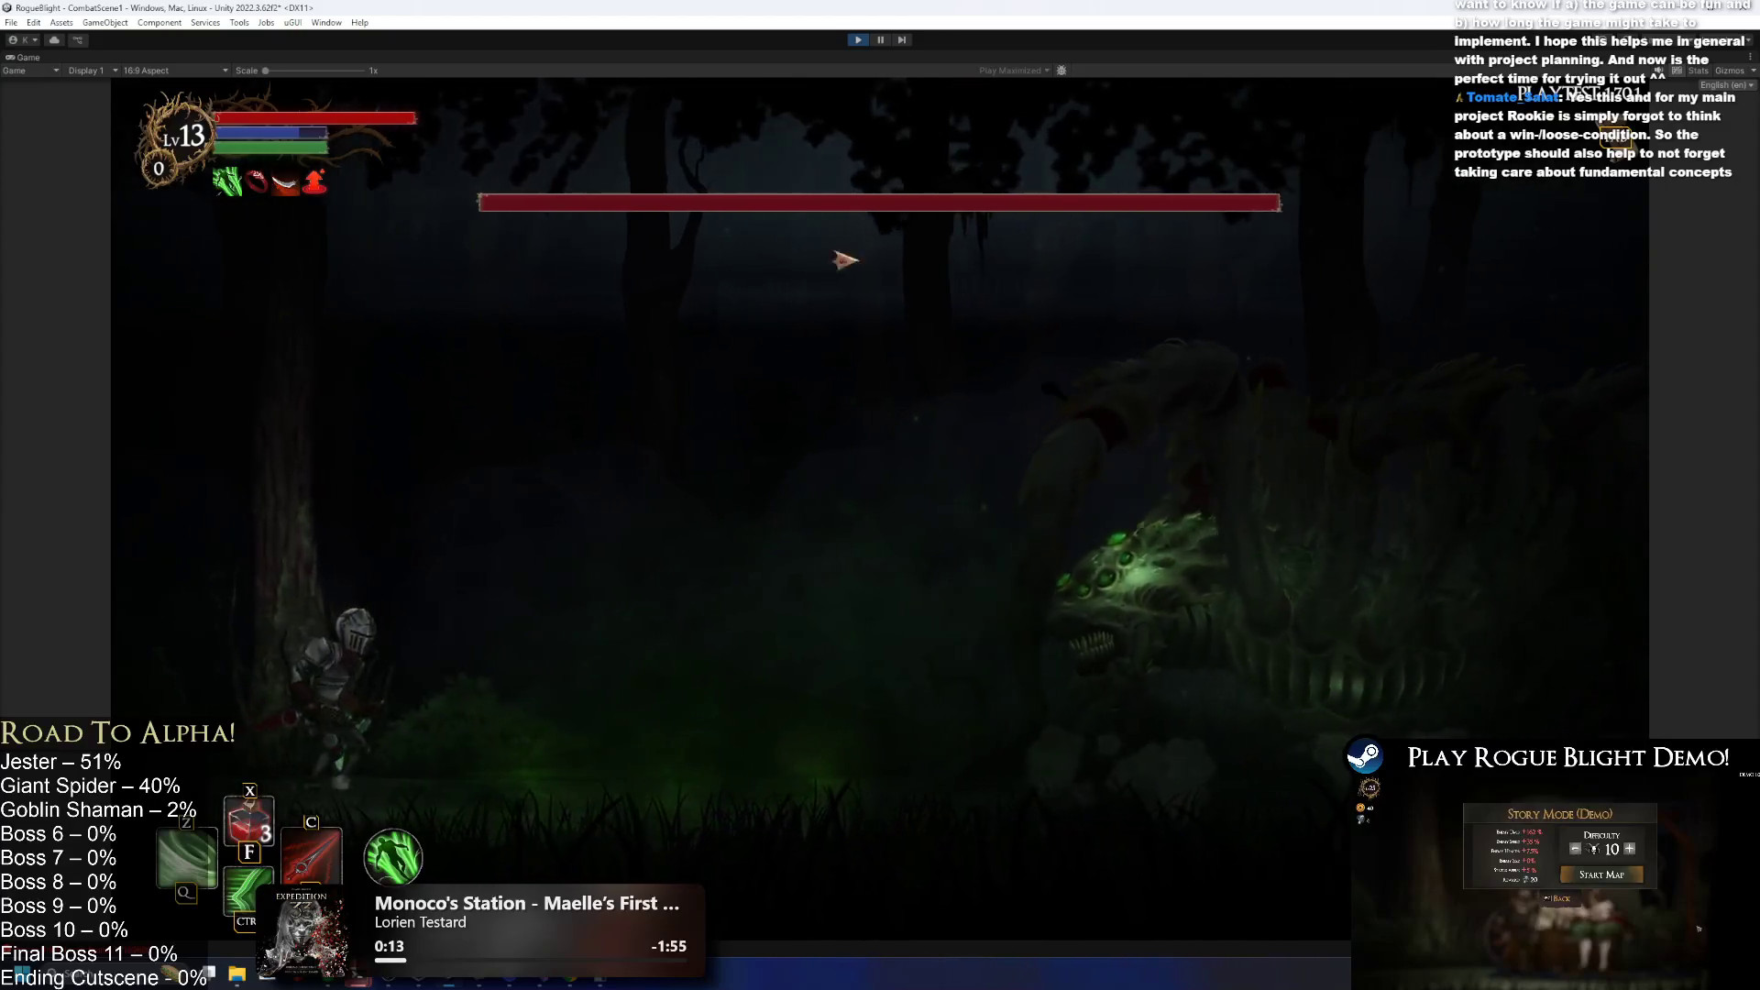
{"action": "key", "text": "d"}
{"action": "key", "text": "a"}
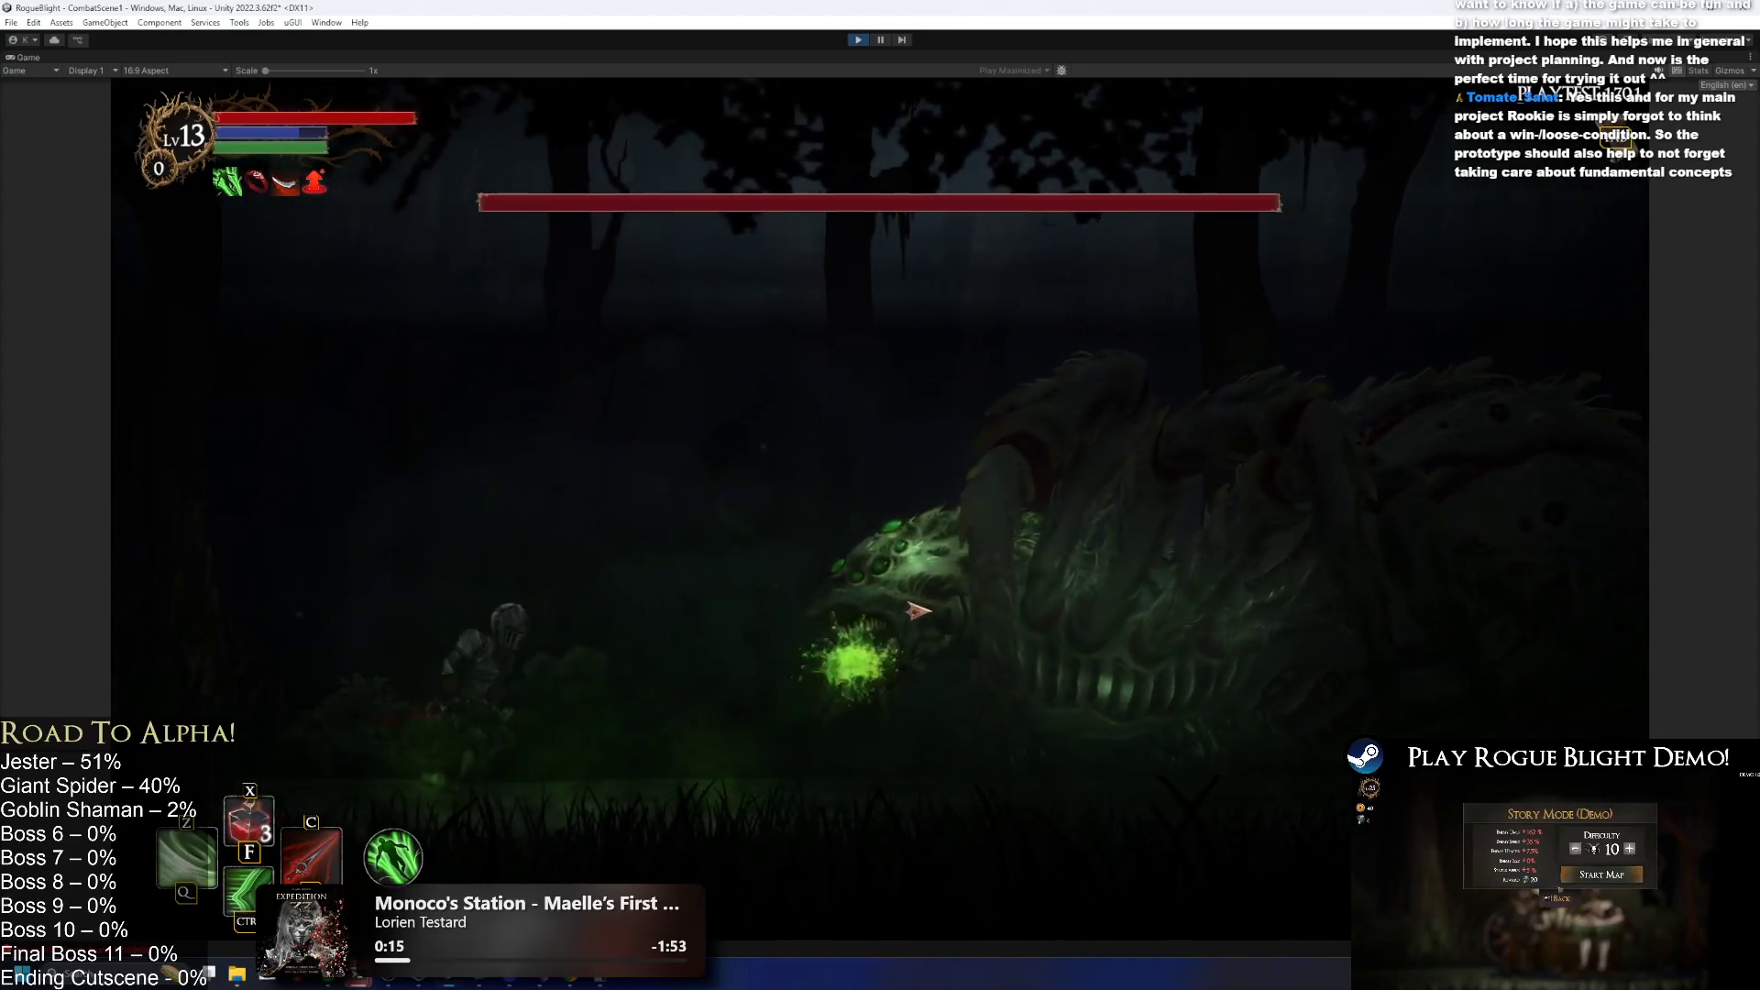
{"action": "key", "text": "a"}
{"action": "key", "text": "d"}
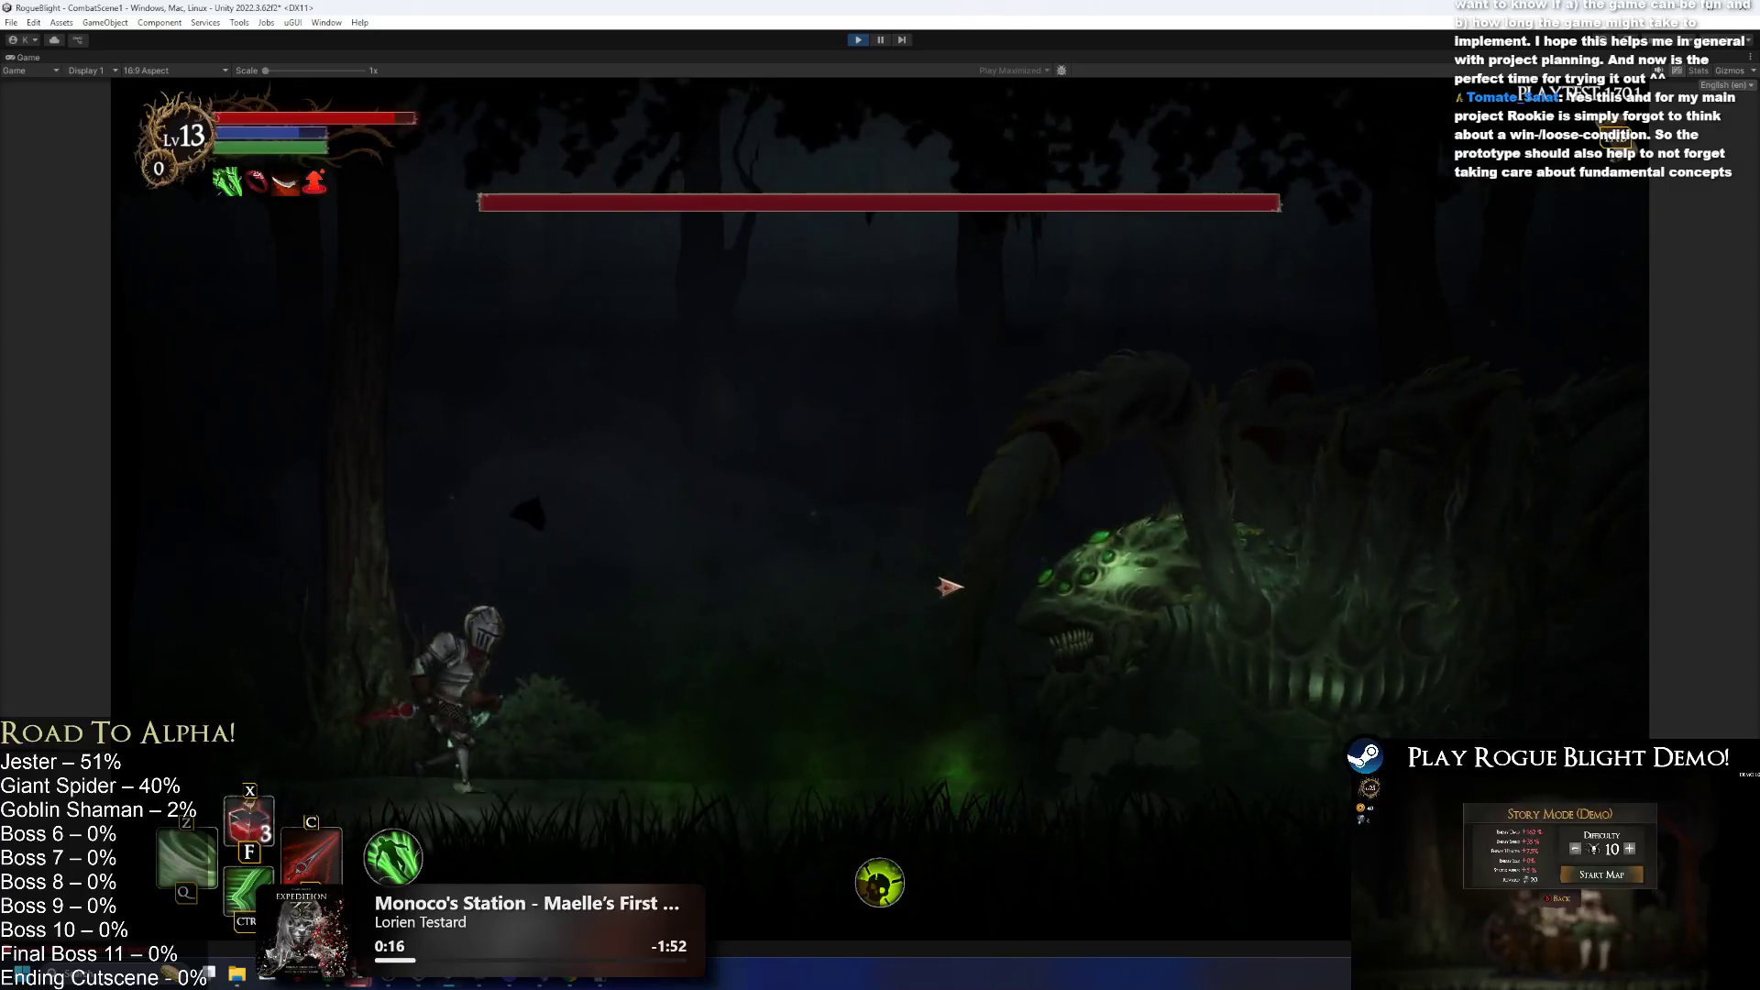
{"action": "left_click", "coordinate": [948, 586]}
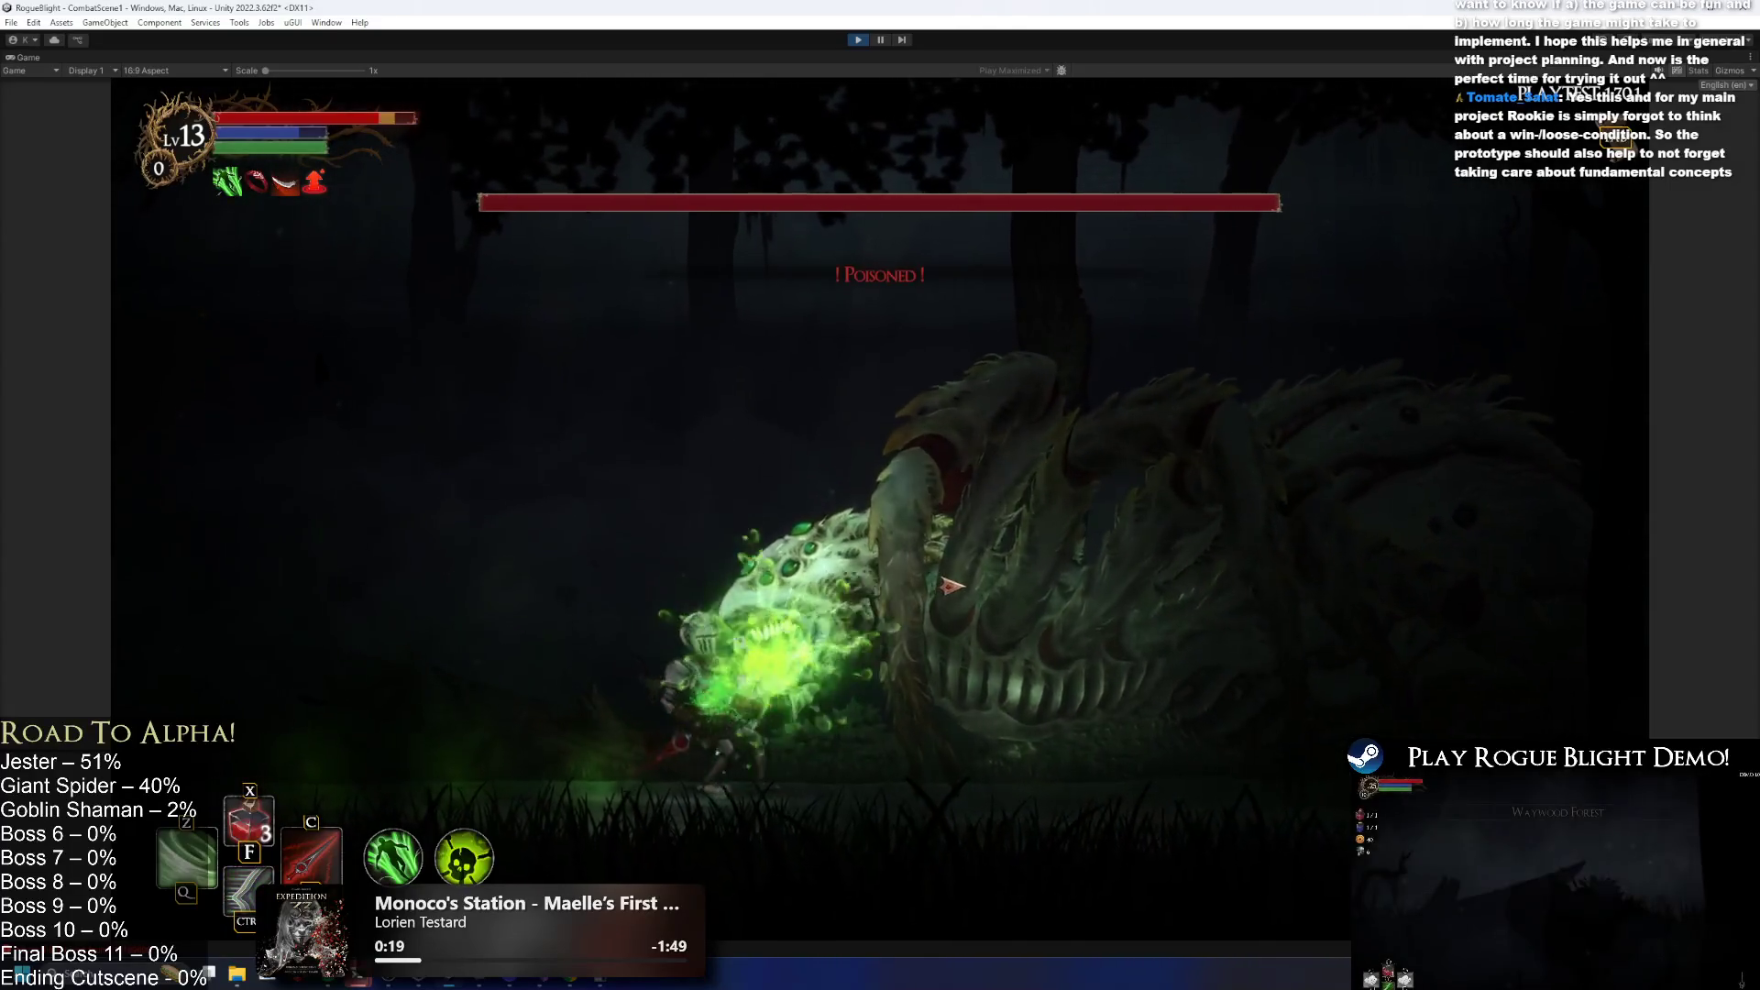
{"action": "key", "text": "a"}
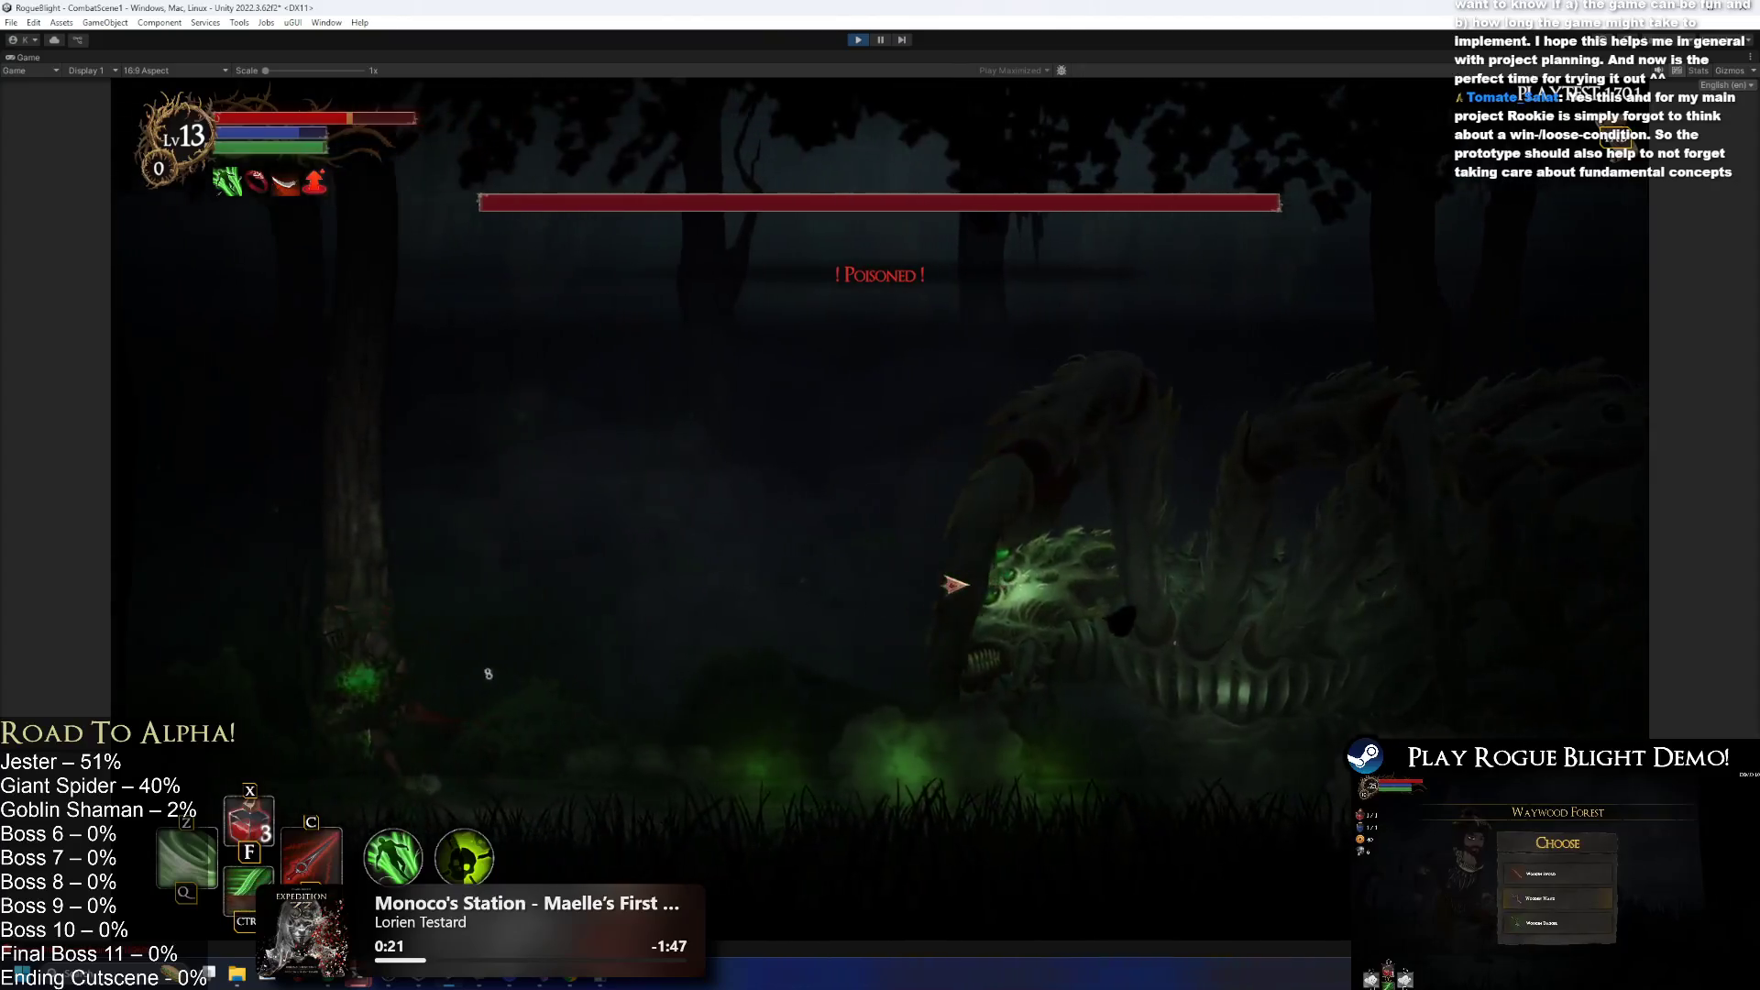
{"action": "key", "text": "a"}
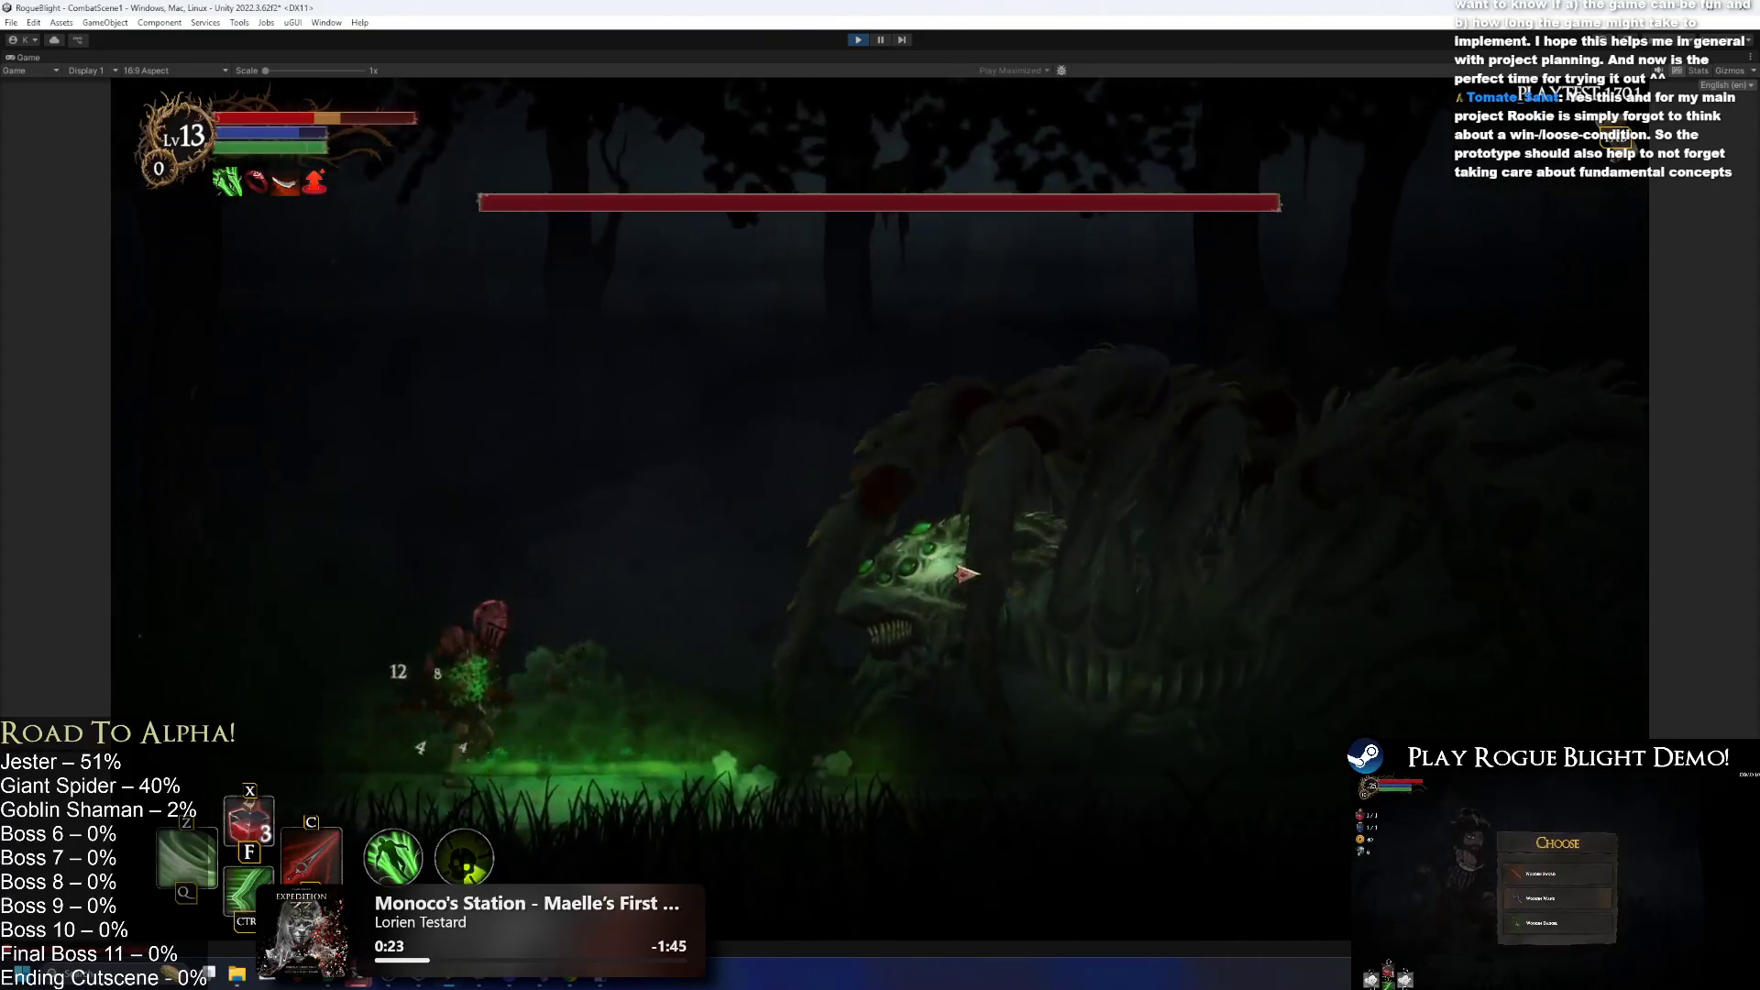
Jump and dash clear of the poison breath, then stop the game.
{"action": "key", "text": "d"}
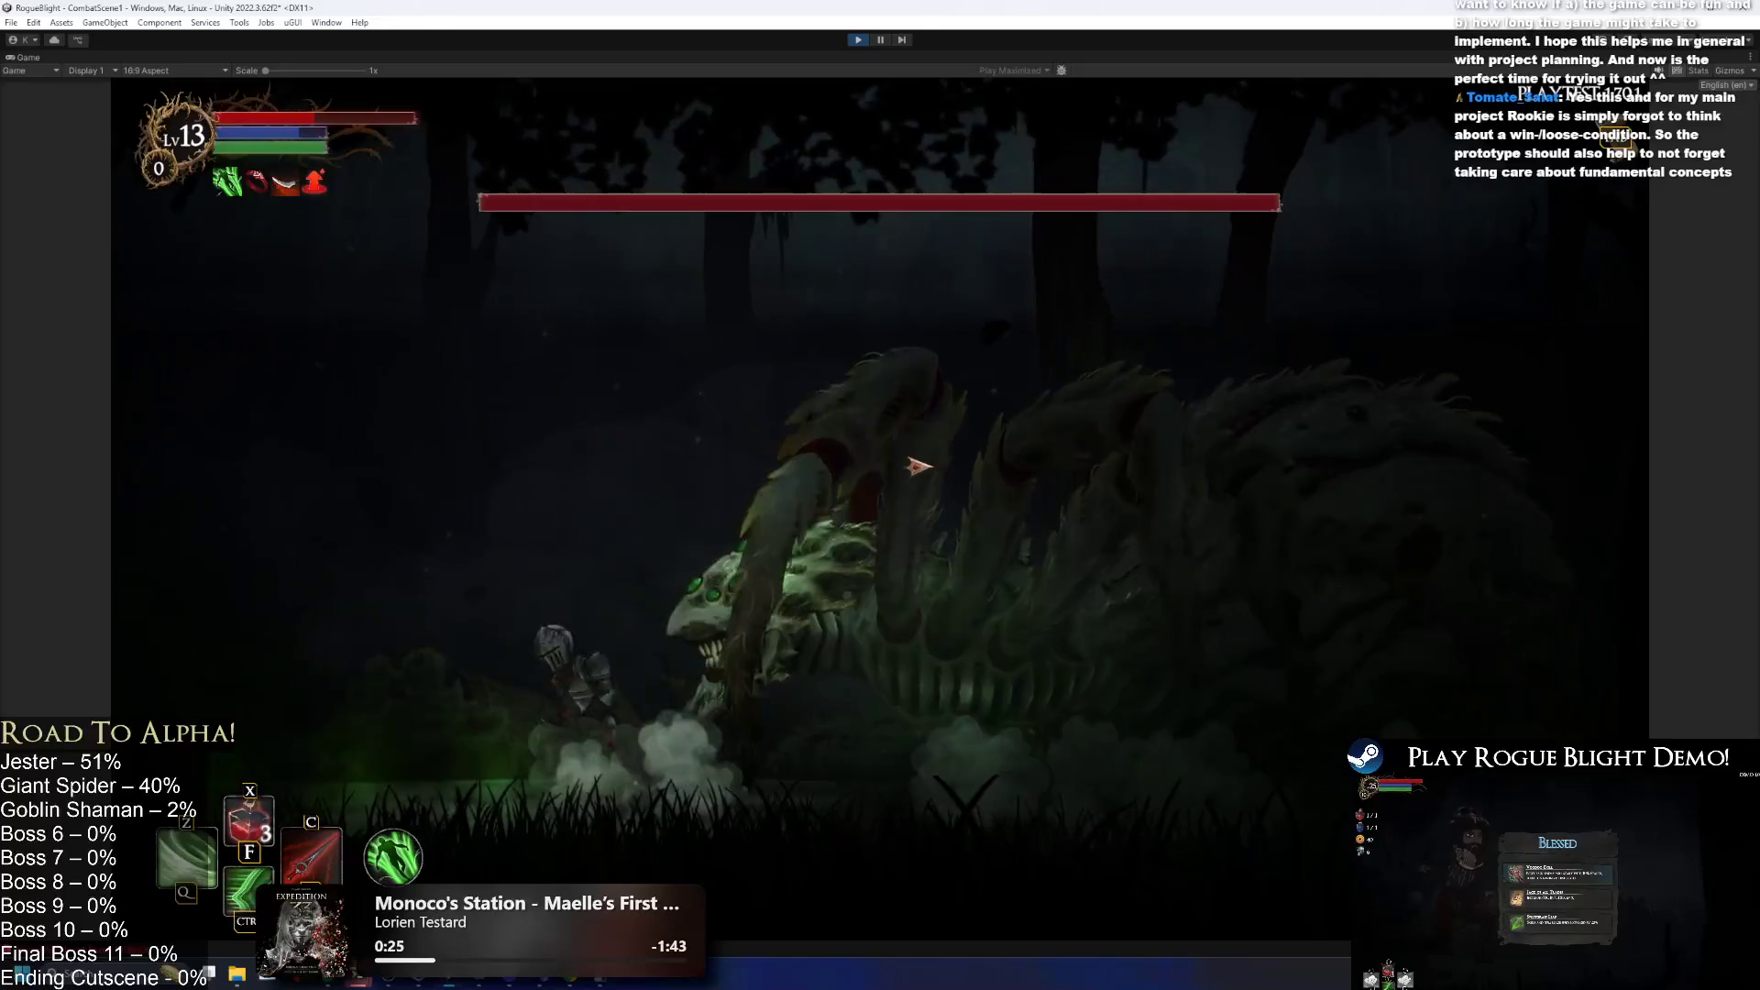
{"action": "key", "text": "space"}
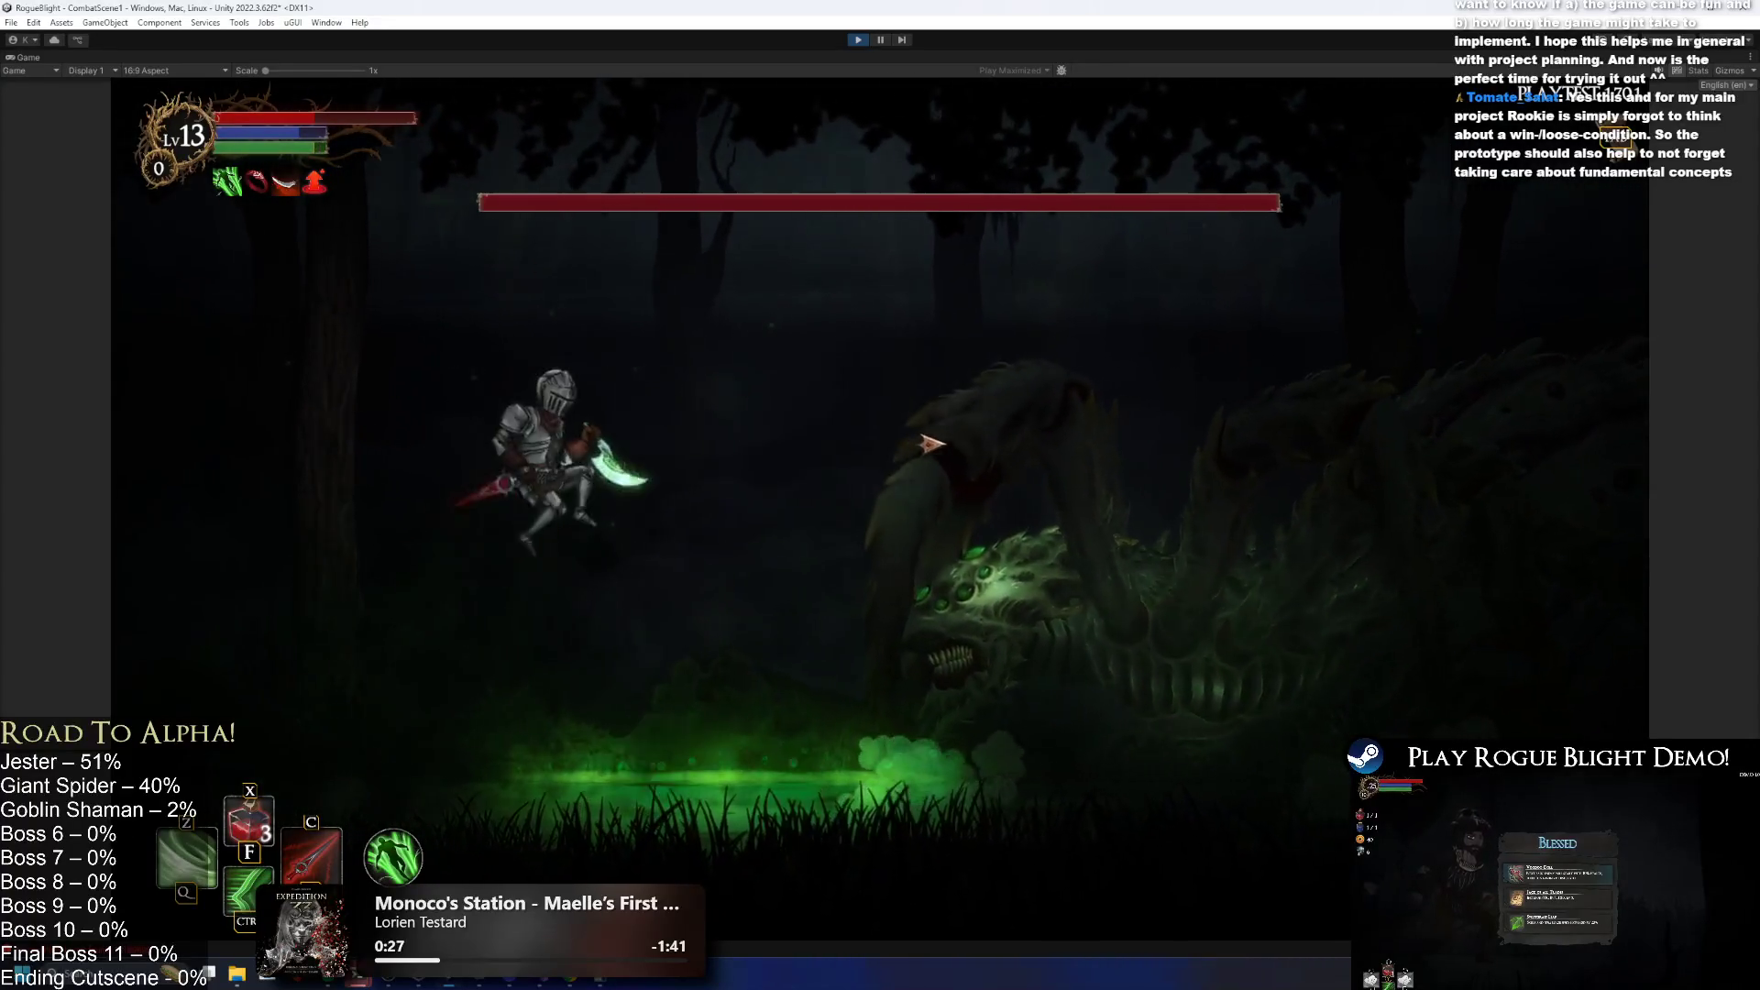
{"action": "key", "text": "shift"}
{"action": "key", "text": "a"}
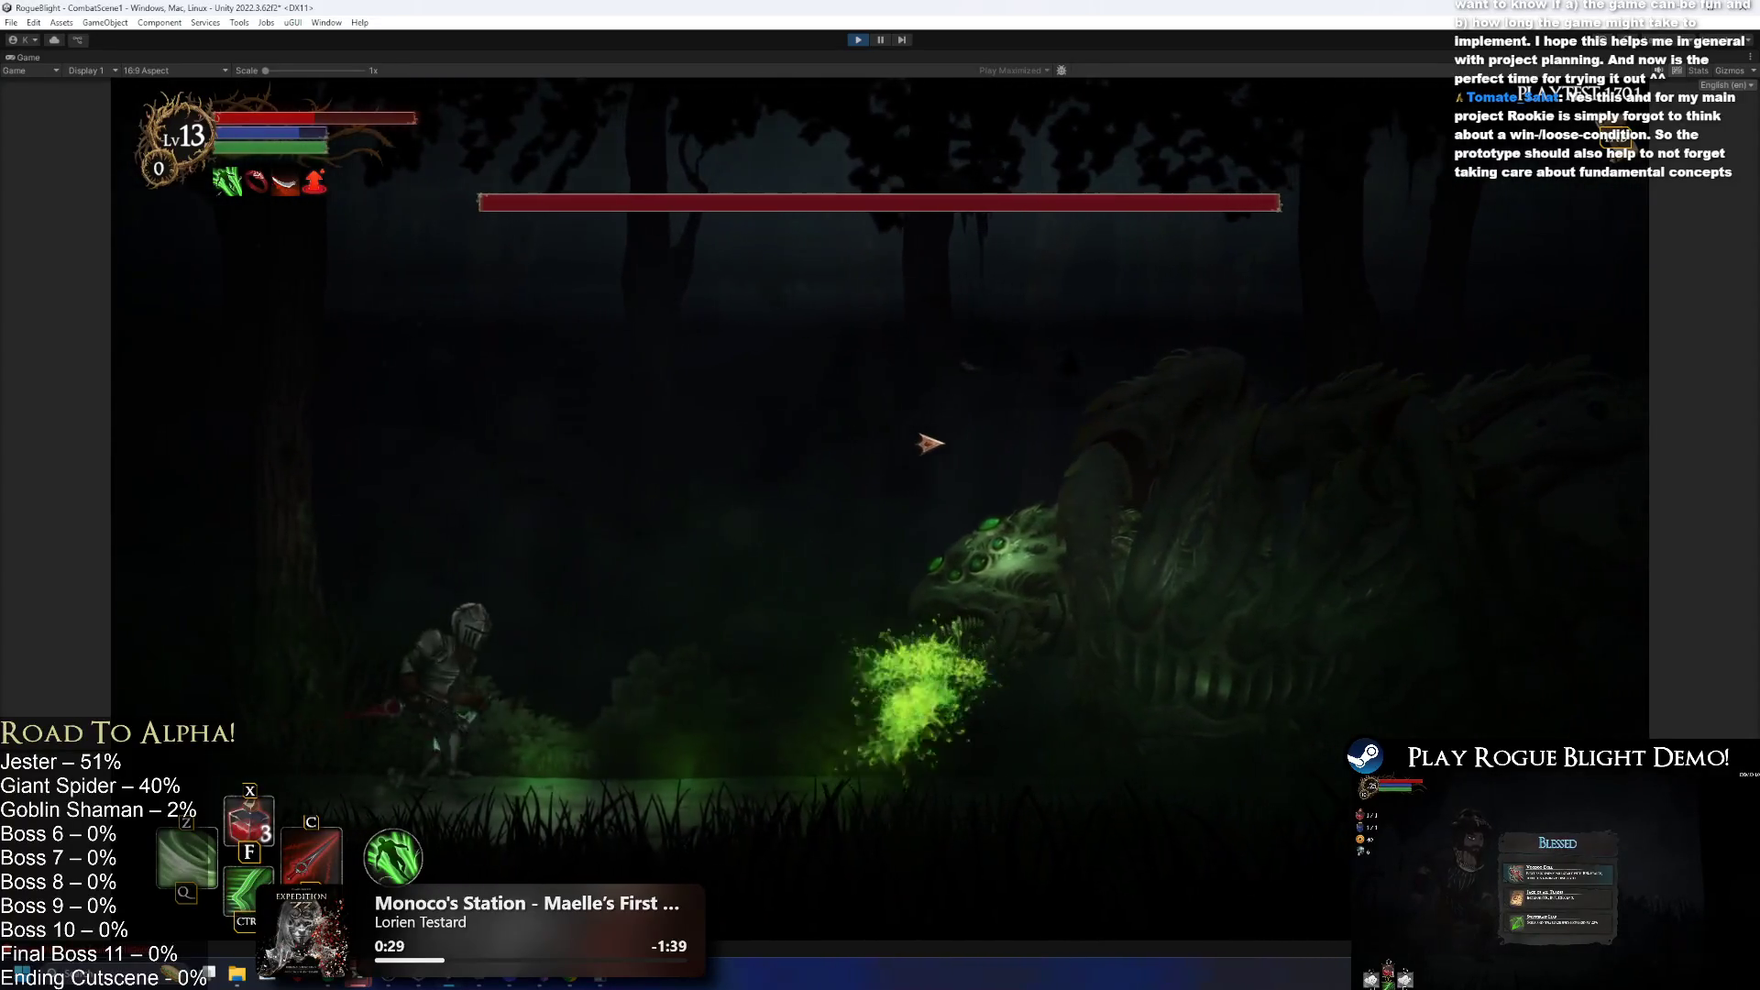
{"action": "key", "text": "d"}
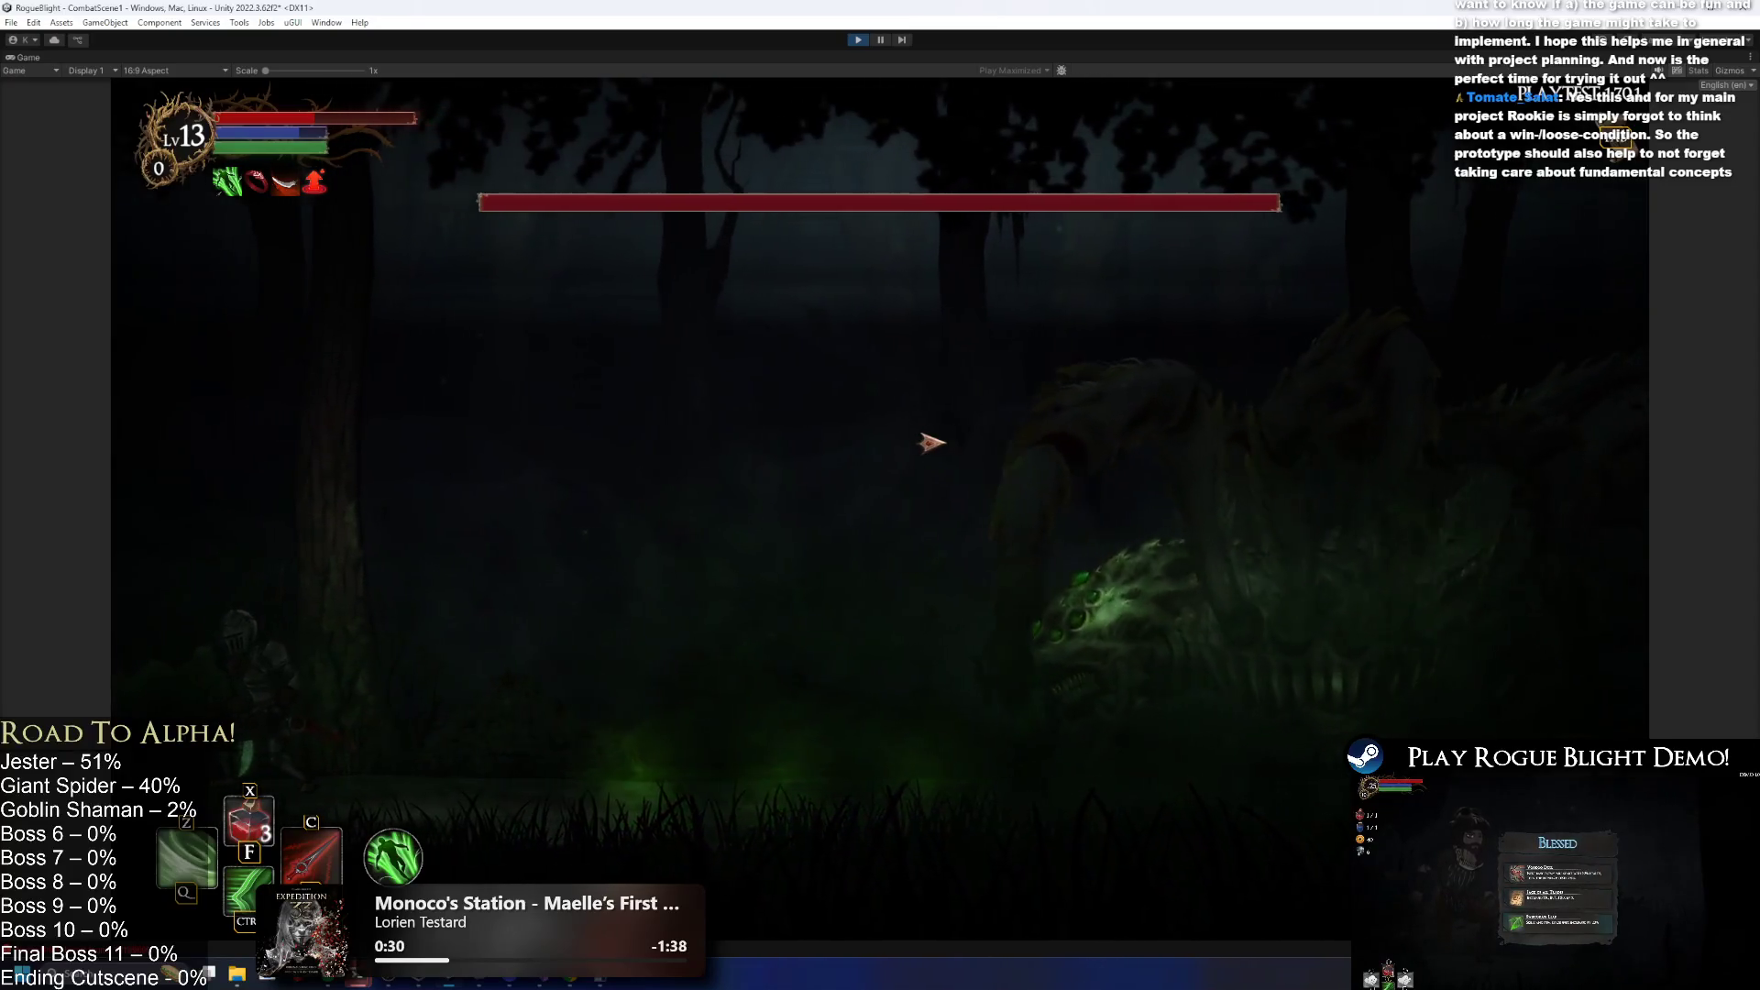
{"action": "key", "text": "a"}
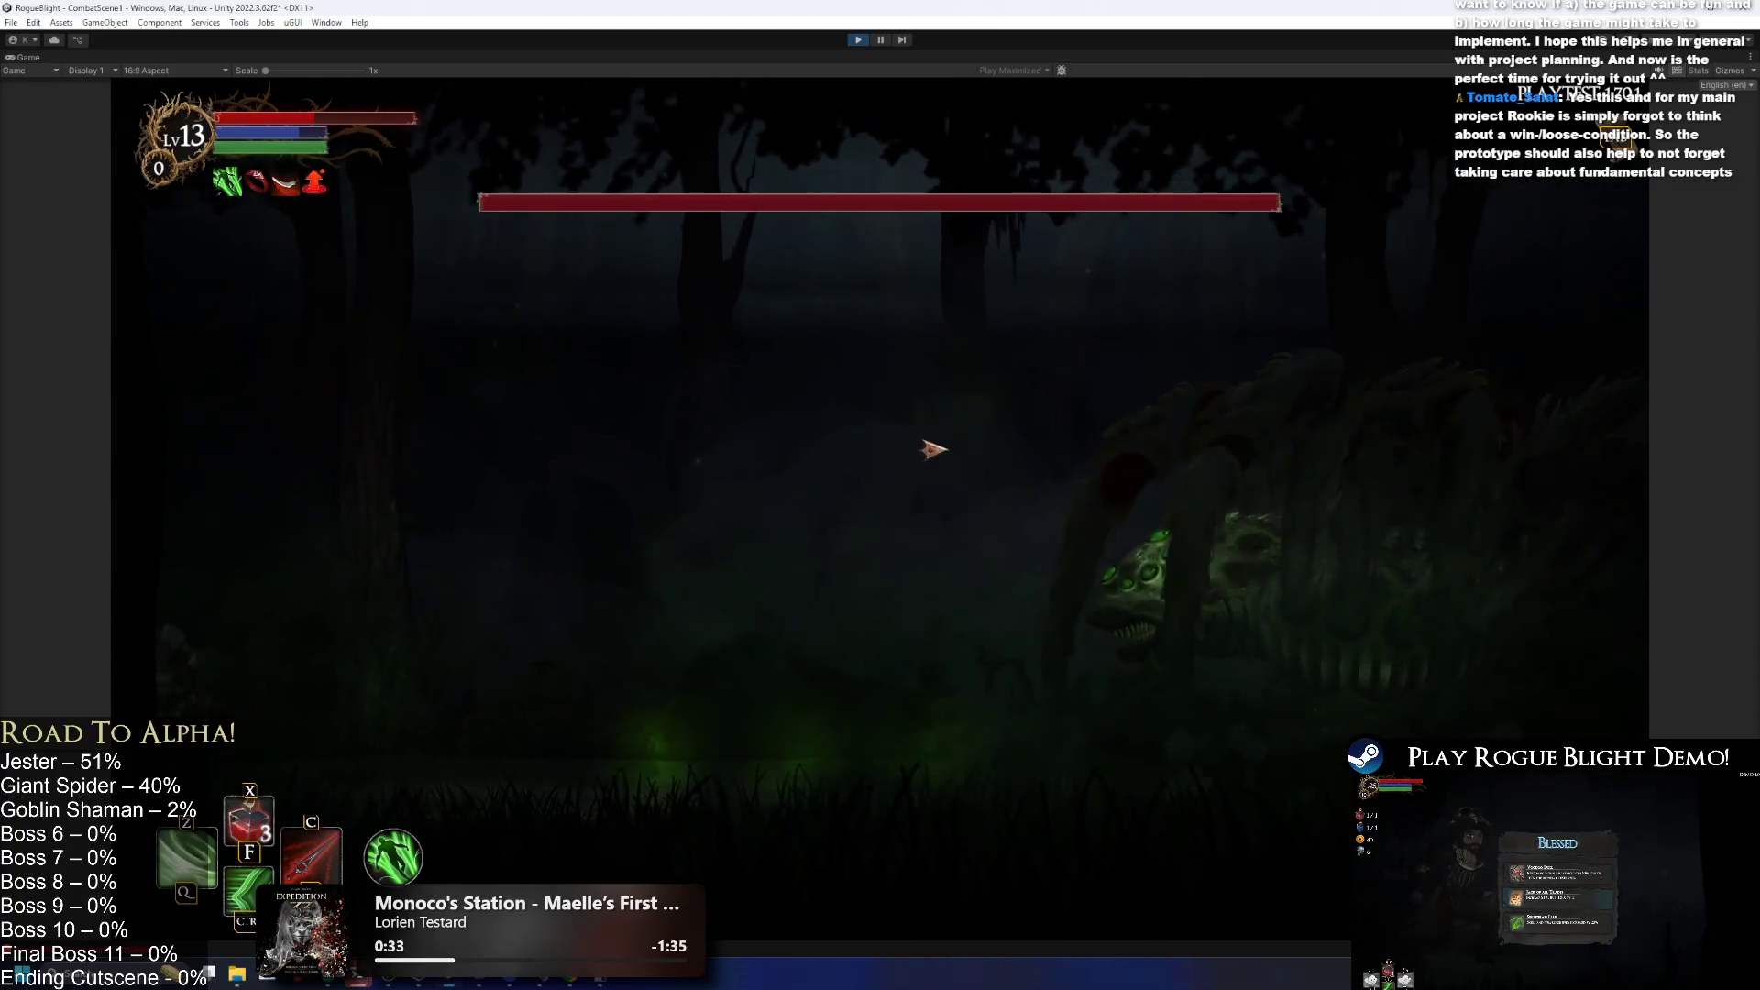
{"action": "key", "text": "d"}
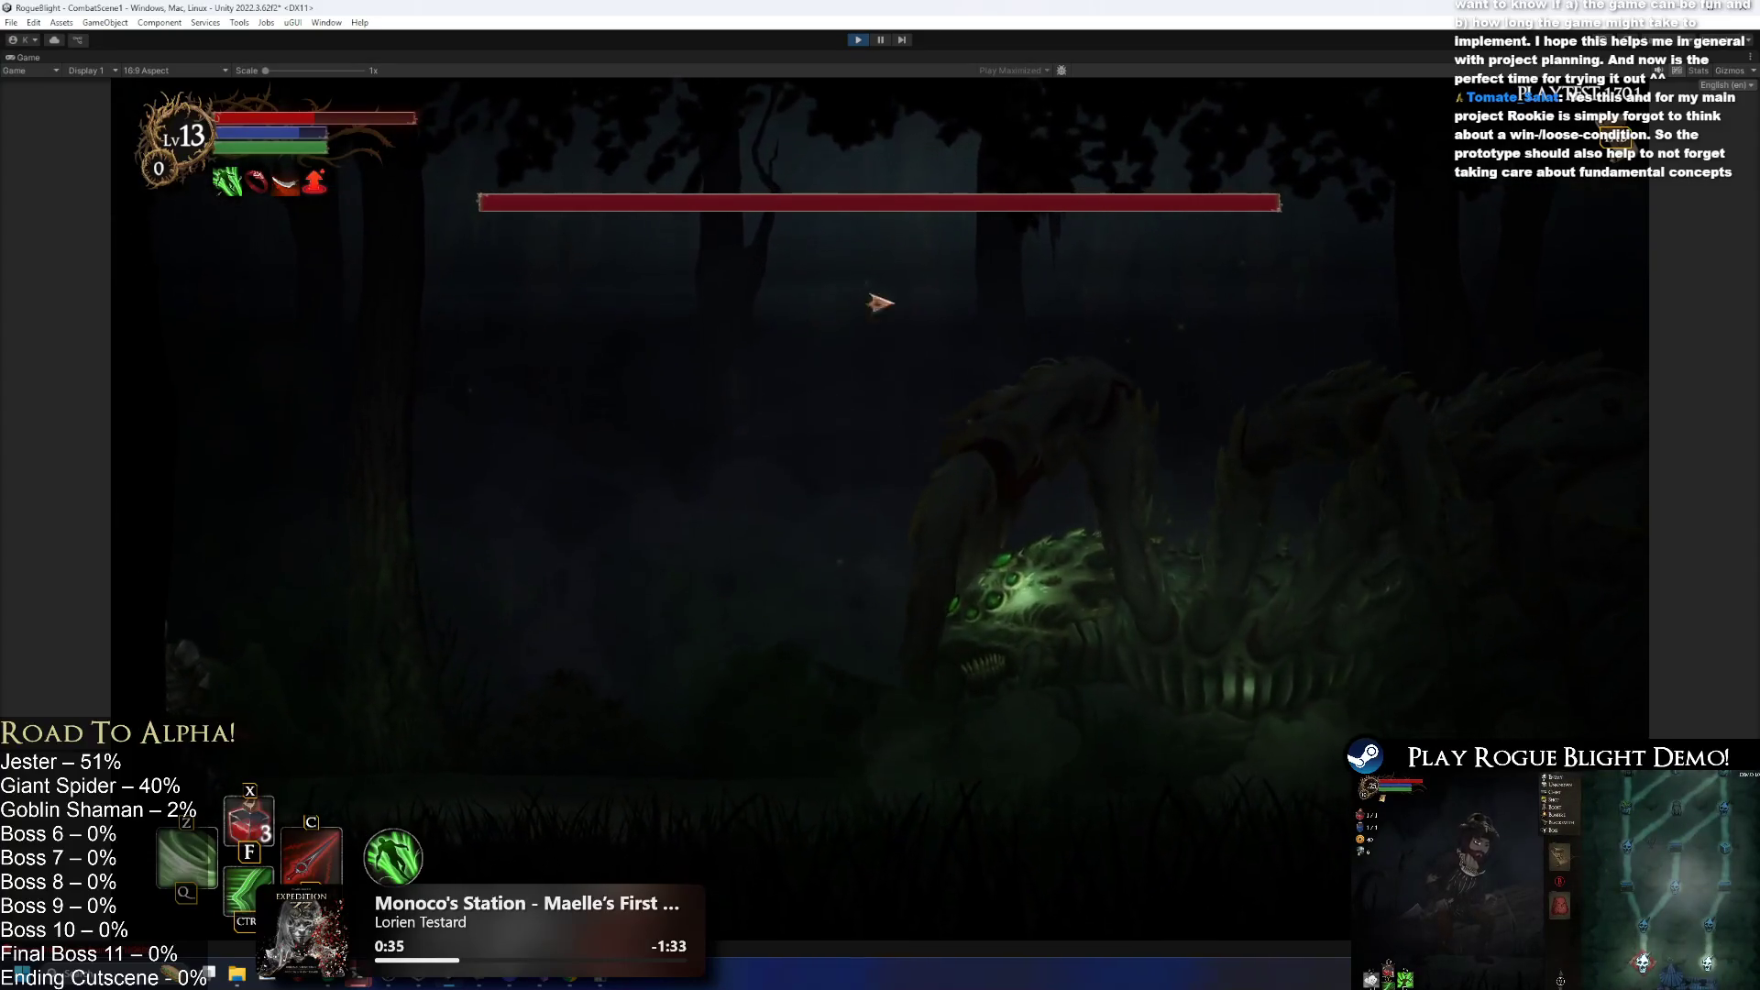
{"action": "left_click", "coordinate": [859, 40]}
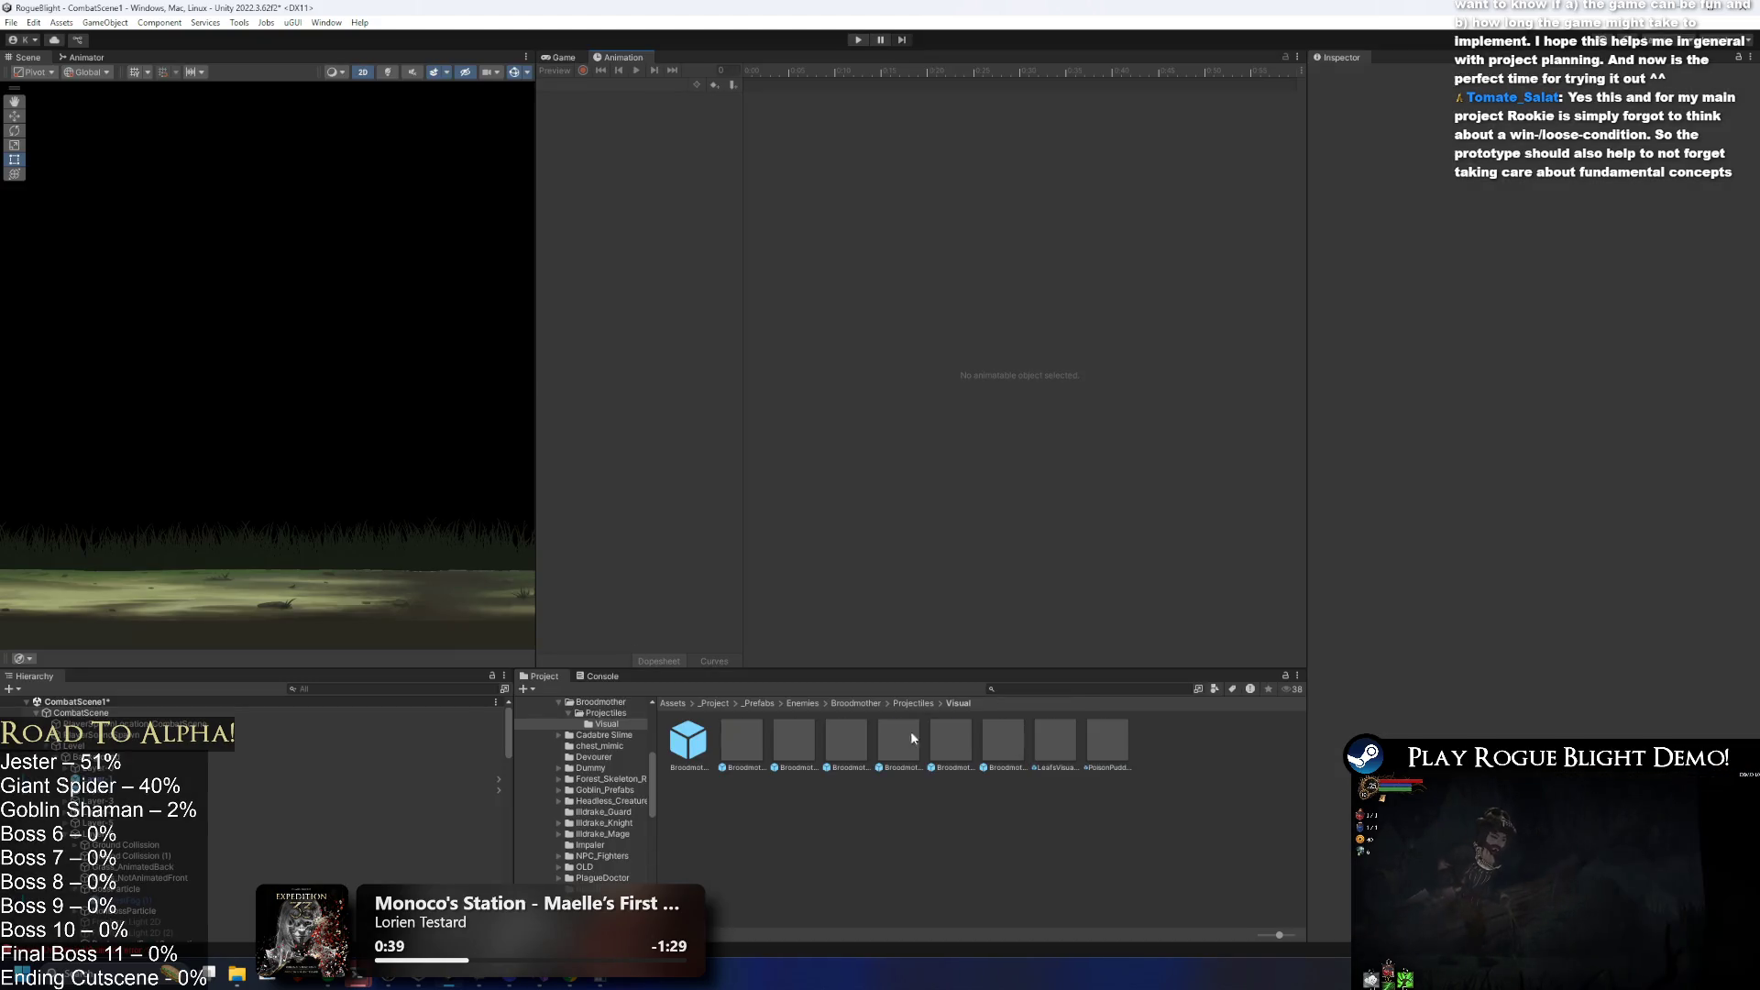
Open Broodmother_Prefab and expand the Poison Projectile 3 (visual) entry.
{"action": "left_click", "coordinate": [689, 741]}
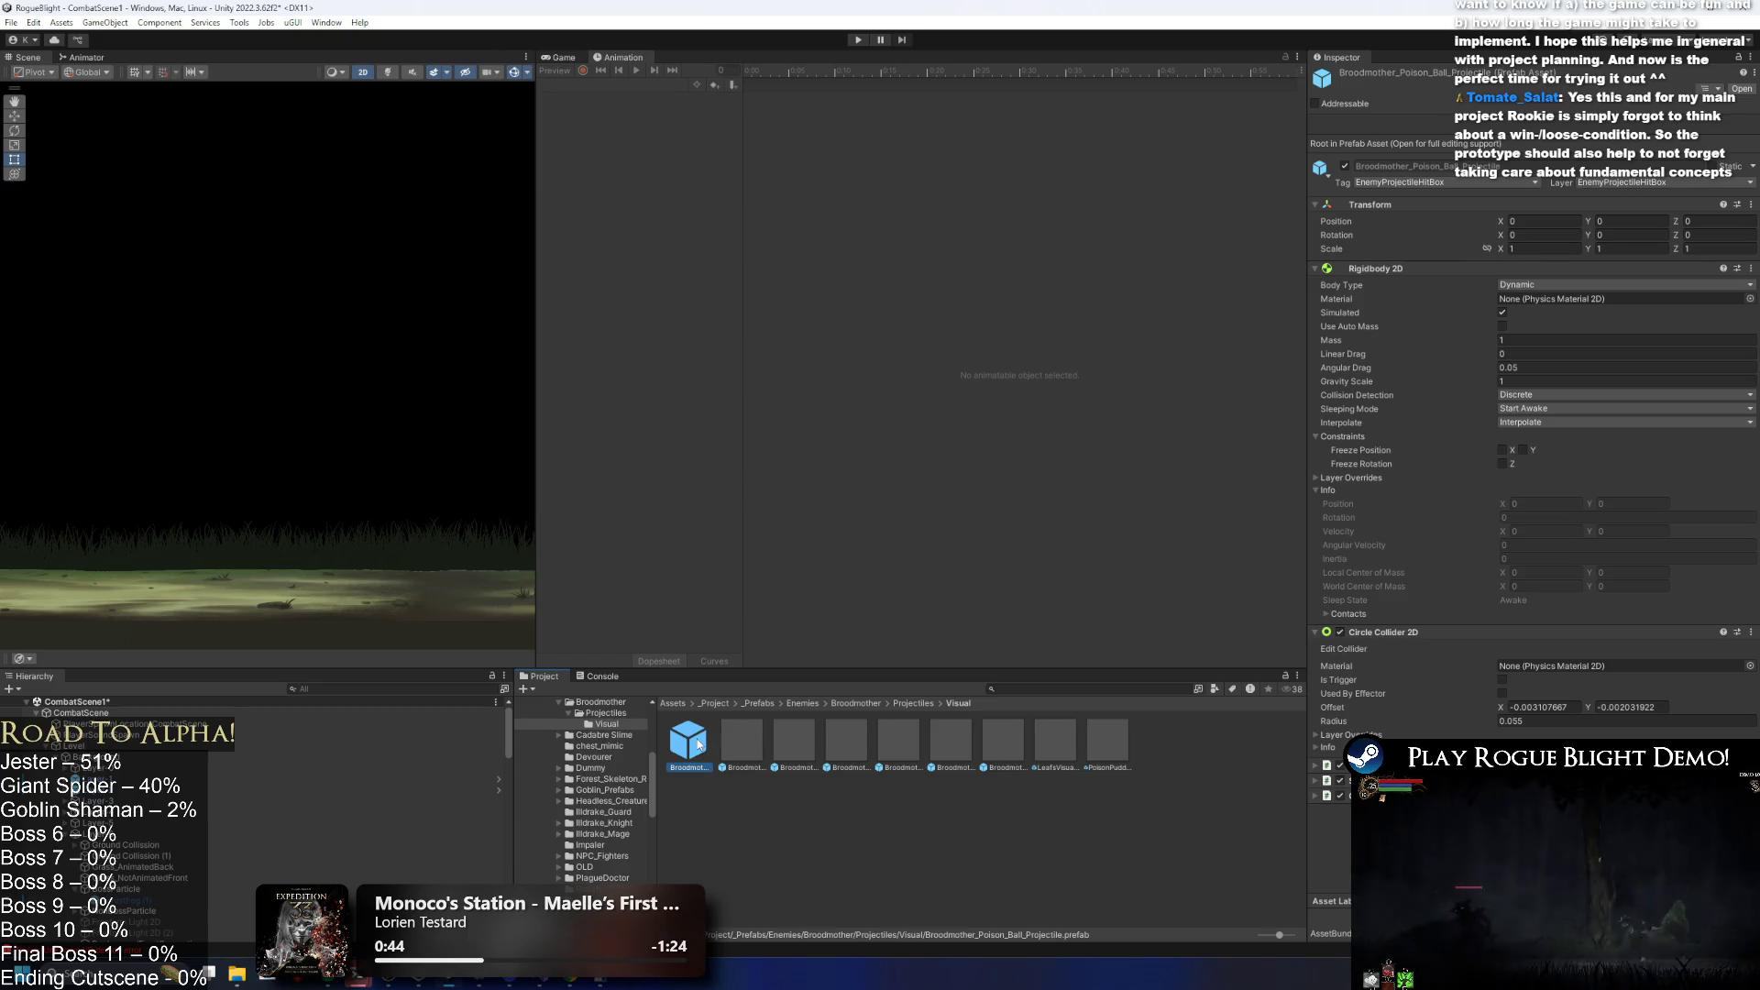
{"action": "left_click", "coordinate": [917, 703]}
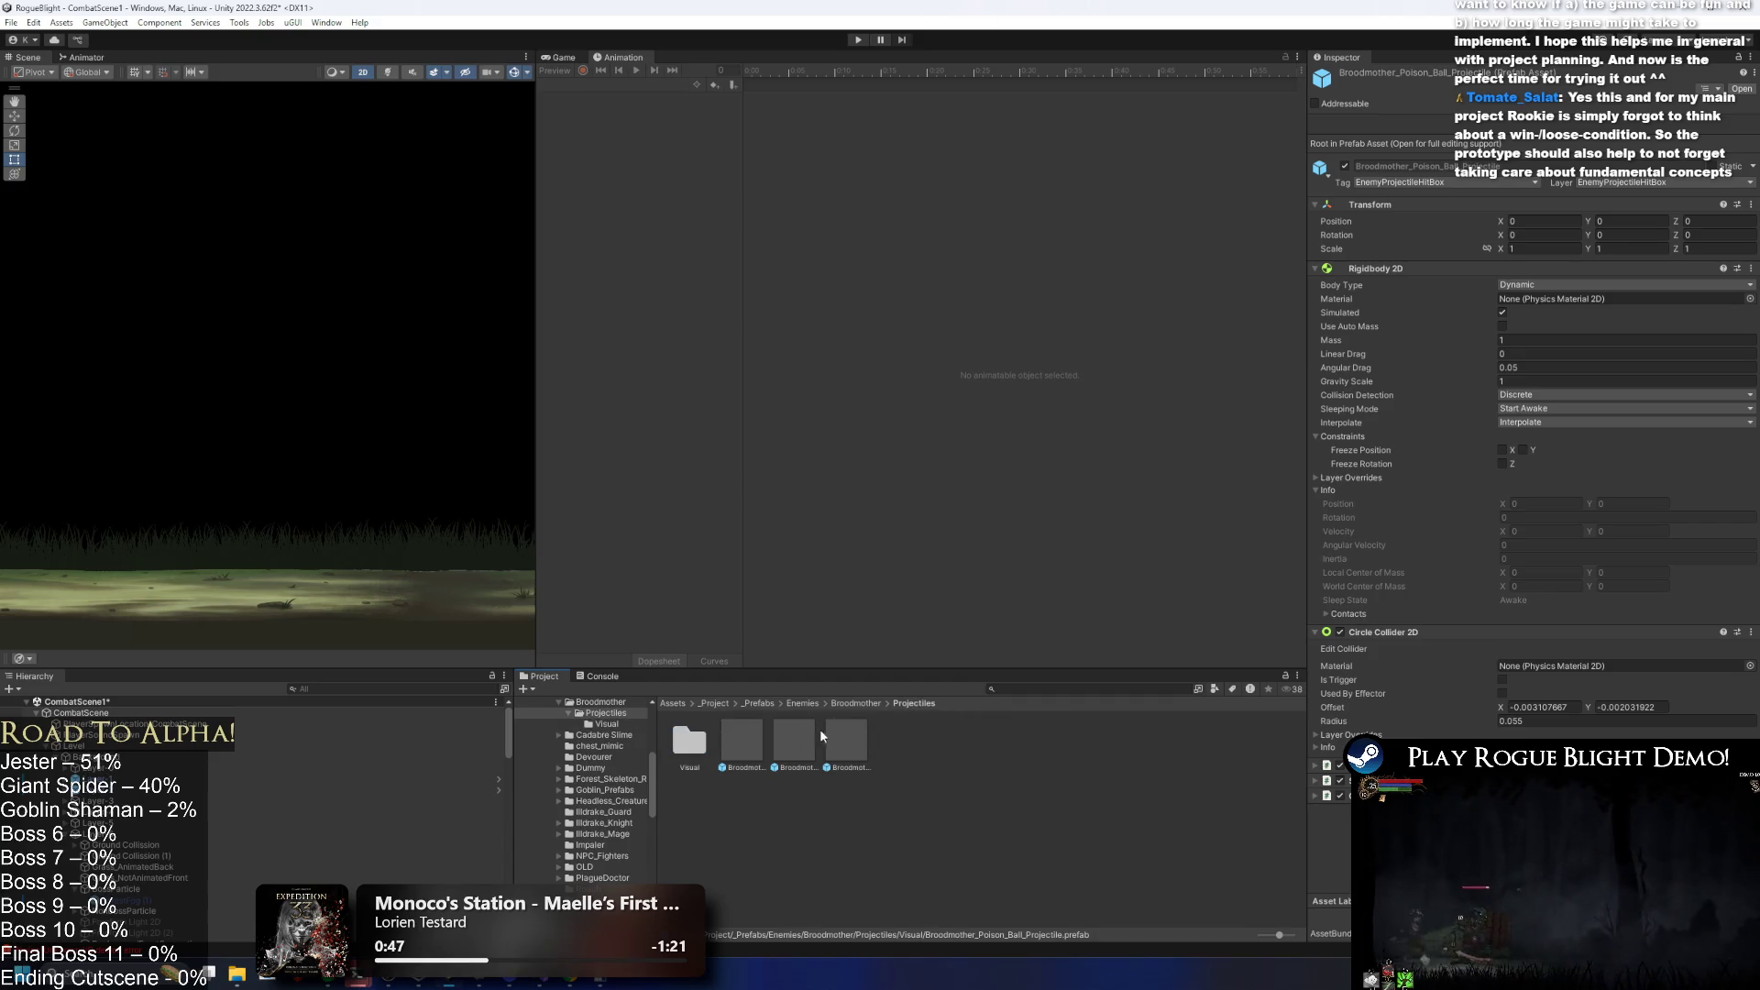
{"action": "left_click", "coordinate": [853, 703]}
{"action": "double_click", "coordinate": [728, 734]}
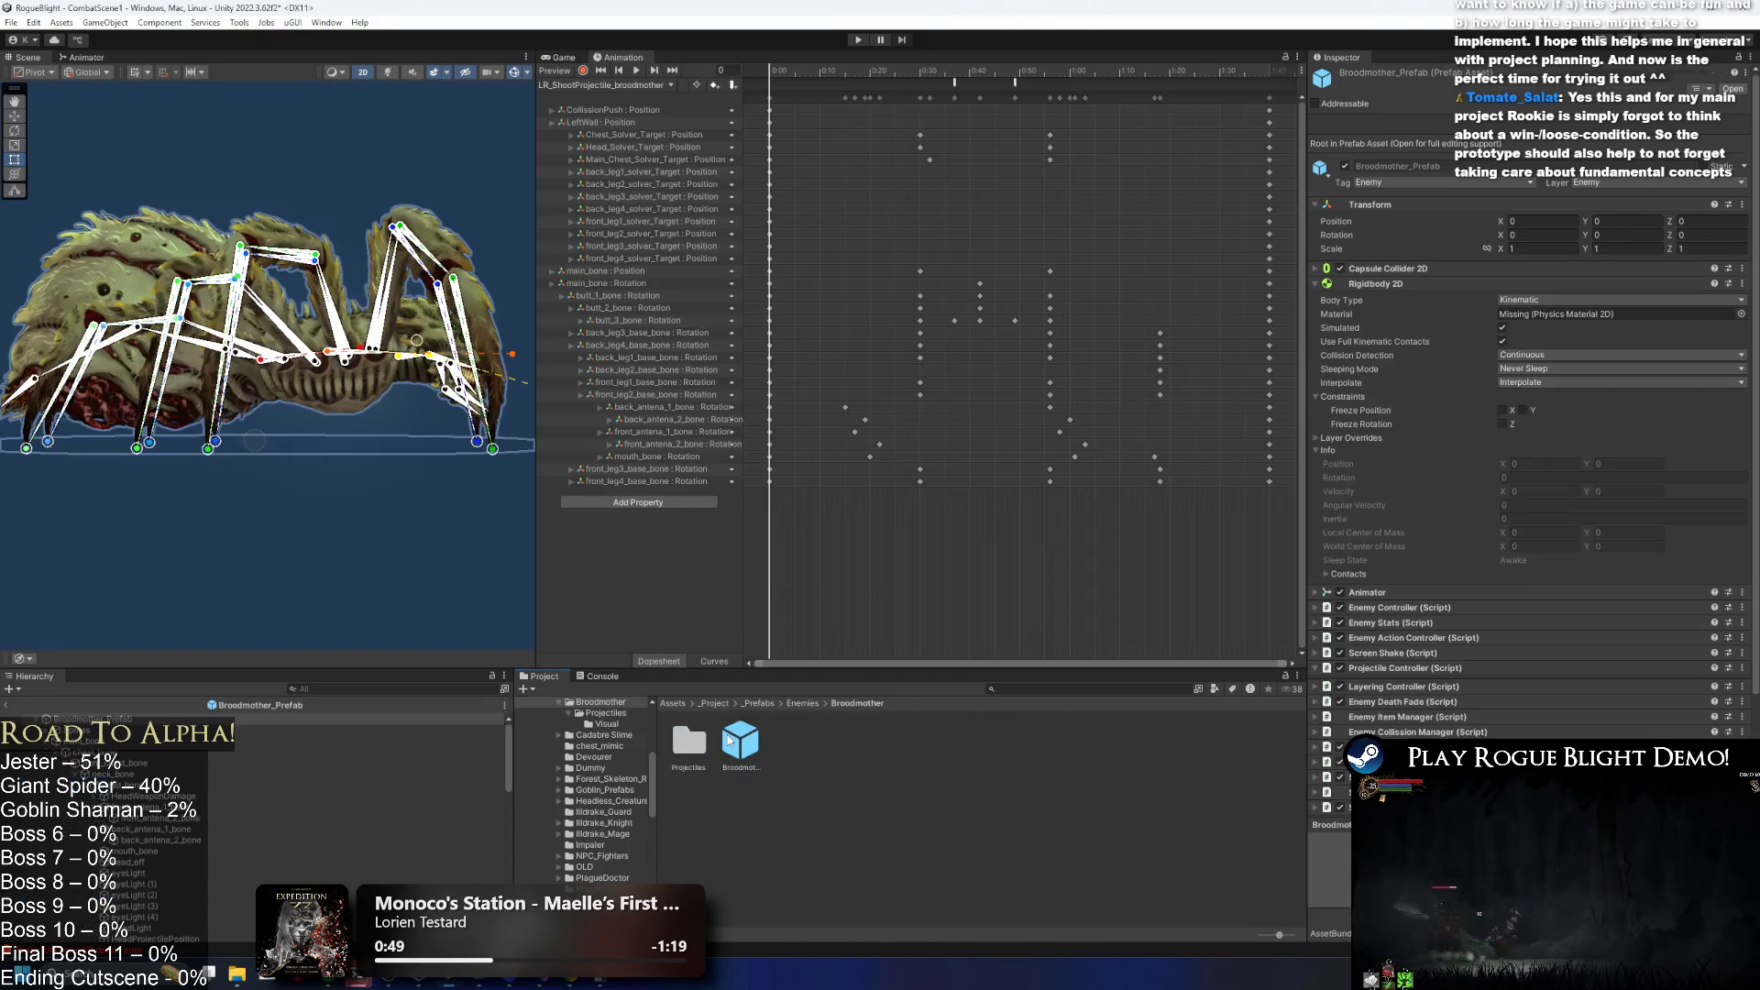
{"action": "scroll", "coordinate": [1479, 519], "scroll_direction": "down", "scroll_amount": 5}
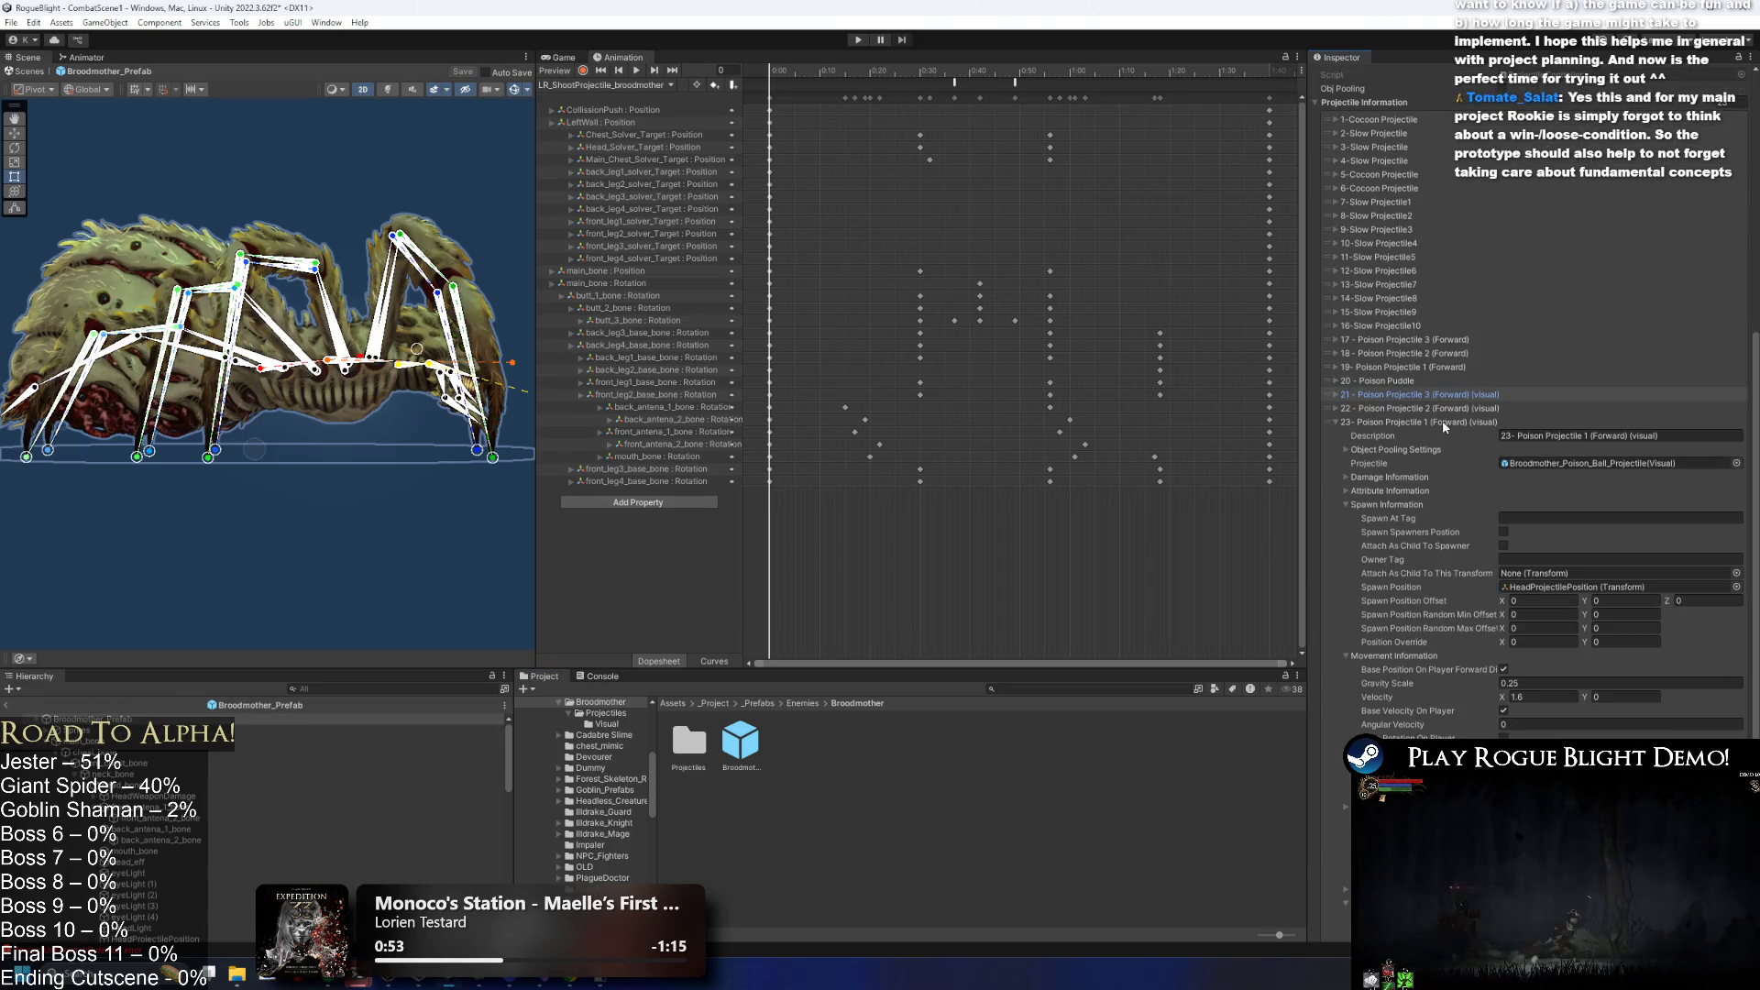
{"action": "left_click", "coordinate": [1432, 399]}
{"action": "left_click", "coordinate": [1426, 640]}
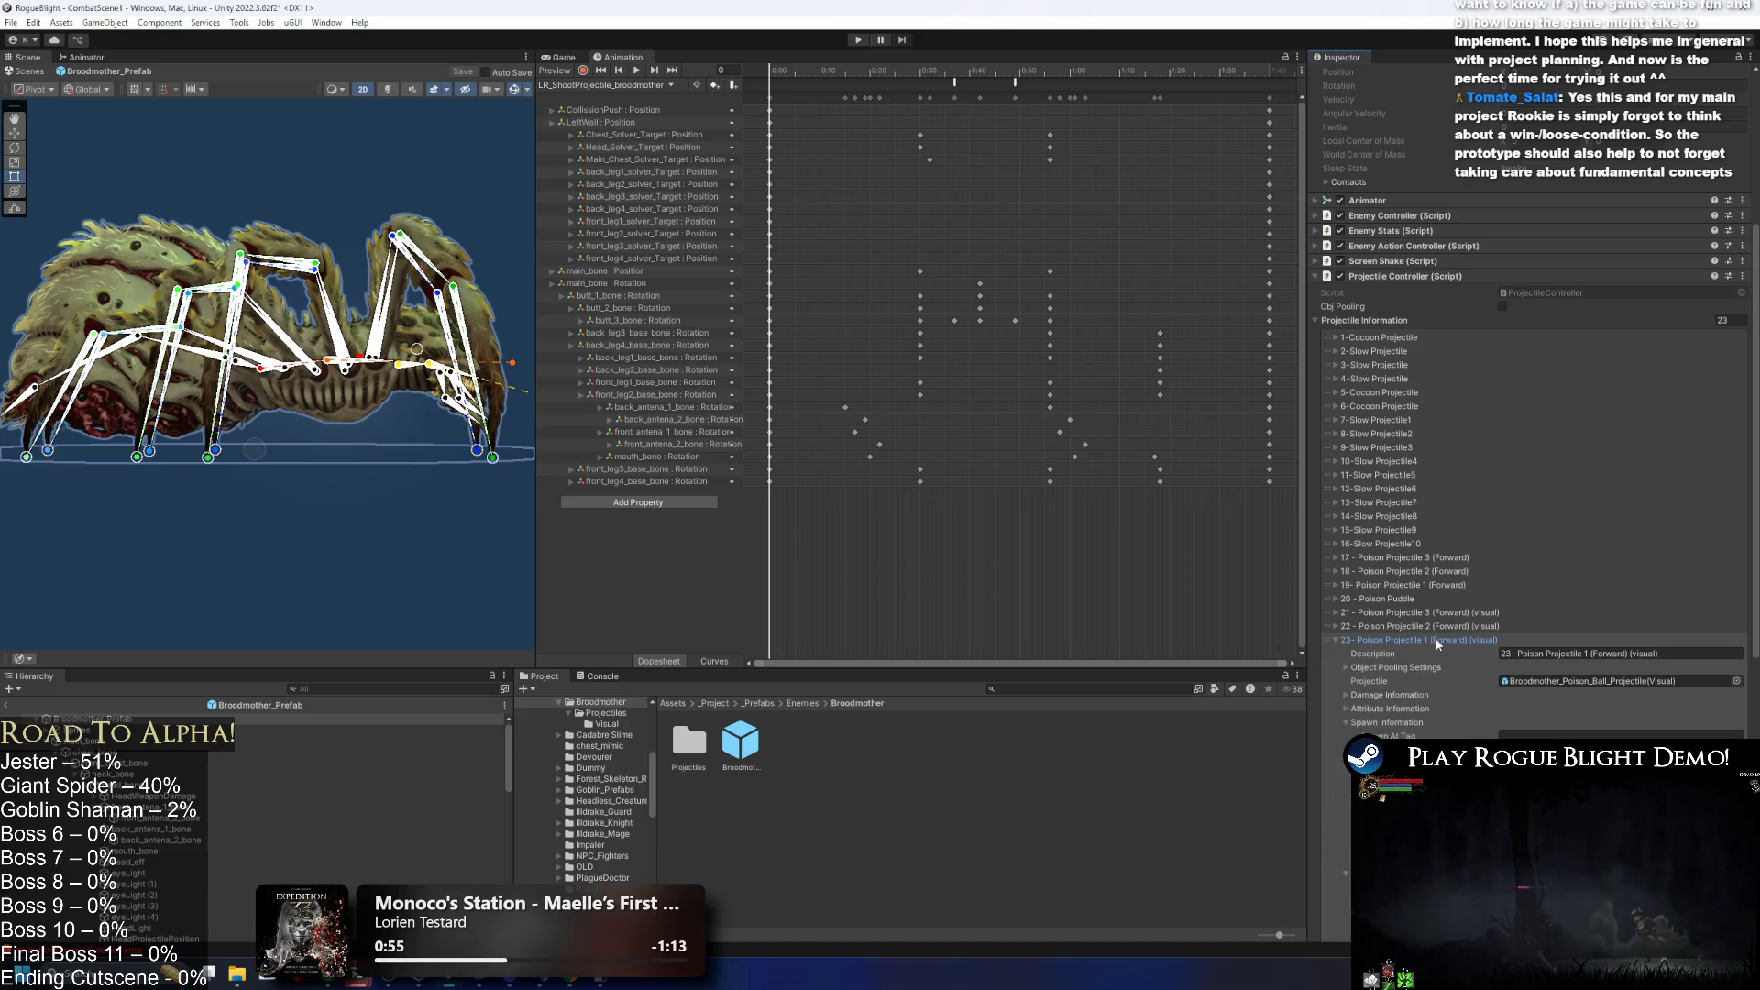
{"action": "left_click", "coordinate": [1438, 640]}
{"action": "left_click", "coordinate": [1444, 612]}
Set the visual entries' Self Disable Collider and Self Destruct timers to 0.5.
{"action": "scroll", "coordinate": [1549, 595], "scroll_direction": "down", "scroll_amount": 5}
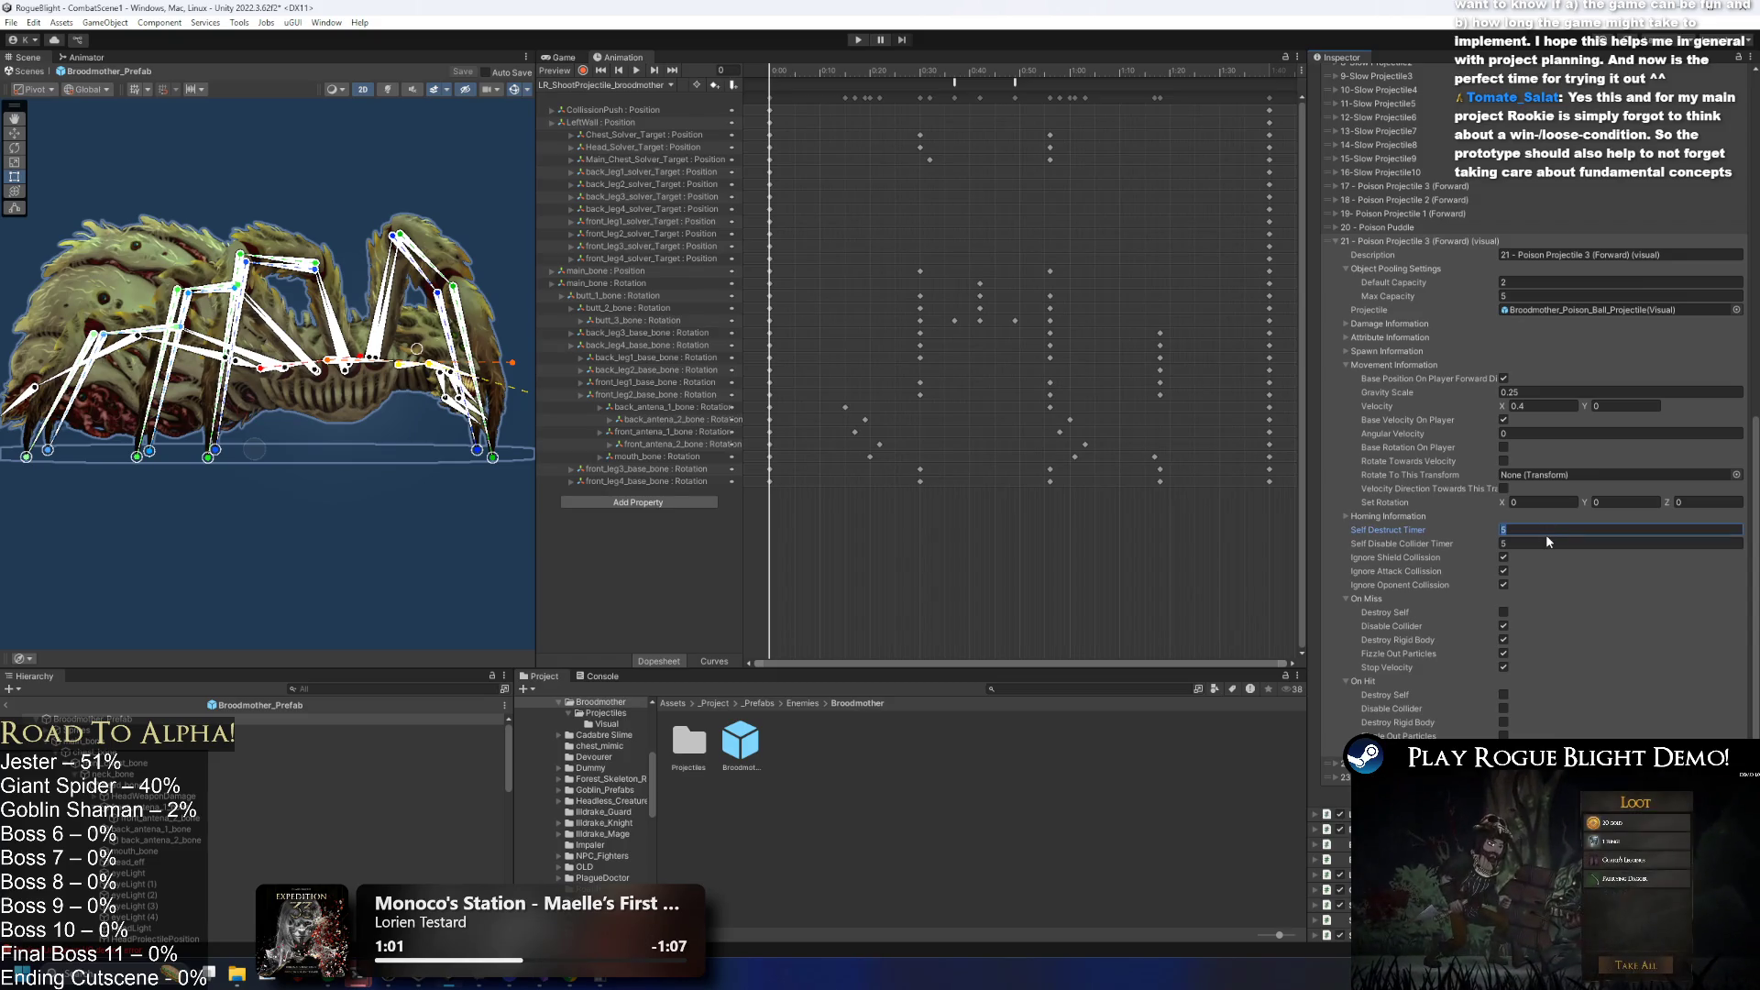
{"action": "left_click", "coordinate": [1530, 543]}
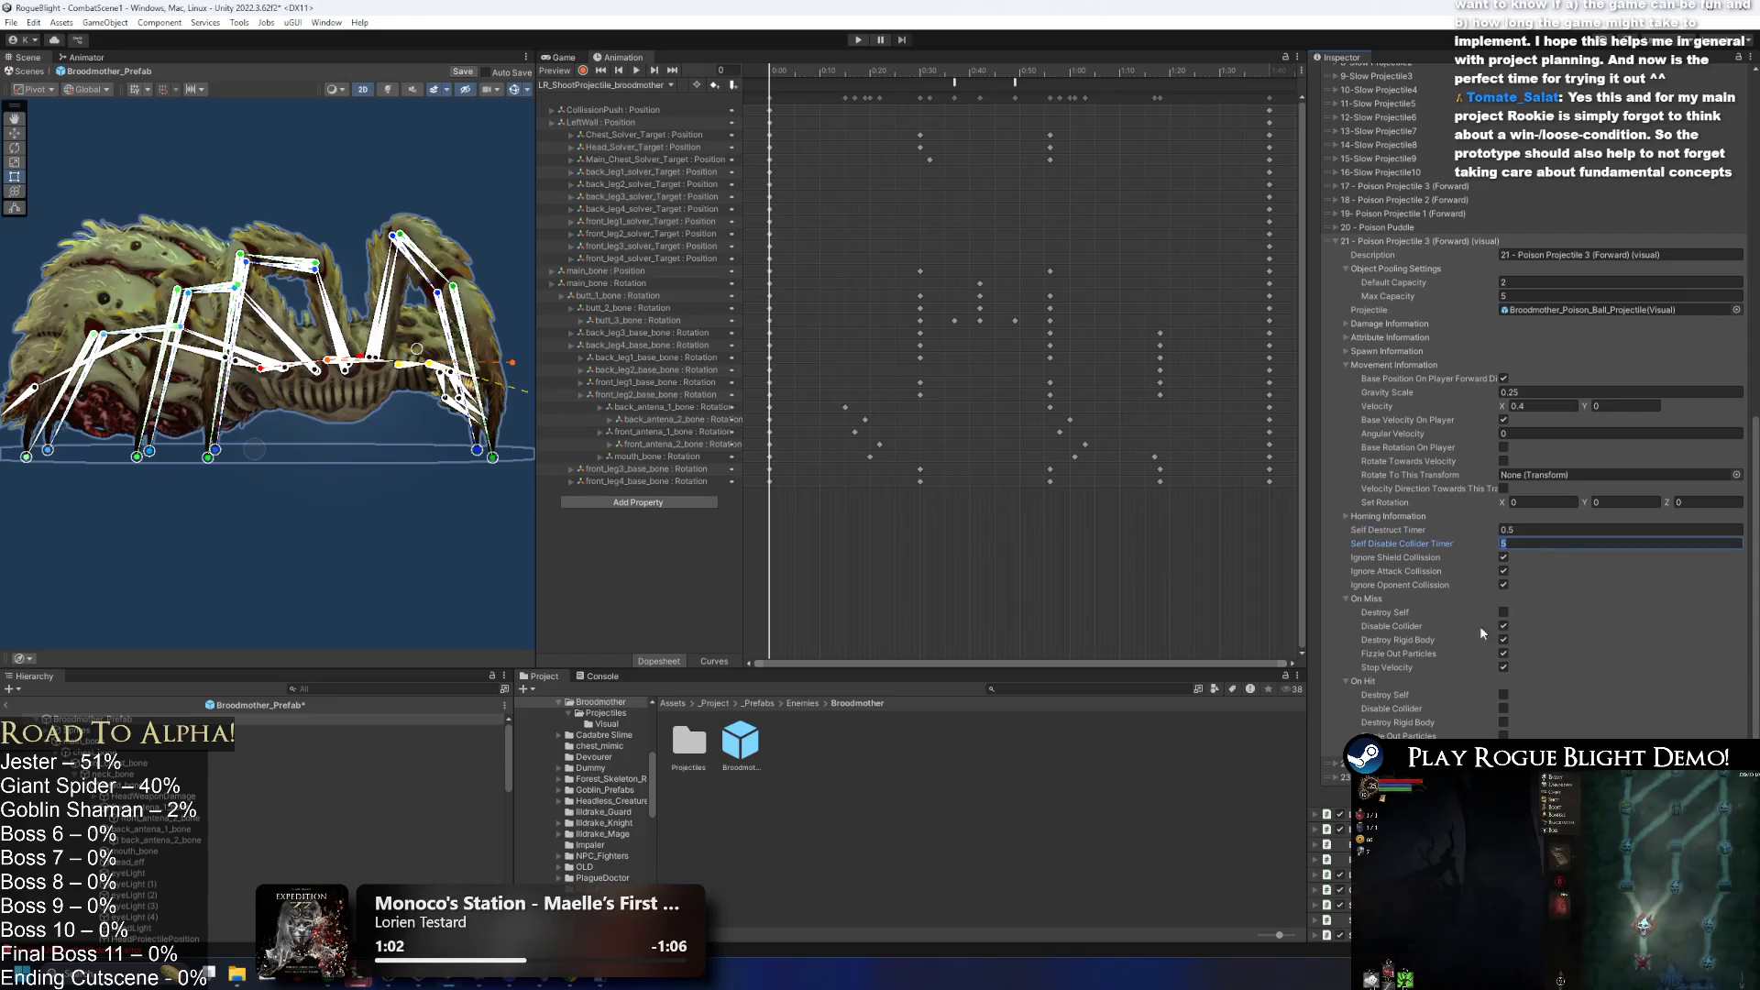
{"action": "type", "text": ".5"}
{"action": "scroll", "coordinate": [1544, 409], "scroll_direction": "down", "scroll_amount": 10}
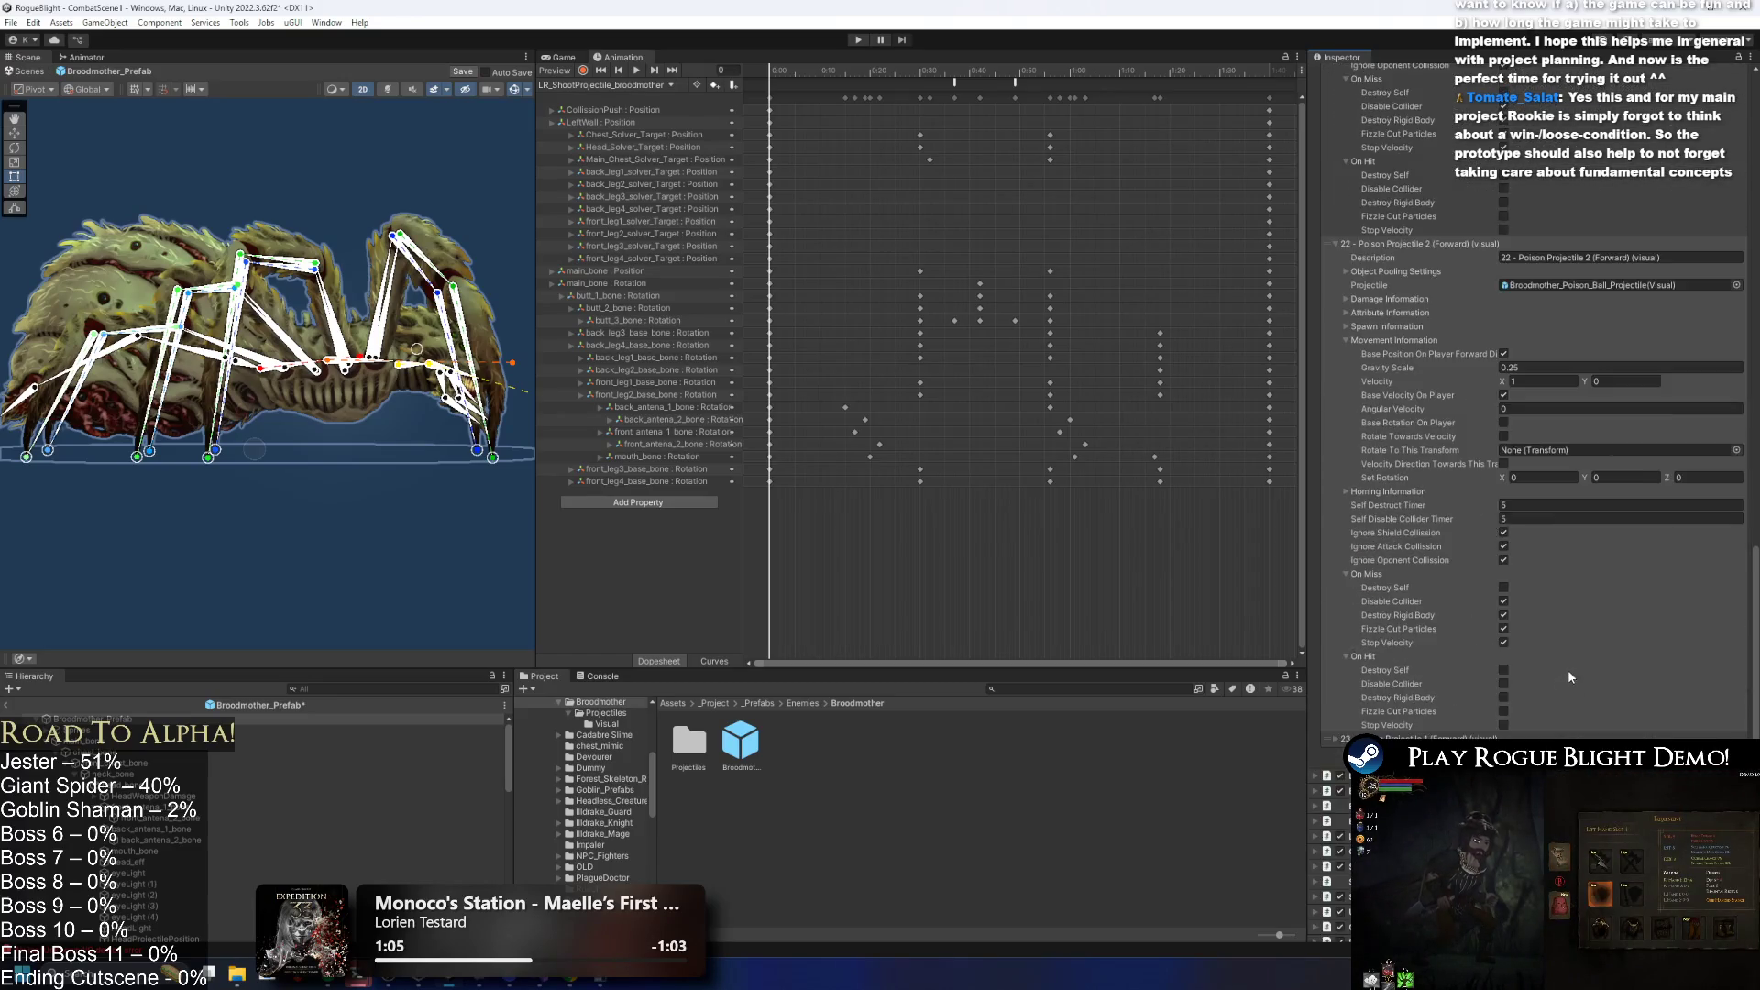
{"action": "left_click", "coordinate": [1457, 640]}
{"action": "scroll", "coordinate": [1593, 657], "scroll_direction": "down", "scroll_amount": 5}
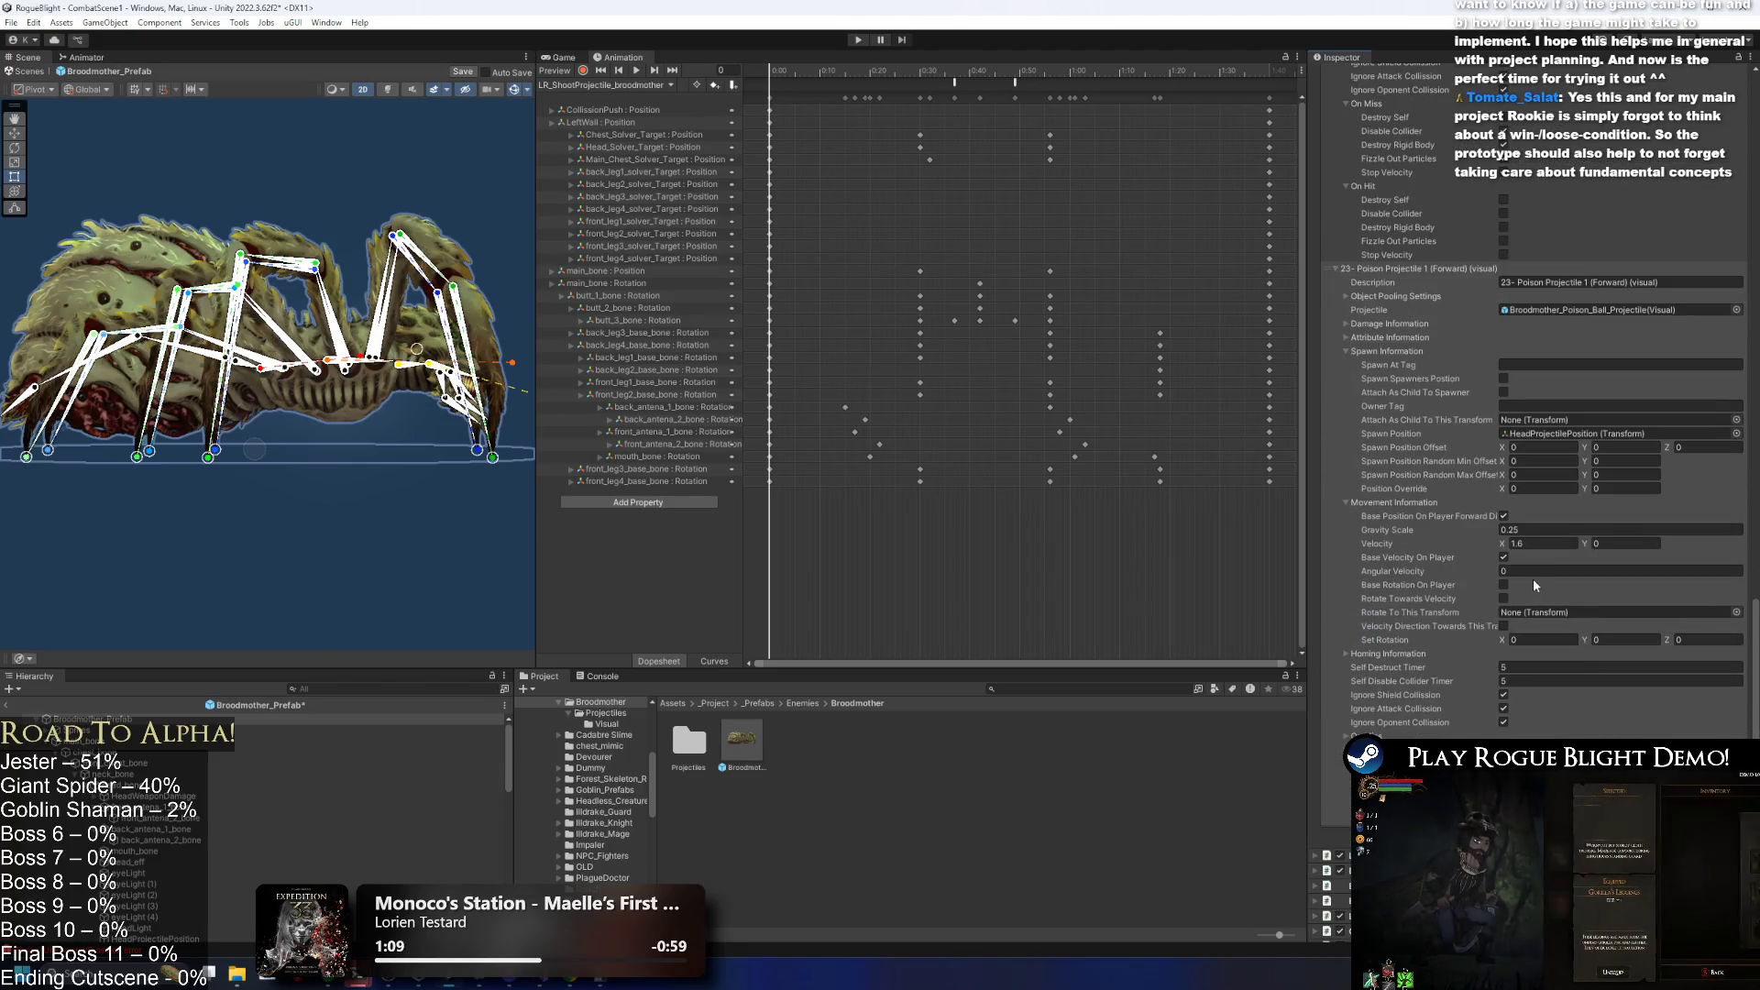
{"action": "left_click", "coordinate": [1521, 667]}
{"action": "type", "text": "0.5"}
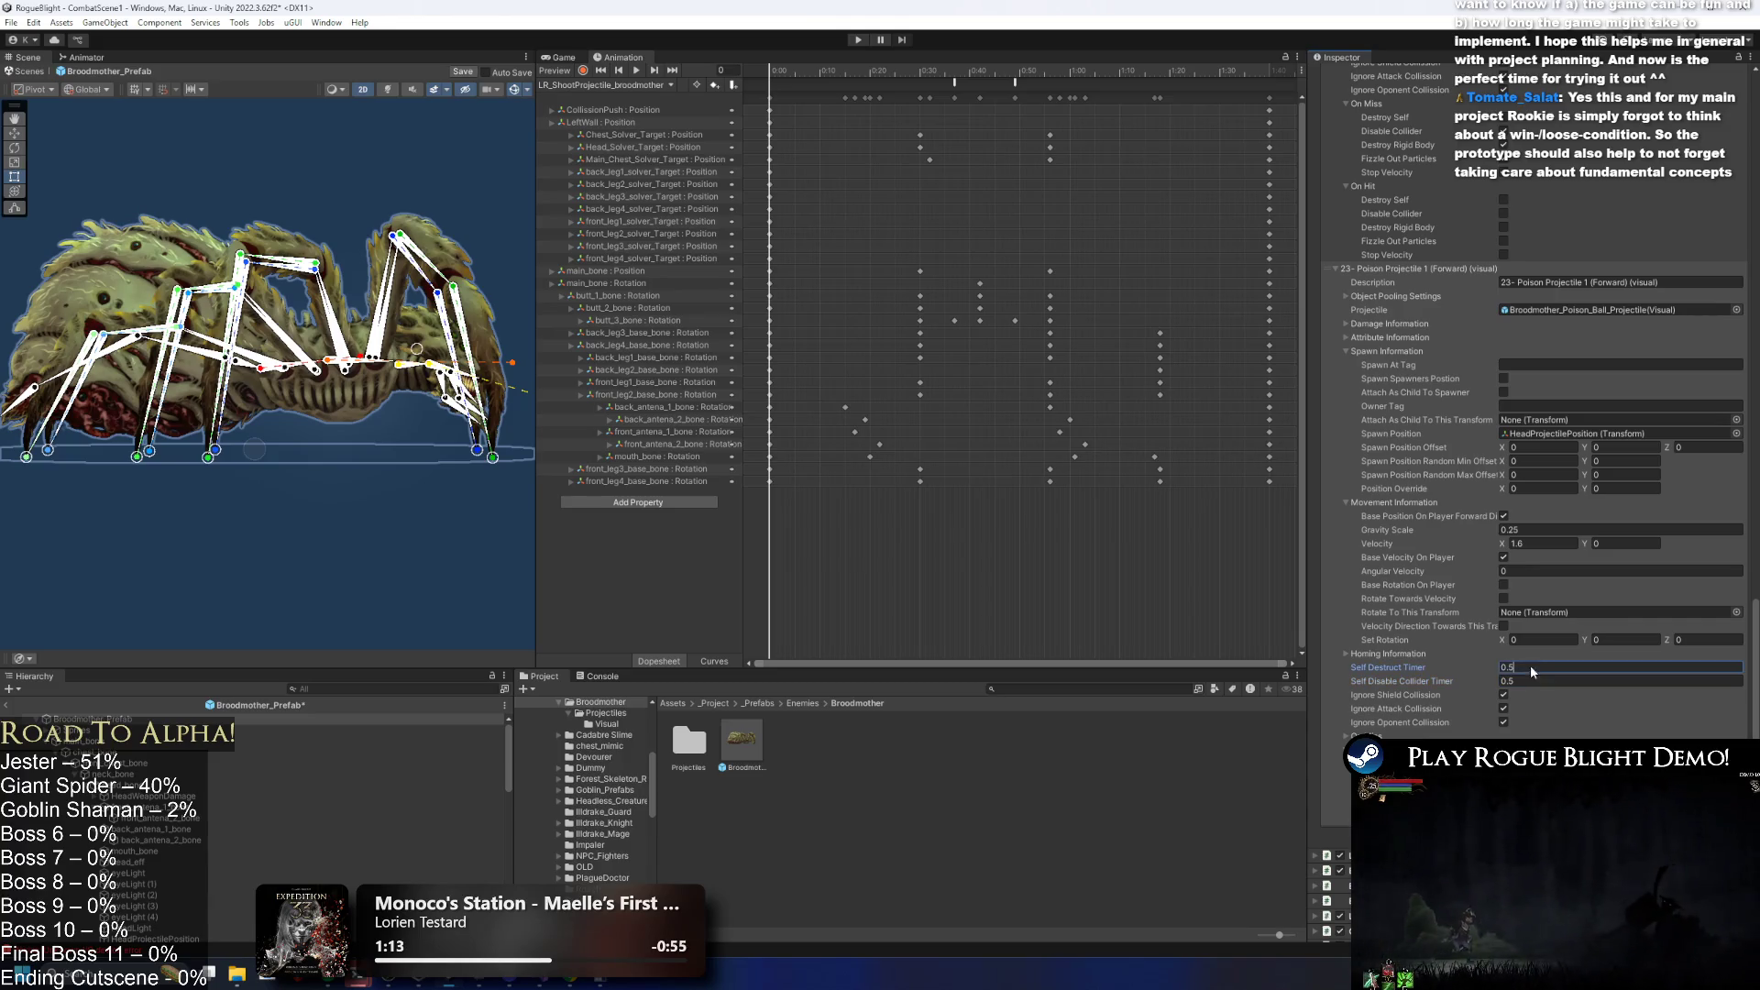
{"action": "scroll", "coordinate": [1549, 385], "scroll_direction": "up", "scroll_amount": 5}
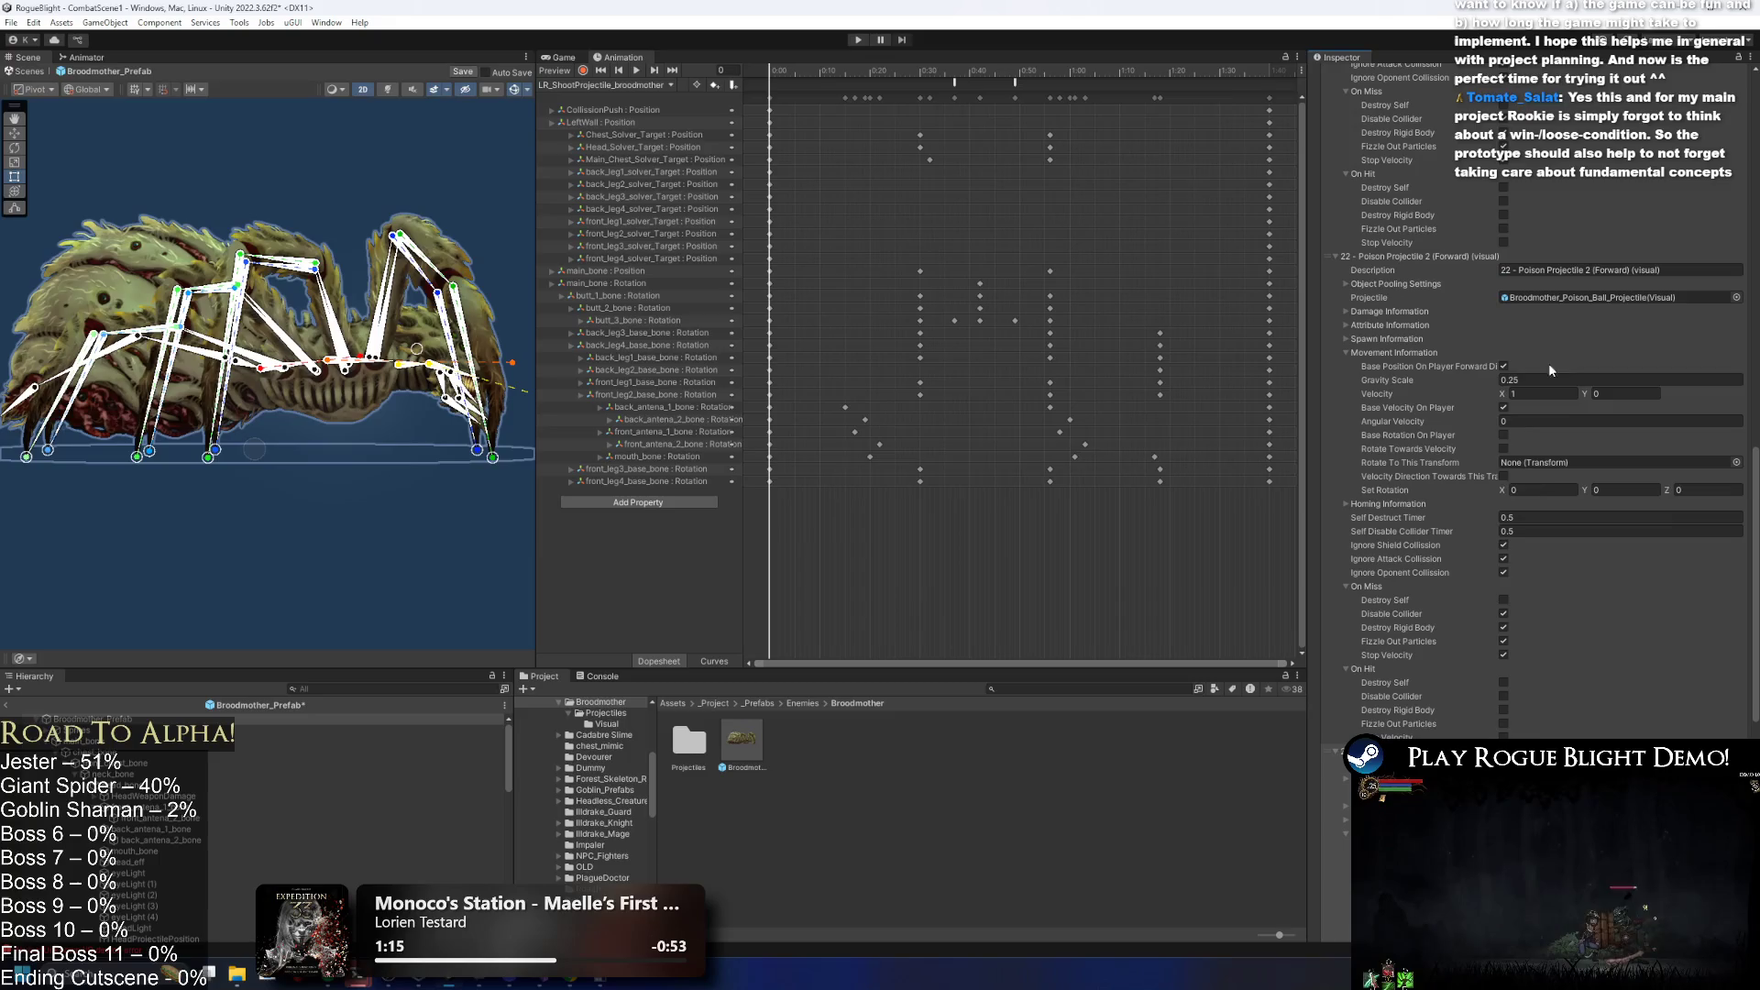
{"action": "left_click", "coordinate": [1536, 517]}
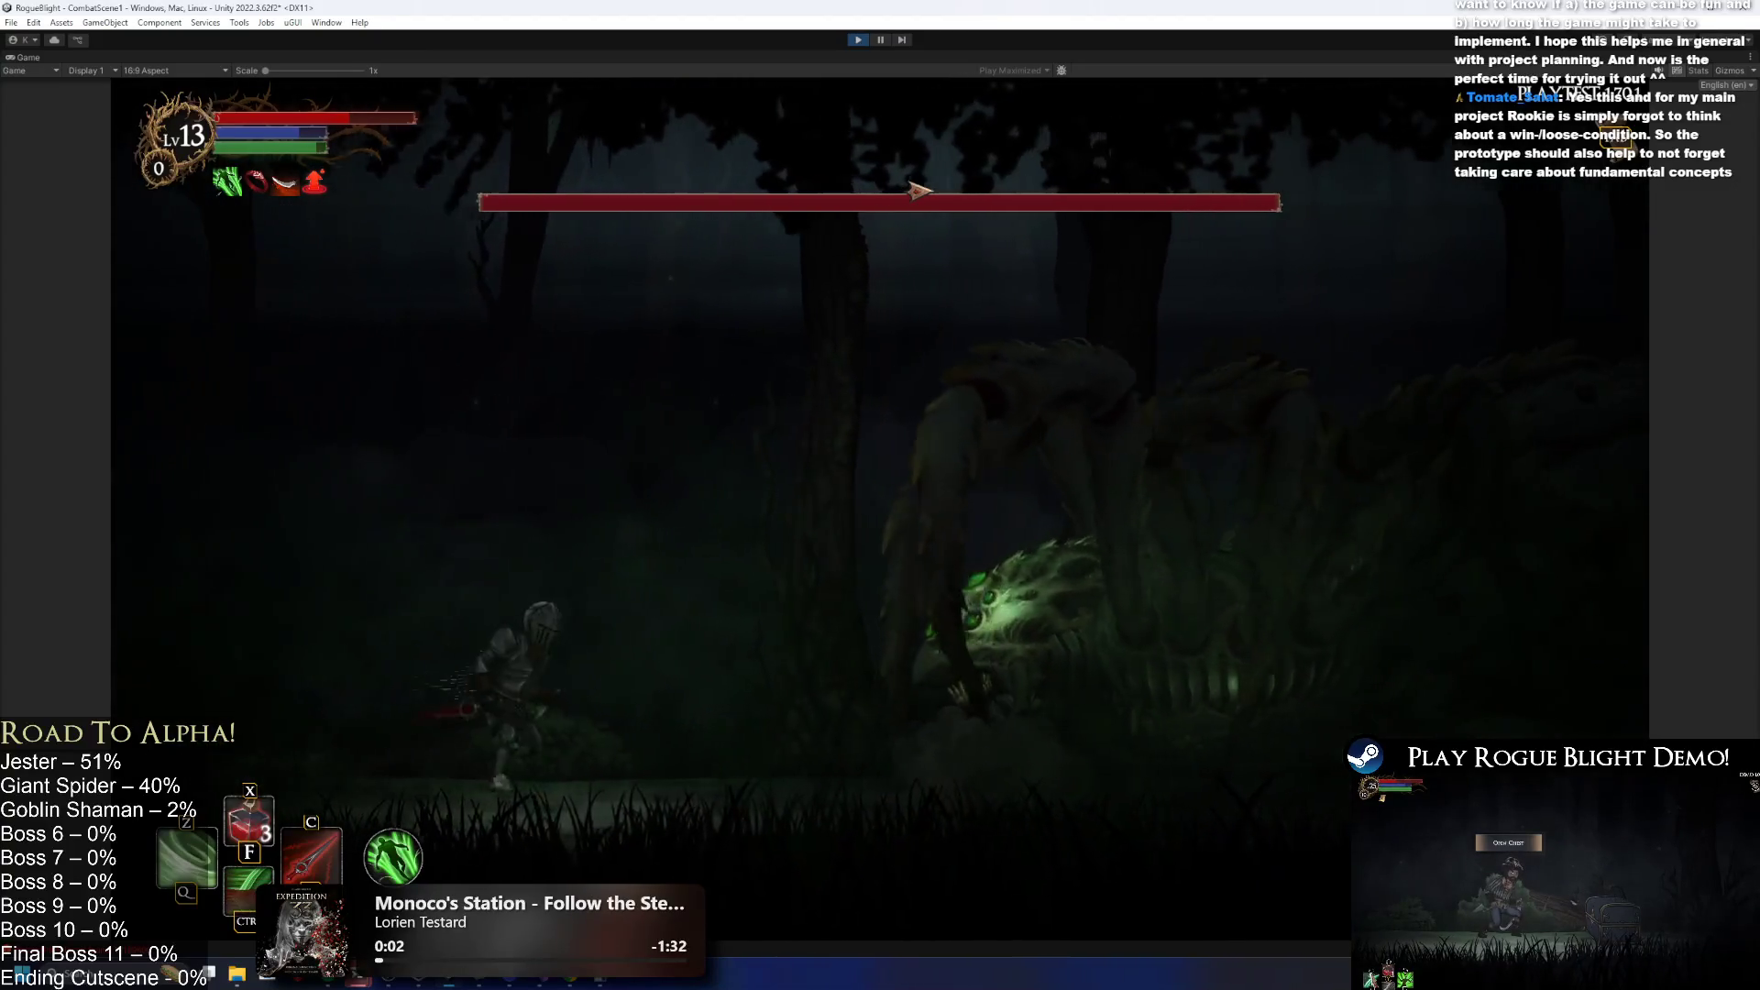
Fight the Broodmother with the knight, dodging, jumping and retreating from its poison attacks, then exit Play mode.
{"action": "key", "text": "ctrl"}
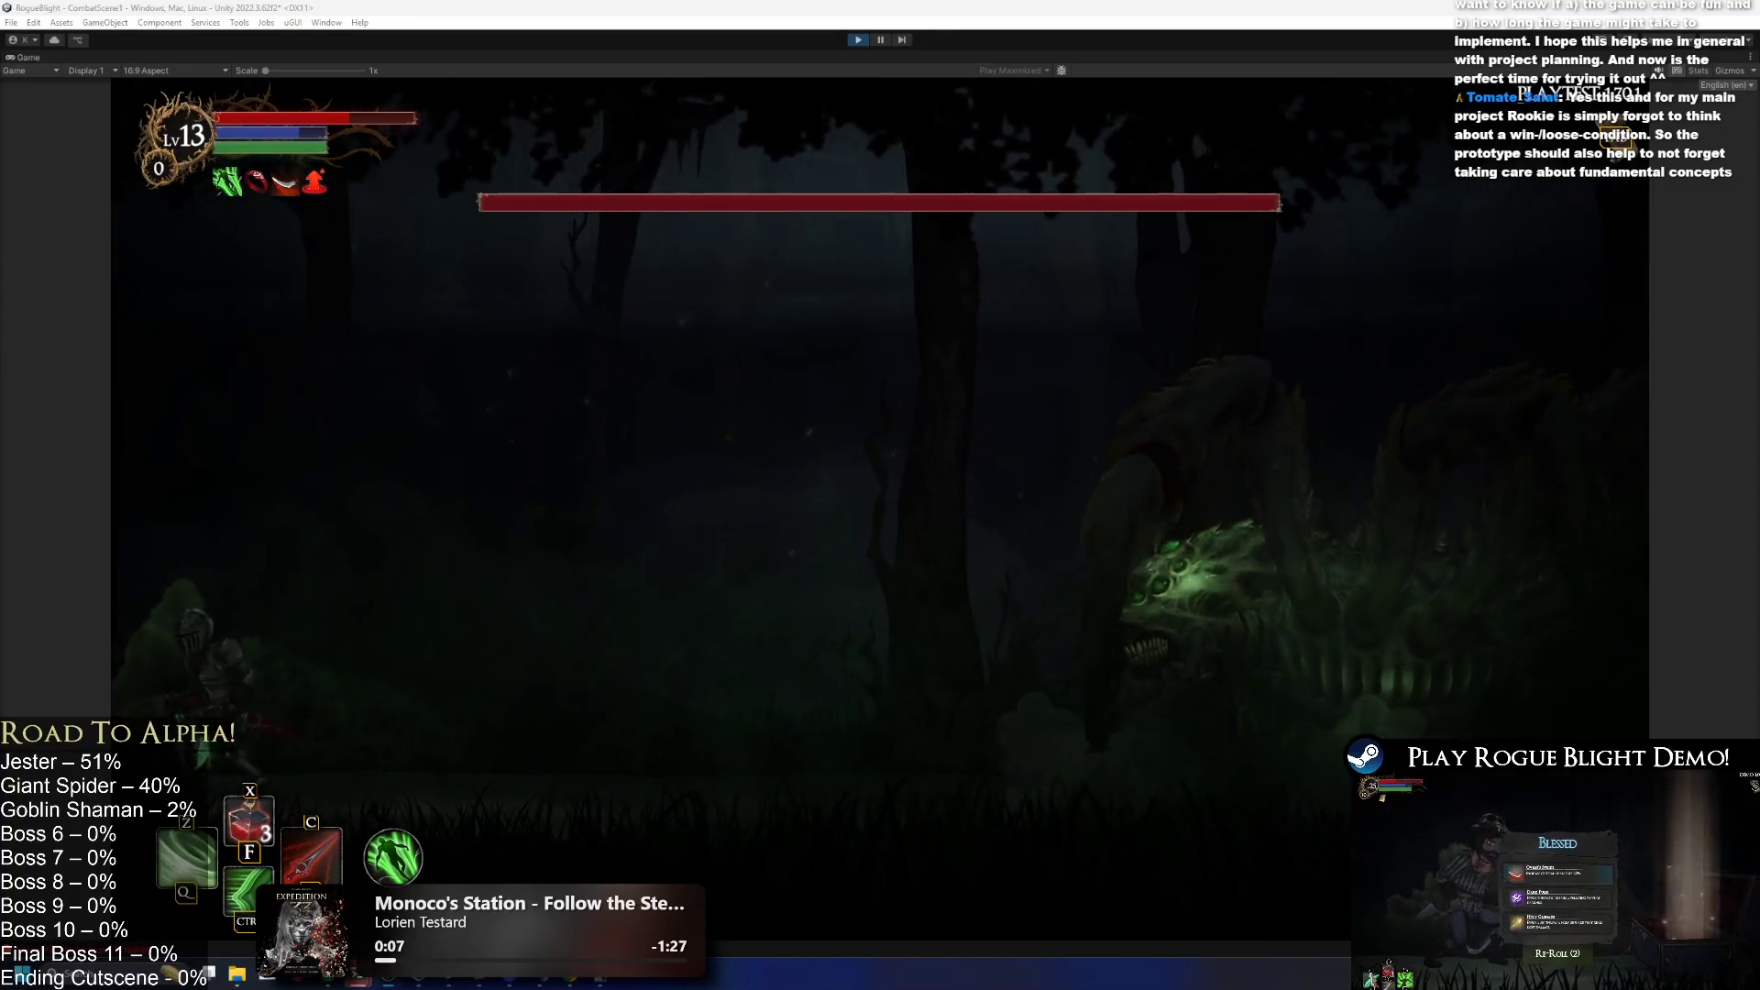
{"action": "key", "text": "a"}
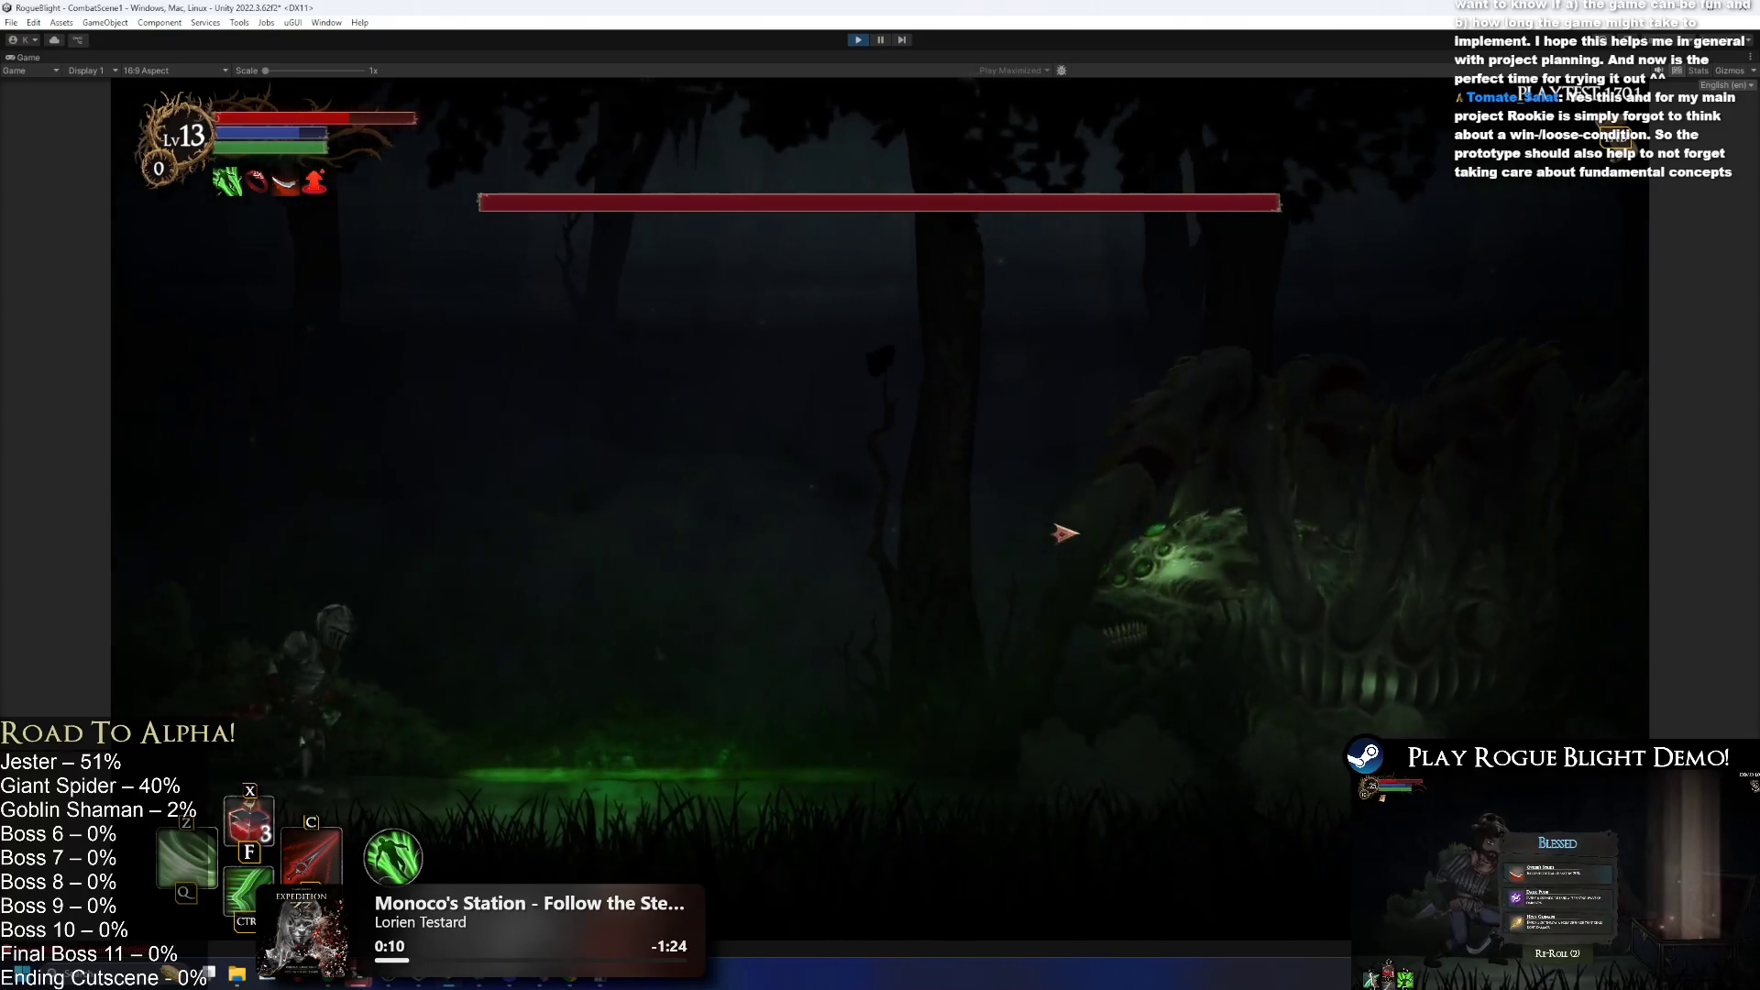
{"action": "key", "text": "space"}
{"action": "key", "text": "d"}
{"action": "key", "text": "a"}
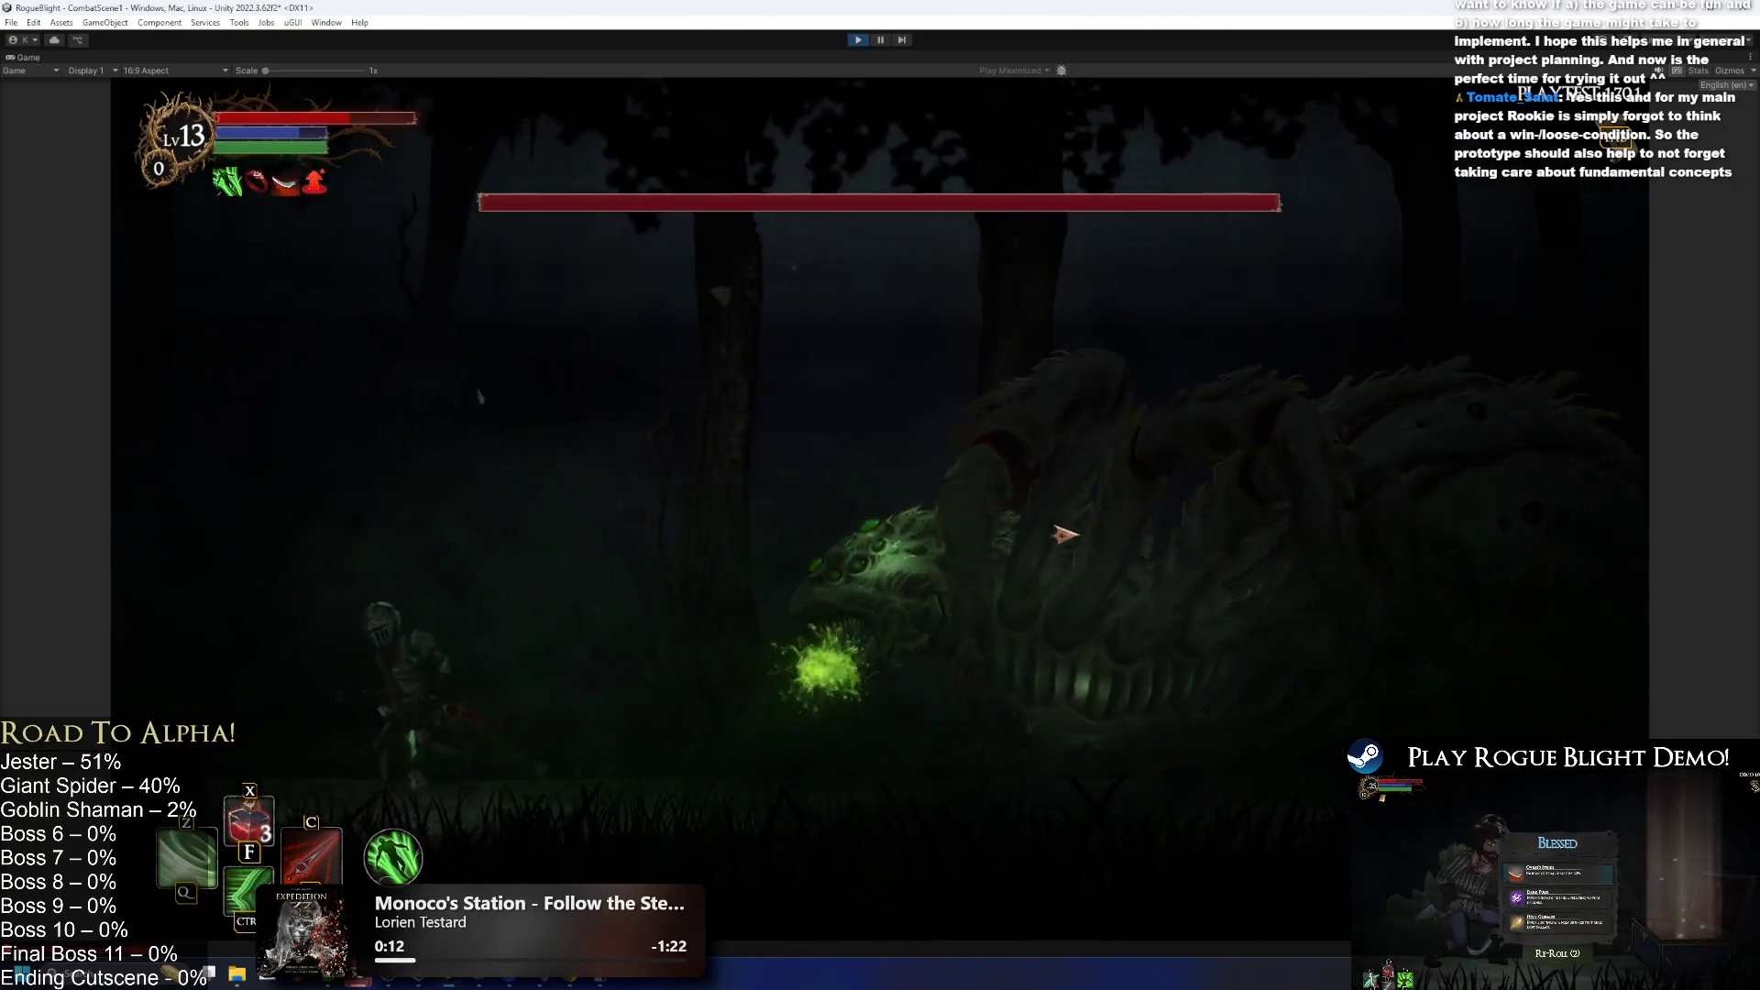
{"action": "key", "text": "a"}
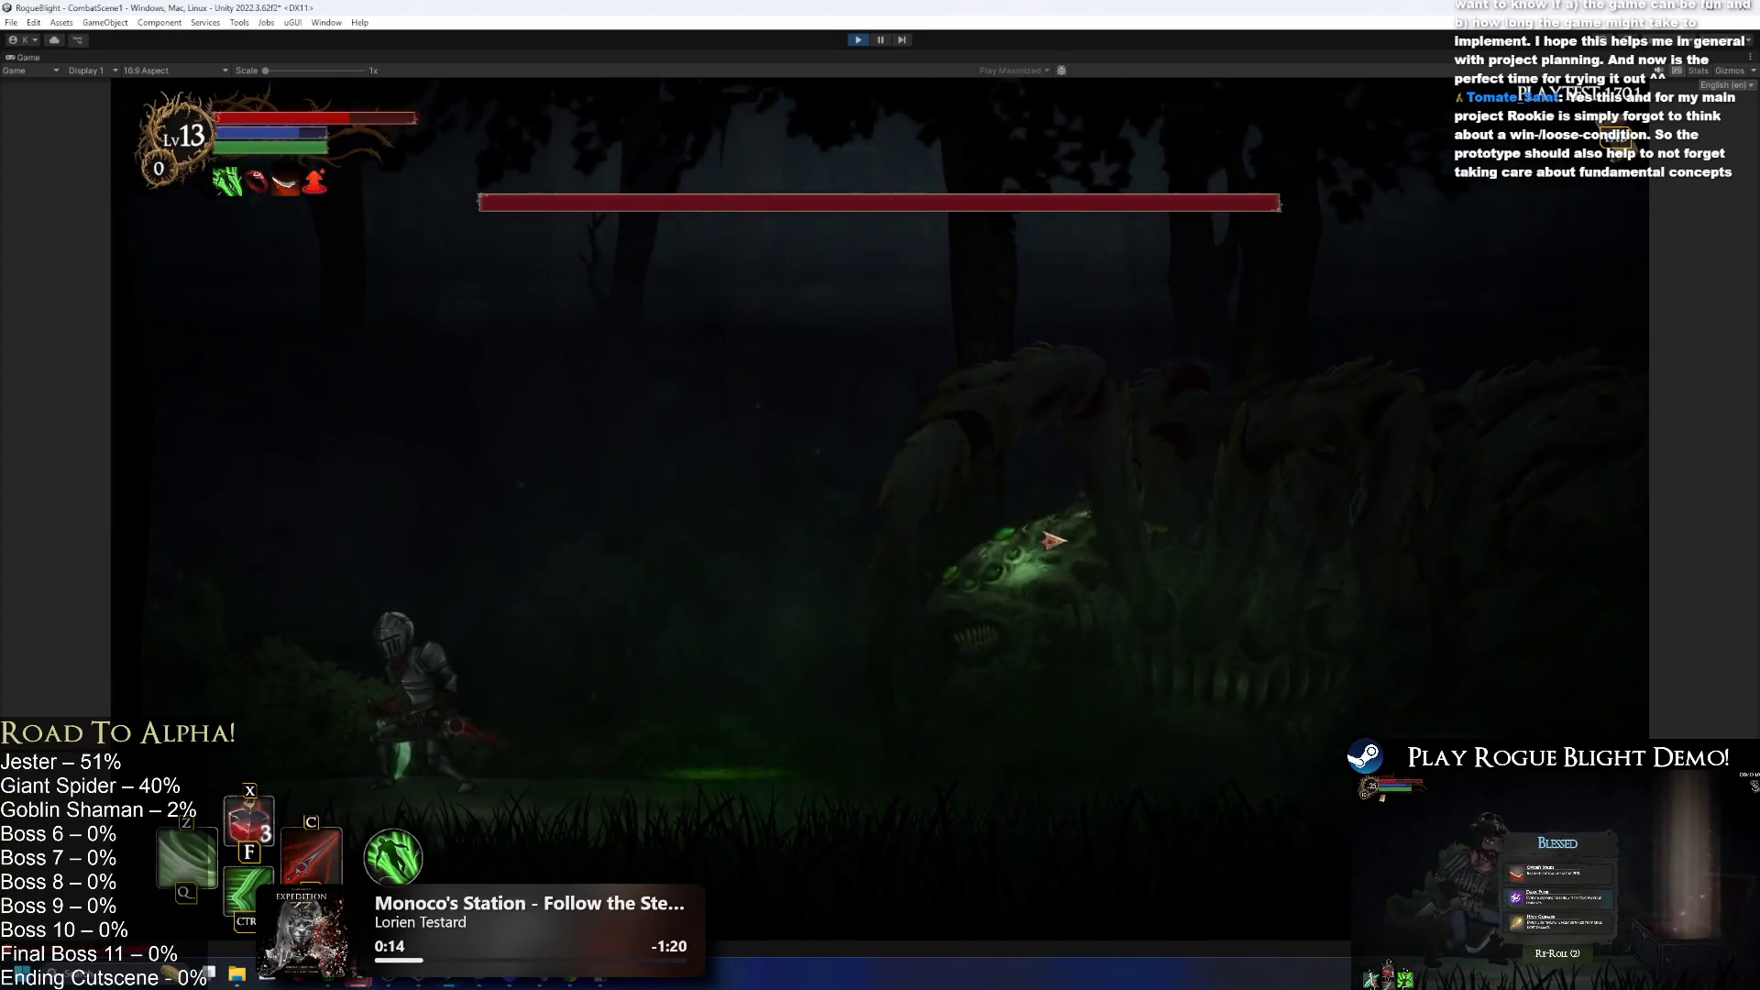
{"action": "key", "text": "d"}
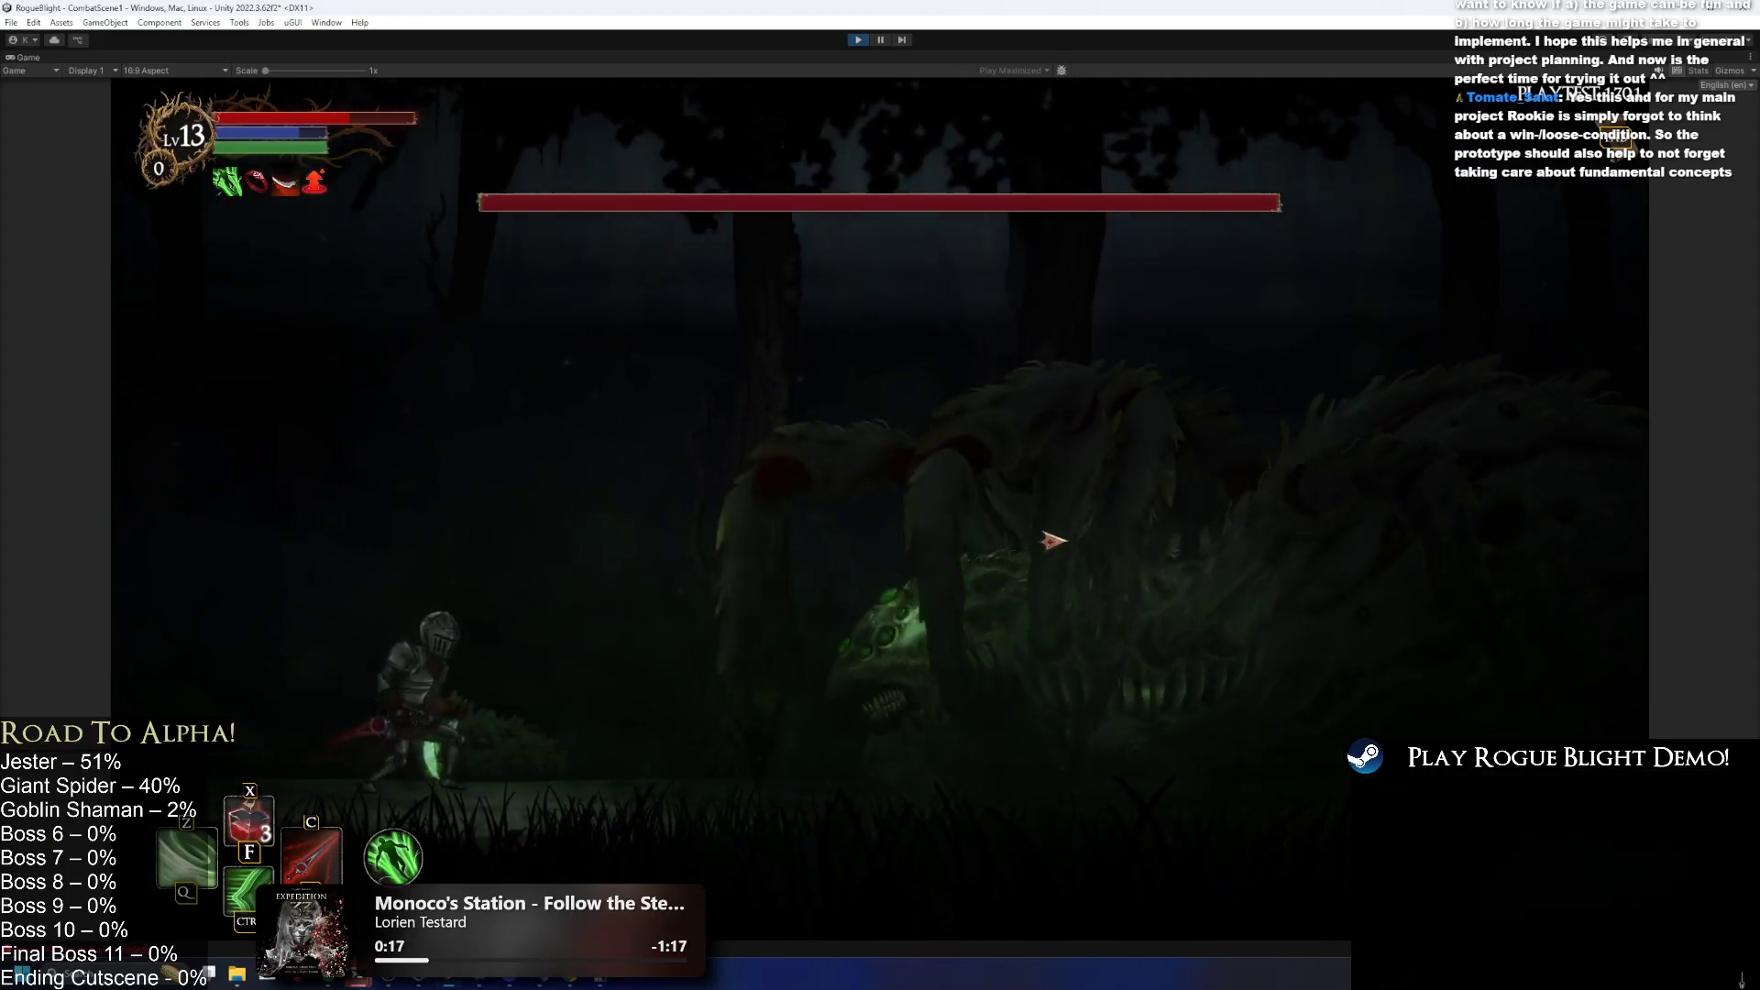
{"action": "key", "text": "a"}
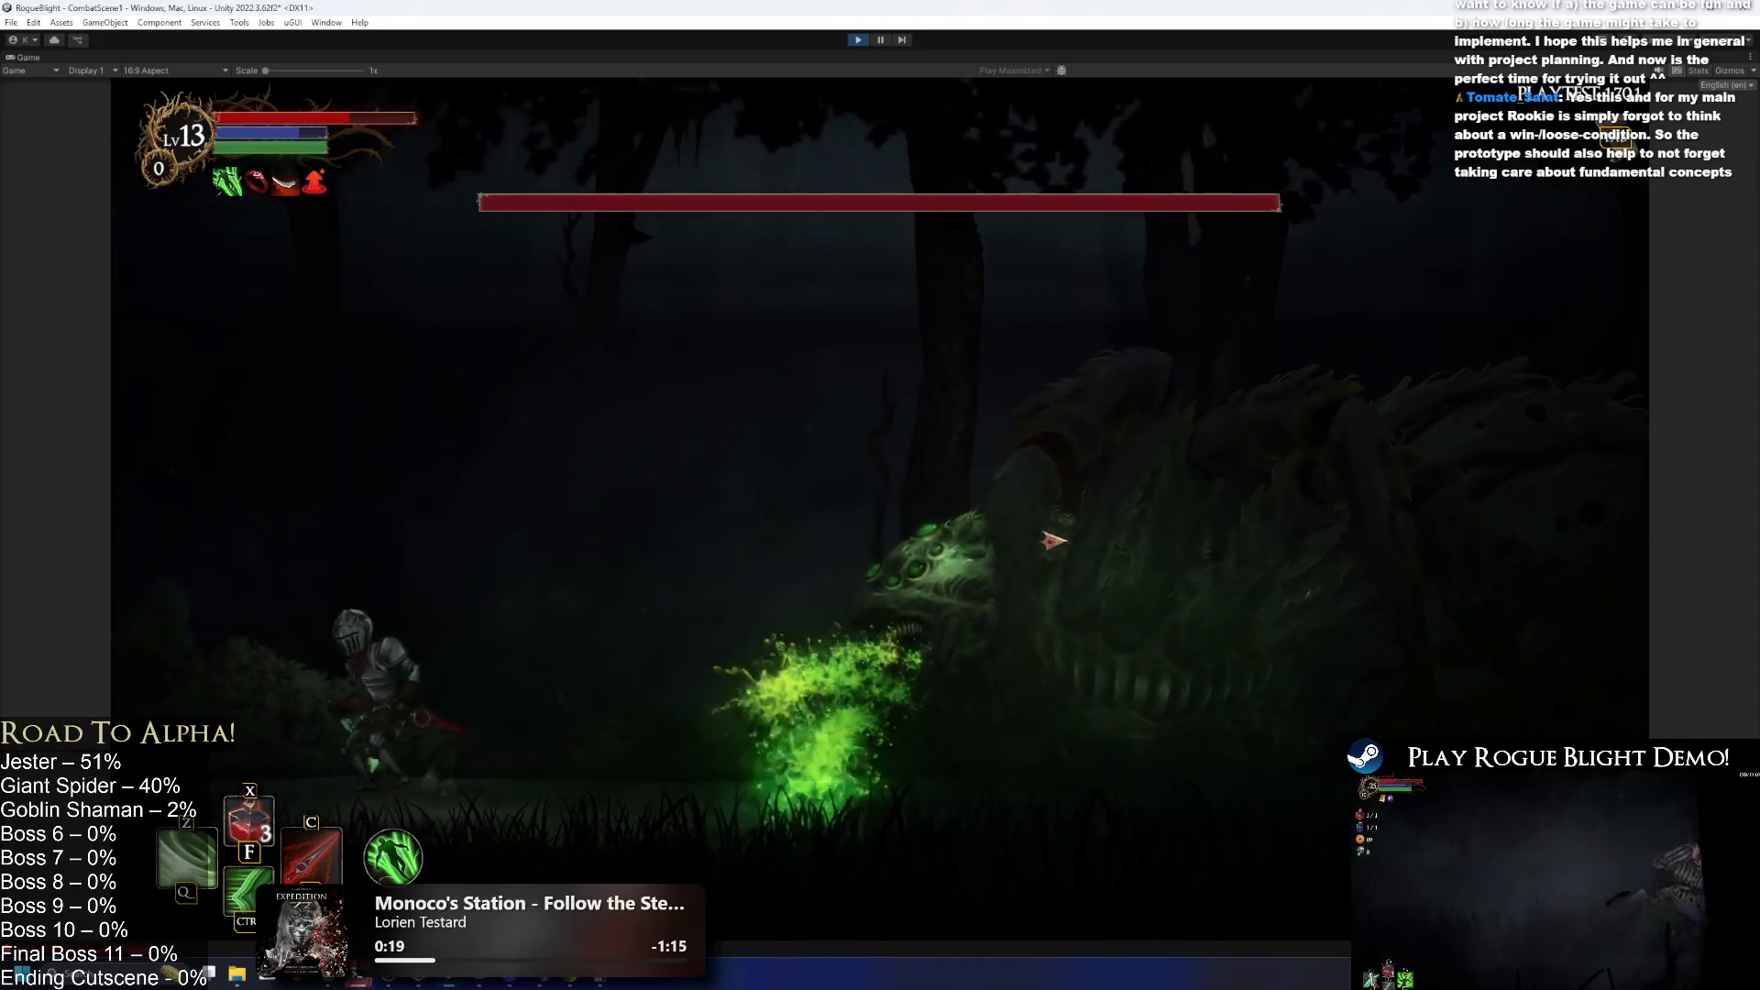
{"action": "key", "text": "a"}
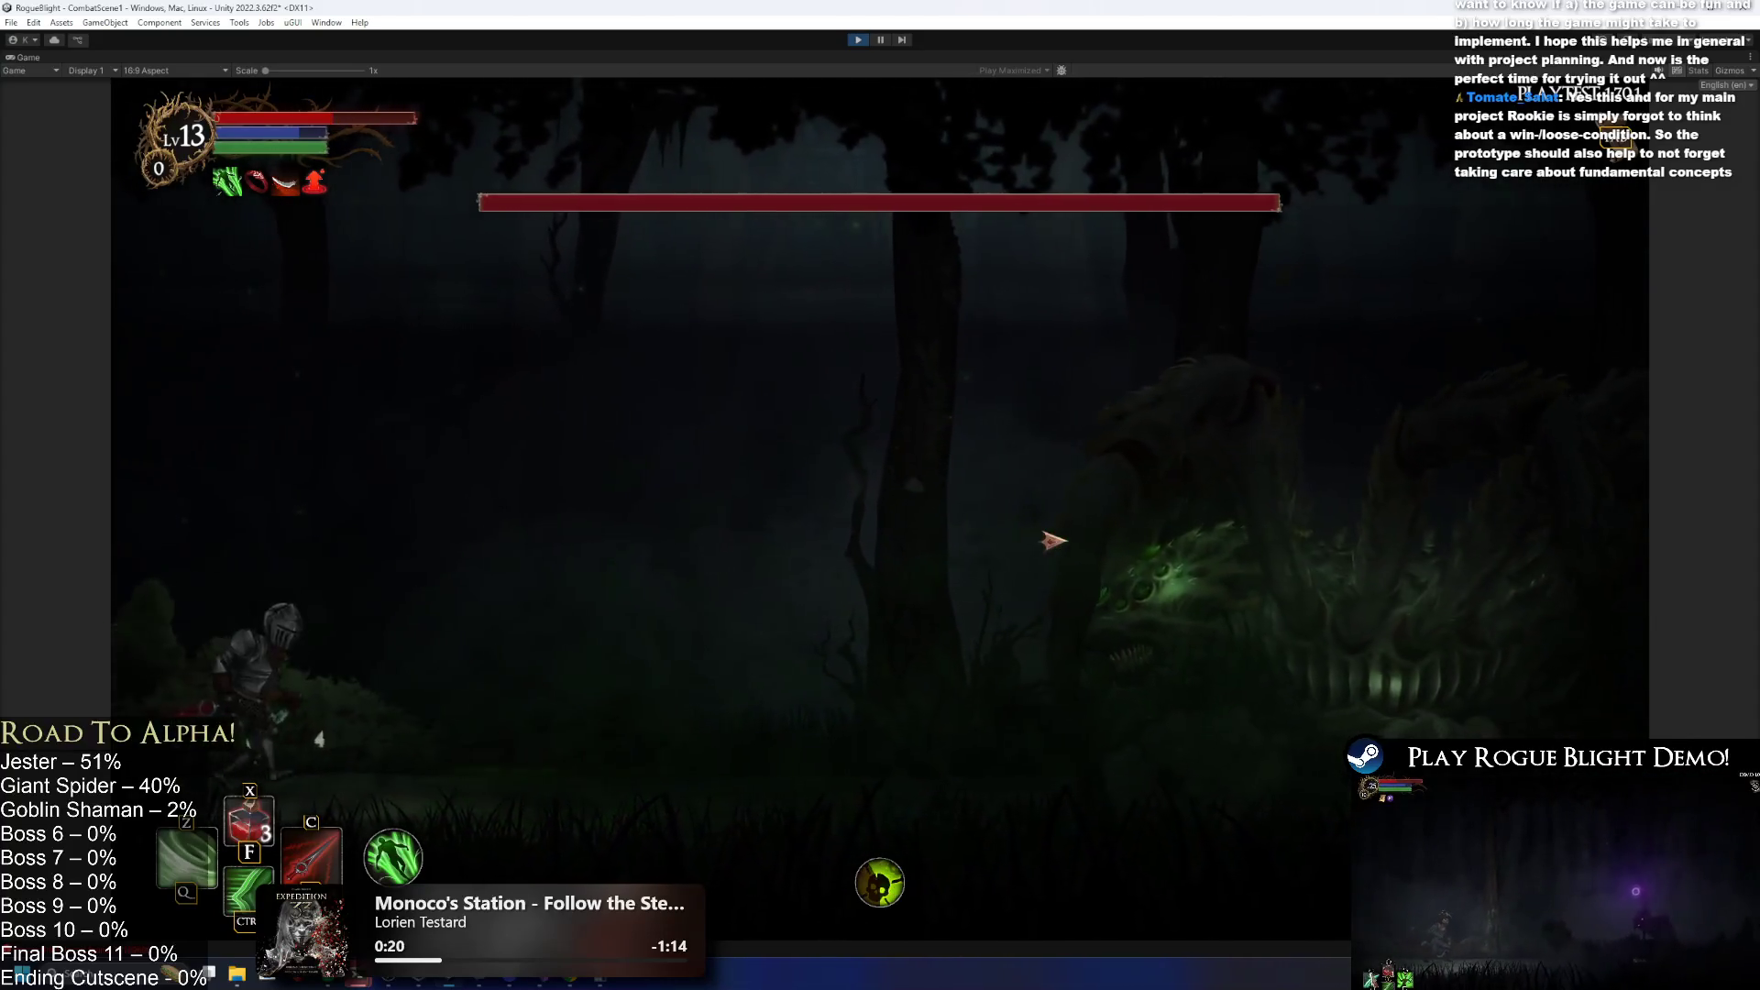
{"action": "key", "text": "d"}
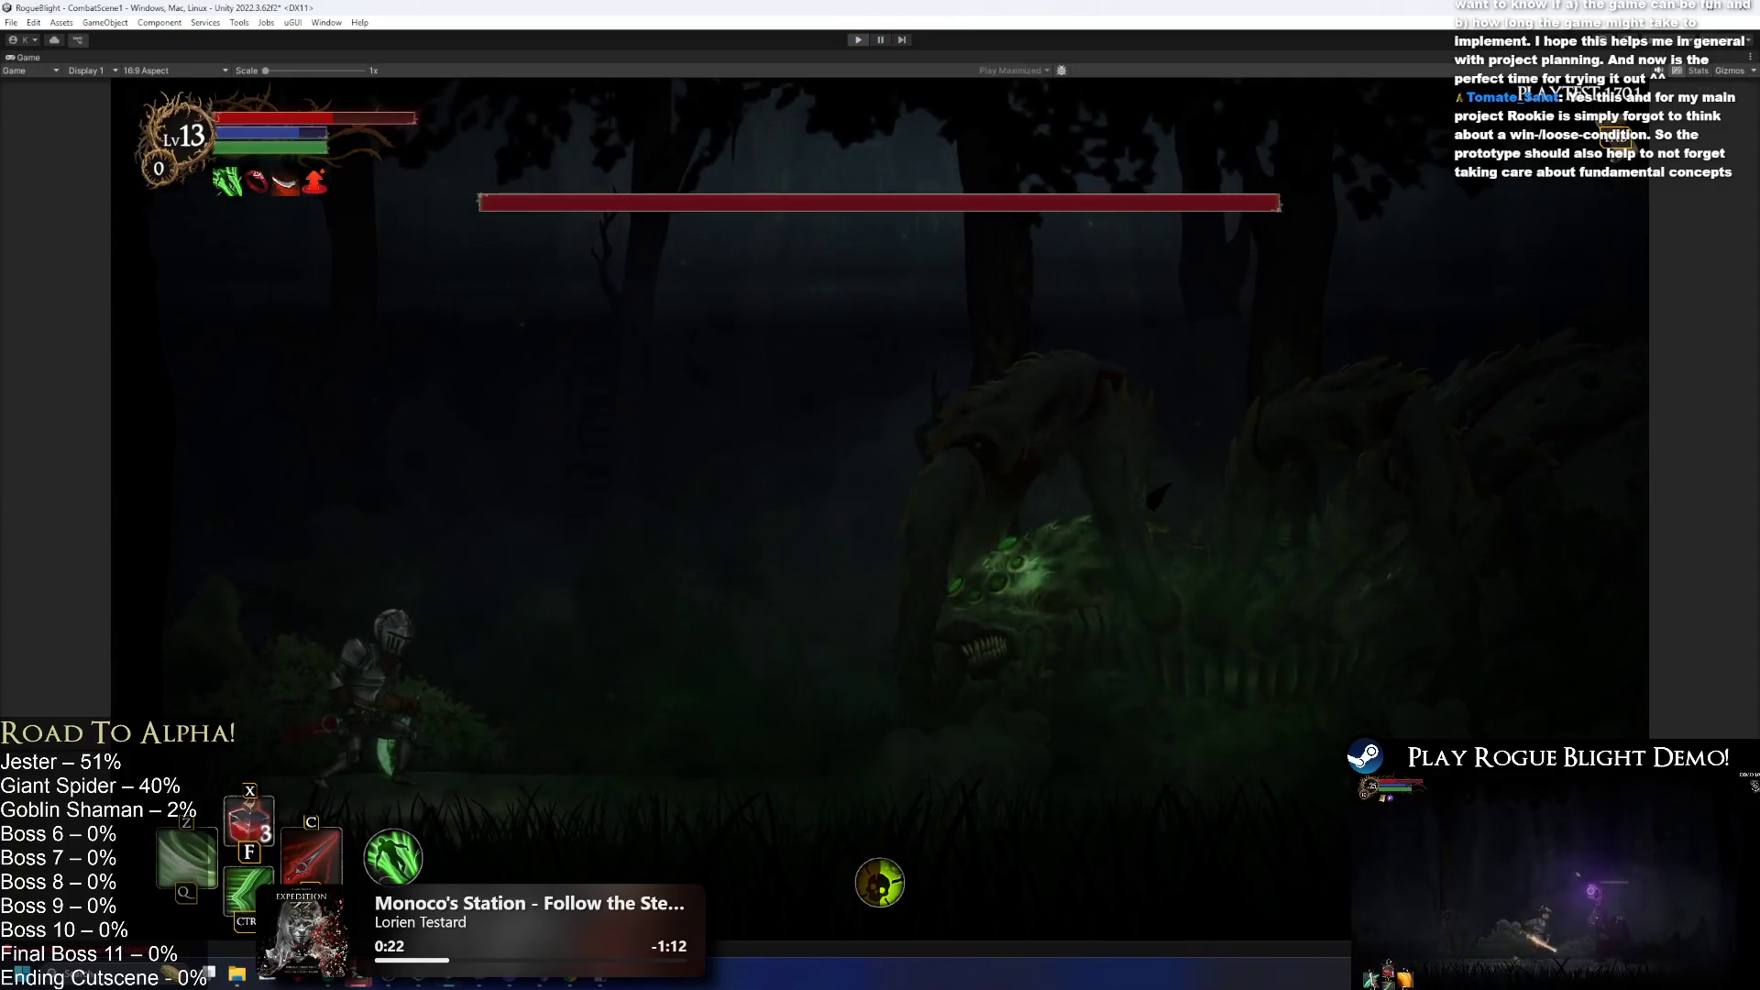
{"action": "key", "text": "ctrl+p"}
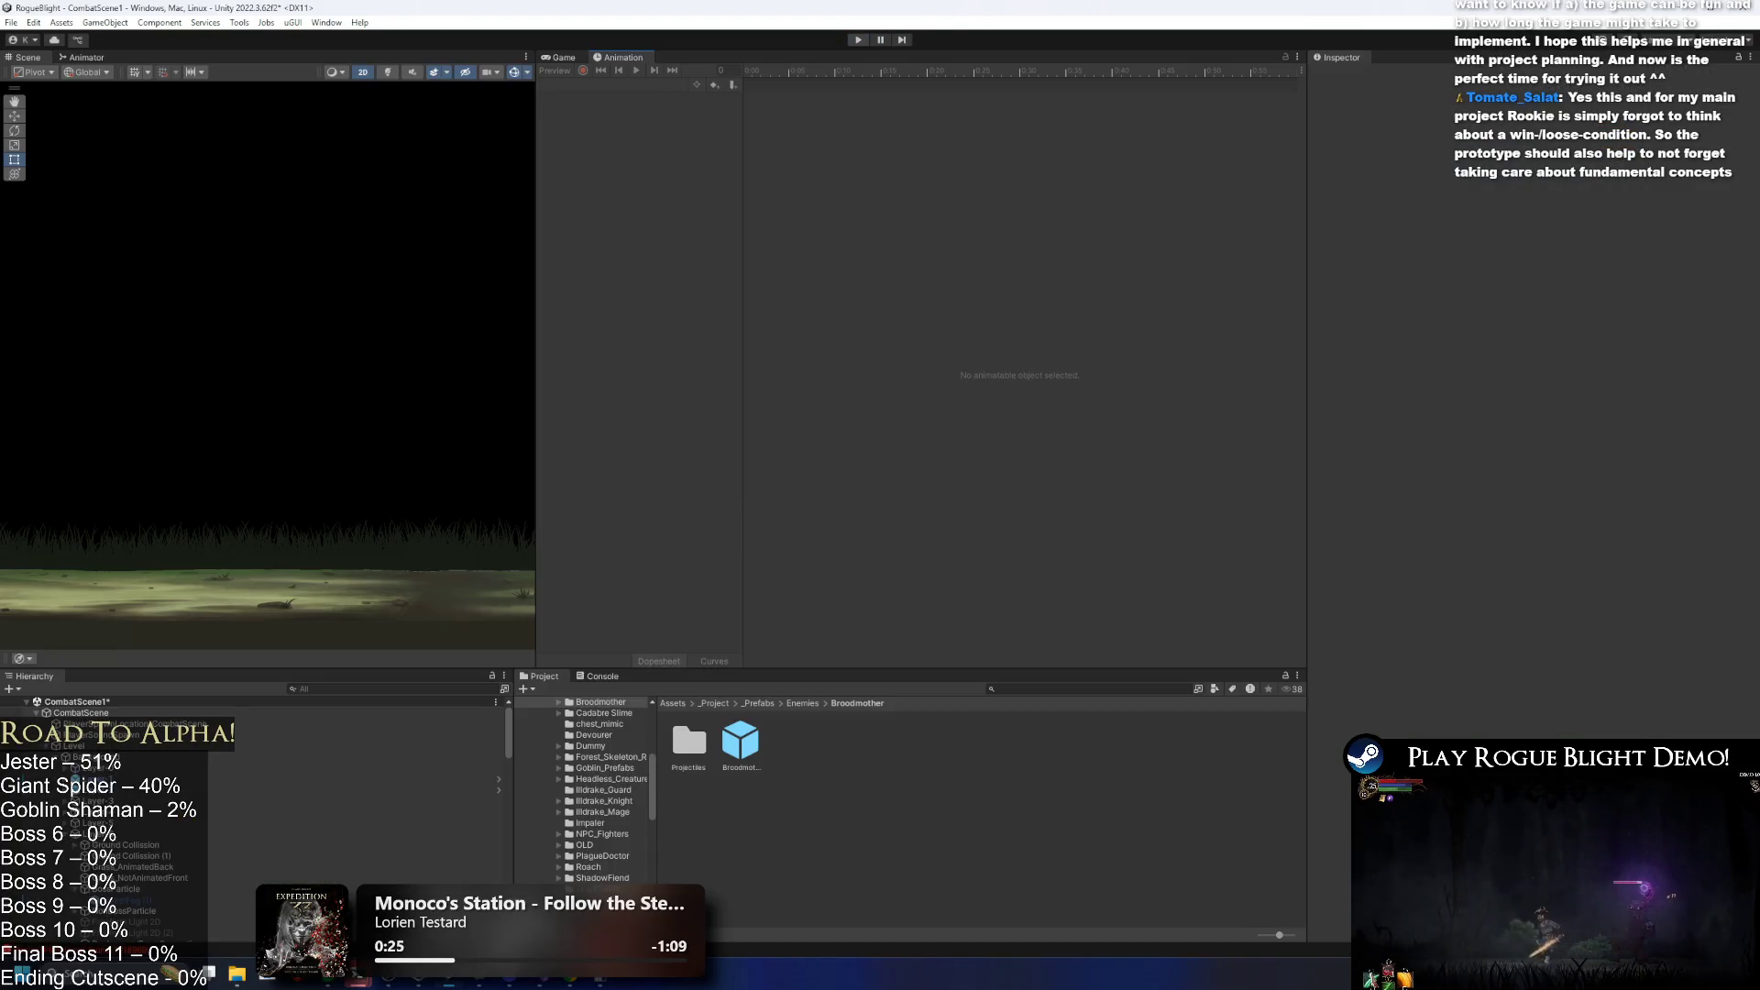
Find the poison ball projectile asset from the Poison Projectile 2 (Forward) entry and select its root object.
{"action": "double_click", "coordinate": [725, 737]}
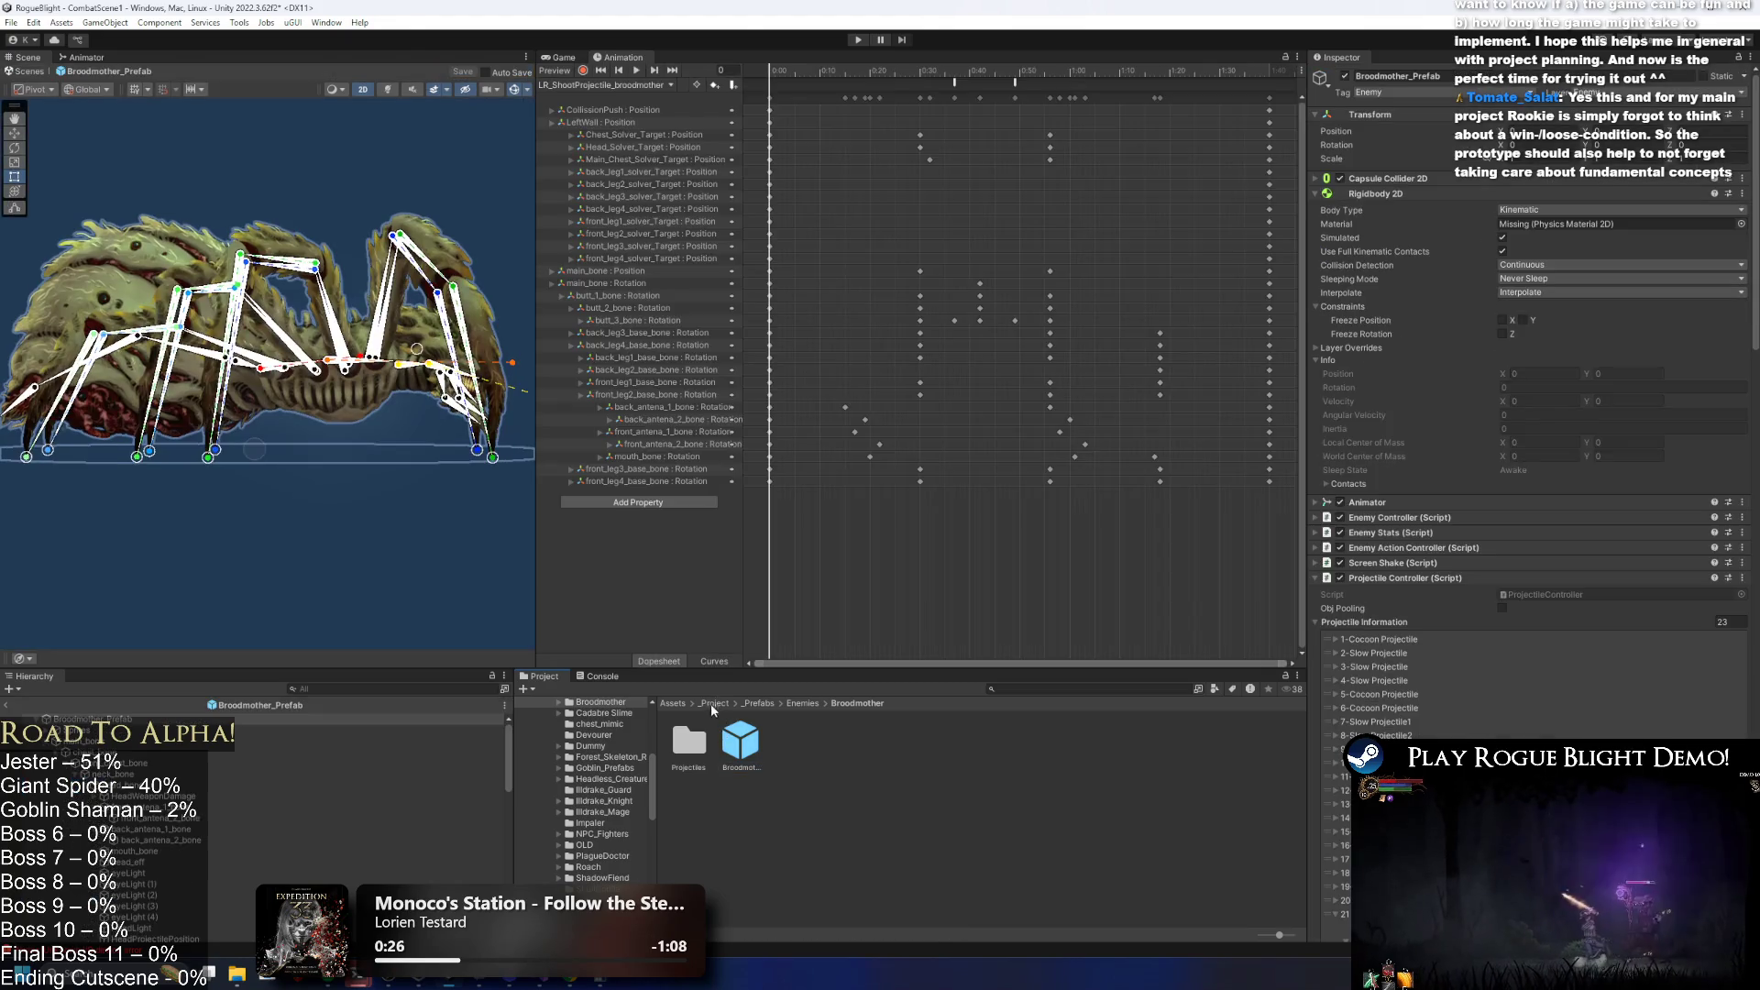
{"action": "left_click", "coordinate": [806, 704]}
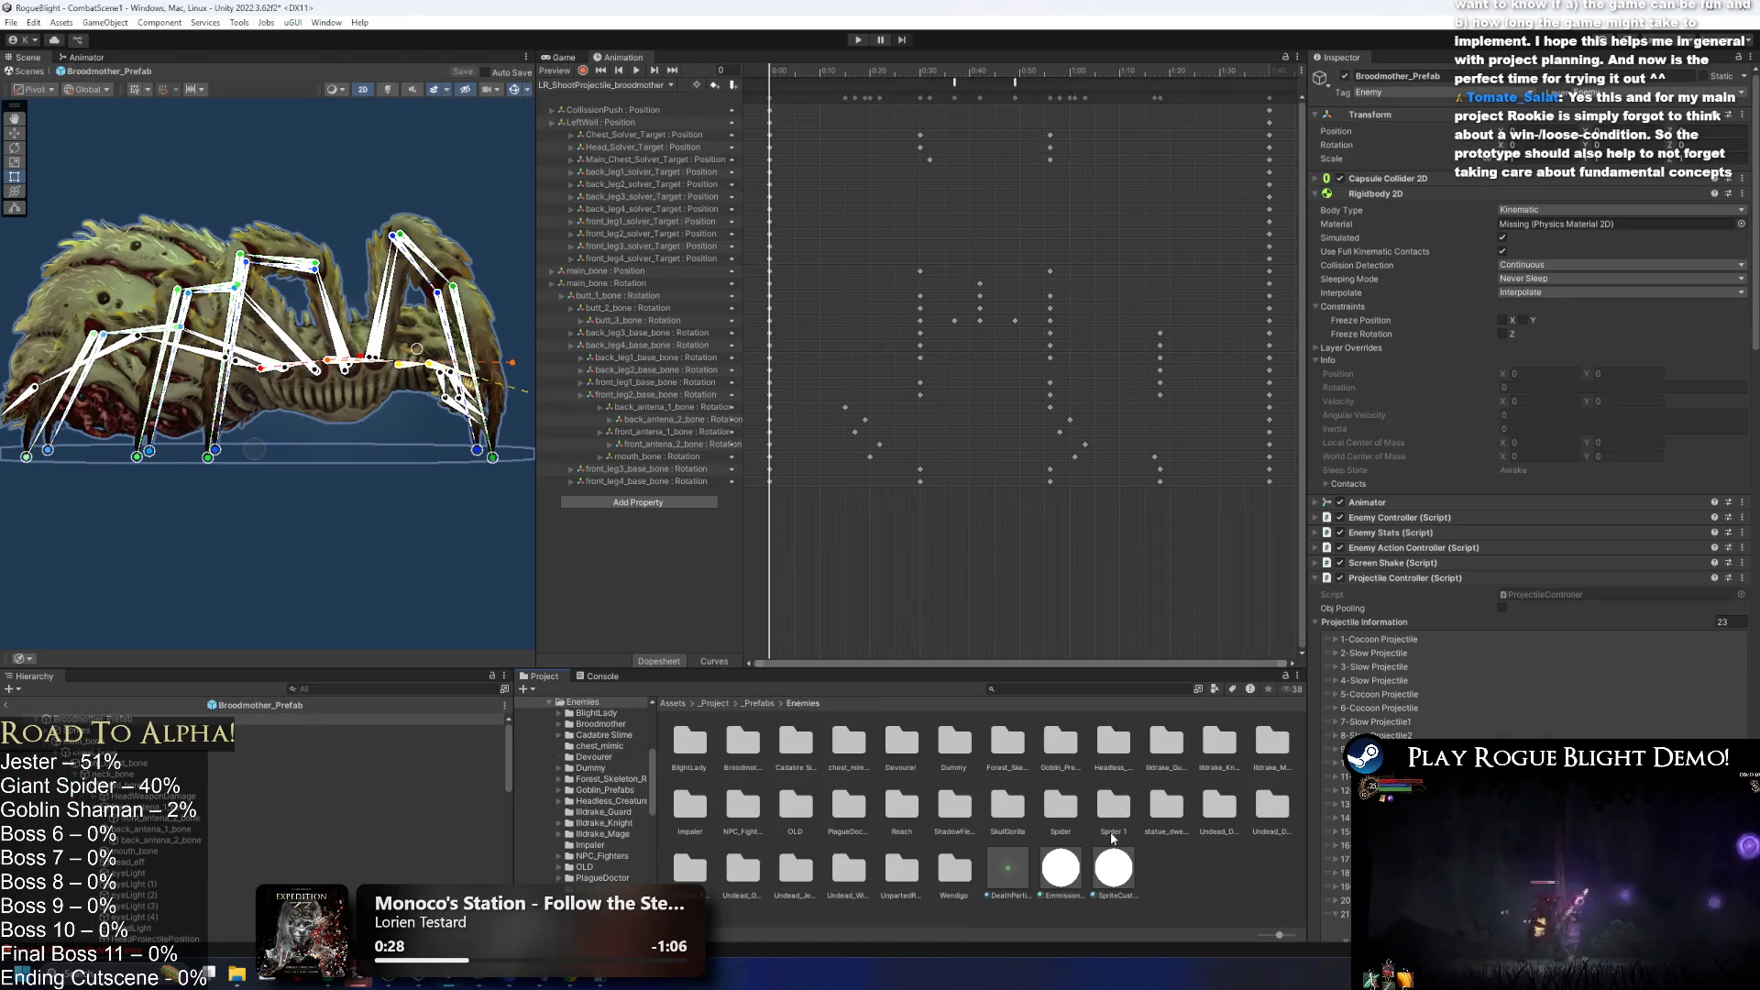
{"action": "left_click", "coordinate": [759, 703]}
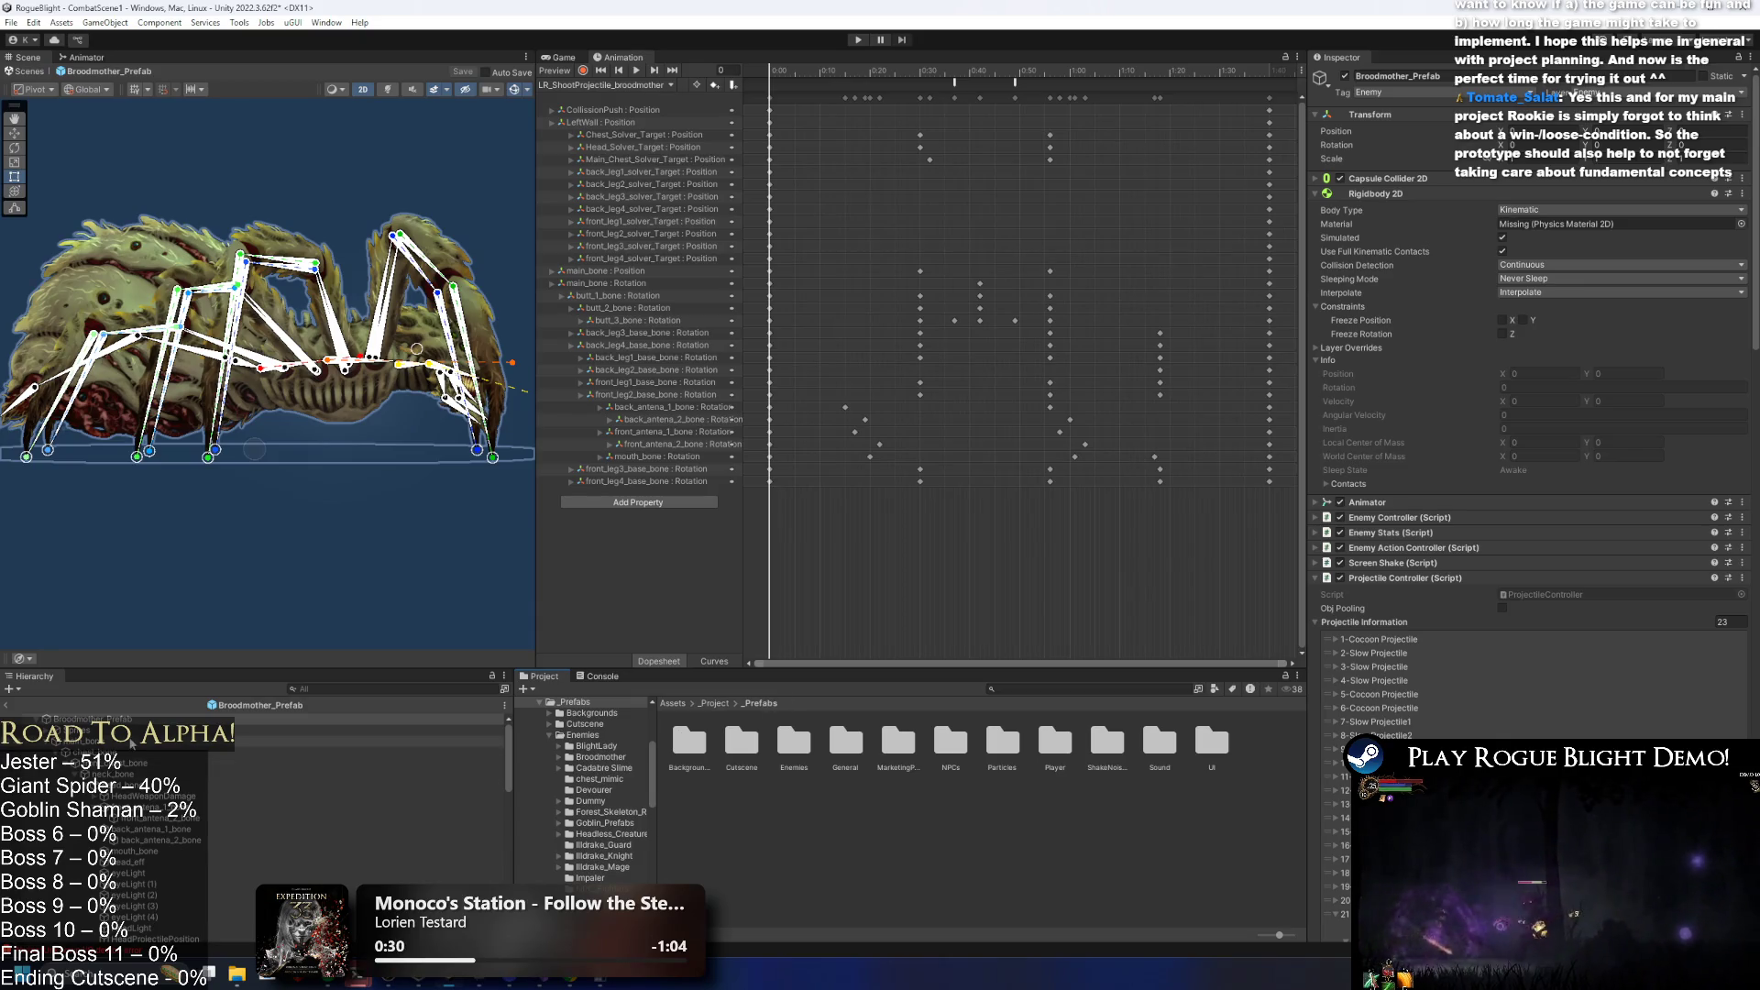
{"action": "scroll", "coordinate": [1459, 568], "scroll_direction": "down", "scroll_amount": 10}
{"action": "left_click", "coordinate": [1430, 465]}
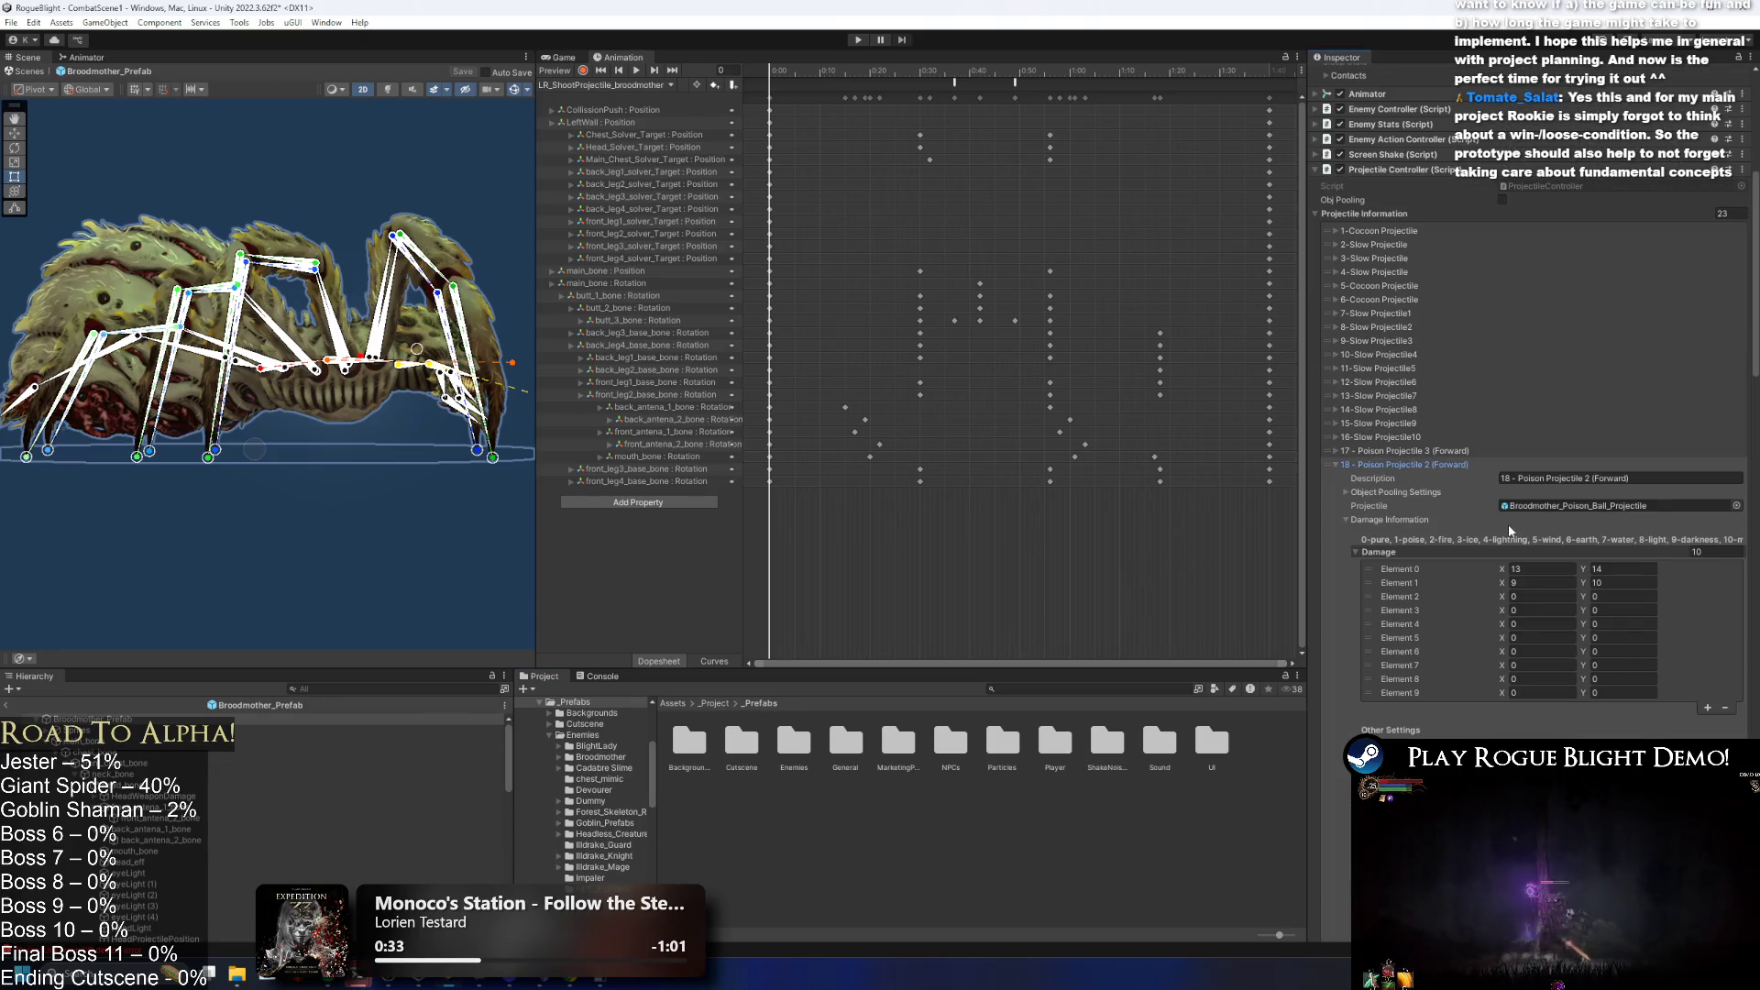
{"action": "left_click", "coordinate": [1507, 506]}
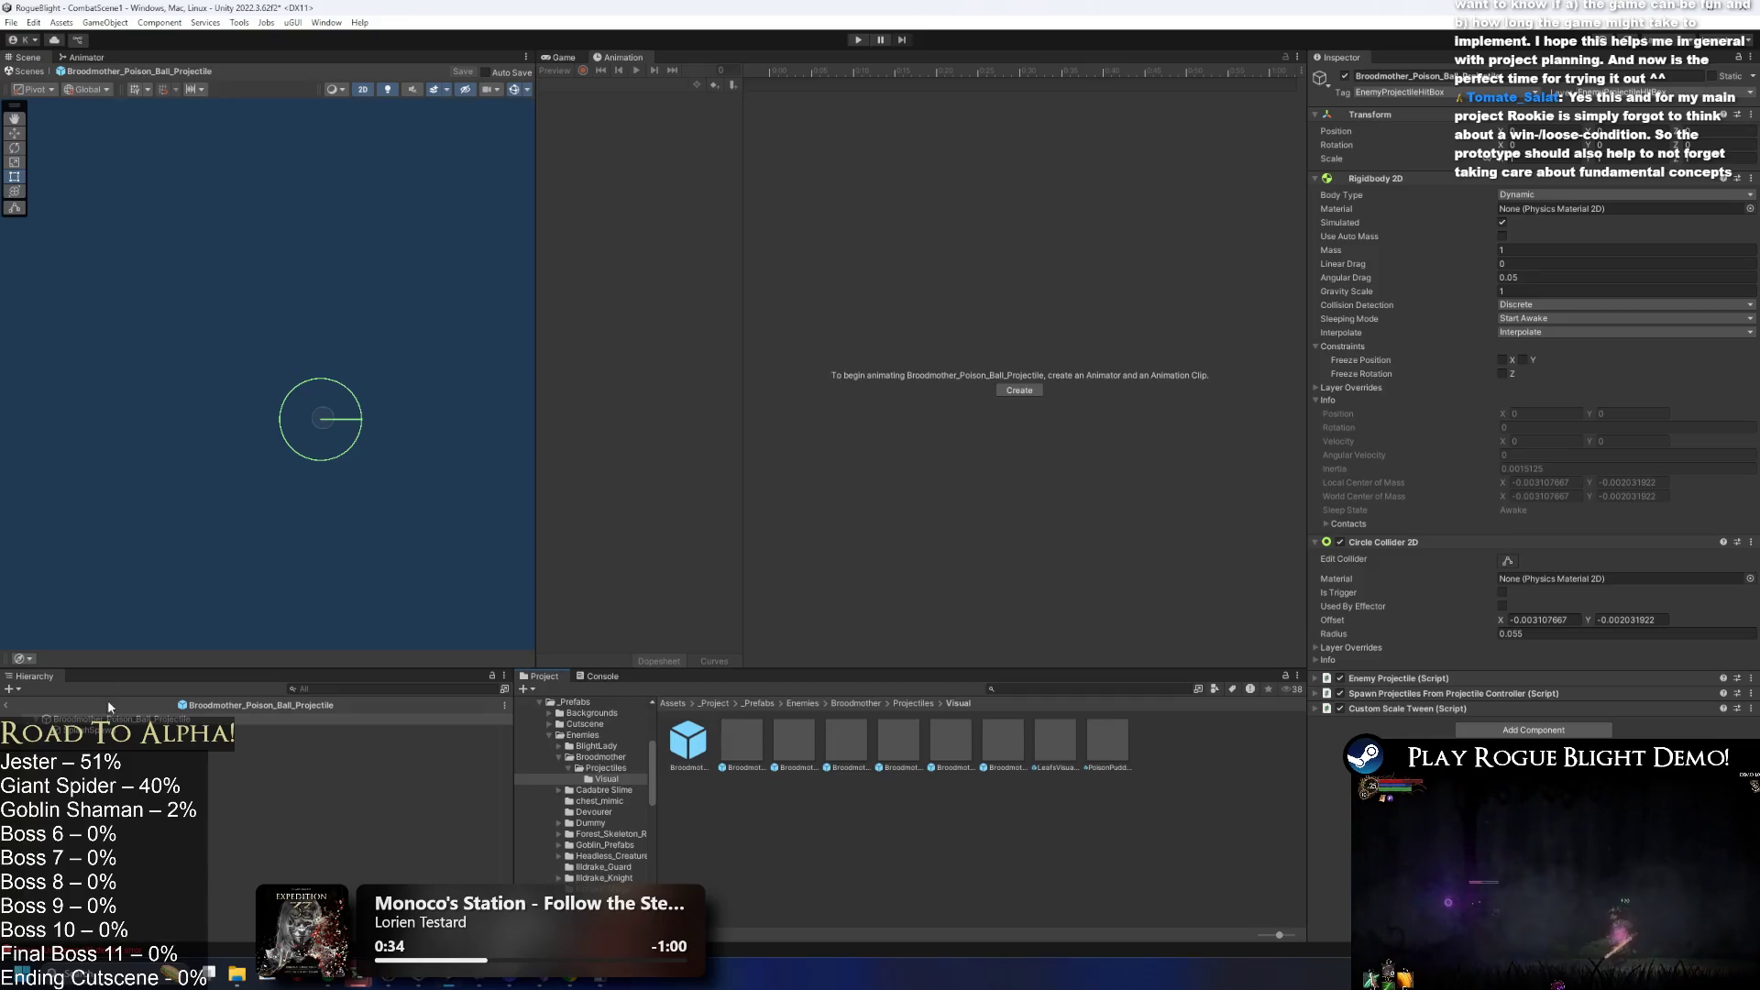
{"action": "left_click", "coordinate": [108, 719]}
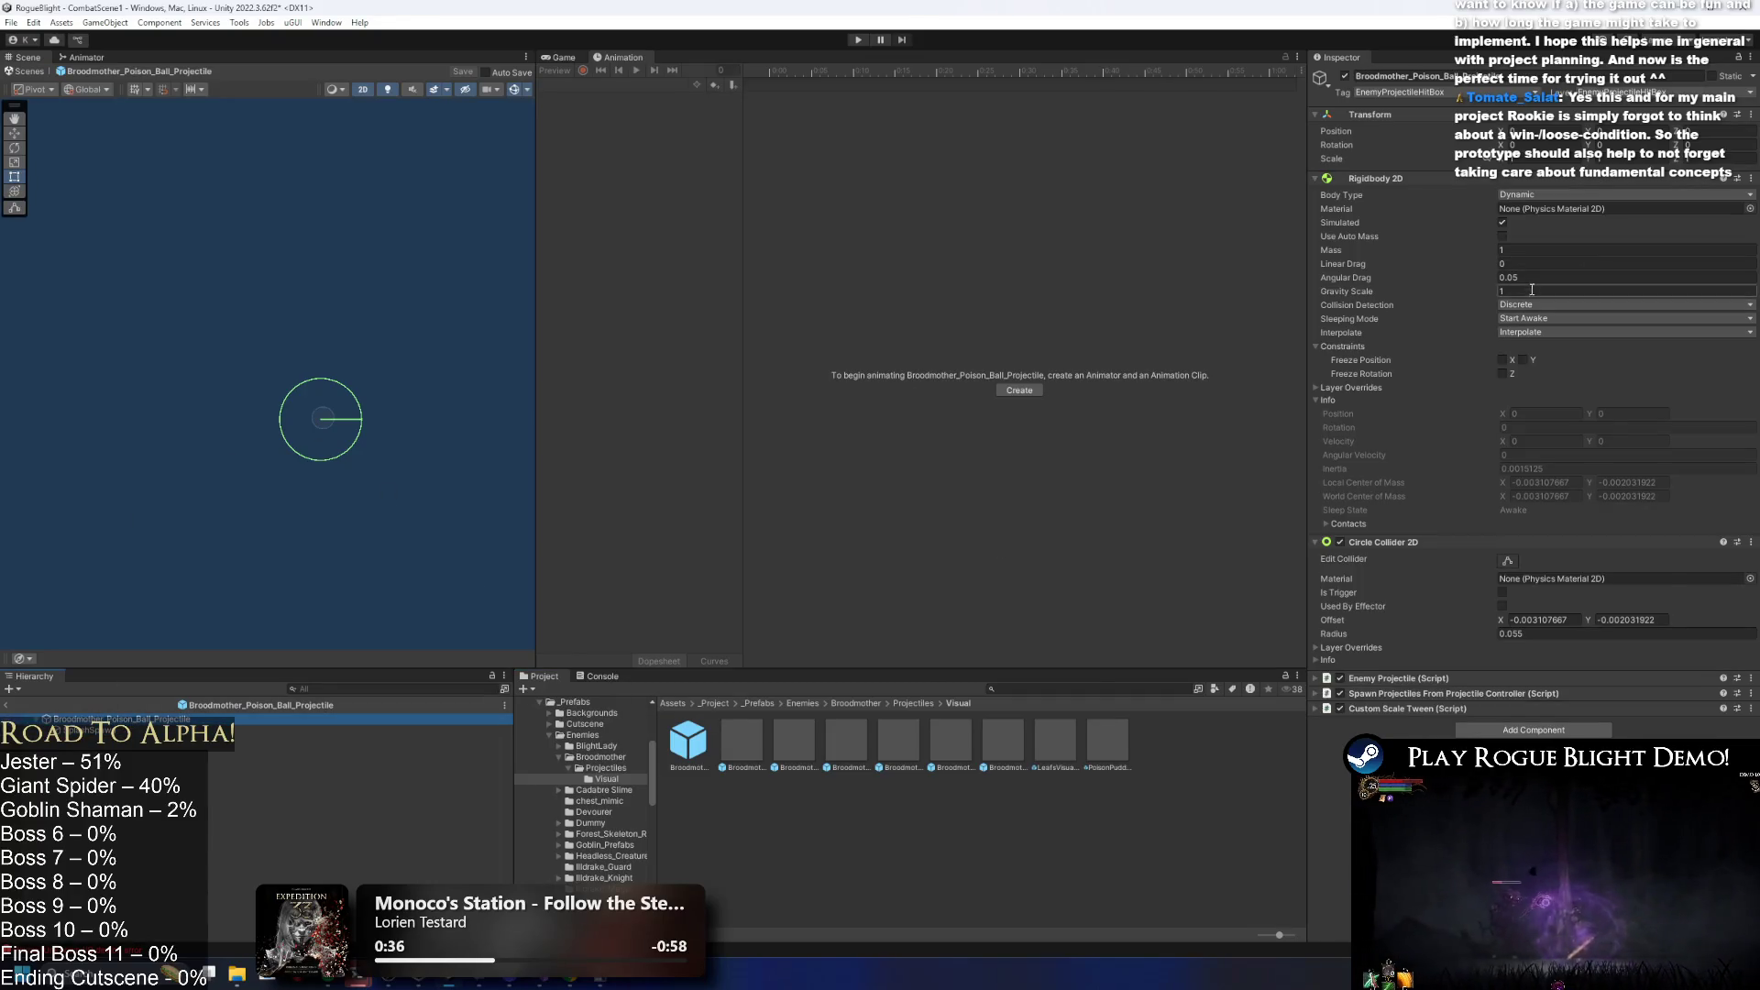
Set the poison ball collider offset to 0, 0 and radius to 0.035, then save the prefab.
{"action": "left_click_drag", "start_coordinate": [1501, 619], "coordinate": [1507, 619]}
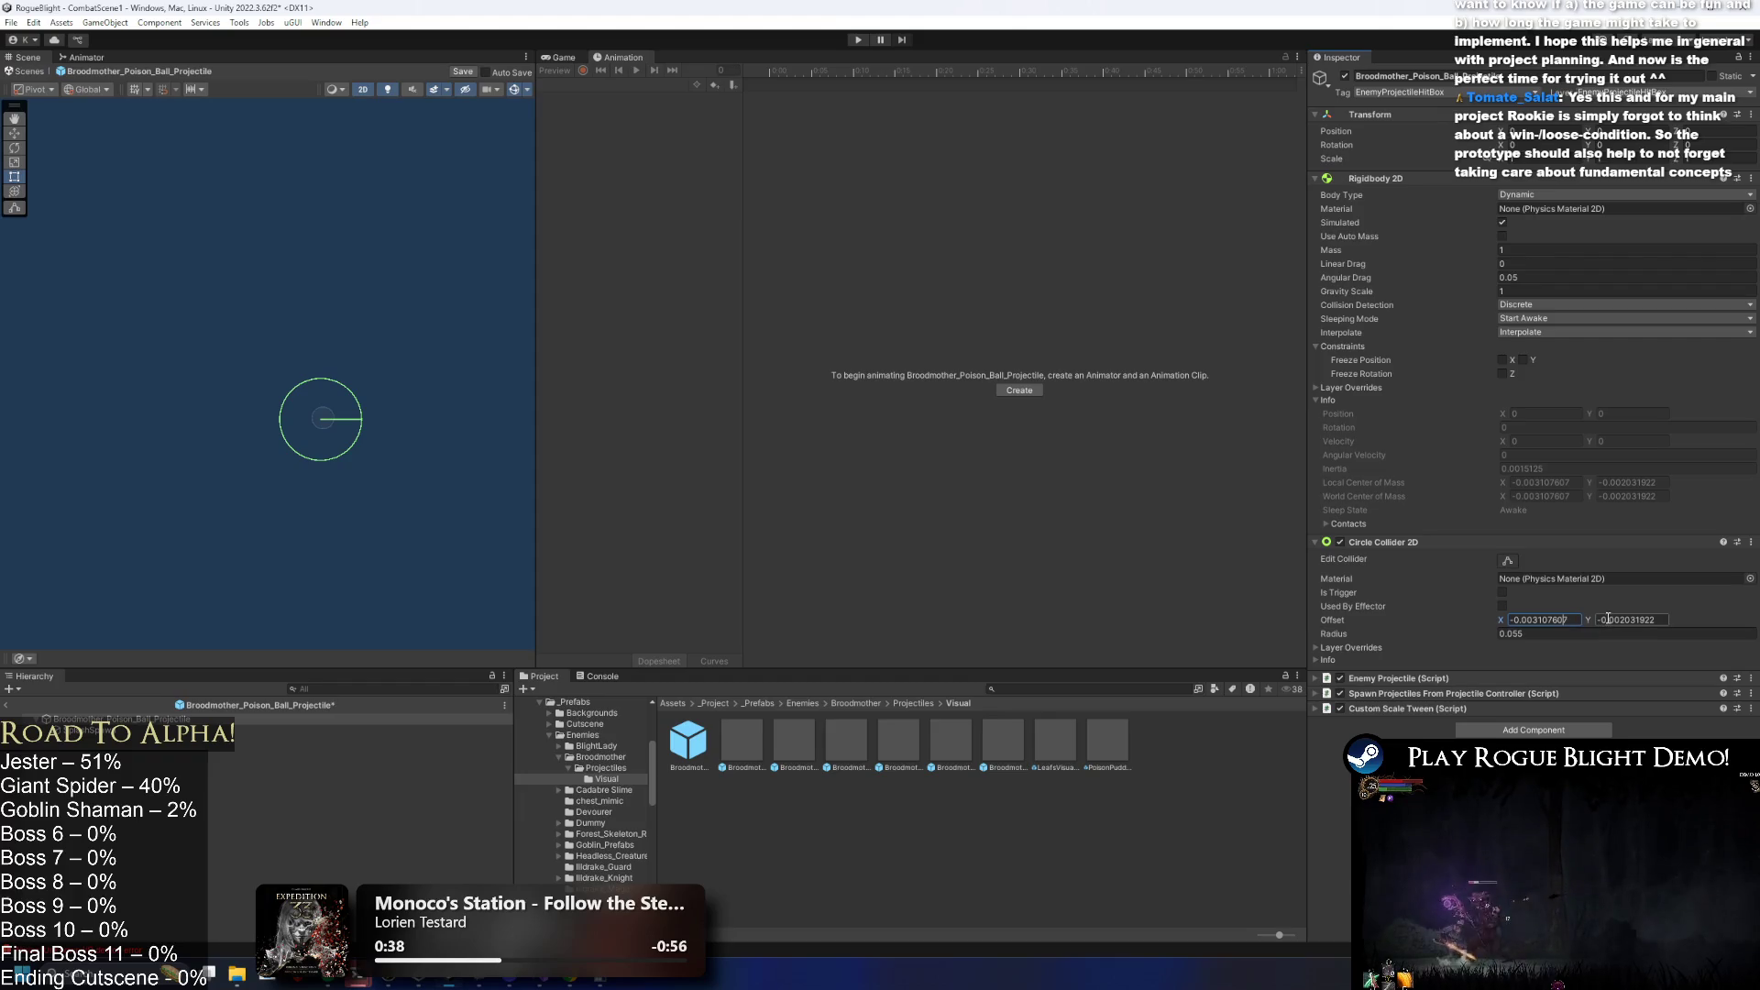
{"action": "type", "text": "0"}
{"action": "key", "text": "Tab"}
{"action": "type", "text": "0"}
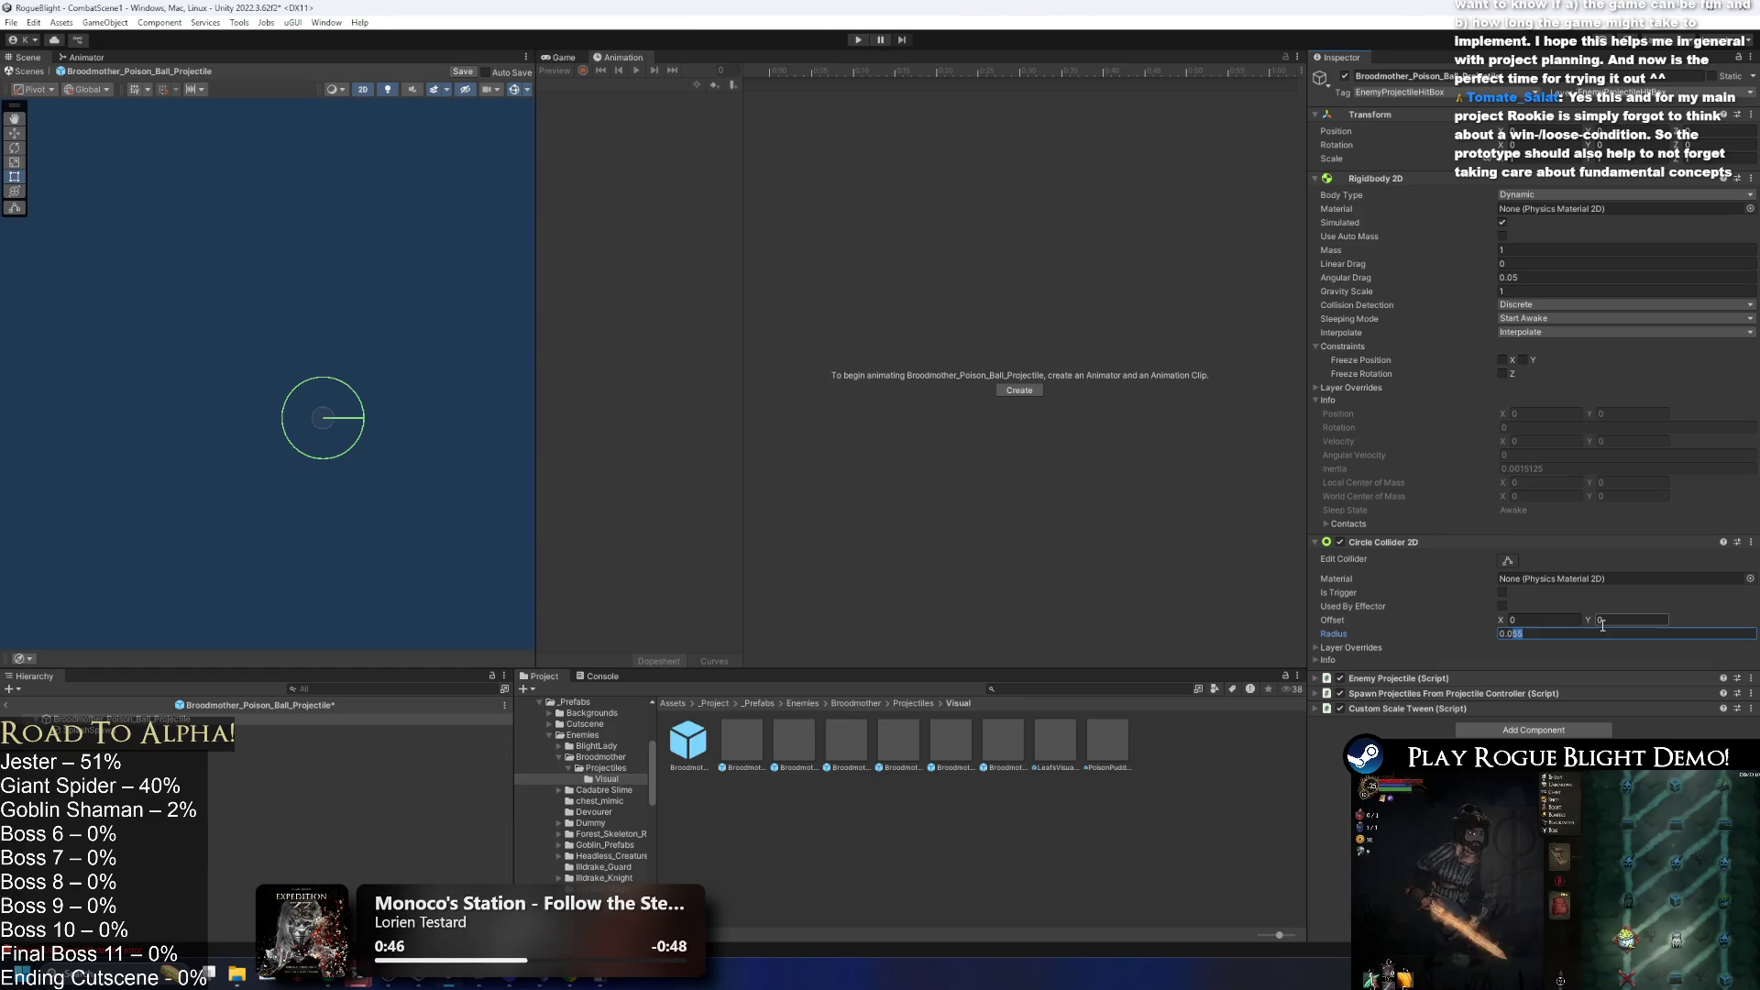
{"action": "type", "text": "3"}
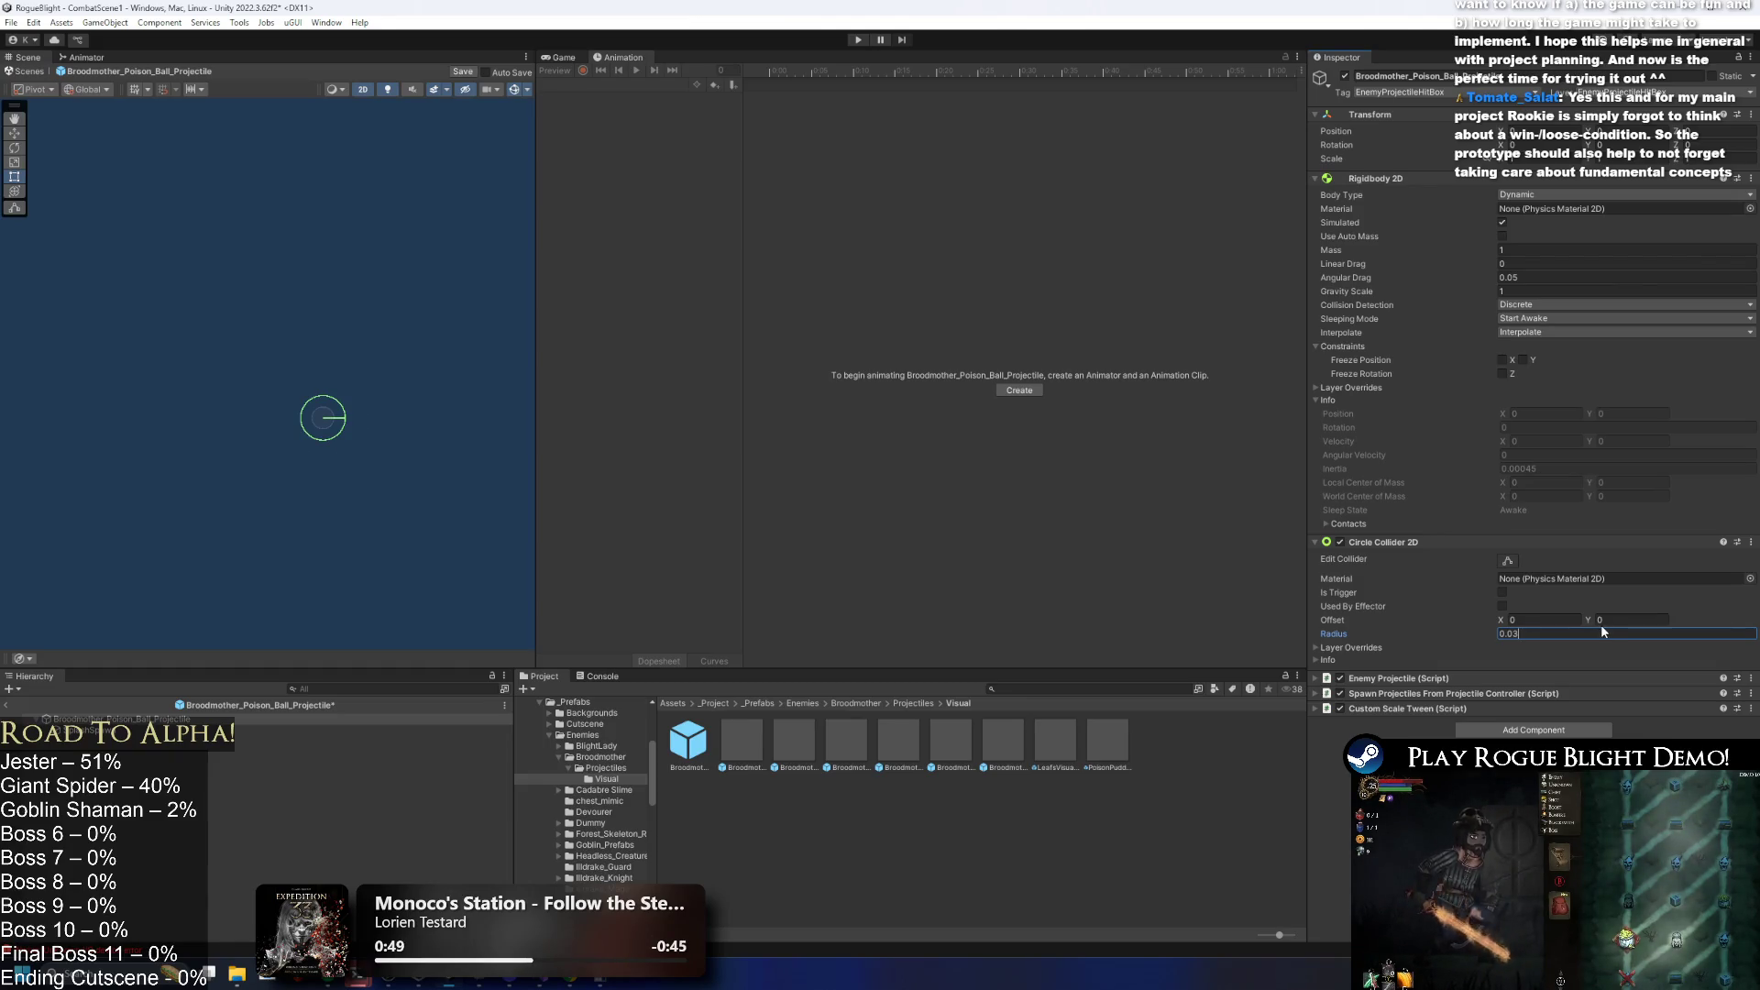
{"action": "type", "text": "5"}
{"action": "key", "text": "ctrl+s"}
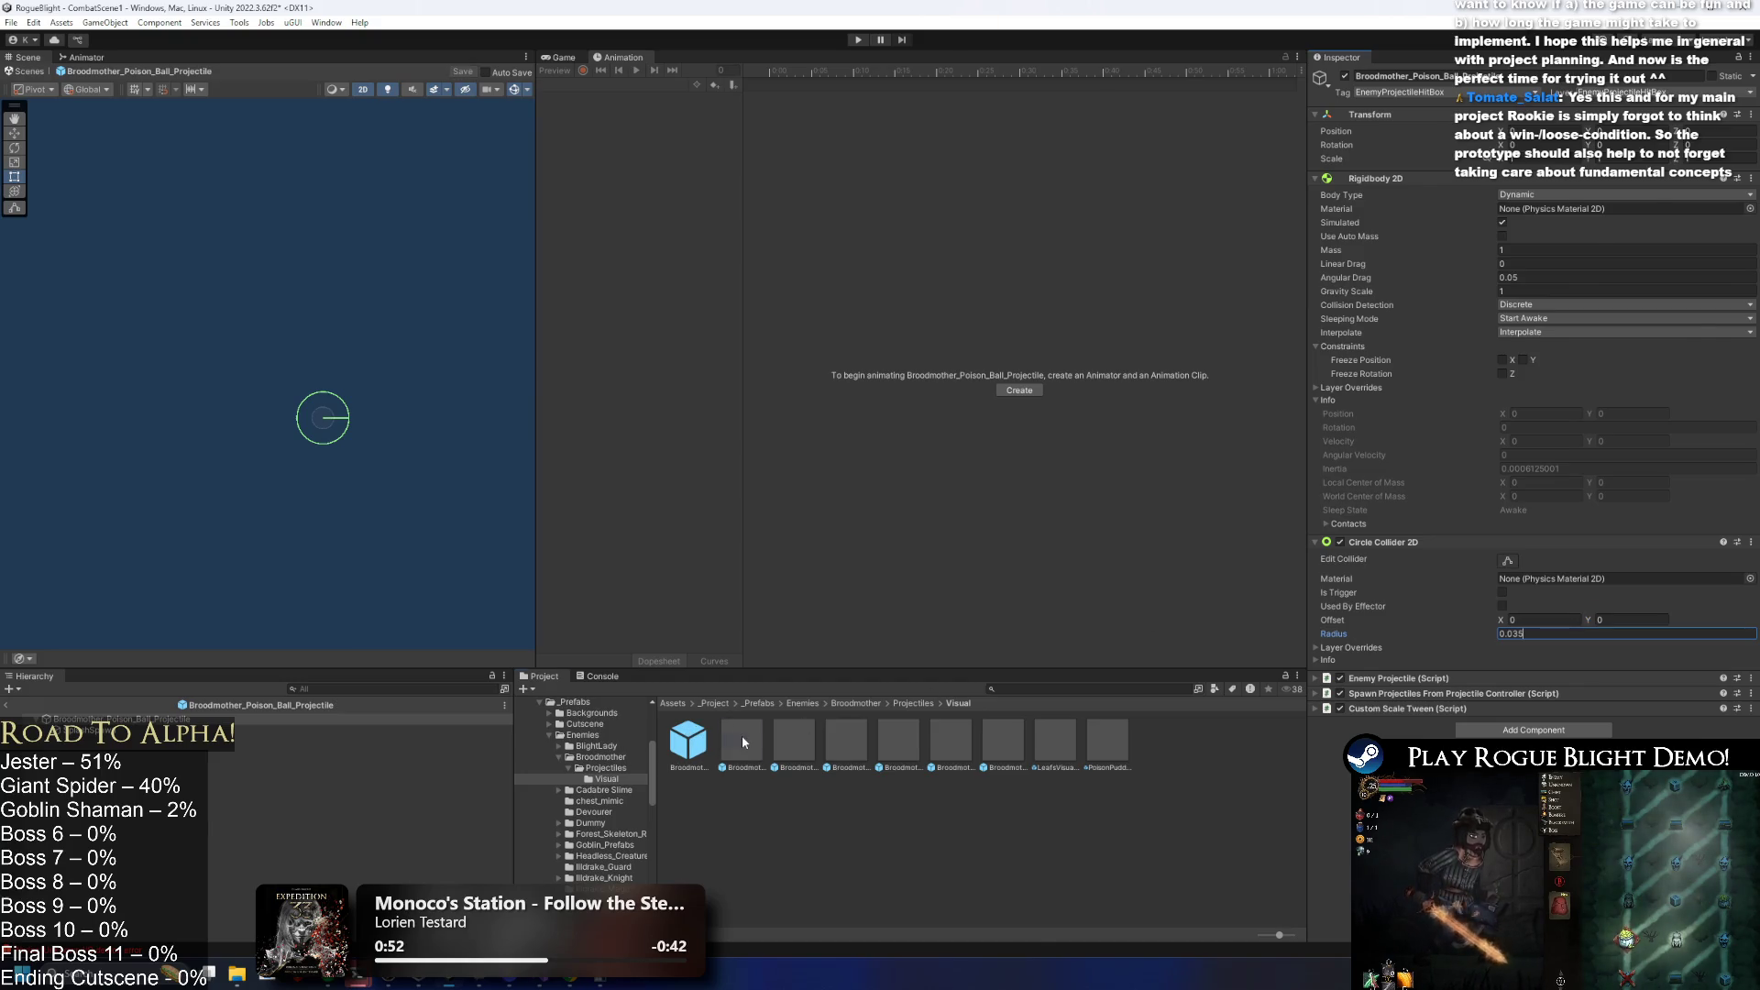
Set the Circle Collider 2D radius of Broodmother_Poison_Ball_Projectile(Visual) to 0.035.
{"action": "double_click", "coordinate": [740, 735]}
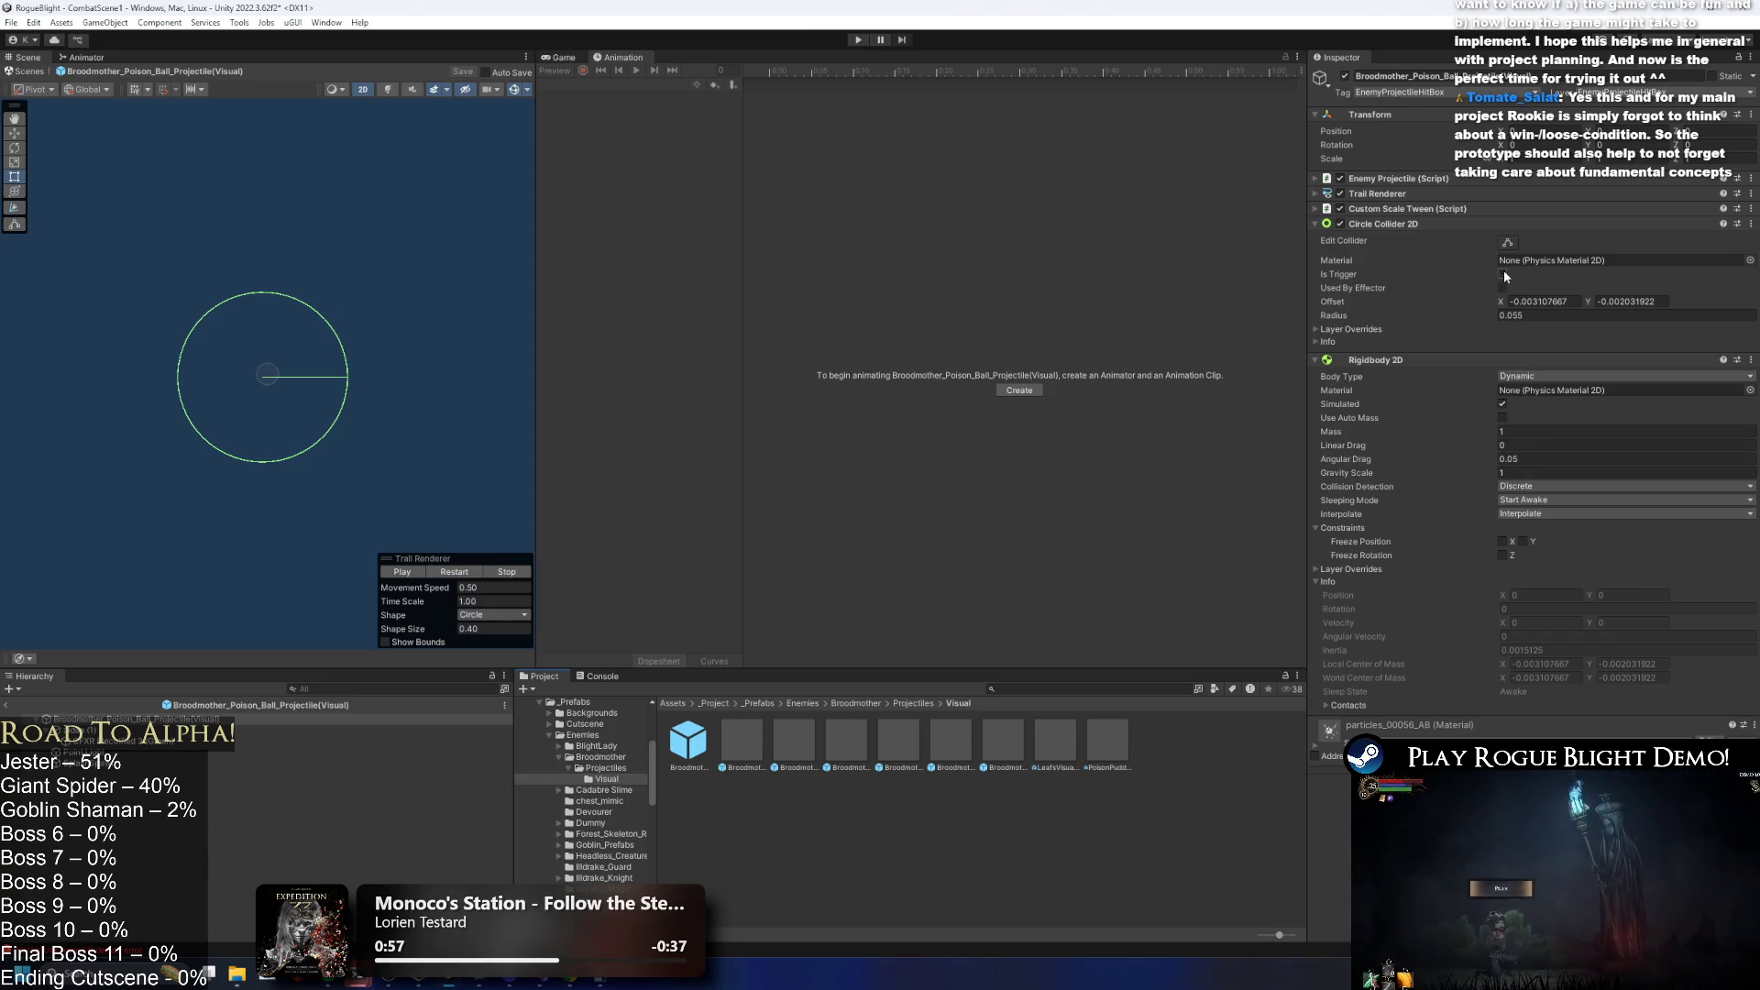
{"action": "left_click", "coordinate": [1514, 317]}
{"action": "type", "text": "0.035"}
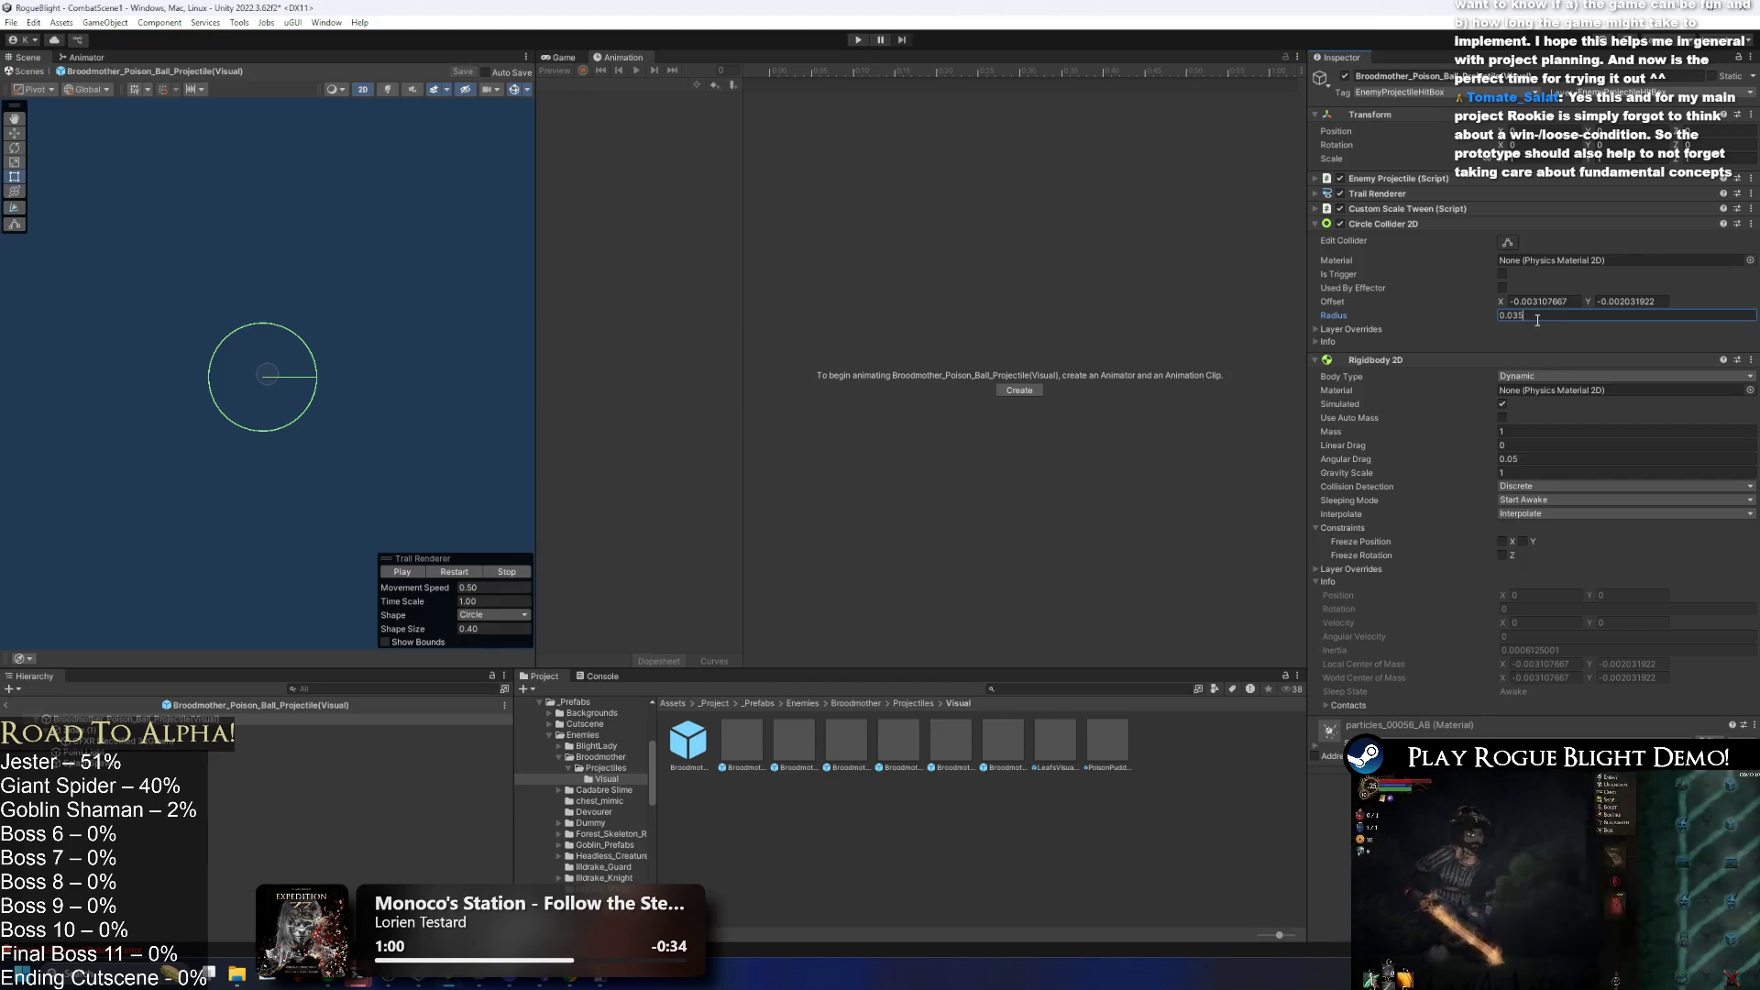
{"action": "left_click", "coordinate": [712, 745]}
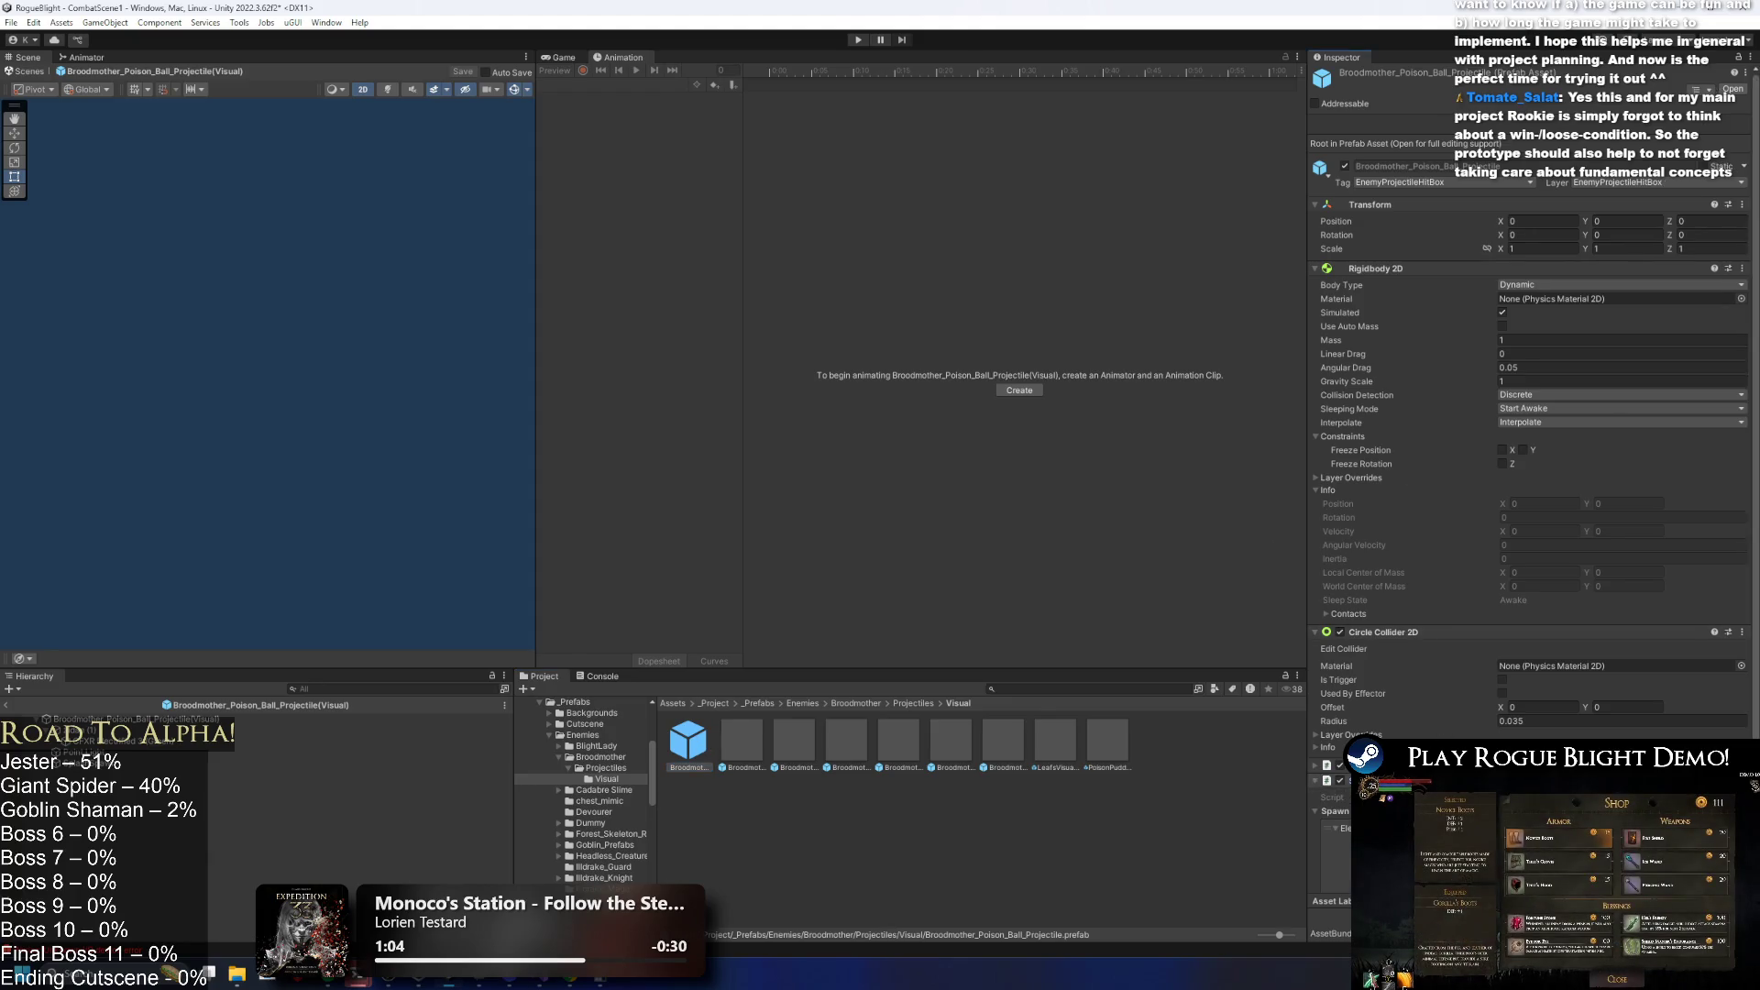
Inspect other Broodmother projectile prefabs, including the cocoon projectile's child object and collider.
{"action": "scroll", "coordinate": [1553, 619], "scroll_direction": "down", "scroll_amount": 5}
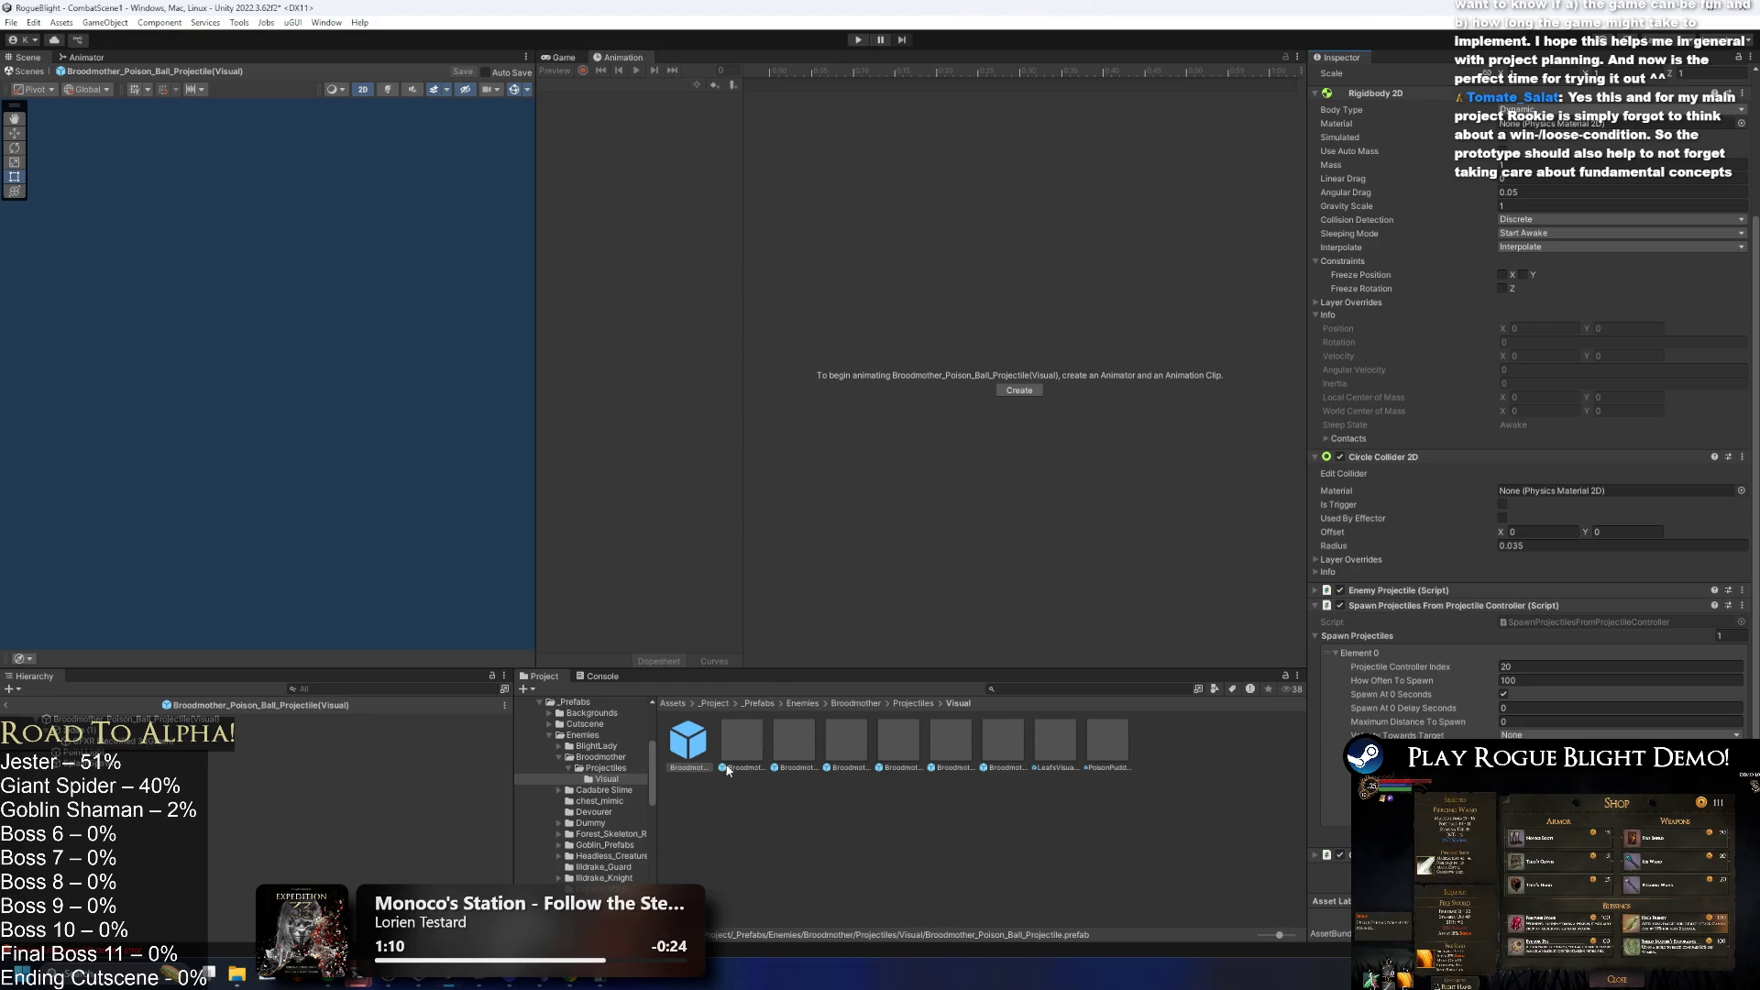
{"action": "left_click", "coordinate": [917, 703]}
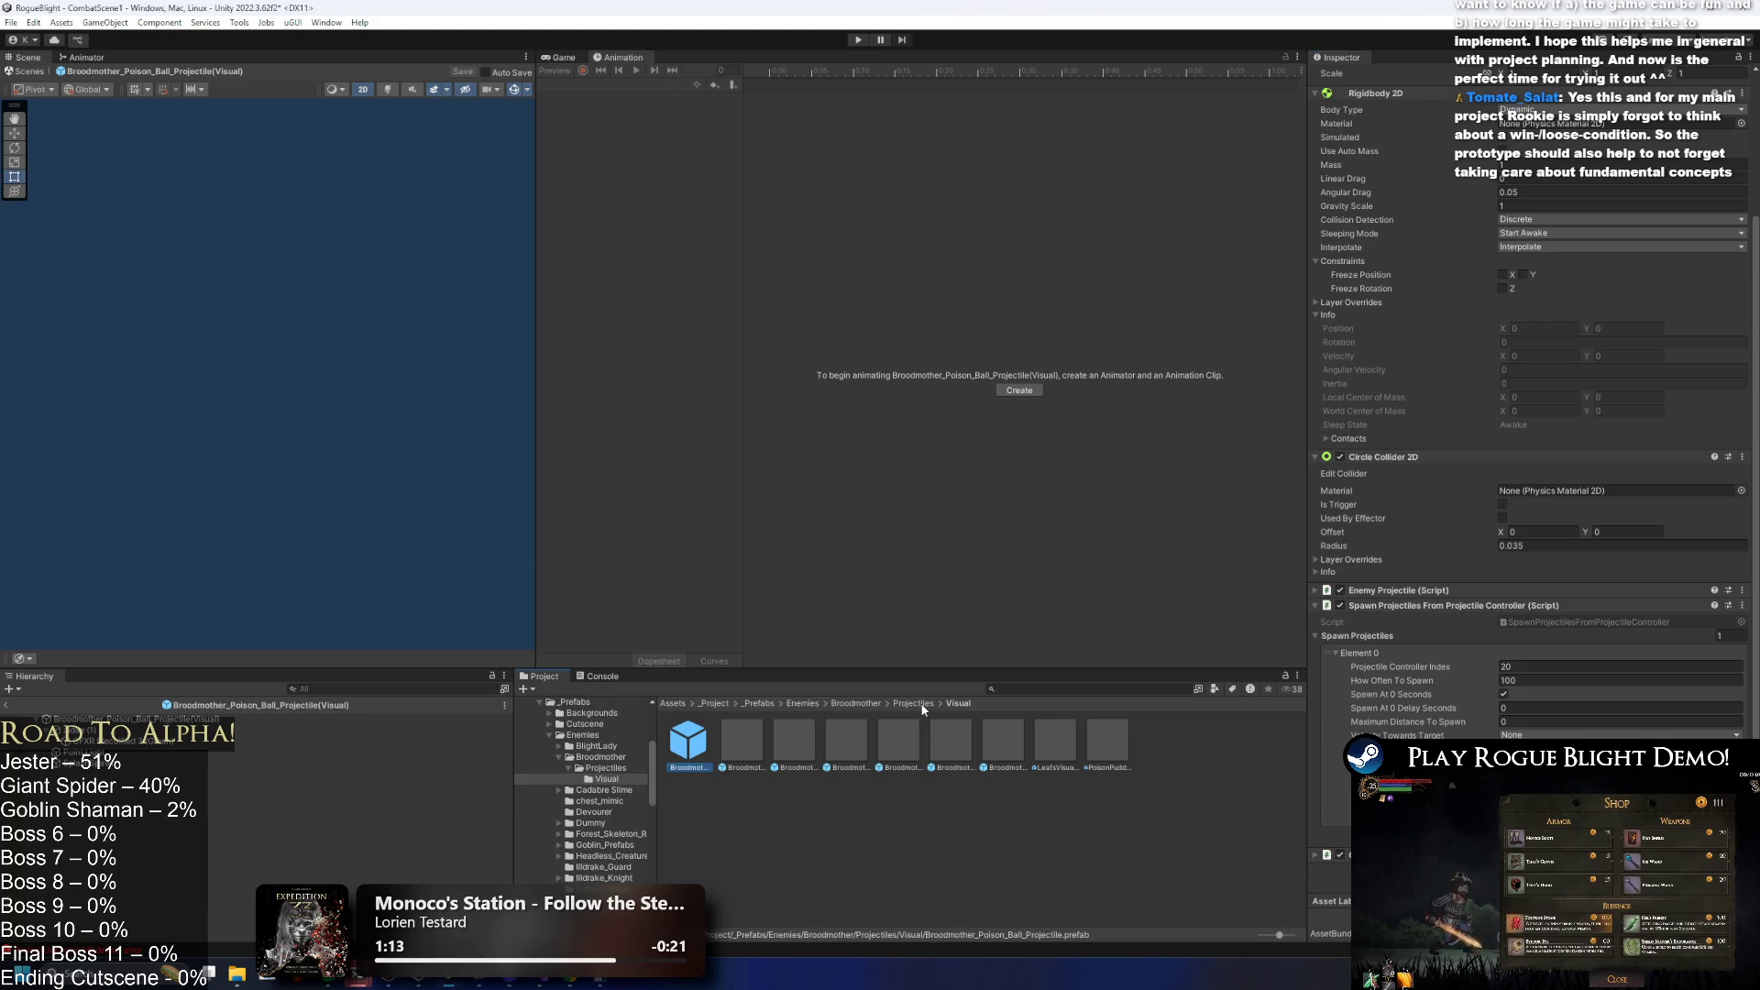
{"action": "left_click", "coordinate": [823, 724]}
{"action": "left_click", "coordinate": [745, 739]}
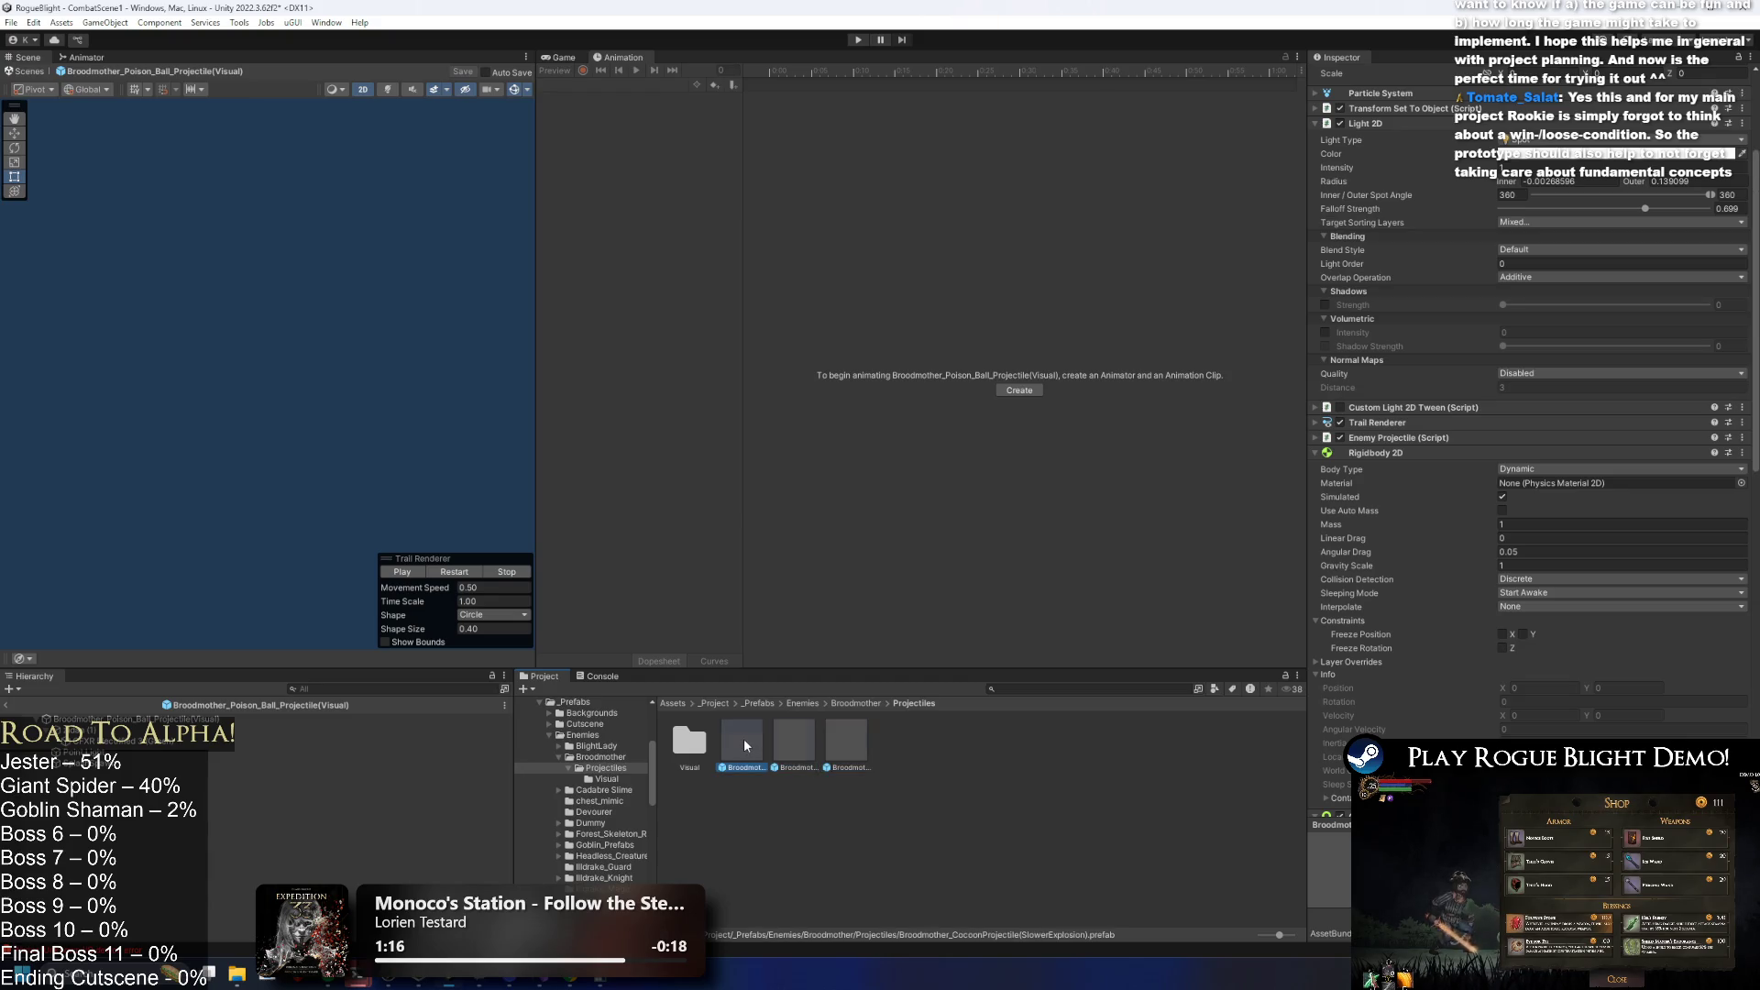
{"action": "left_click", "coordinate": [136, 720]}
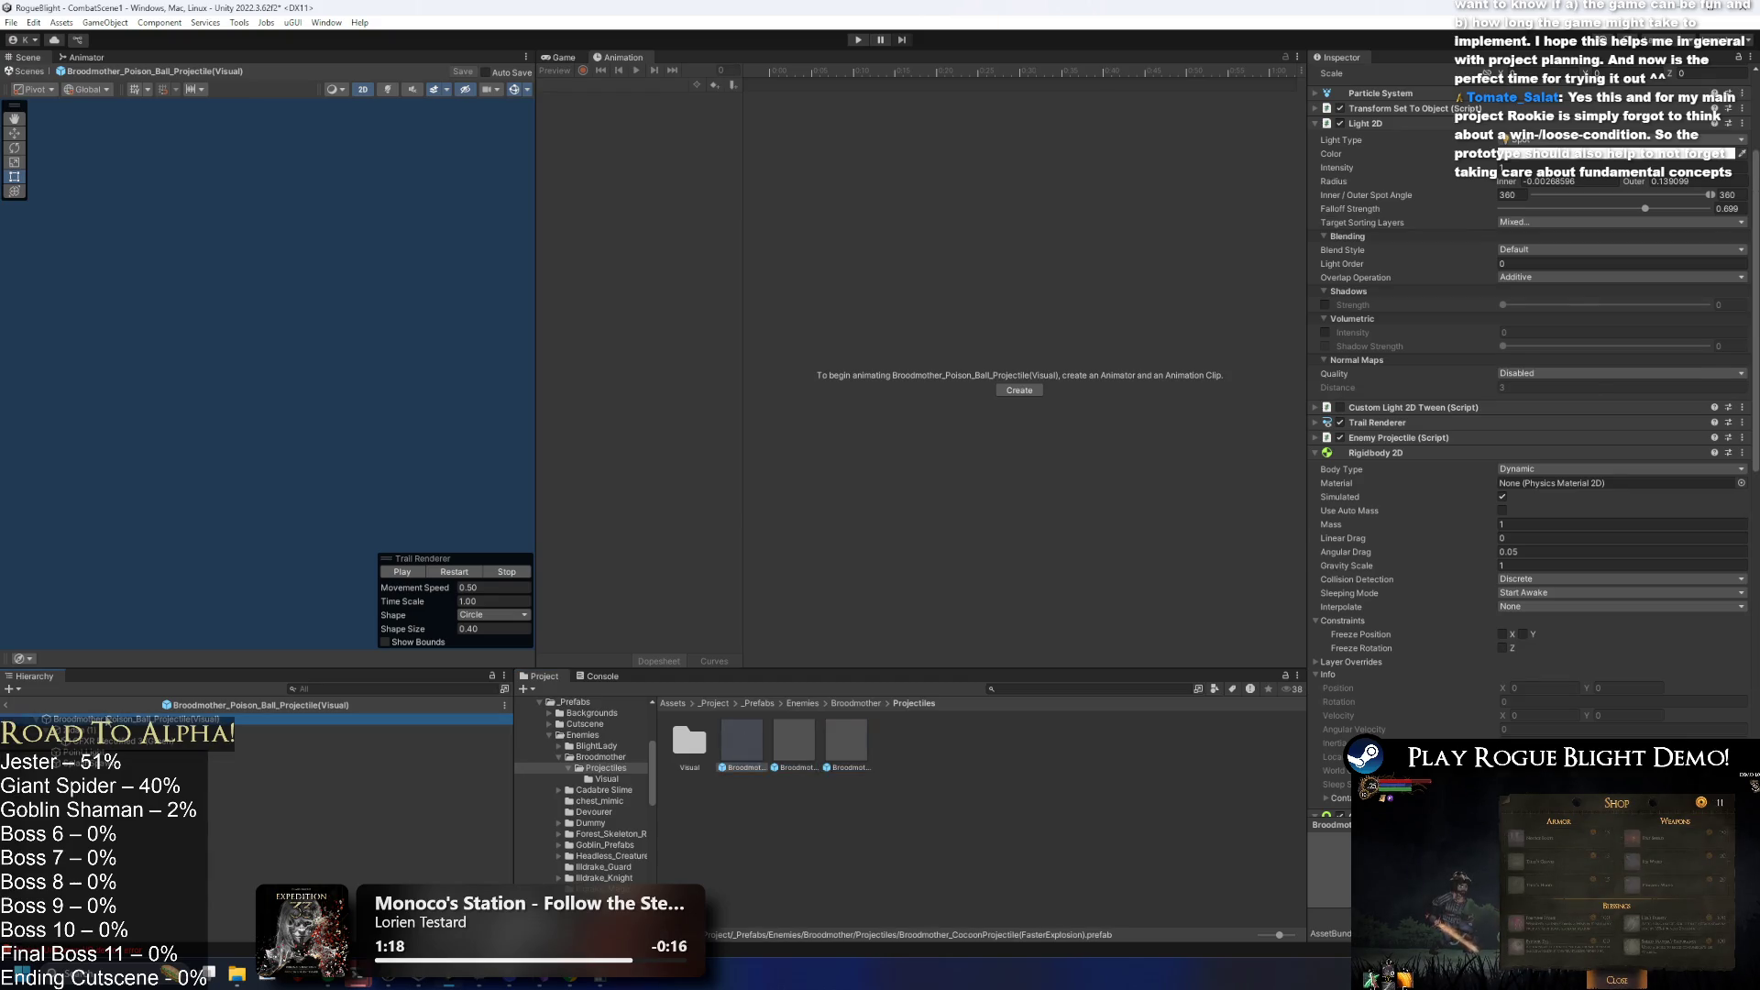
{"action": "left_click", "coordinate": [855, 703]}
Open Broodmother_Prefab and untick Destroy Self in the poison projectile's On Hit settings.
{"action": "double_click", "coordinate": [741, 739]}
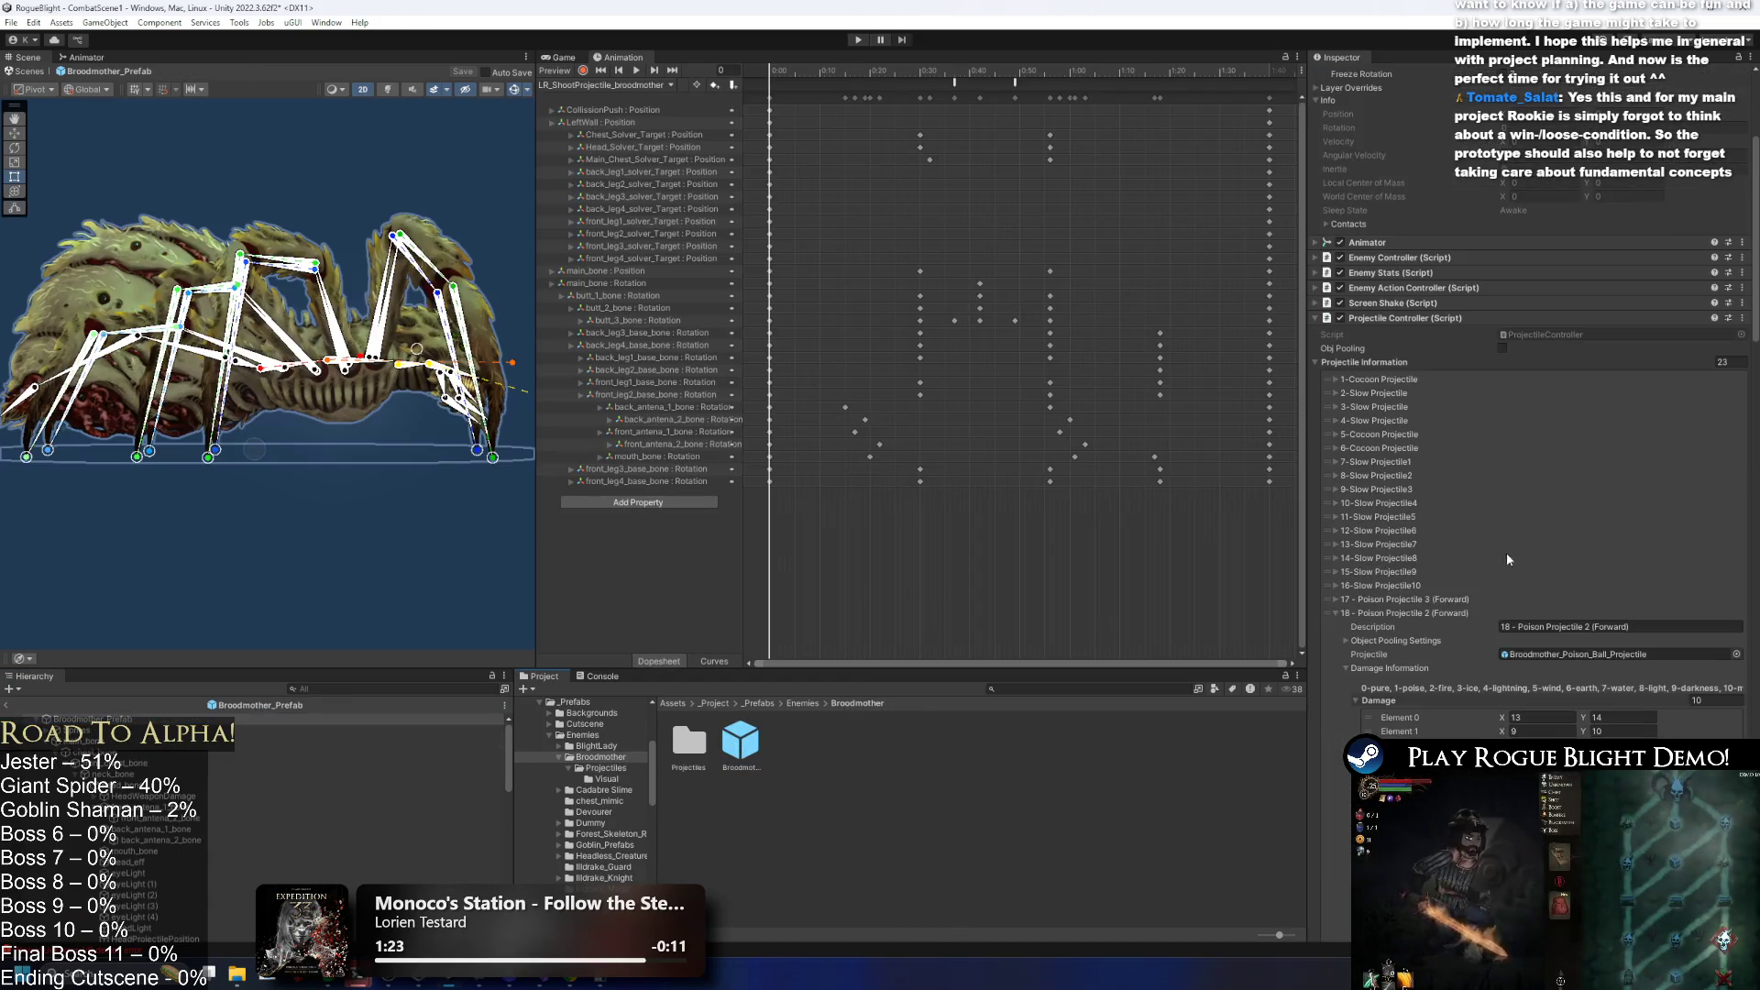
{"action": "scroll", "coordinate": [1559, 550], "scroll_direction": "down", "scroll_amount": 15}
{"action": "scroll", "coordinate": [1586, 569], "scroll_direction": "down", "scroll_amount": 3}
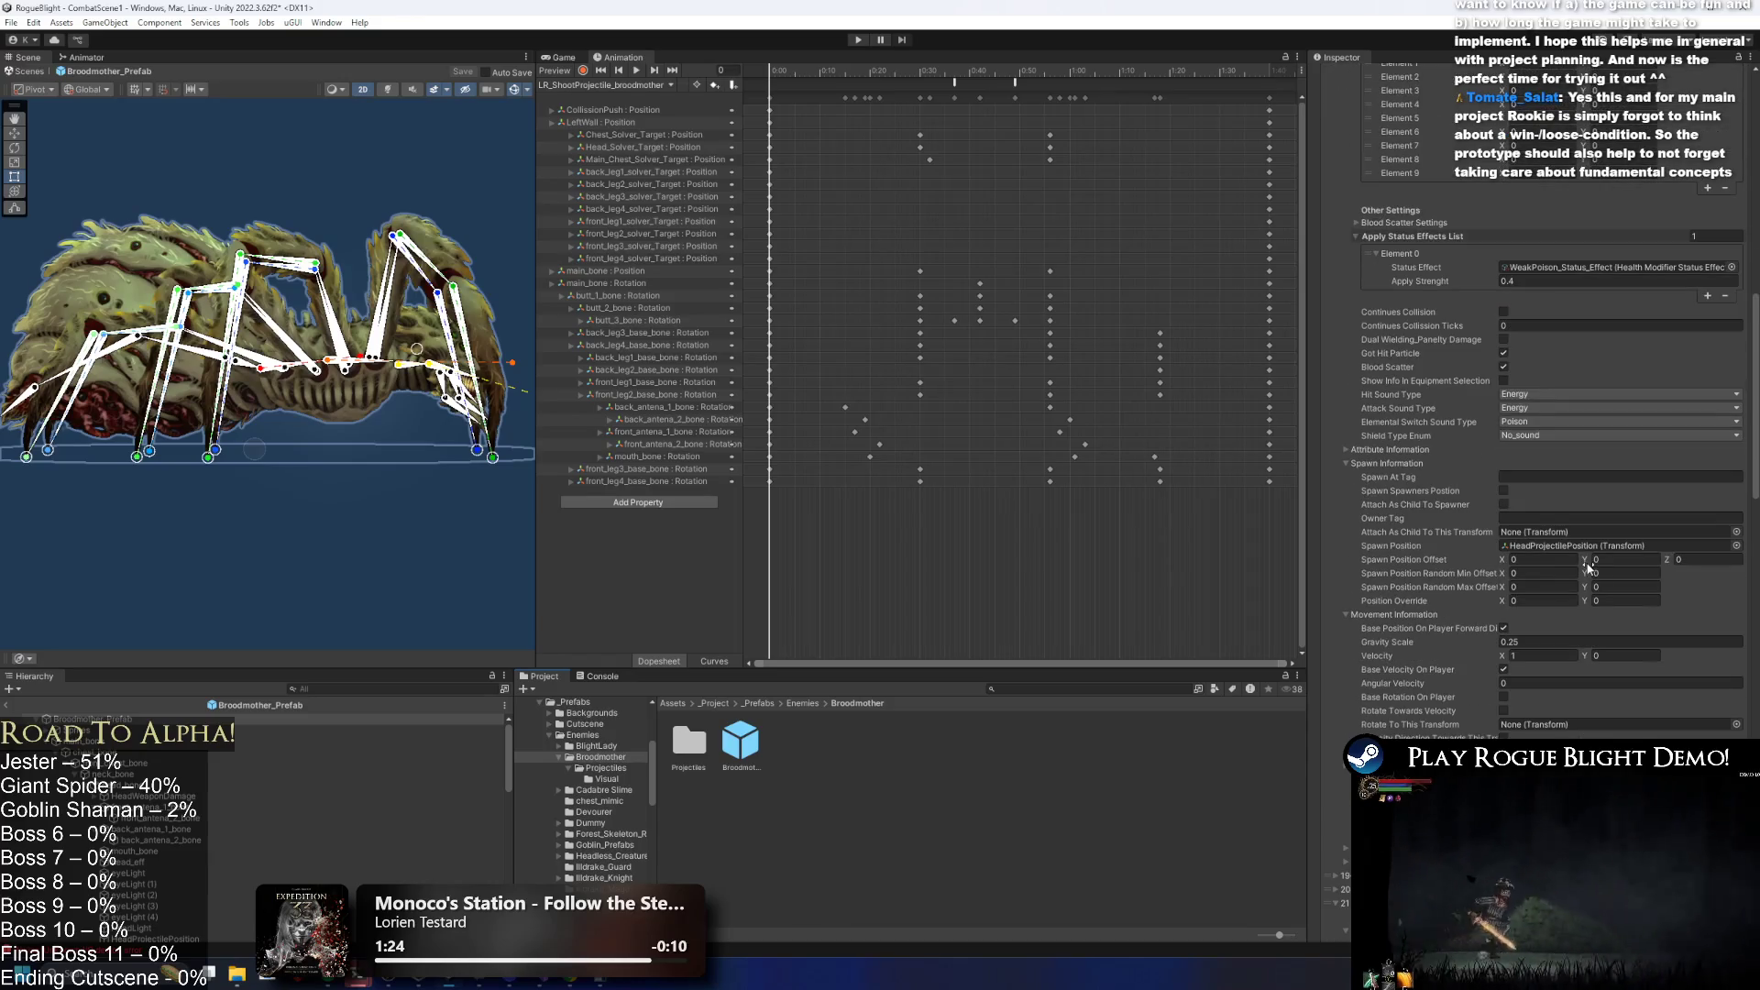
{"action": "scroll", "coordinate": [1521, 683], "scroll_direction": "down", "scroll_amount": 3}
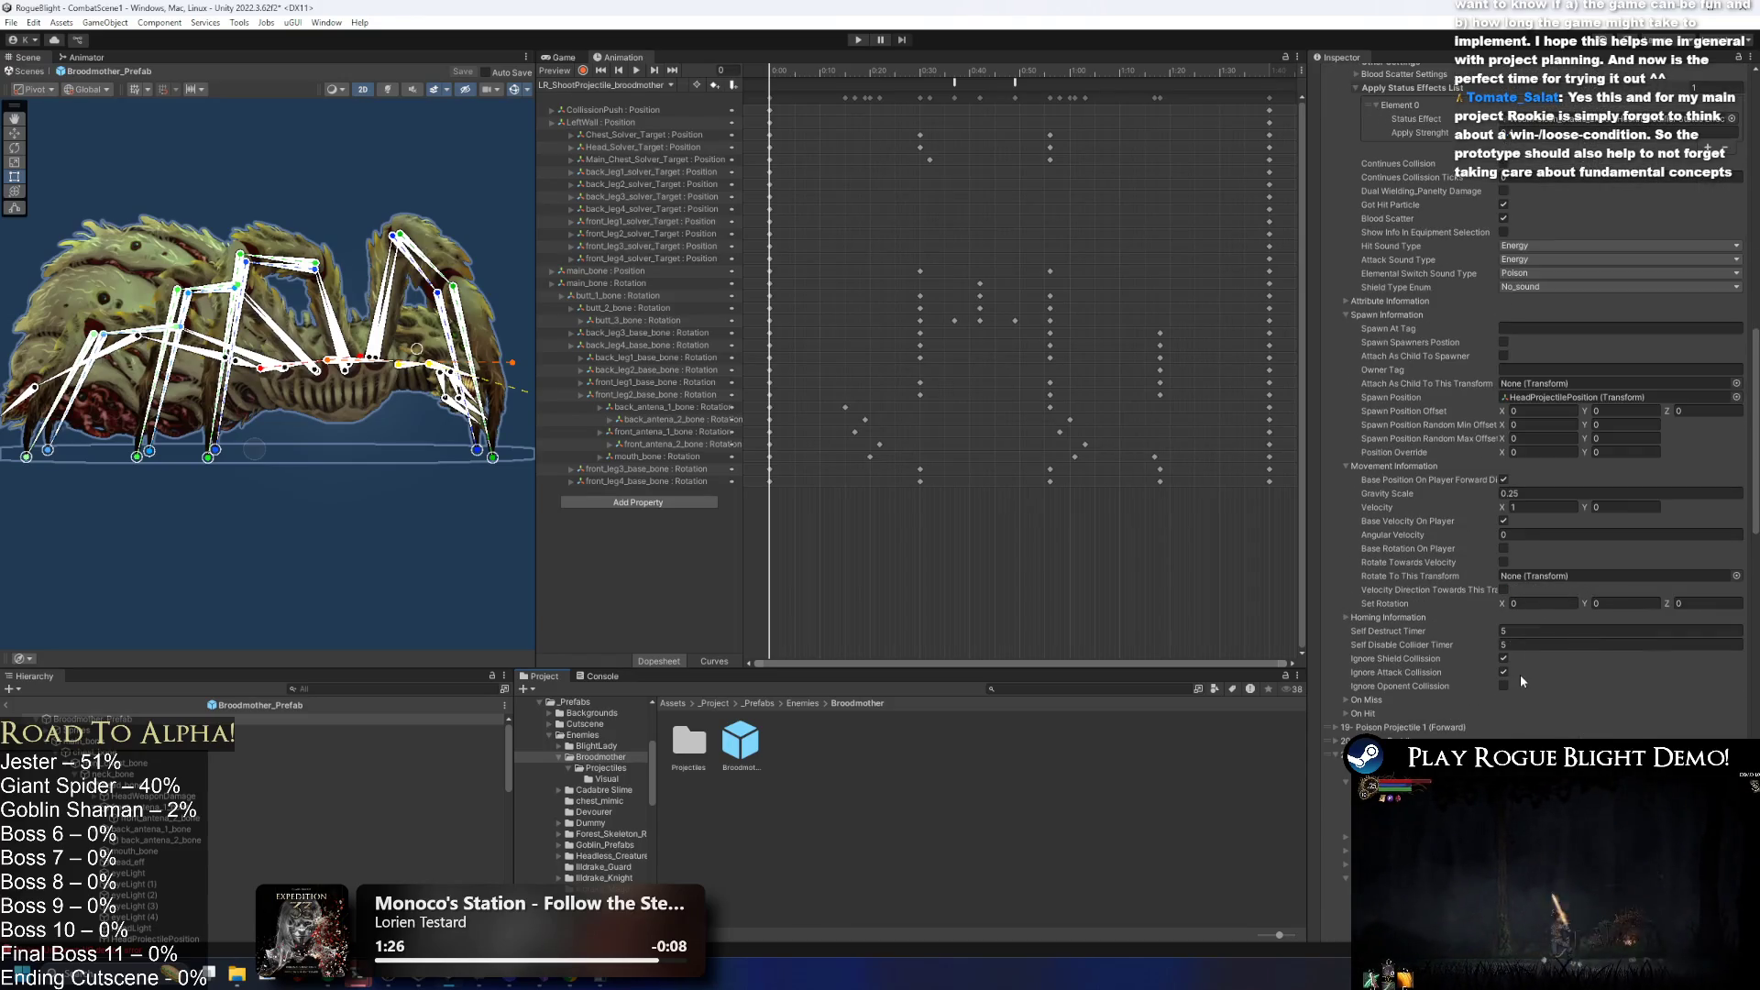
{"action": "left_click", "coordinate": [1365, 713]}
{"action": "left_click", "coordinate": [1506, 727]}
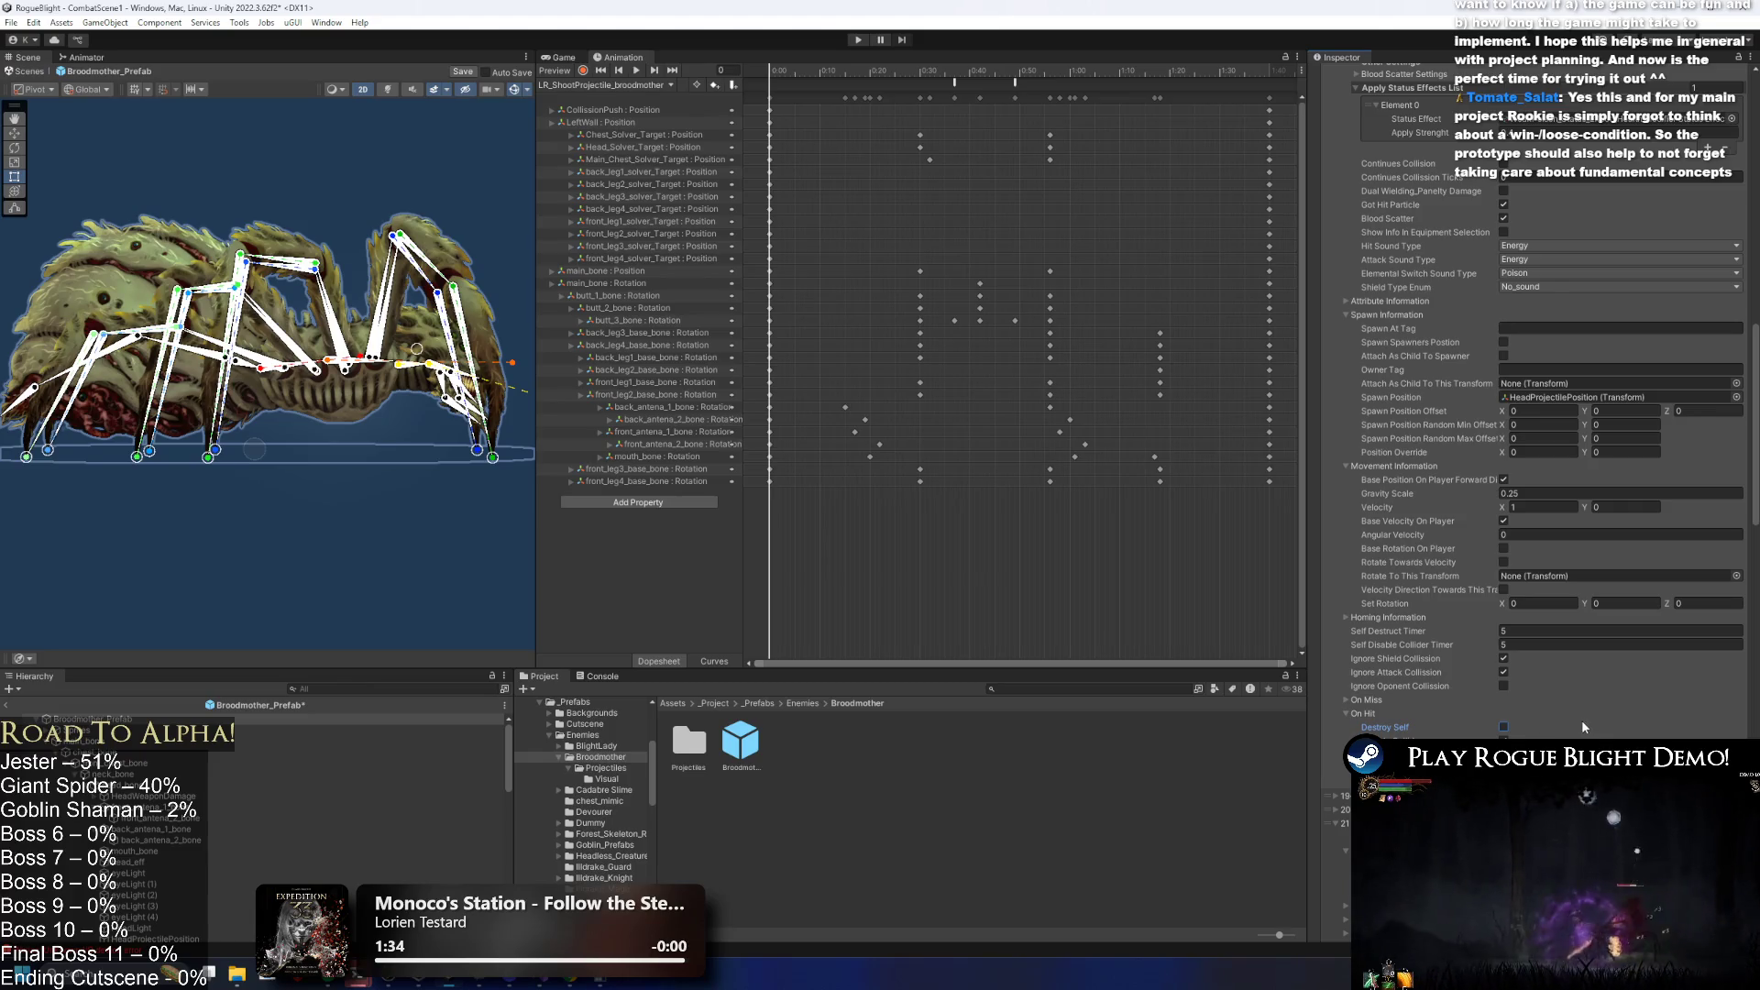
{"action": "left_click", "coordinate": [1376, 701]}
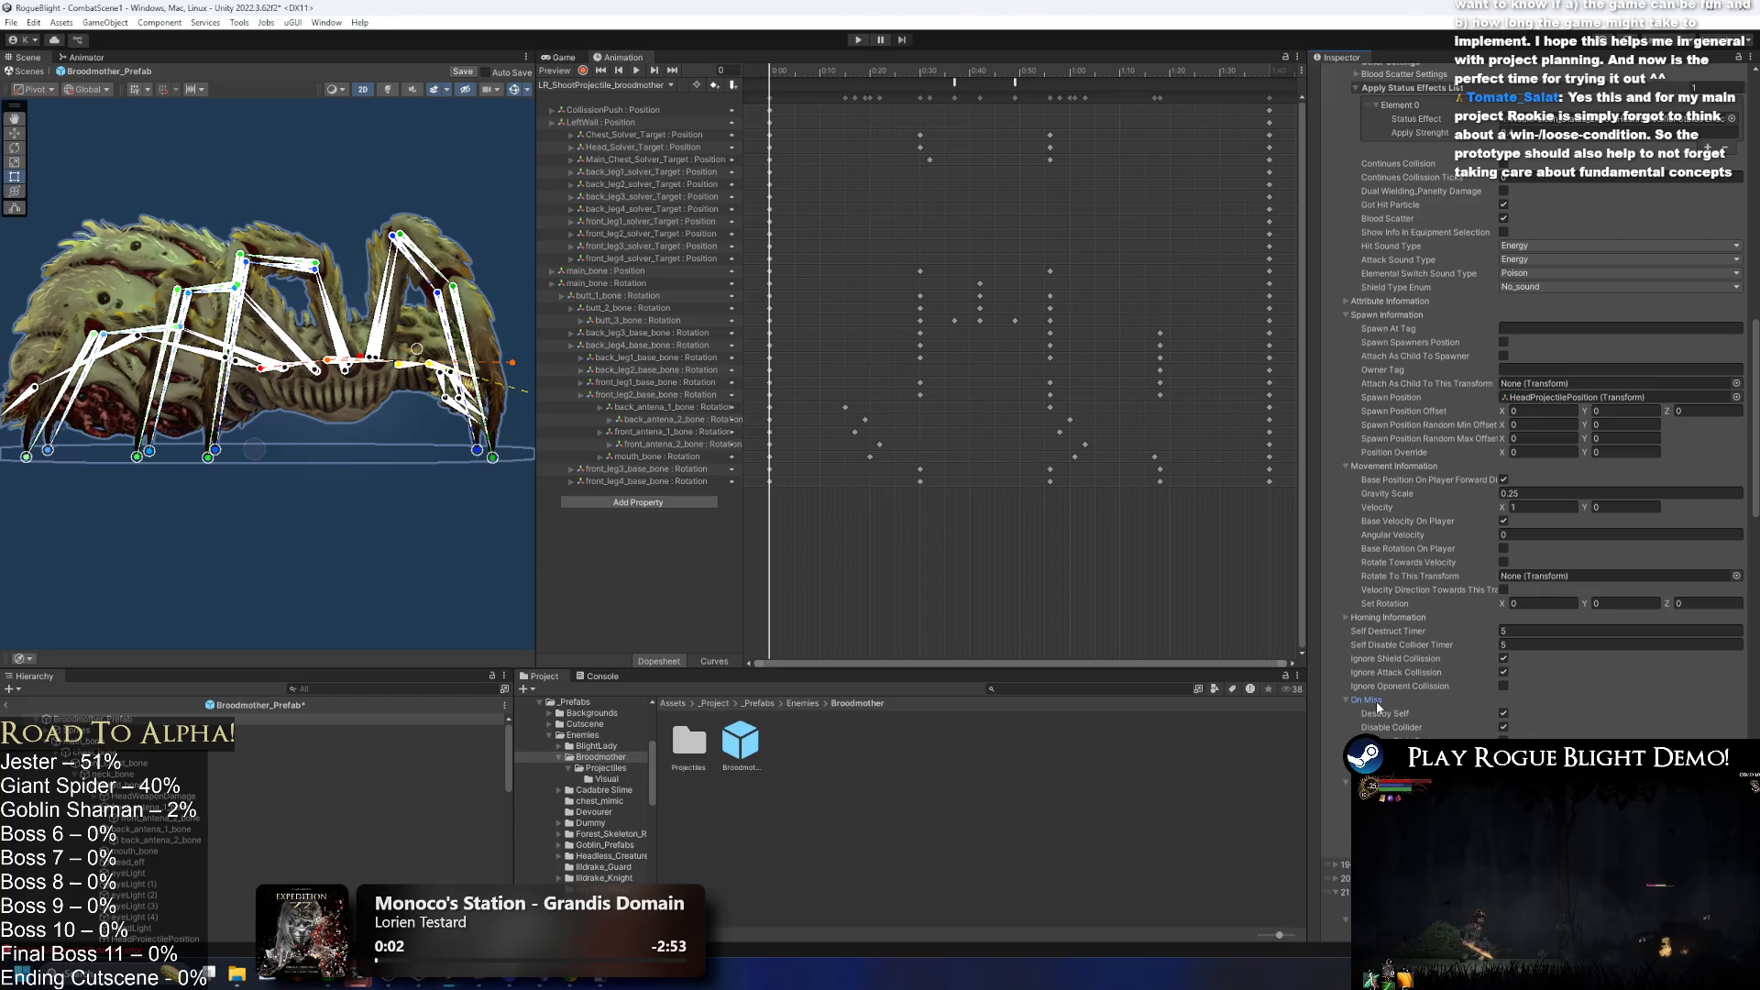
{"action": "left_click", "coordinate": [1388, 701]}
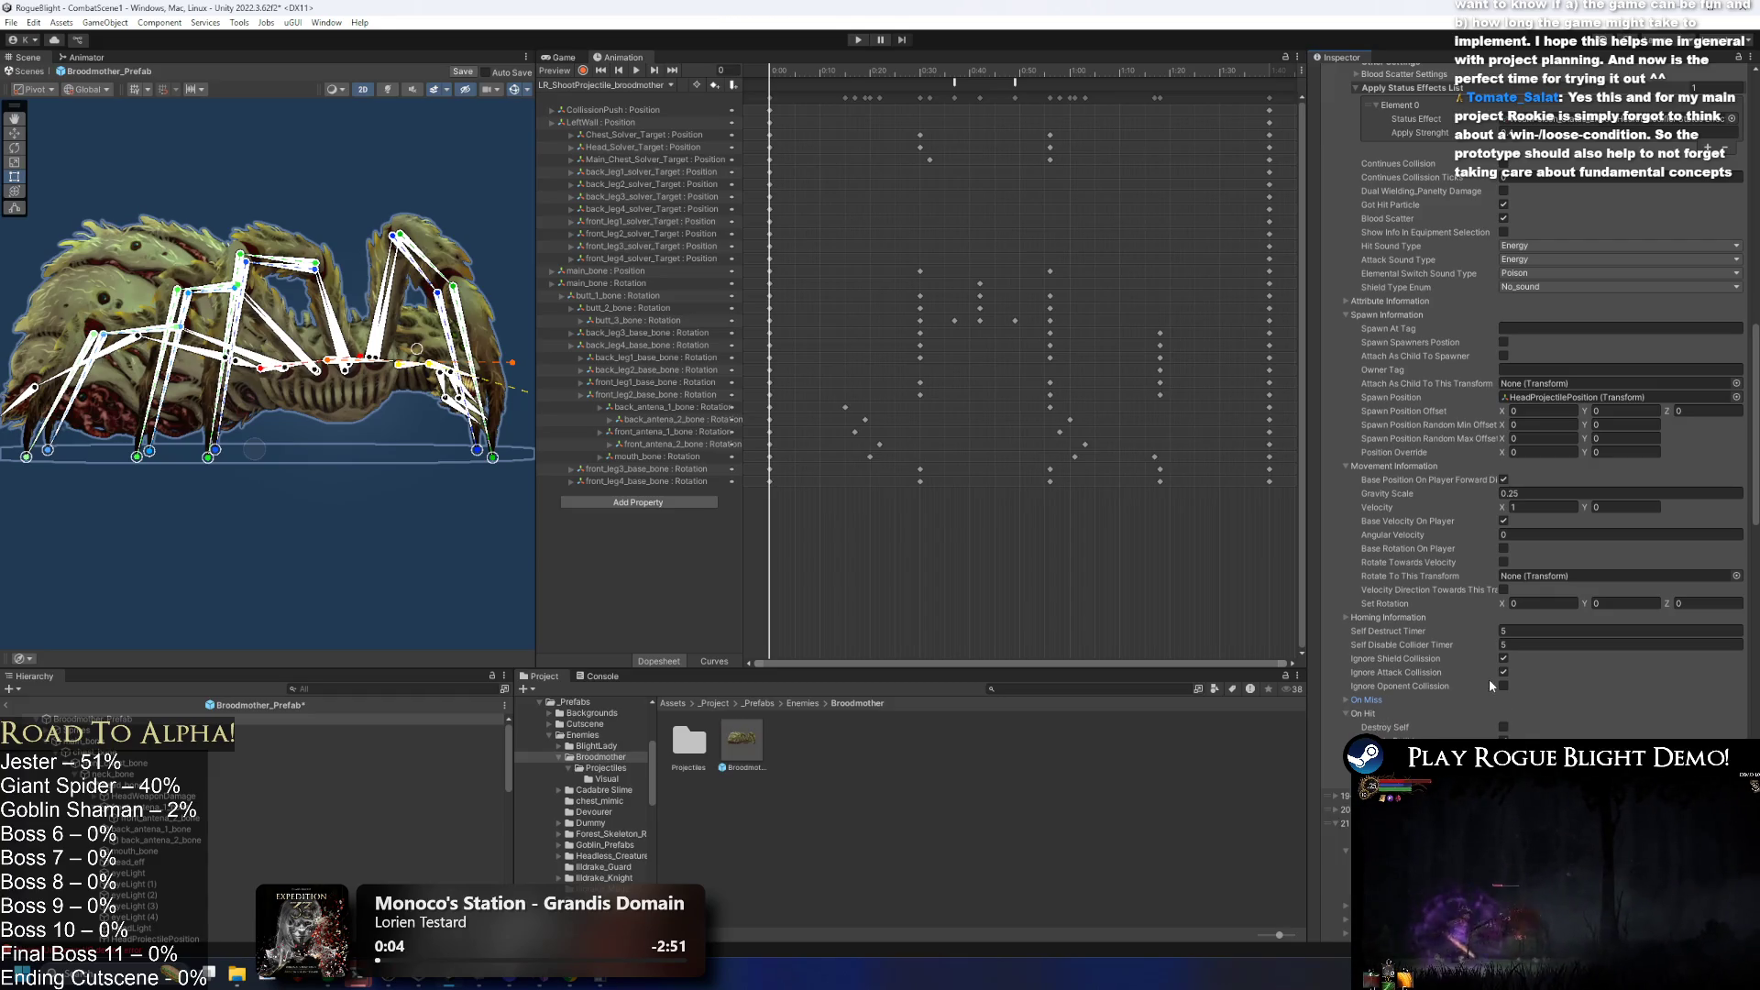
Tick Disable Collider on hit for the visual poison projectile entry, then save and enter Play mode.
{"action": "scroll", "coordinate": [1540, 700], "scroll_direction": "down", "scroll_amount": 10}
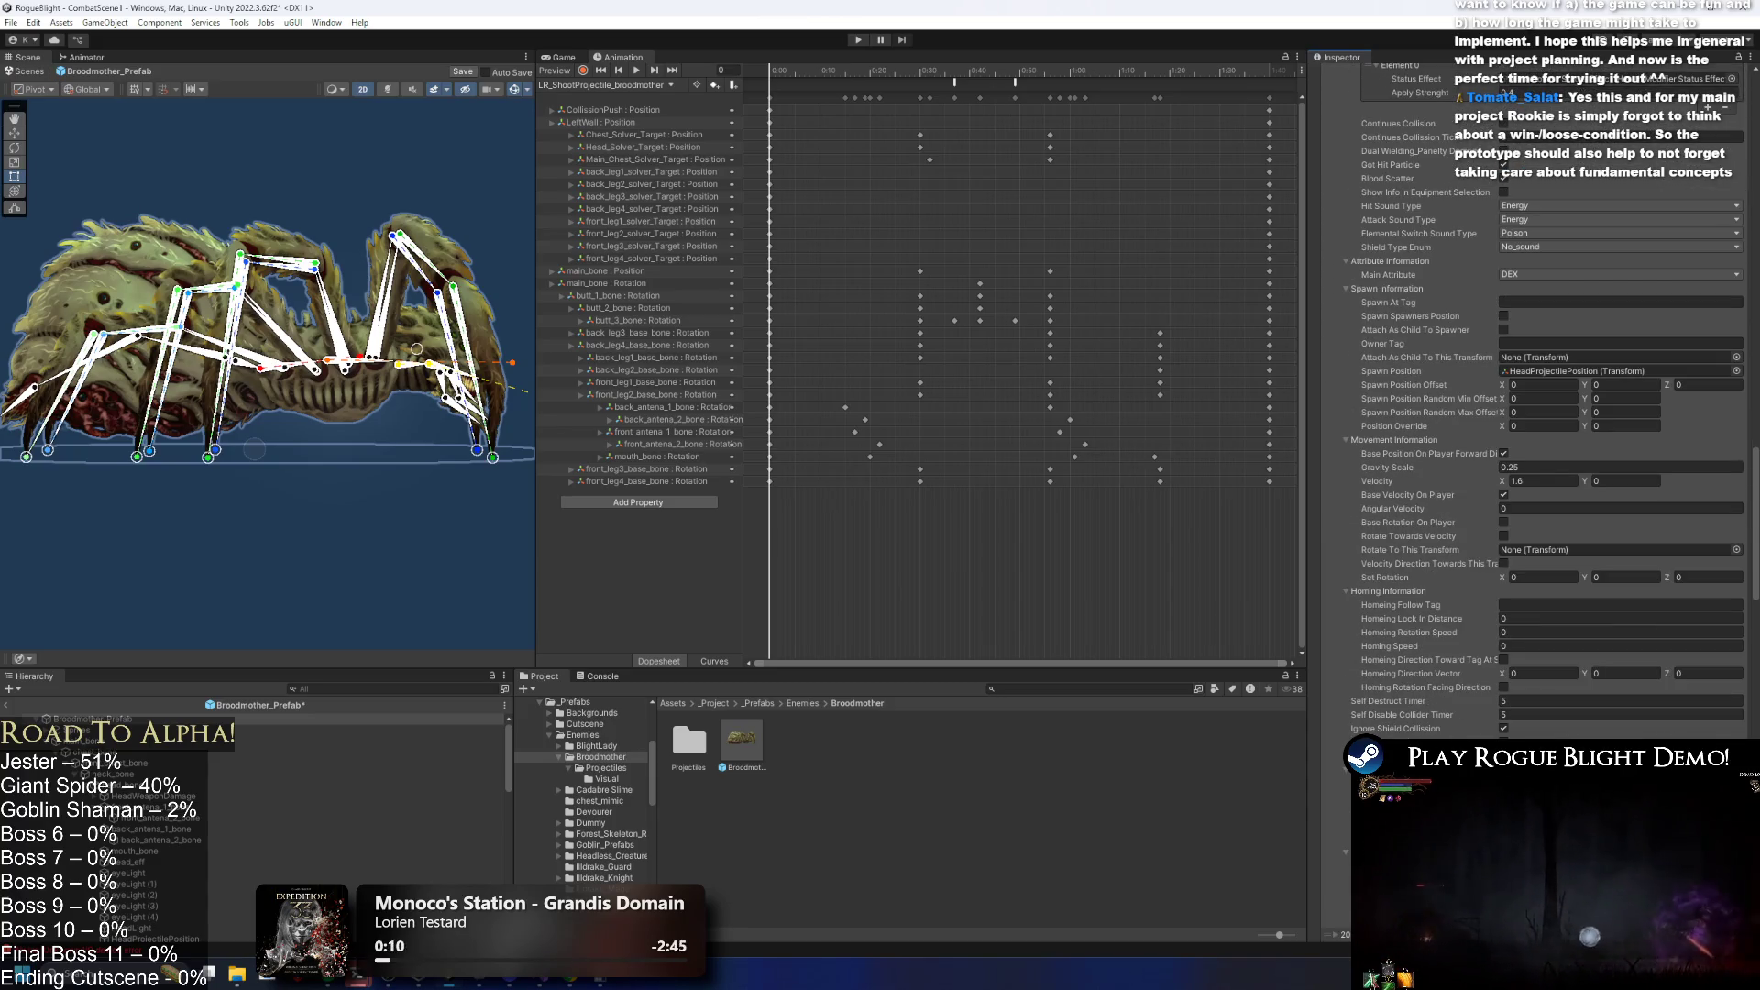
{"action": "scroll", "coordinate": [1492, 594], "scroll_direction": "up", "scroll_amount": 10}
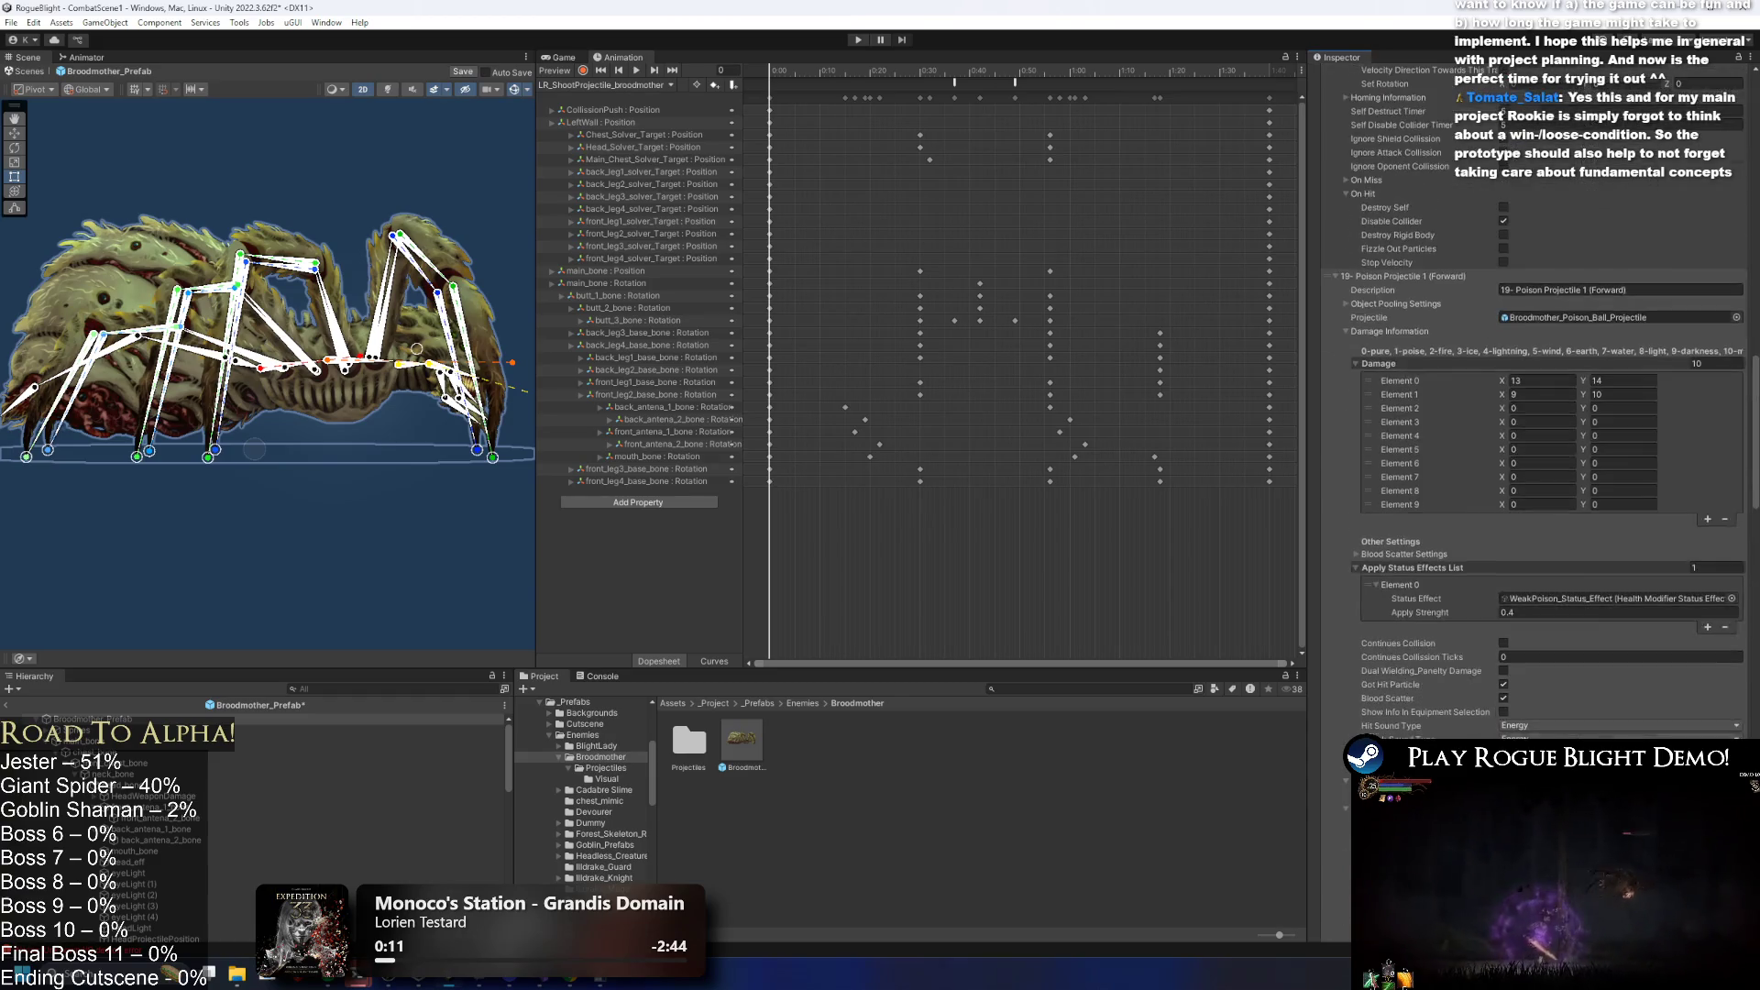
{"action": "scroll", "coordinate": [1503, 578], "scroll_direction": "up", "scroll_amount": 10}
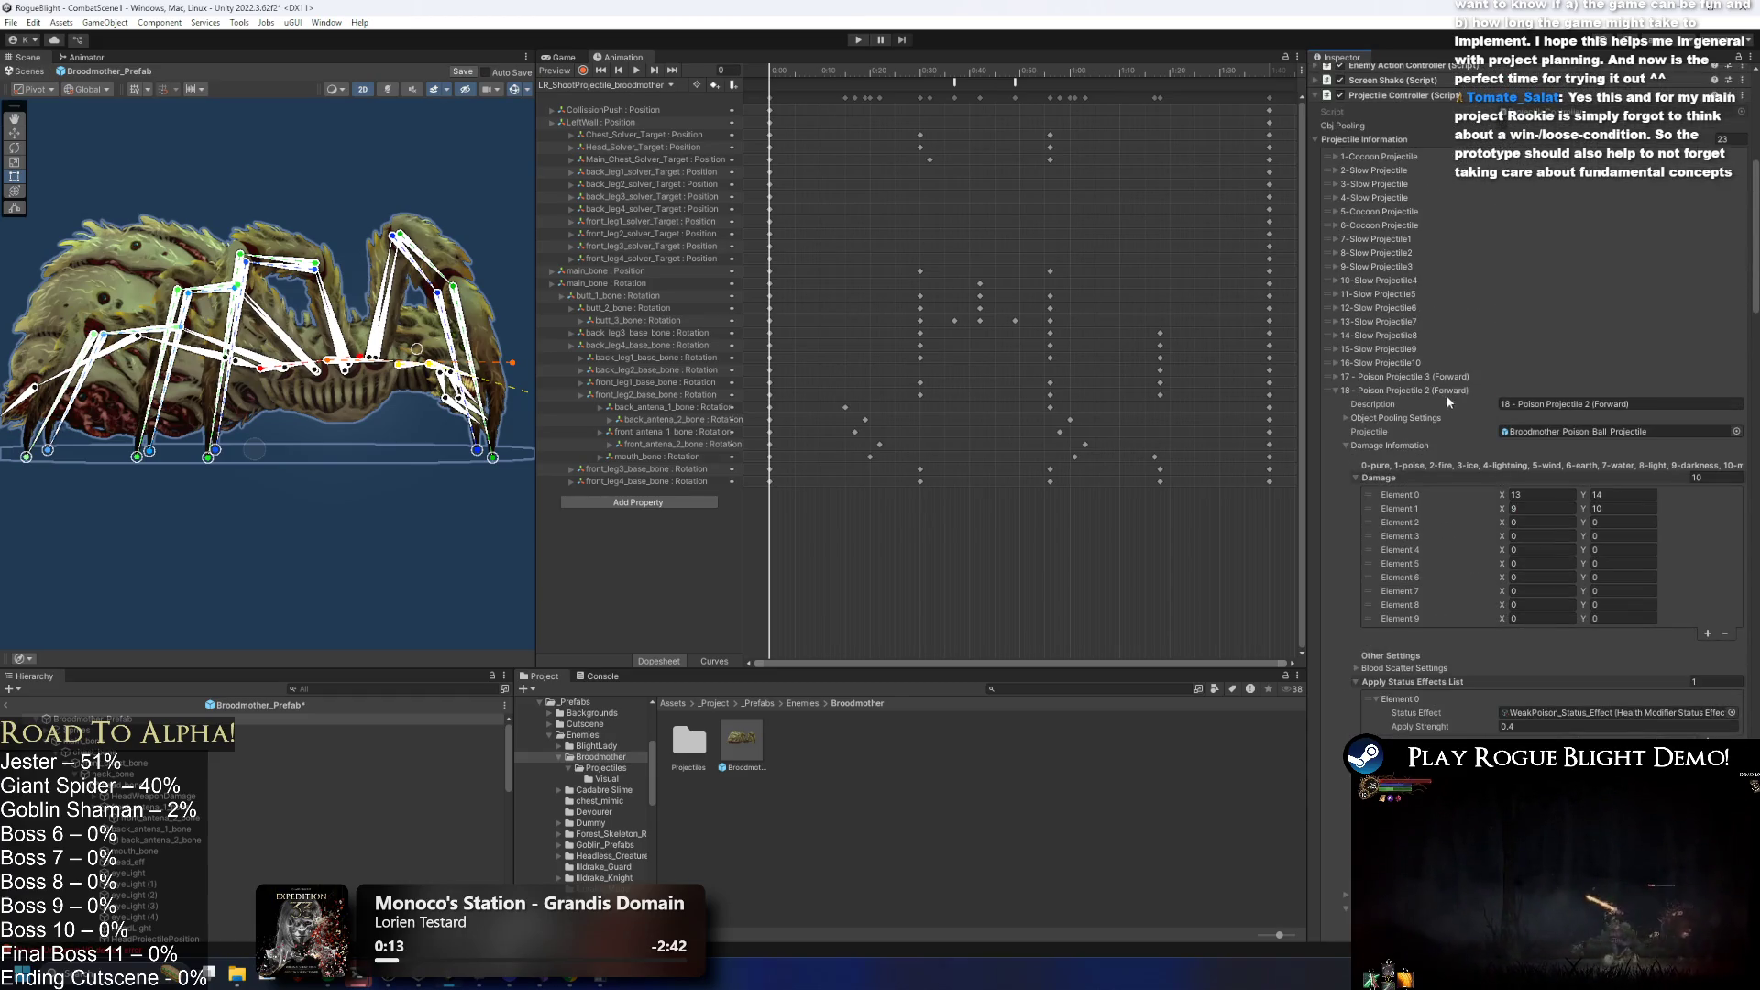
{"action": "scroll", "coordinate": [1540, 569], "scroll_direction": "down", "scroll_amount": 10}
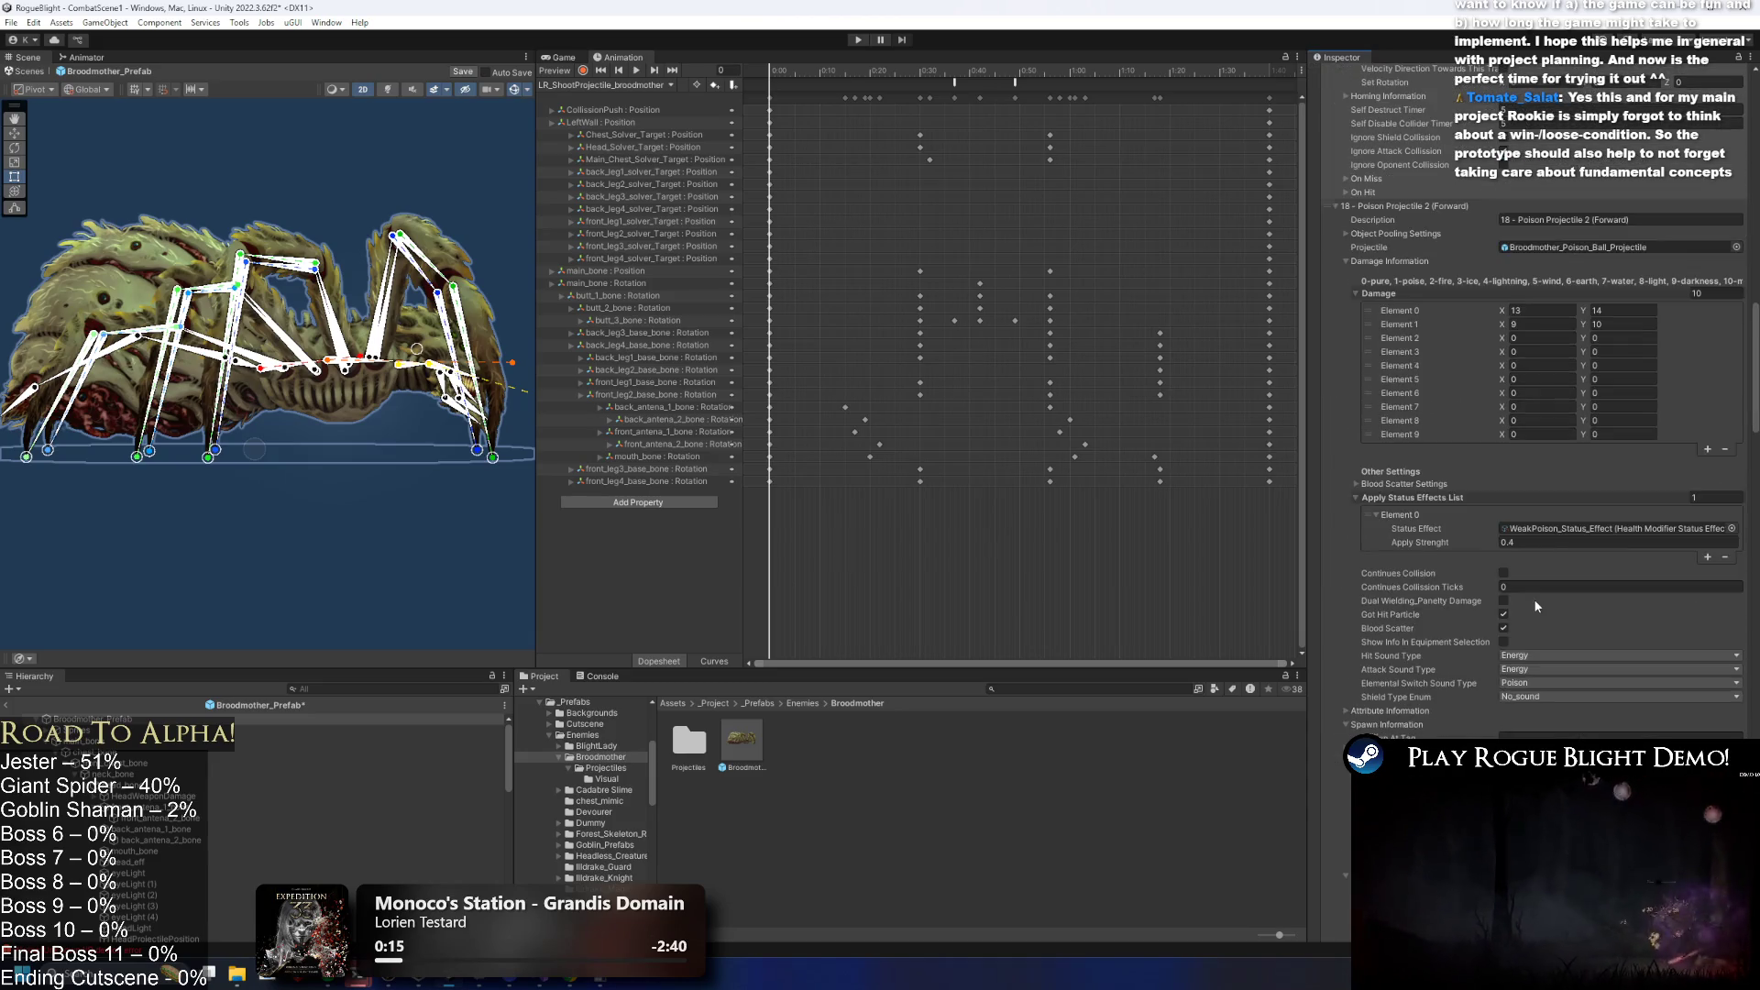
{"action": "scroll", "coordinate": [1551, 607], "scroll_direction": "down", "scroll_amount": 5}
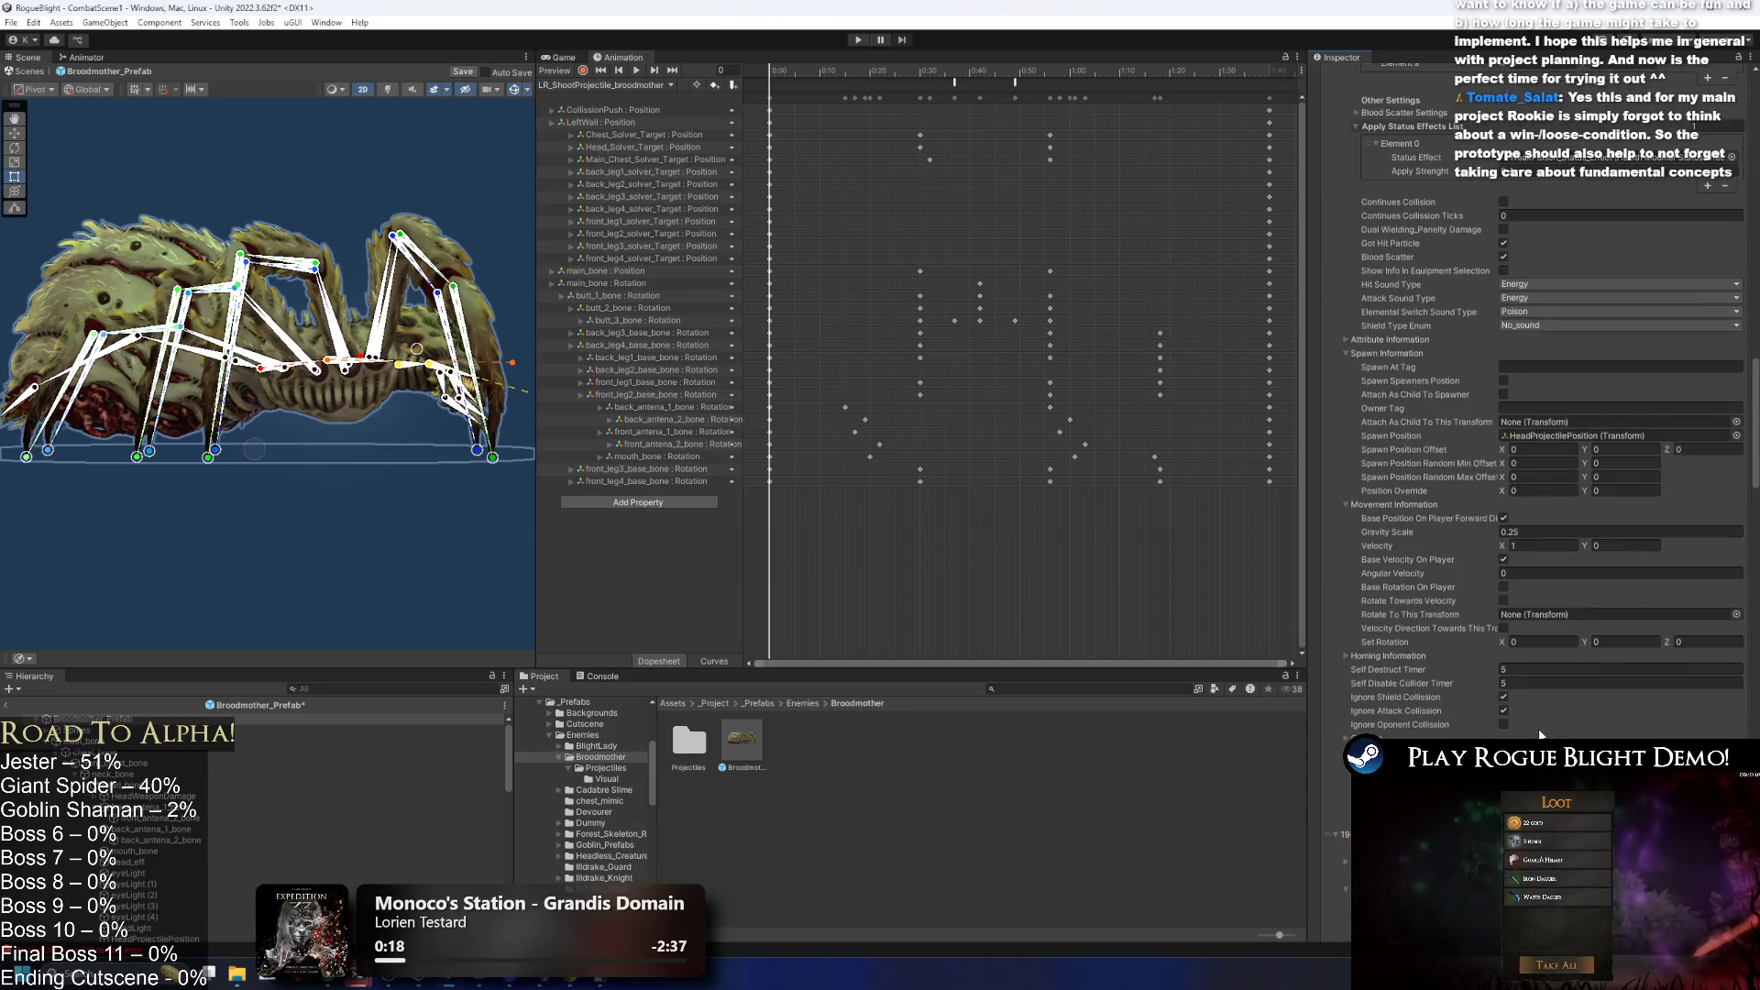
{"action": "left_click", "coordinate": [1400, 592]}
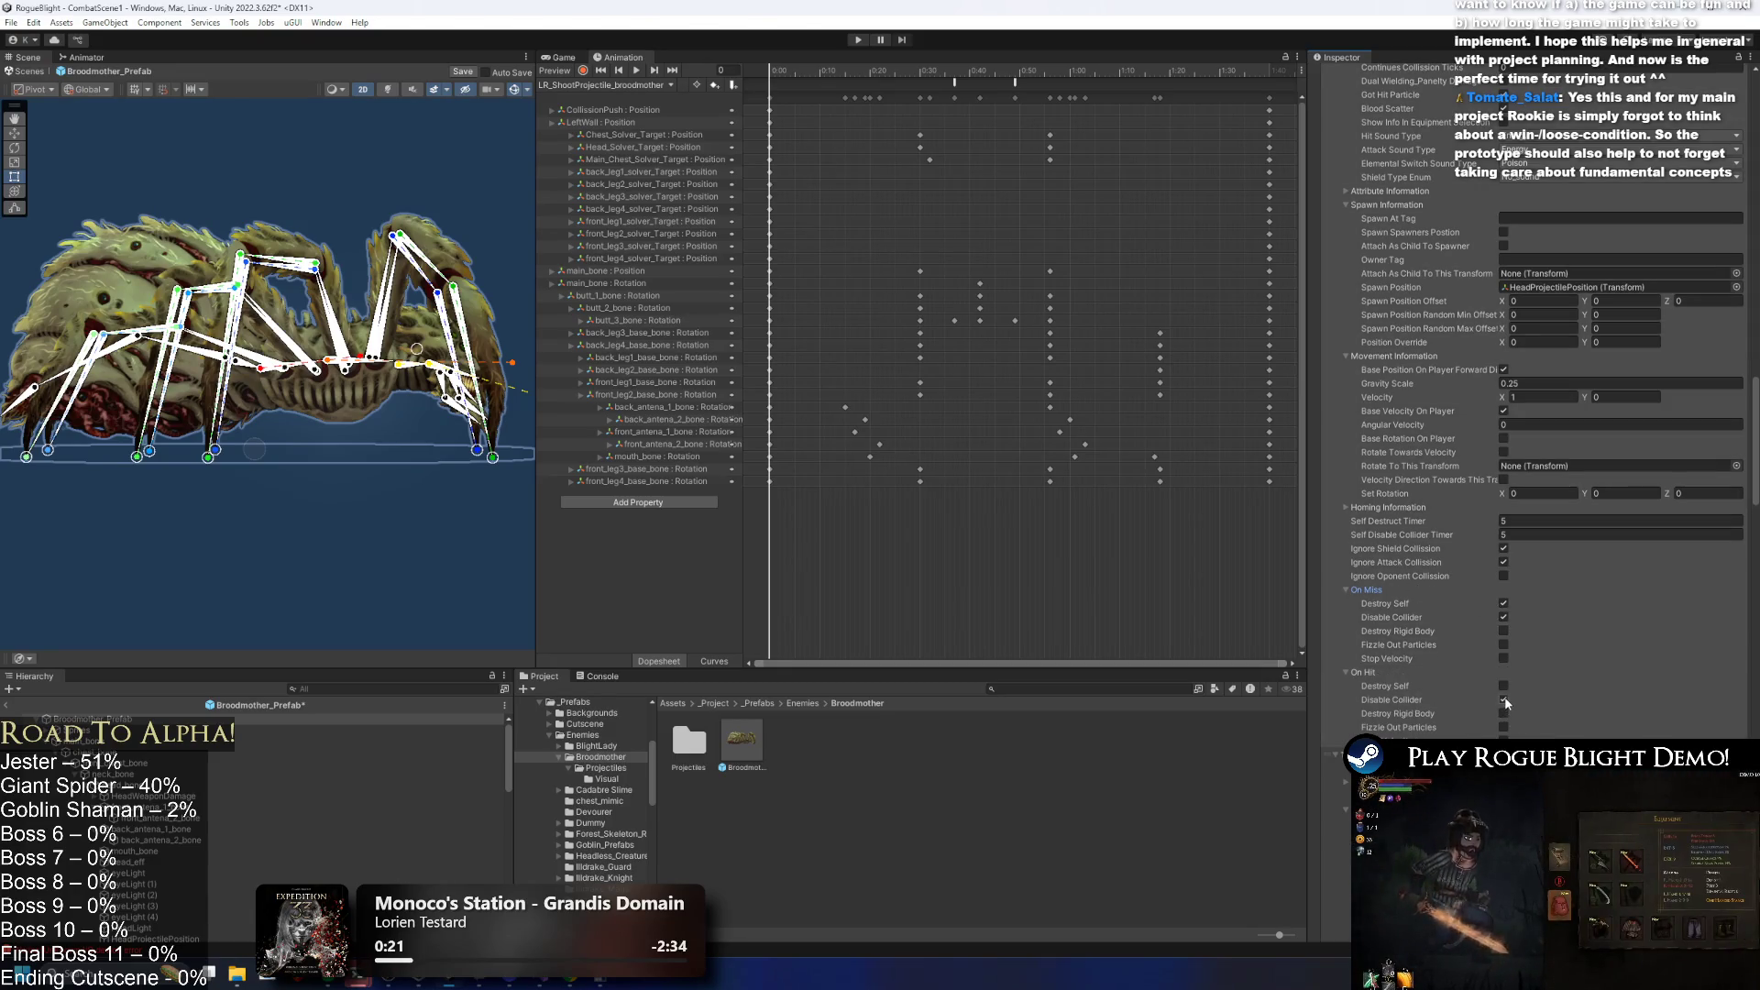
{"action": "scroll", "coordinate": [1521, 687], "scroll_direction": "down", "scroll_amount": 10}
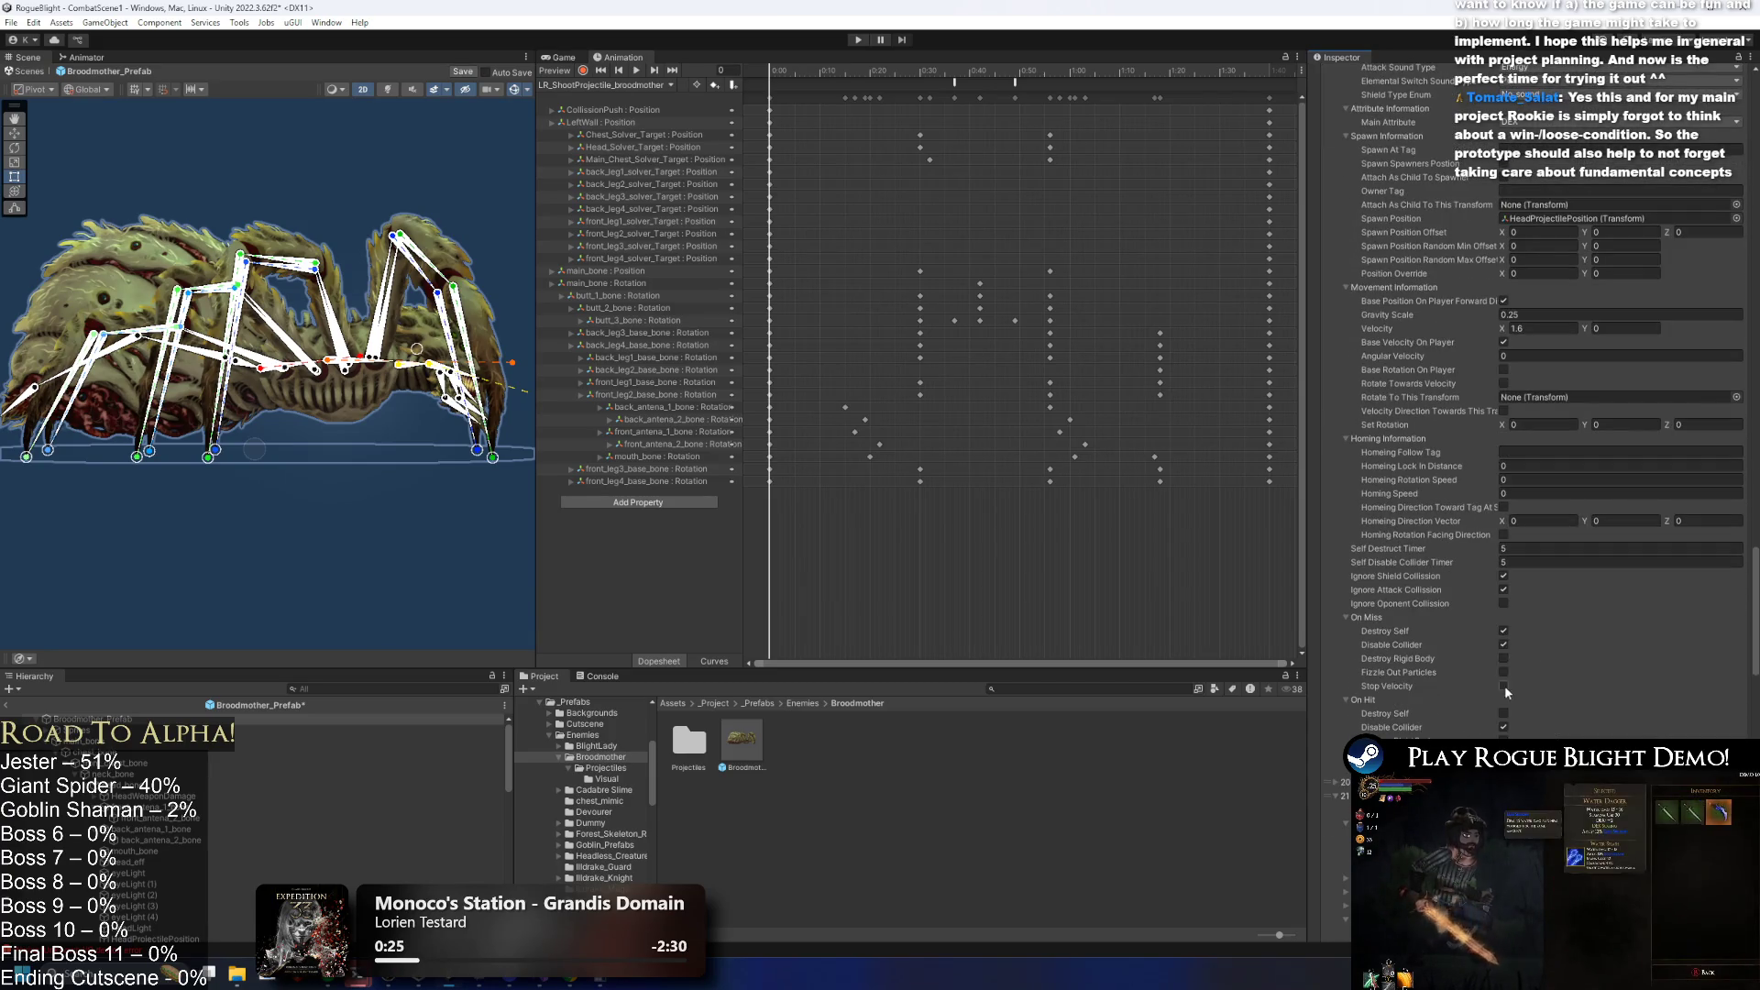
{"action": "scroll", "coordinate": [1522, 678], "scroll_direction": "down", "scroll_amount": 10}
{"action": "scroll", "coordinate": [1536, 664], "scroll_direction": "down", "scroll_amount": 5}
{"action": "left_click", "coordinate": [1518, 669]}
{"action": "left_click", "coordinate": [864, 42]}
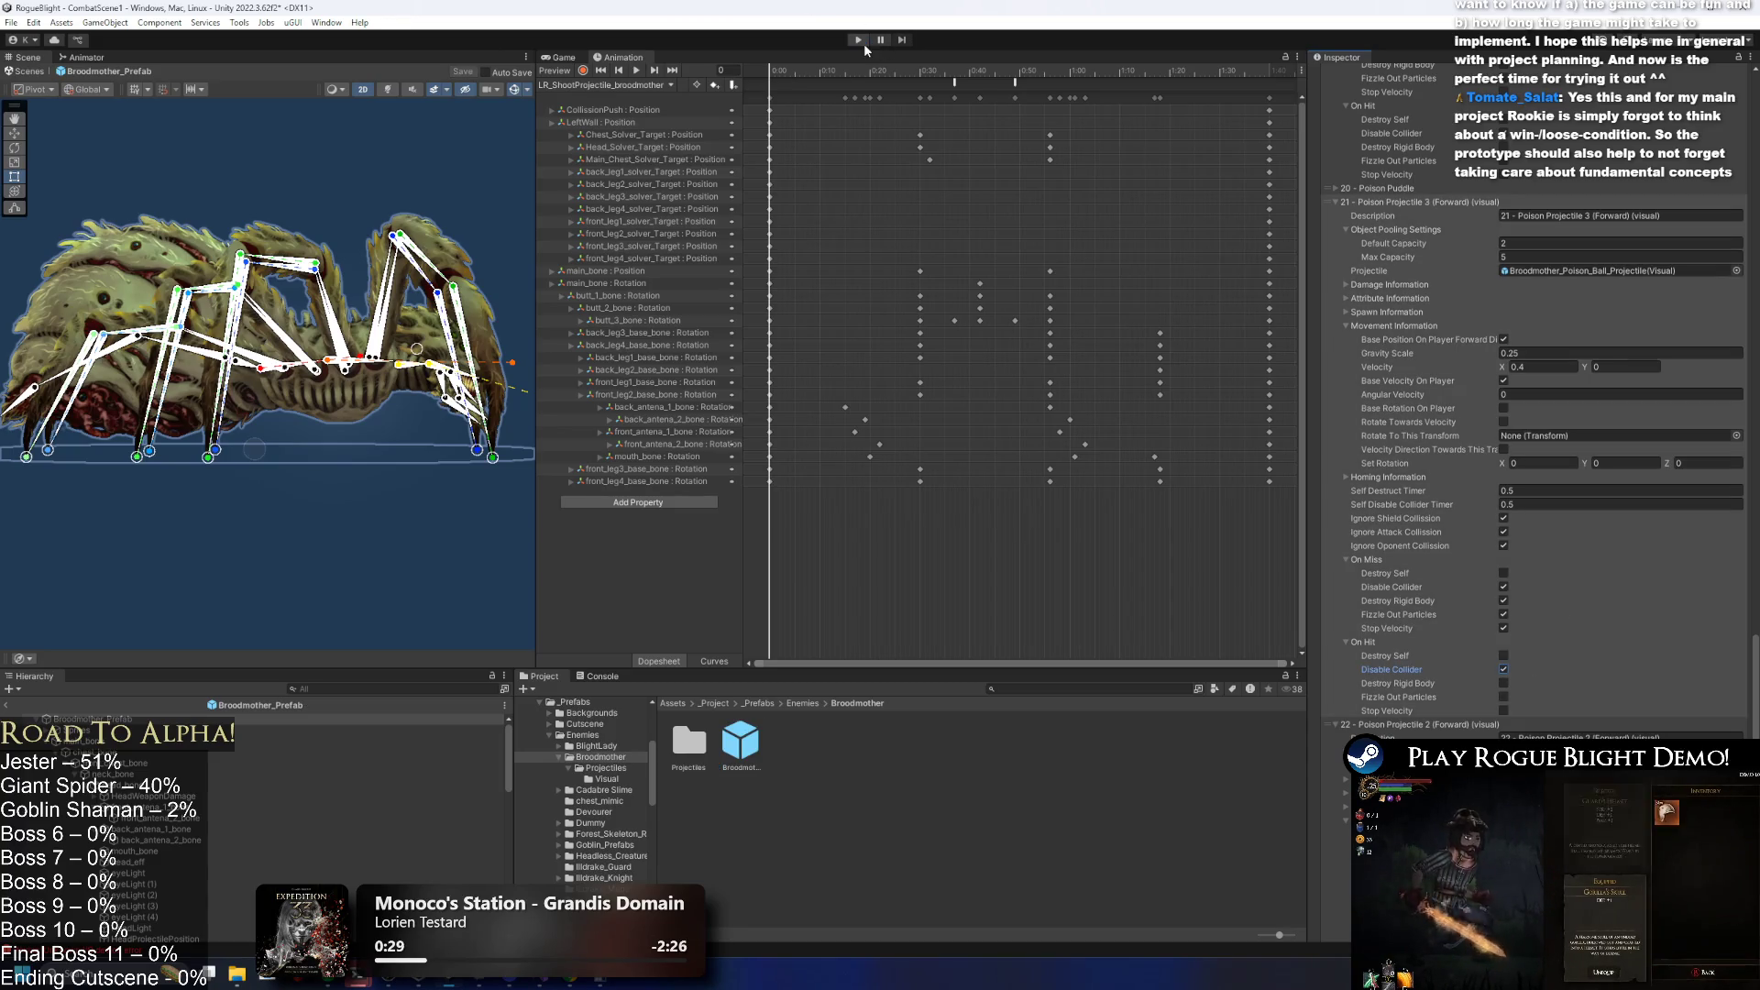
{"action": "key", "text": "Return"}
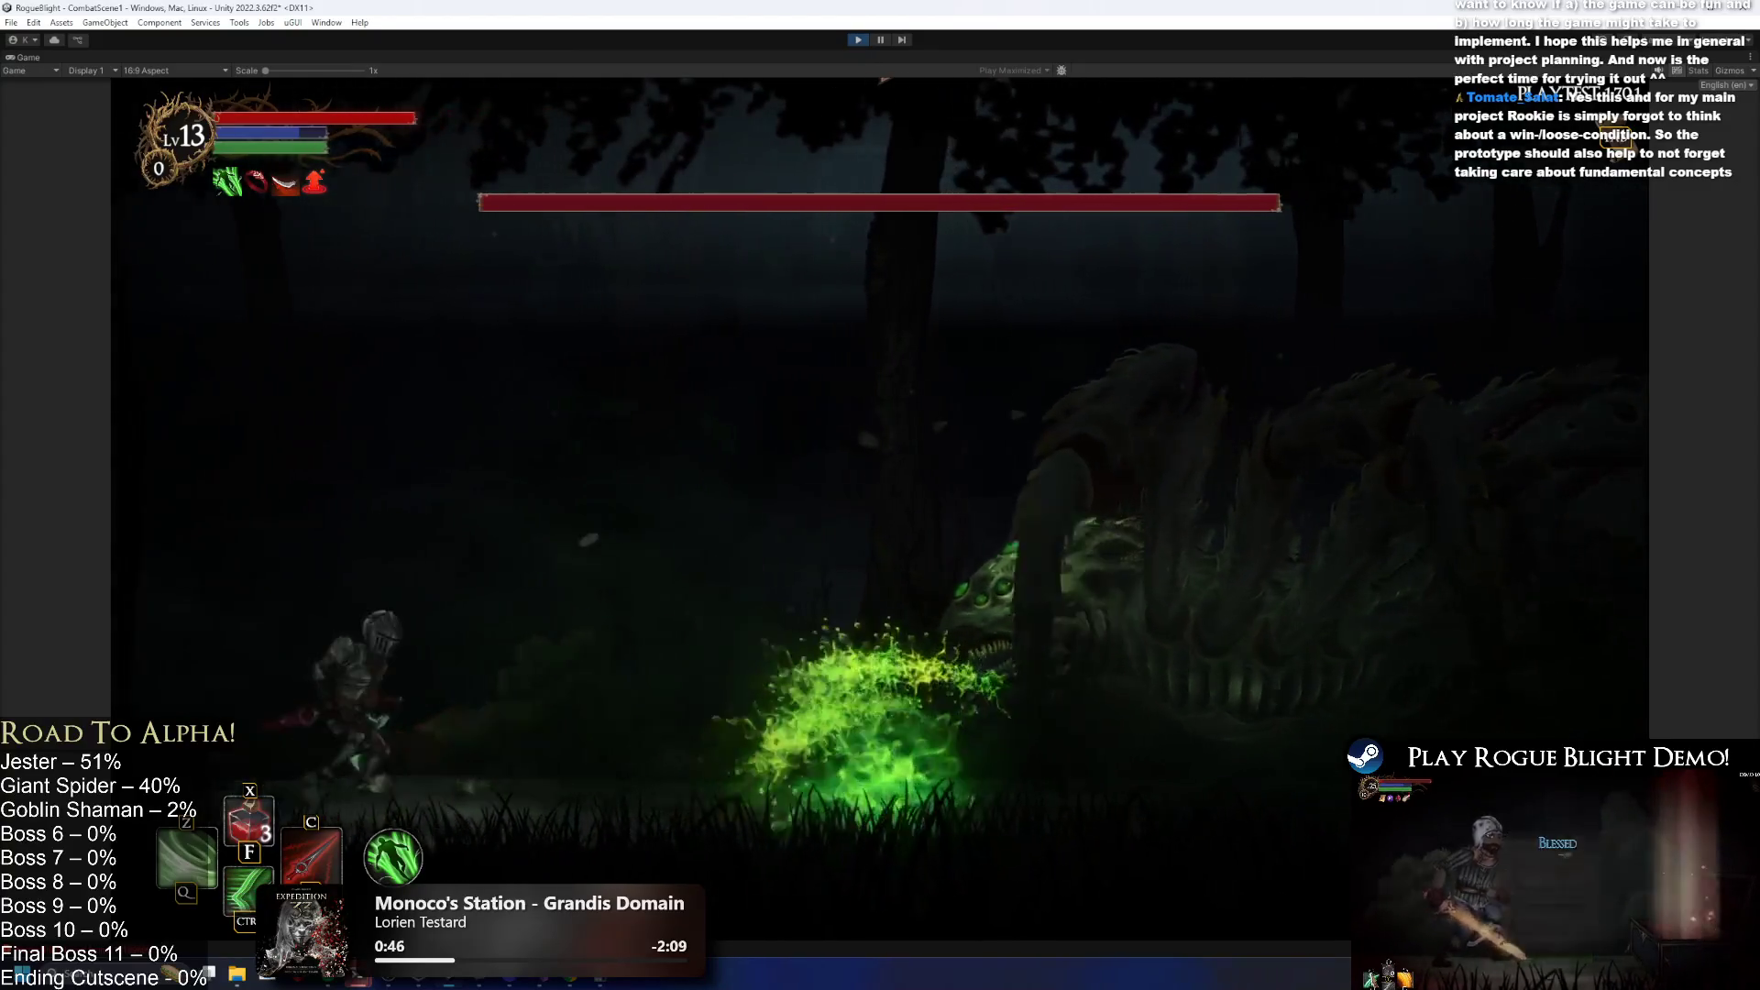
Move the knight beneath the spider boss, retreat, then exit Play mode with Ctrl+P.
{"action": "key", "text": "d"}
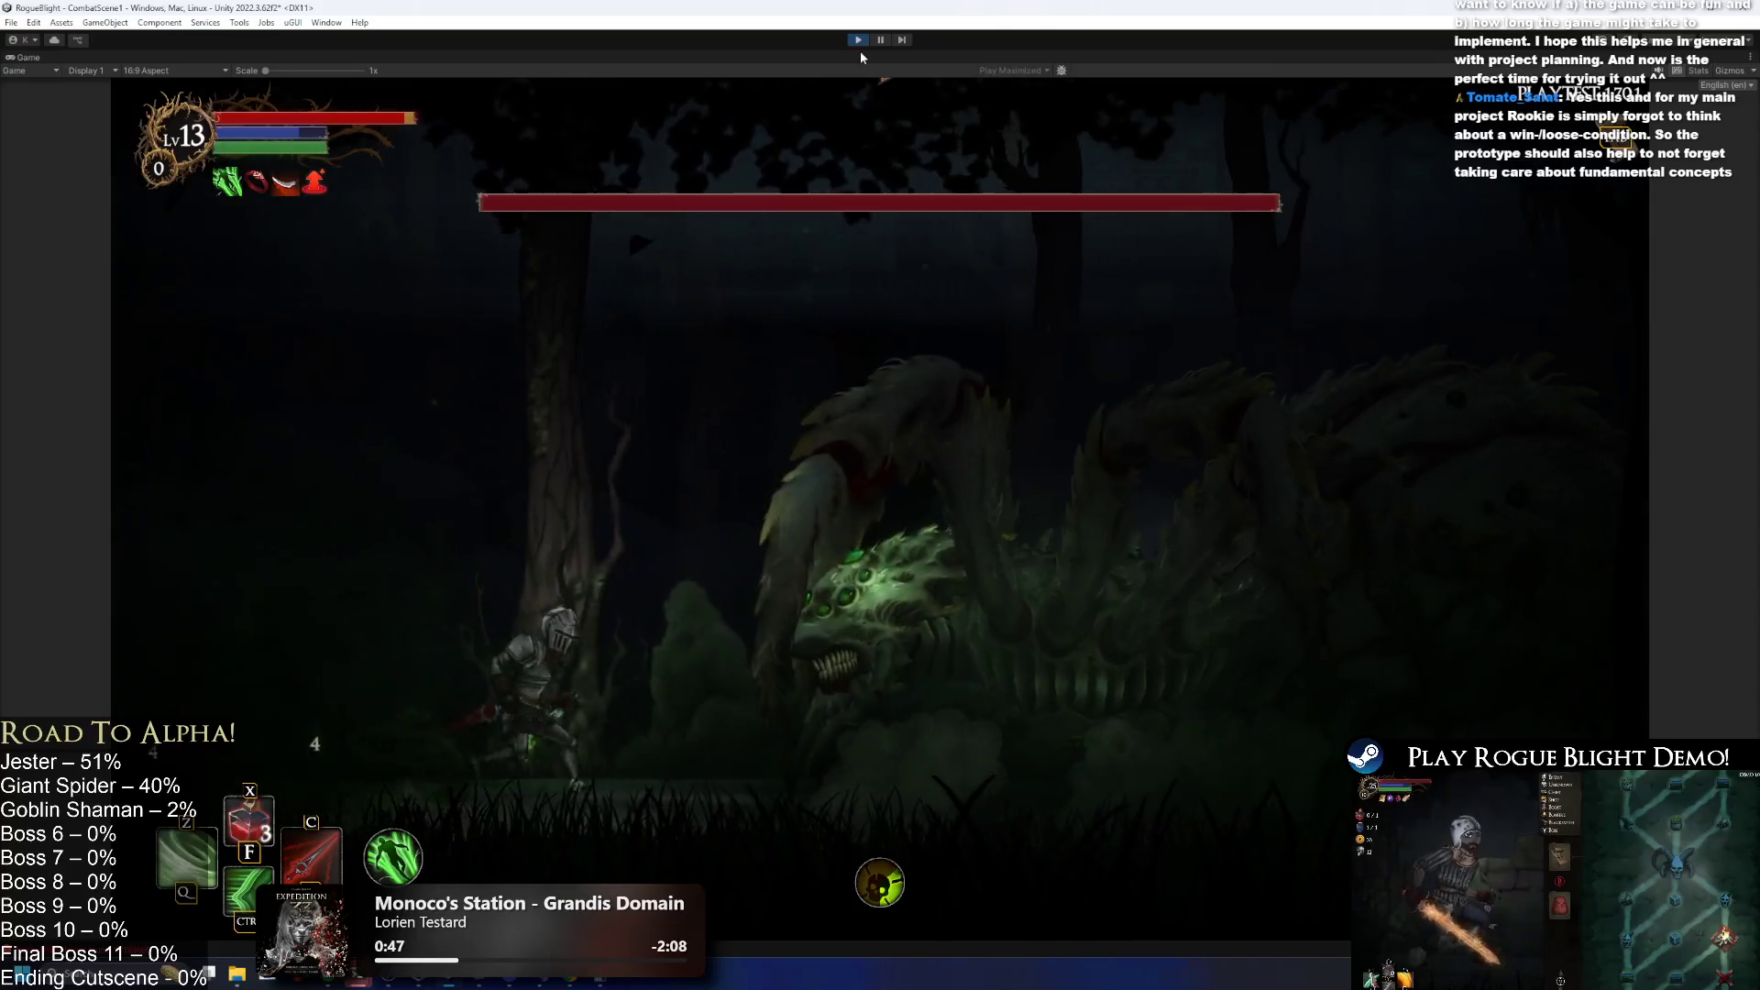
{"action": "key", "text": "d"}
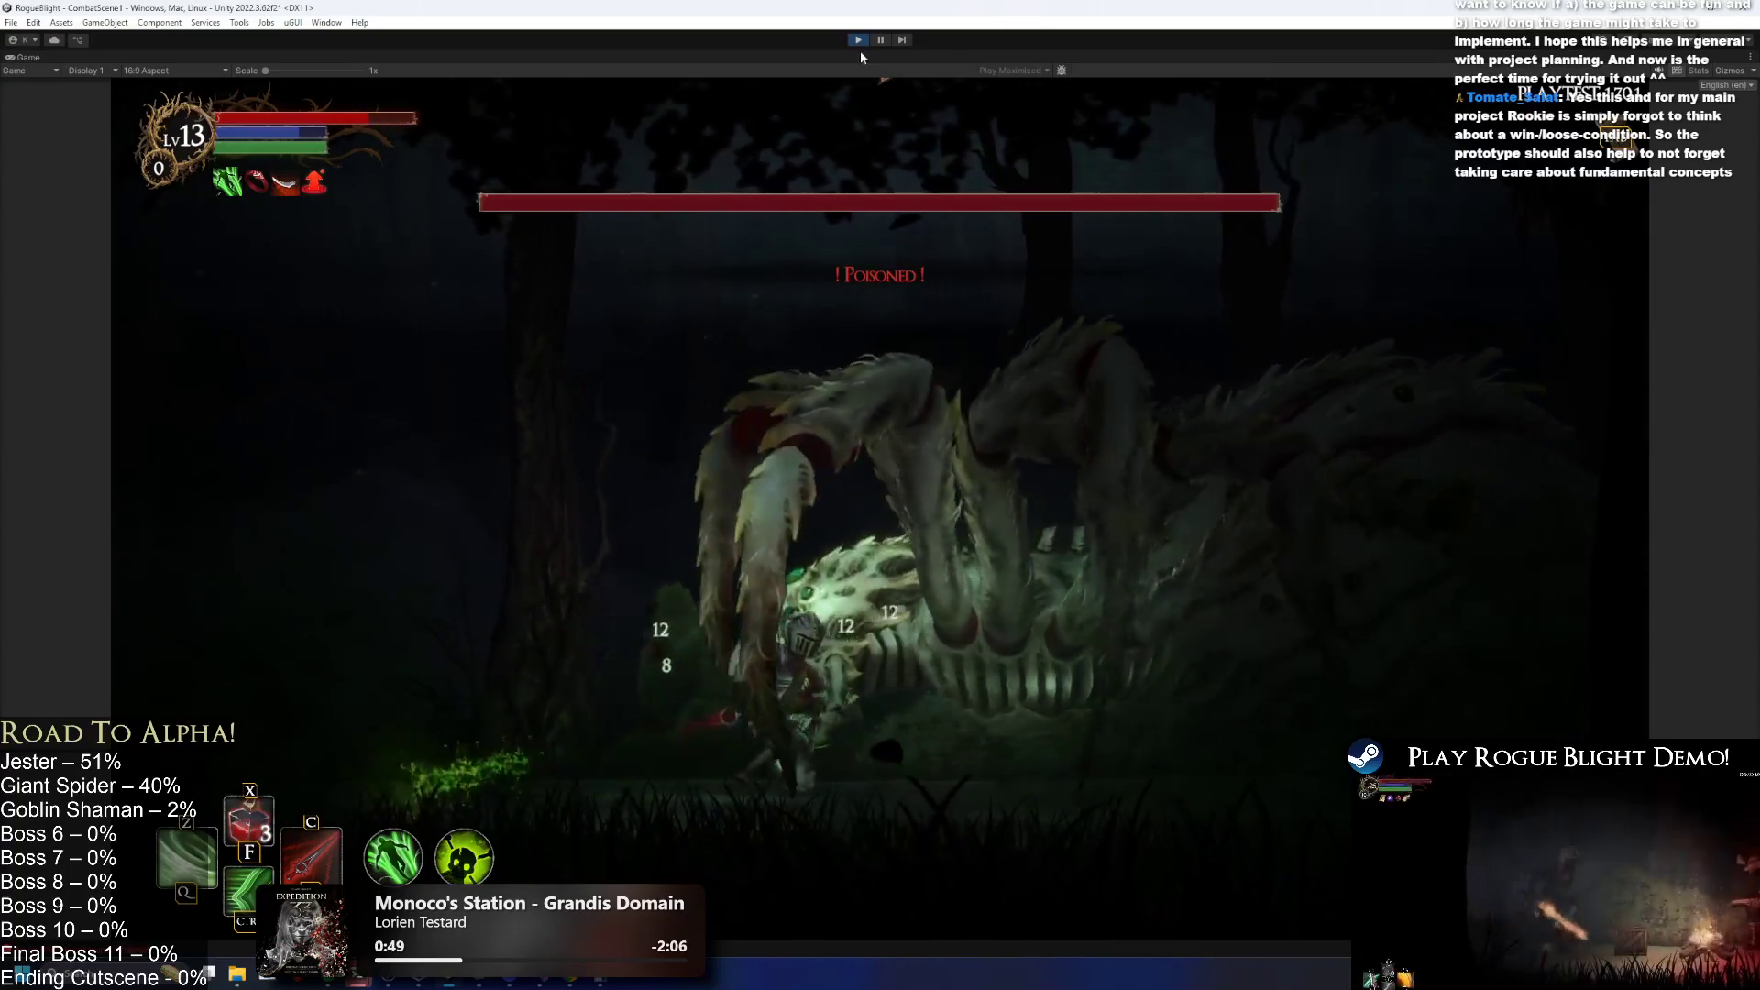
{"action": "key", "text": "a"}
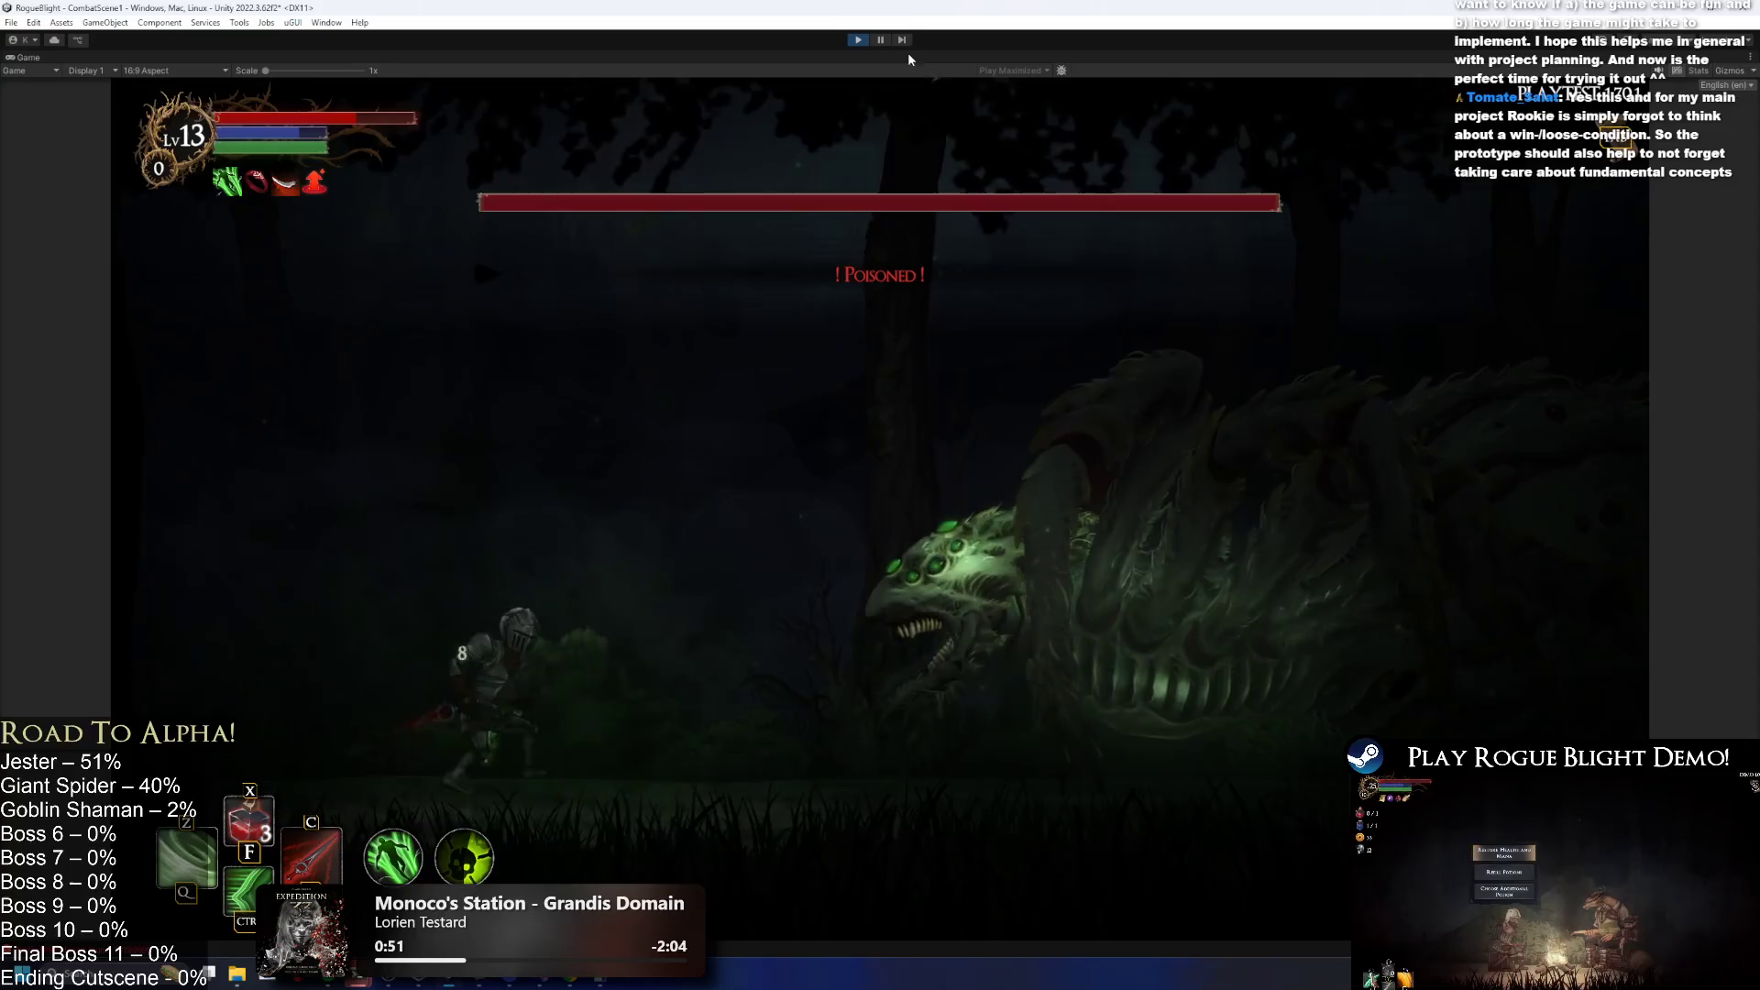
{"action": "key", "text": "ctrl+p"}
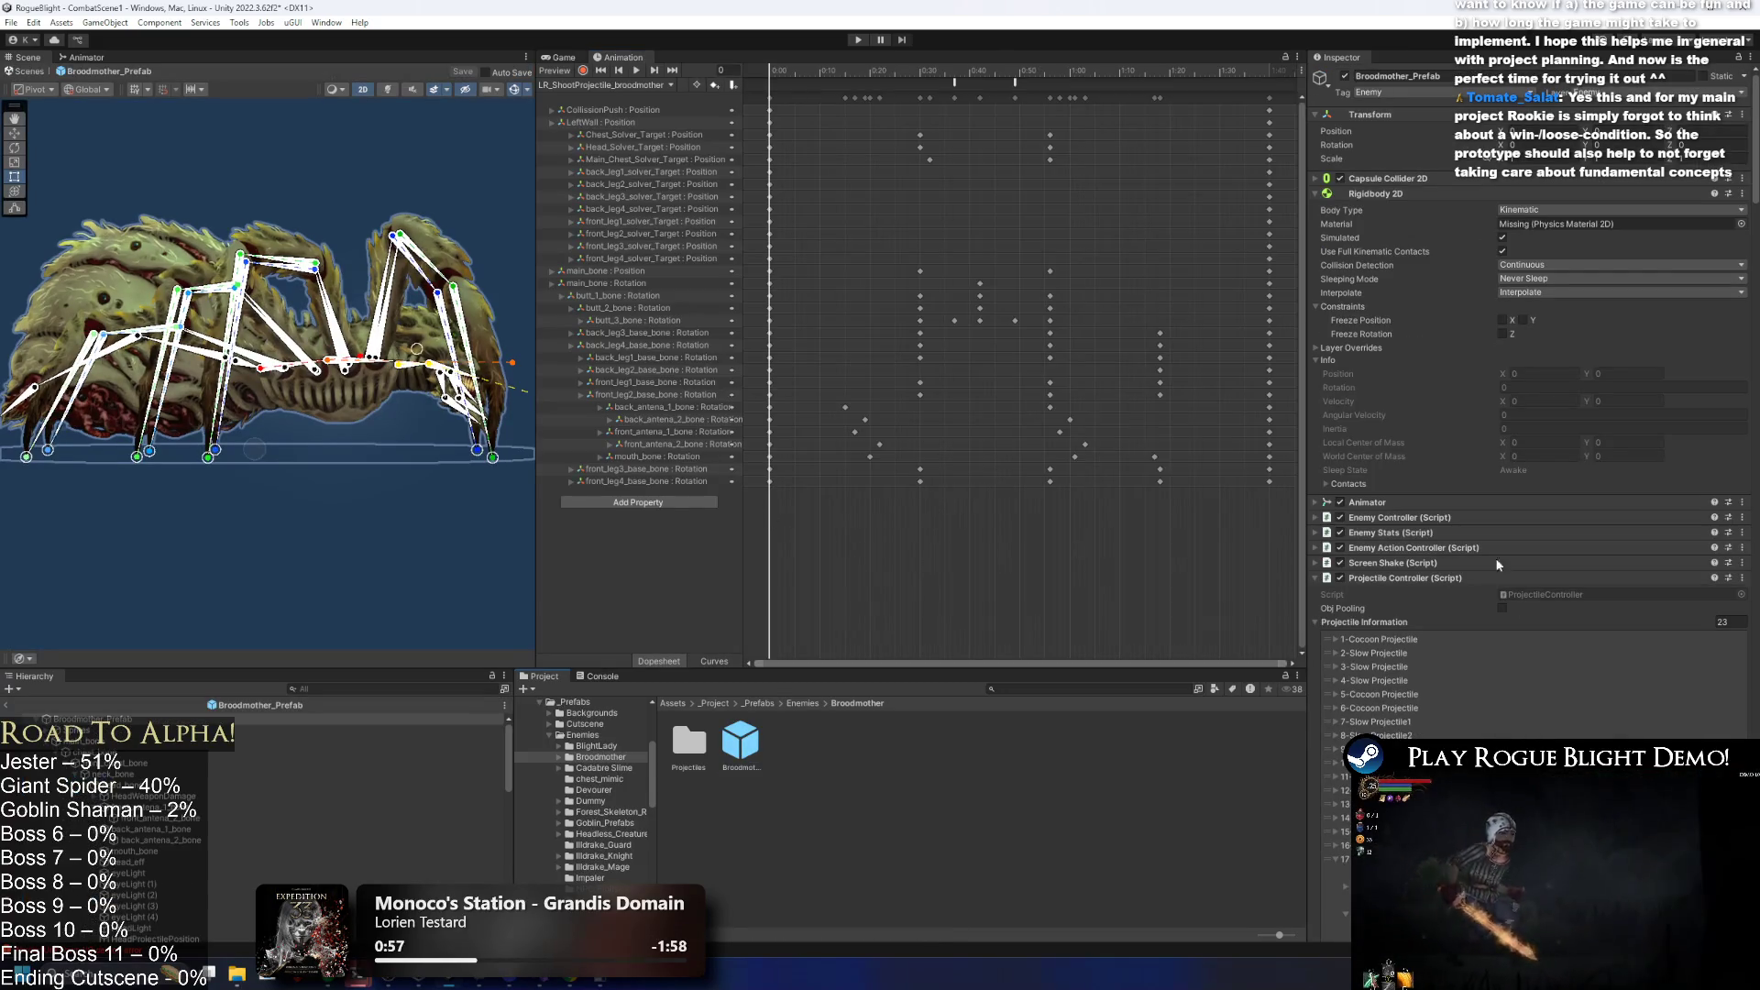
Locate Broodmother_Poison_Ball_Projectile and copy its Spawn Projectiles From Projectile Controller component.
{"action": "scroll", "coordinate": [1459, 550], "scroll_direction": "down", "scroll_amount": 5}
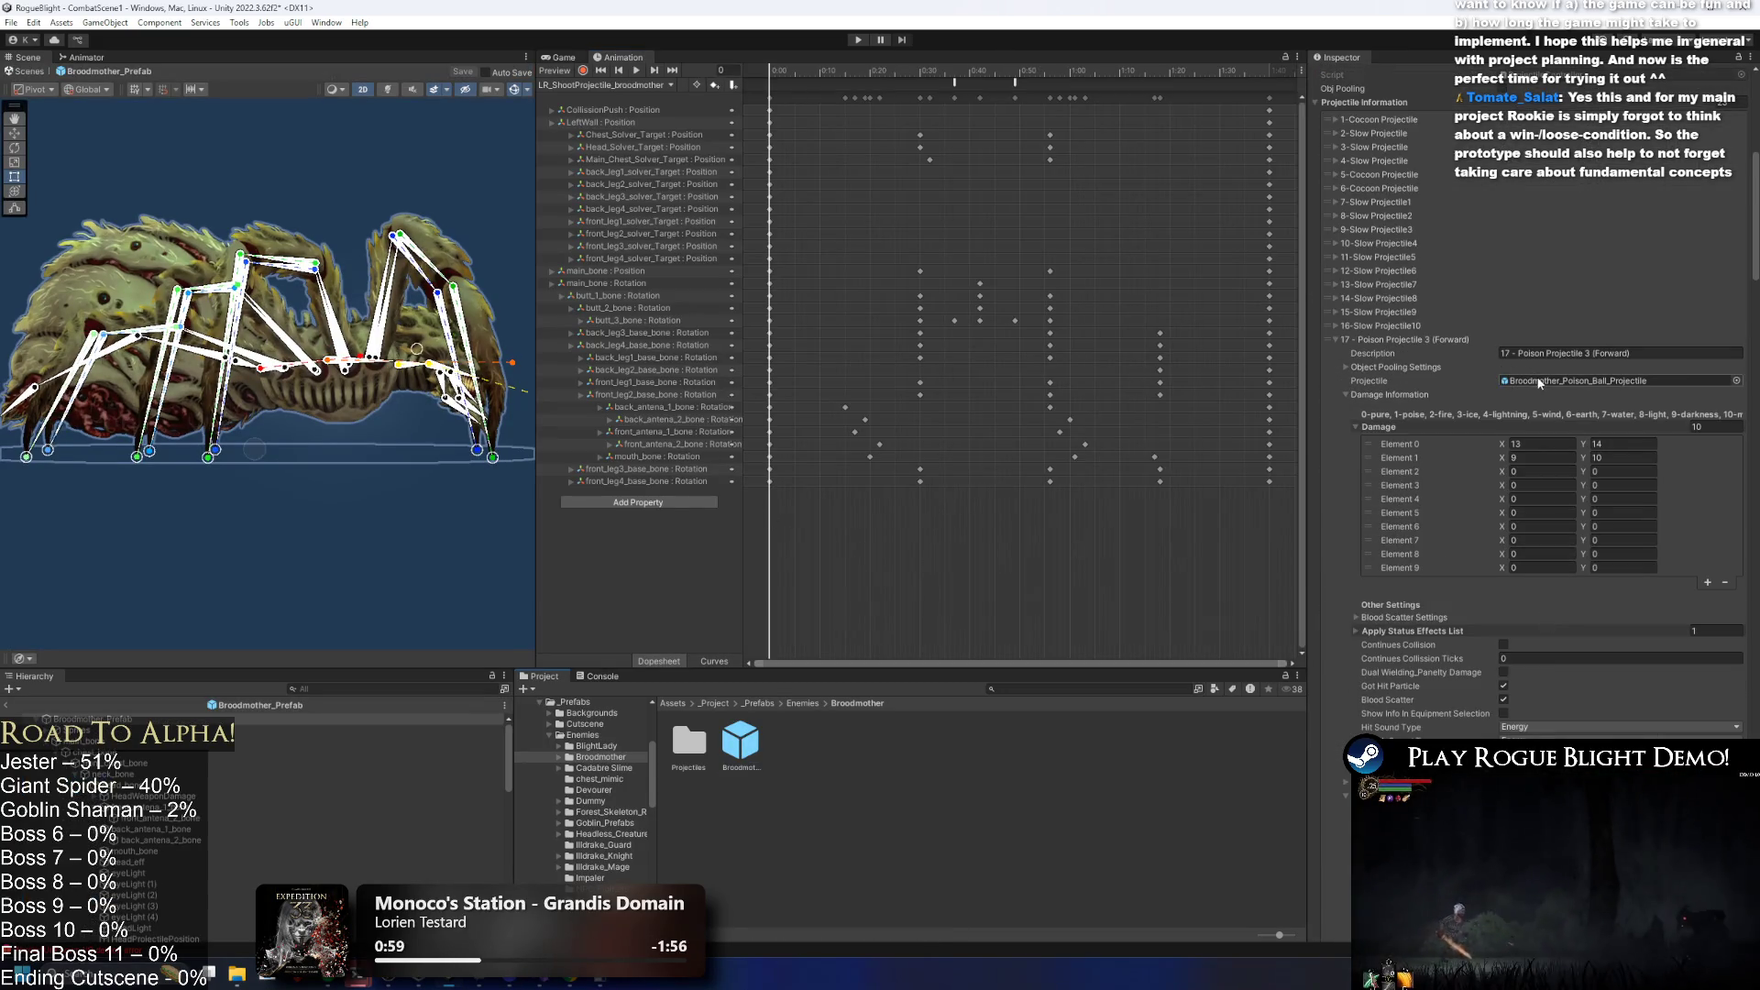
{"action": "left_click", "coordinate": [1540, 380]}
{"action": "left_click", "coordinate": [688, 743]}
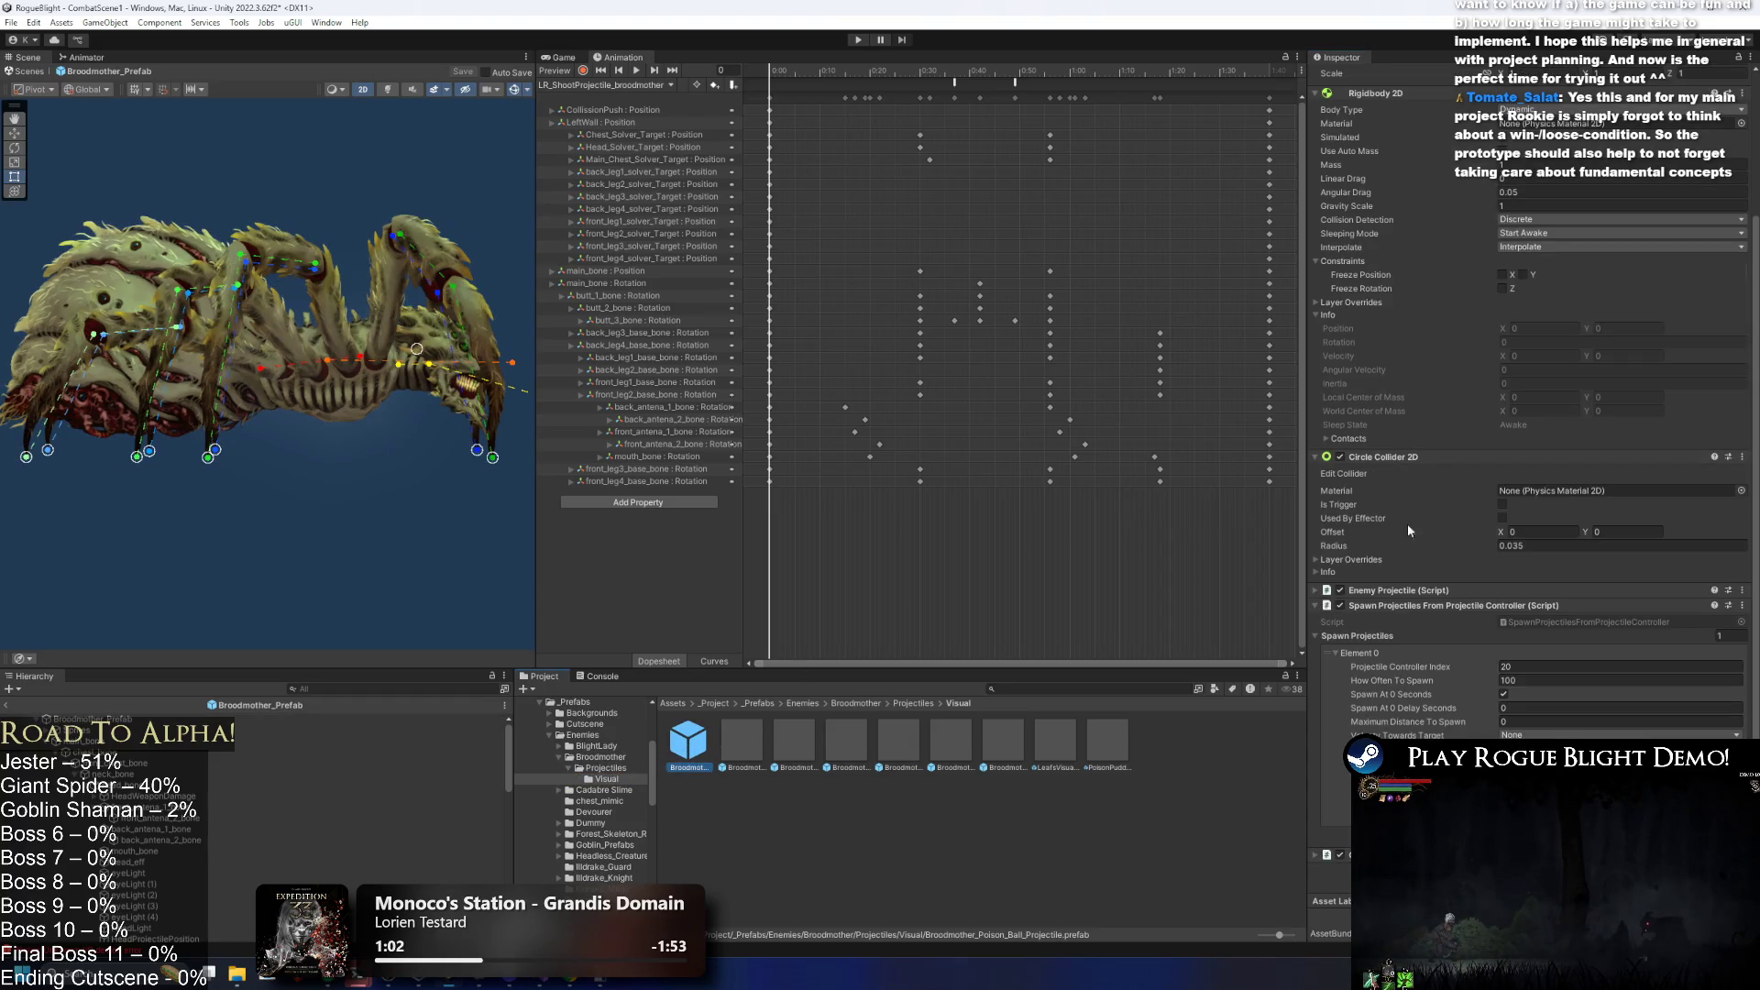
{"action": "right_click", "coordinate": [1437, 606]}
{"action": "left_click", "coordinate": [1503, 682]}
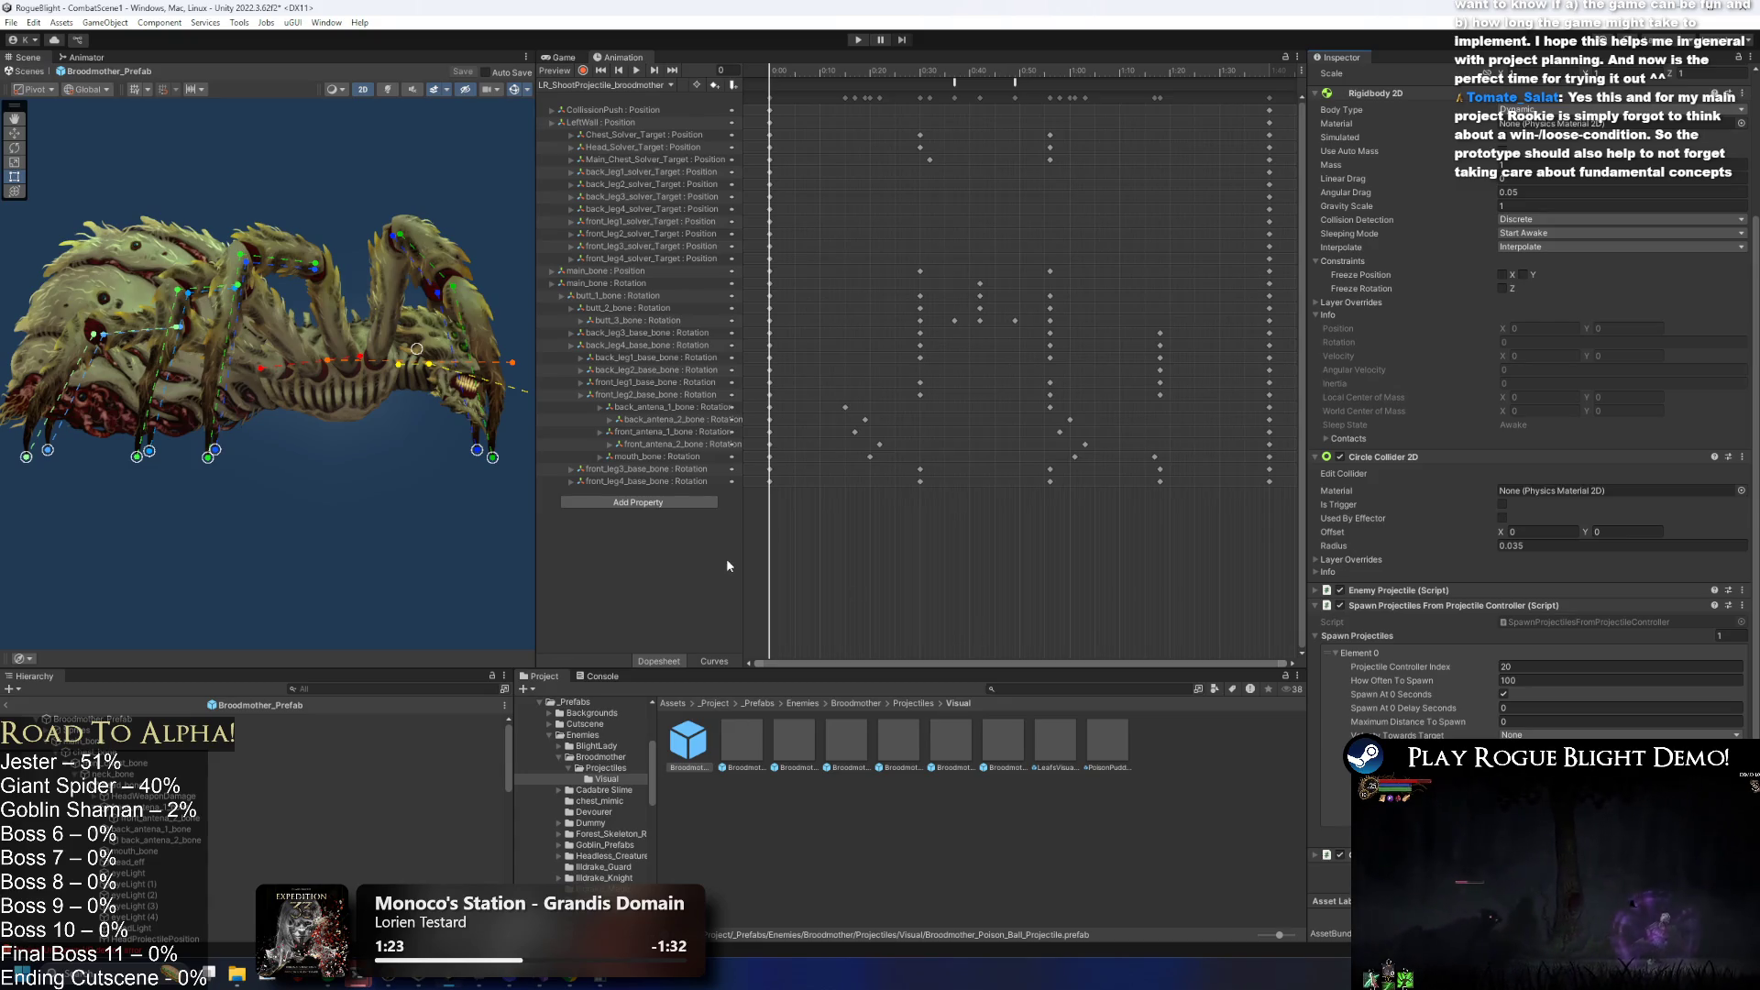
Select the Broodmother prefab root and look through its forward and visual poison projectile entries.
{"action": "left_click", "coordinate": [913, 703]}
{"action": "left_click", "coordinate": [157, 721]}
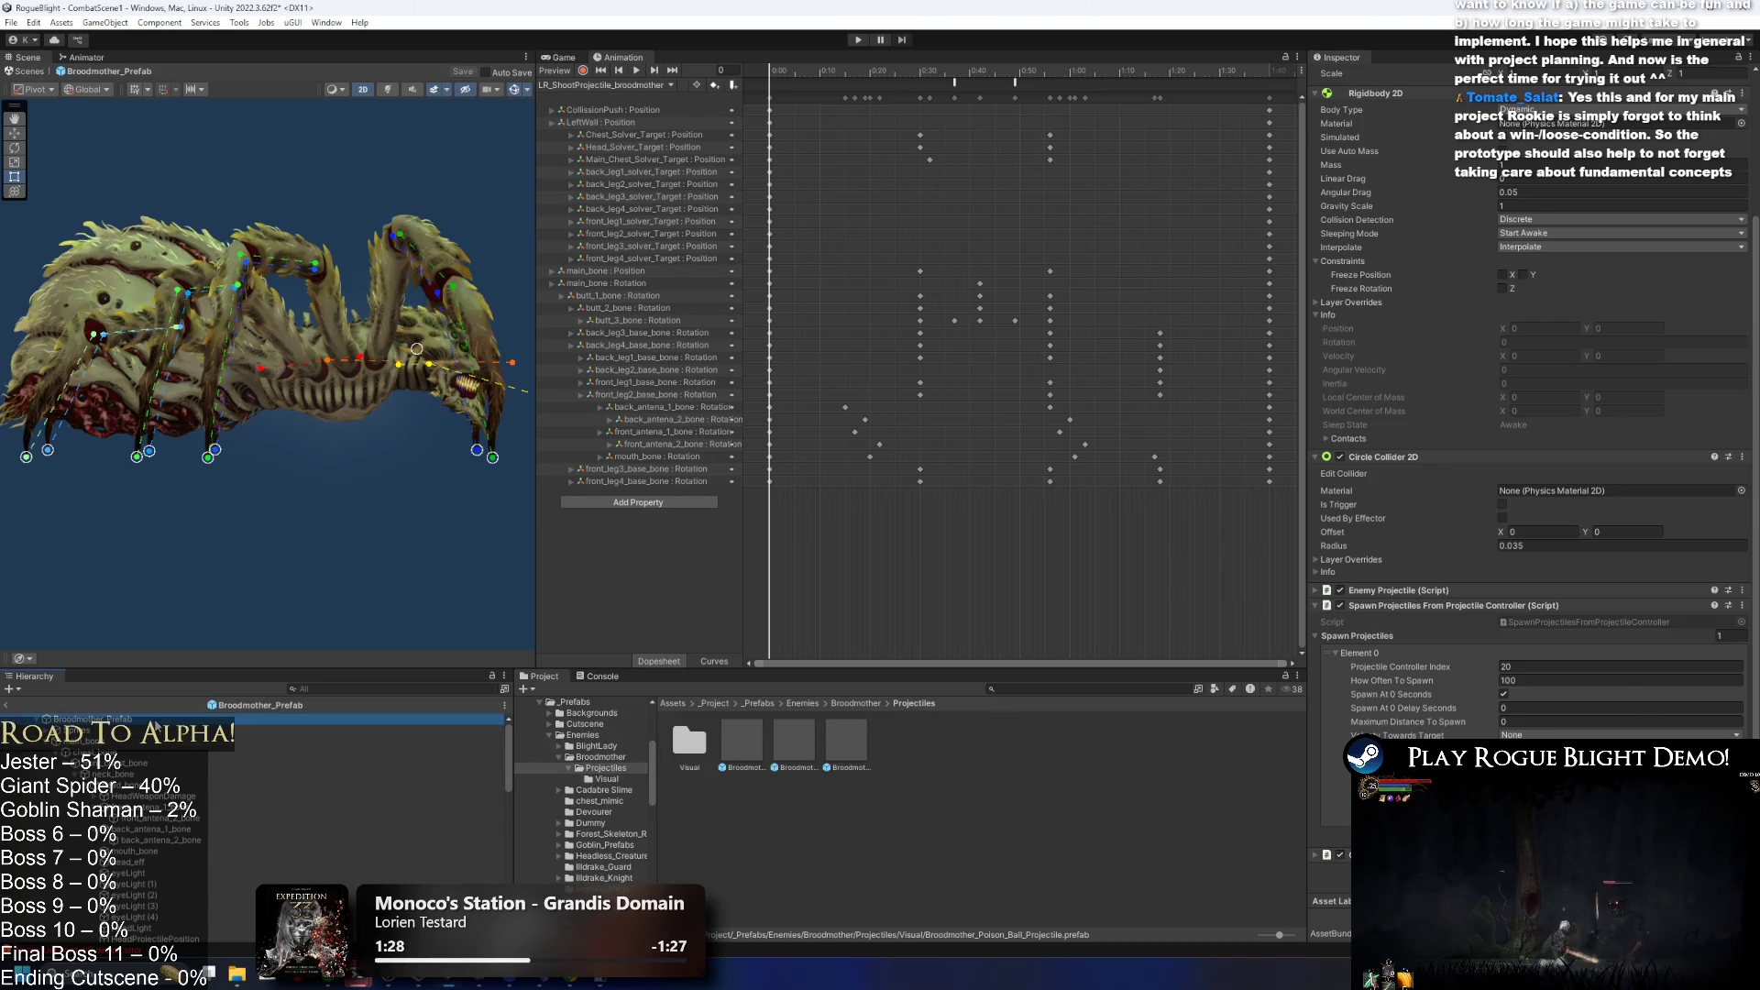
{"action": "left_click", "coordinate": [1421, 685]}
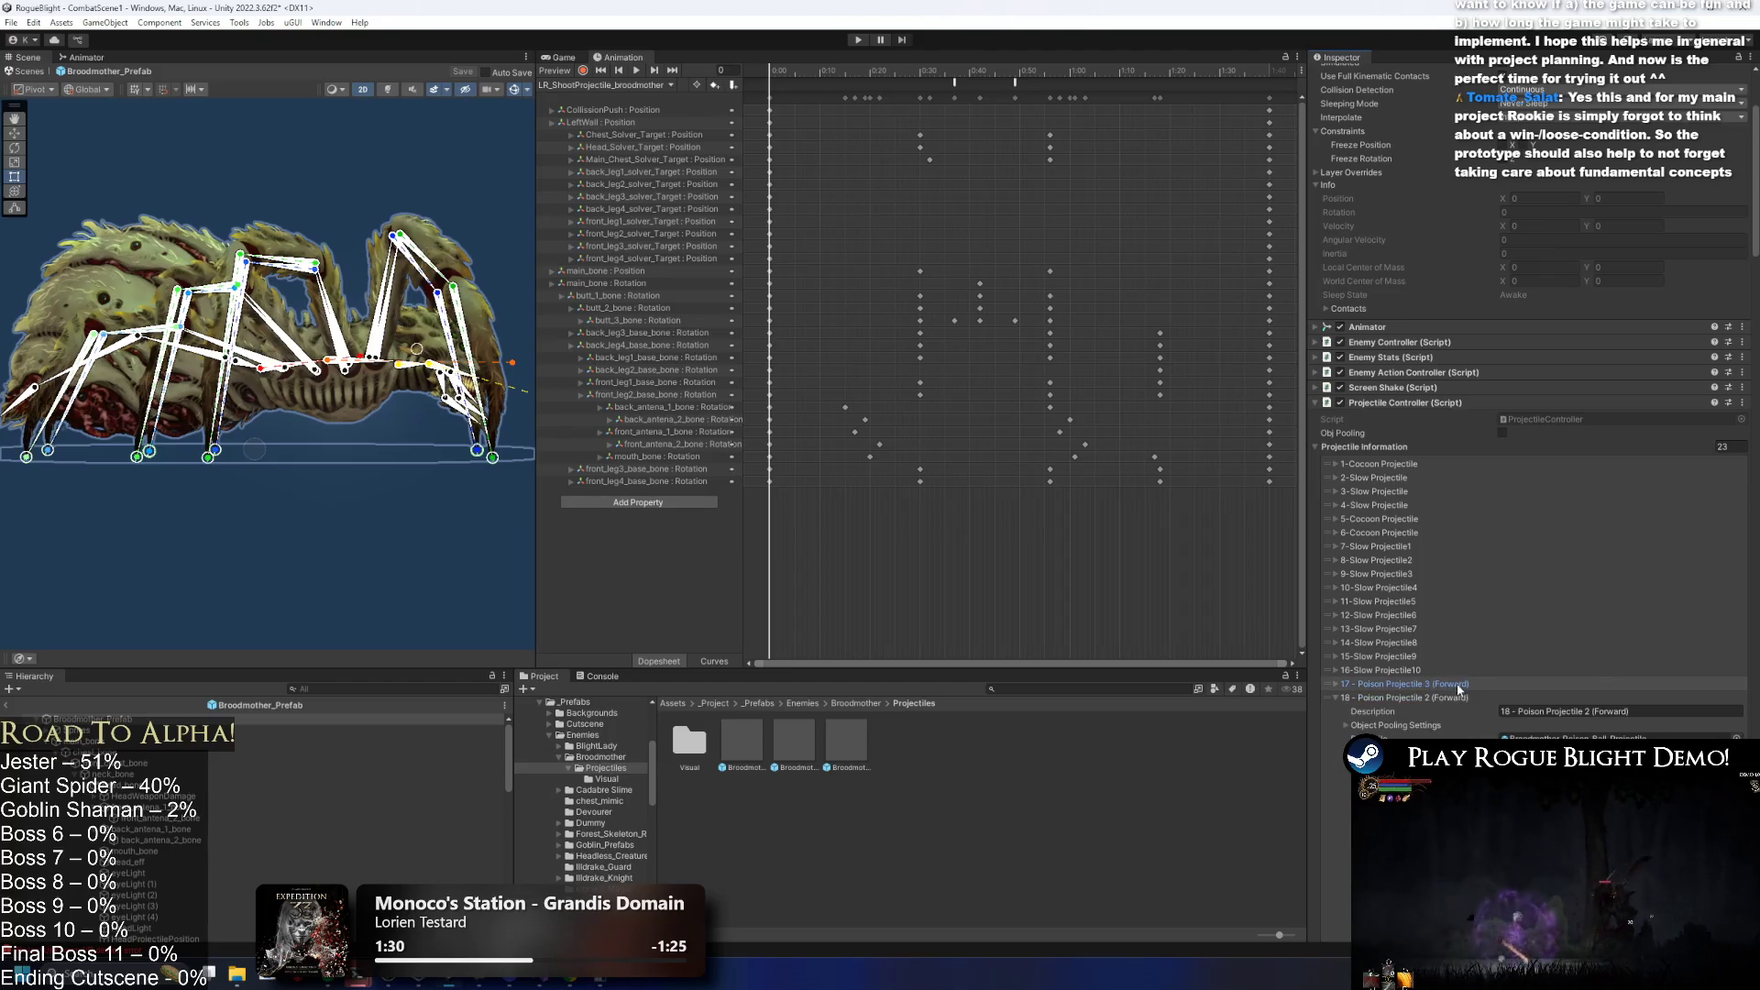
{"action": "left_click", "coordinate": [1430, 712]}
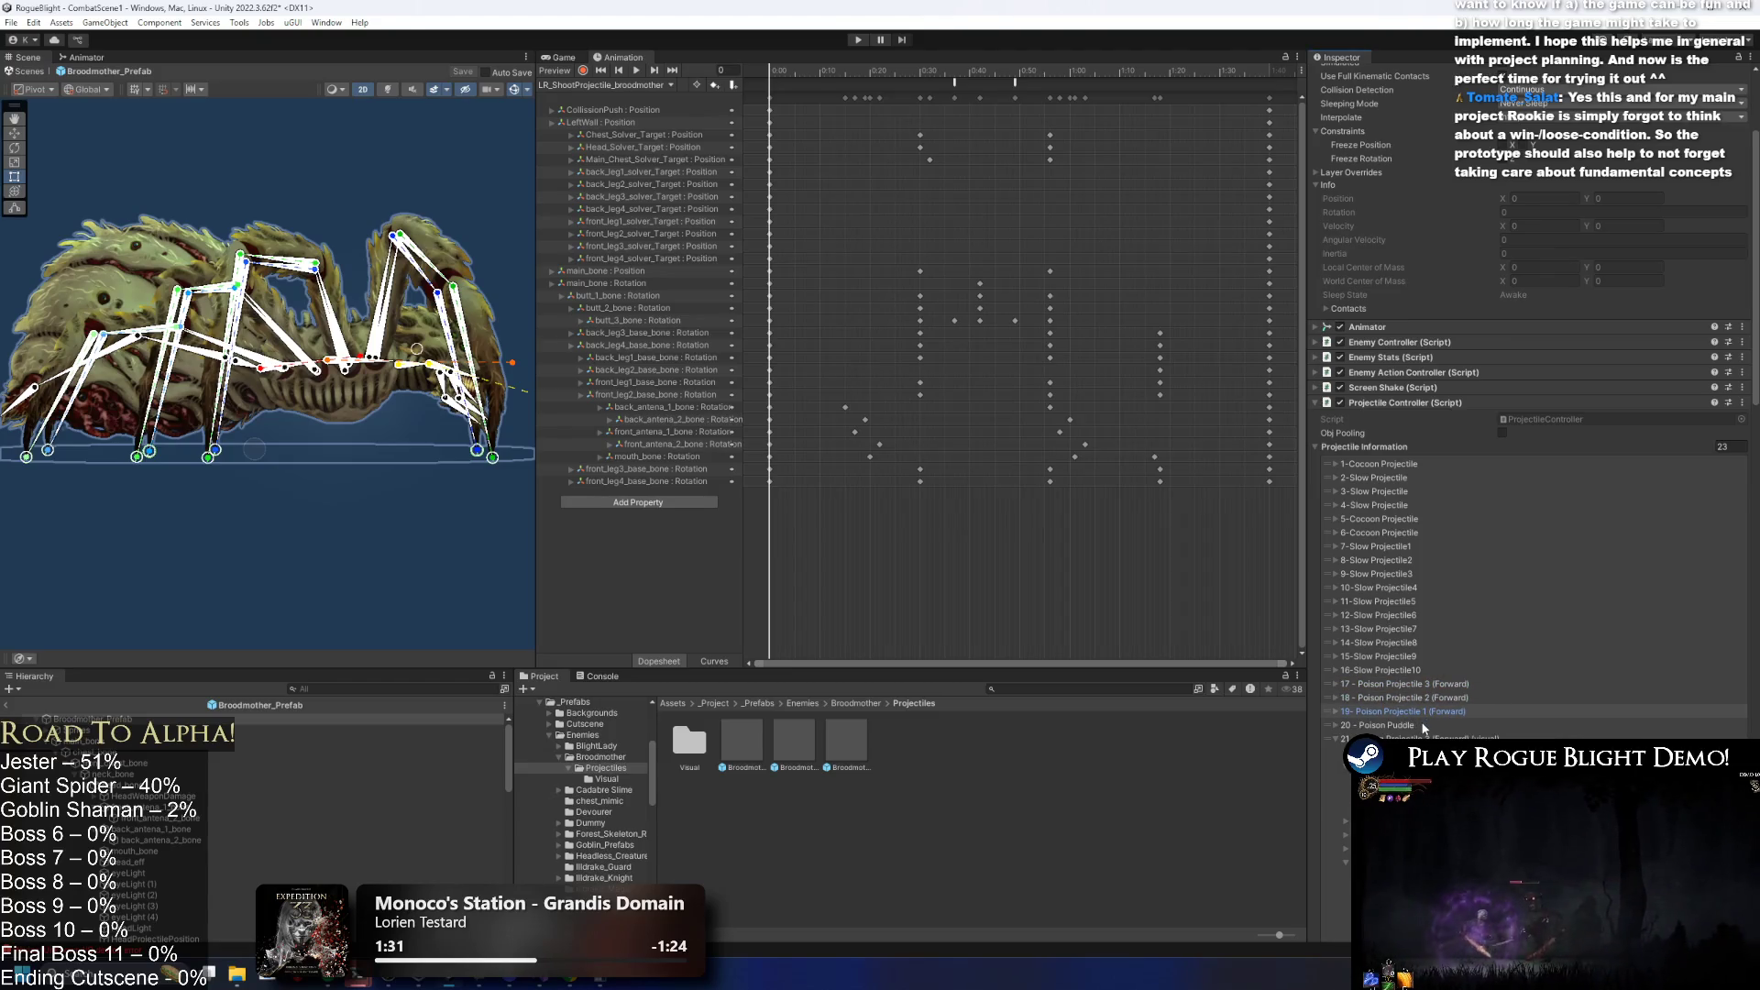
{"action": "left_click", "coordinate": [1420, 739]}
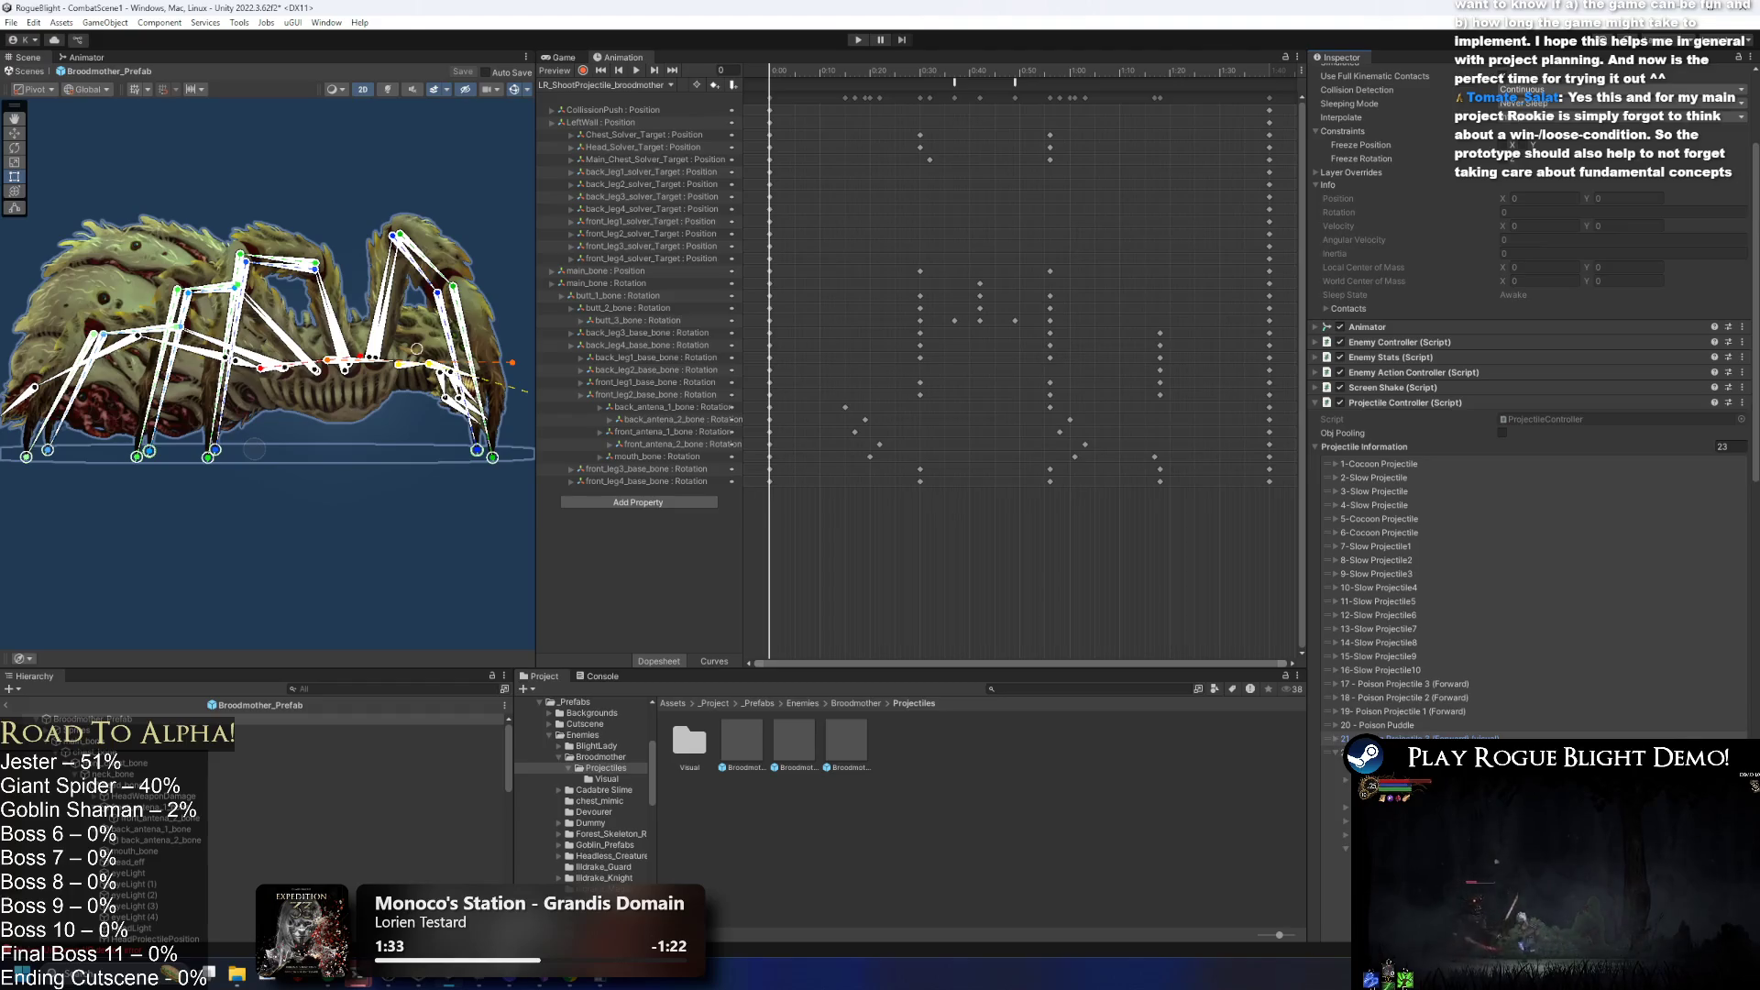
{"action": "scroll", "coordinate": [1459, 572], "scroll_direction": "down", "scroll_amount": 5}
{"action": "left_click", "coordinate": [1391, 528]}
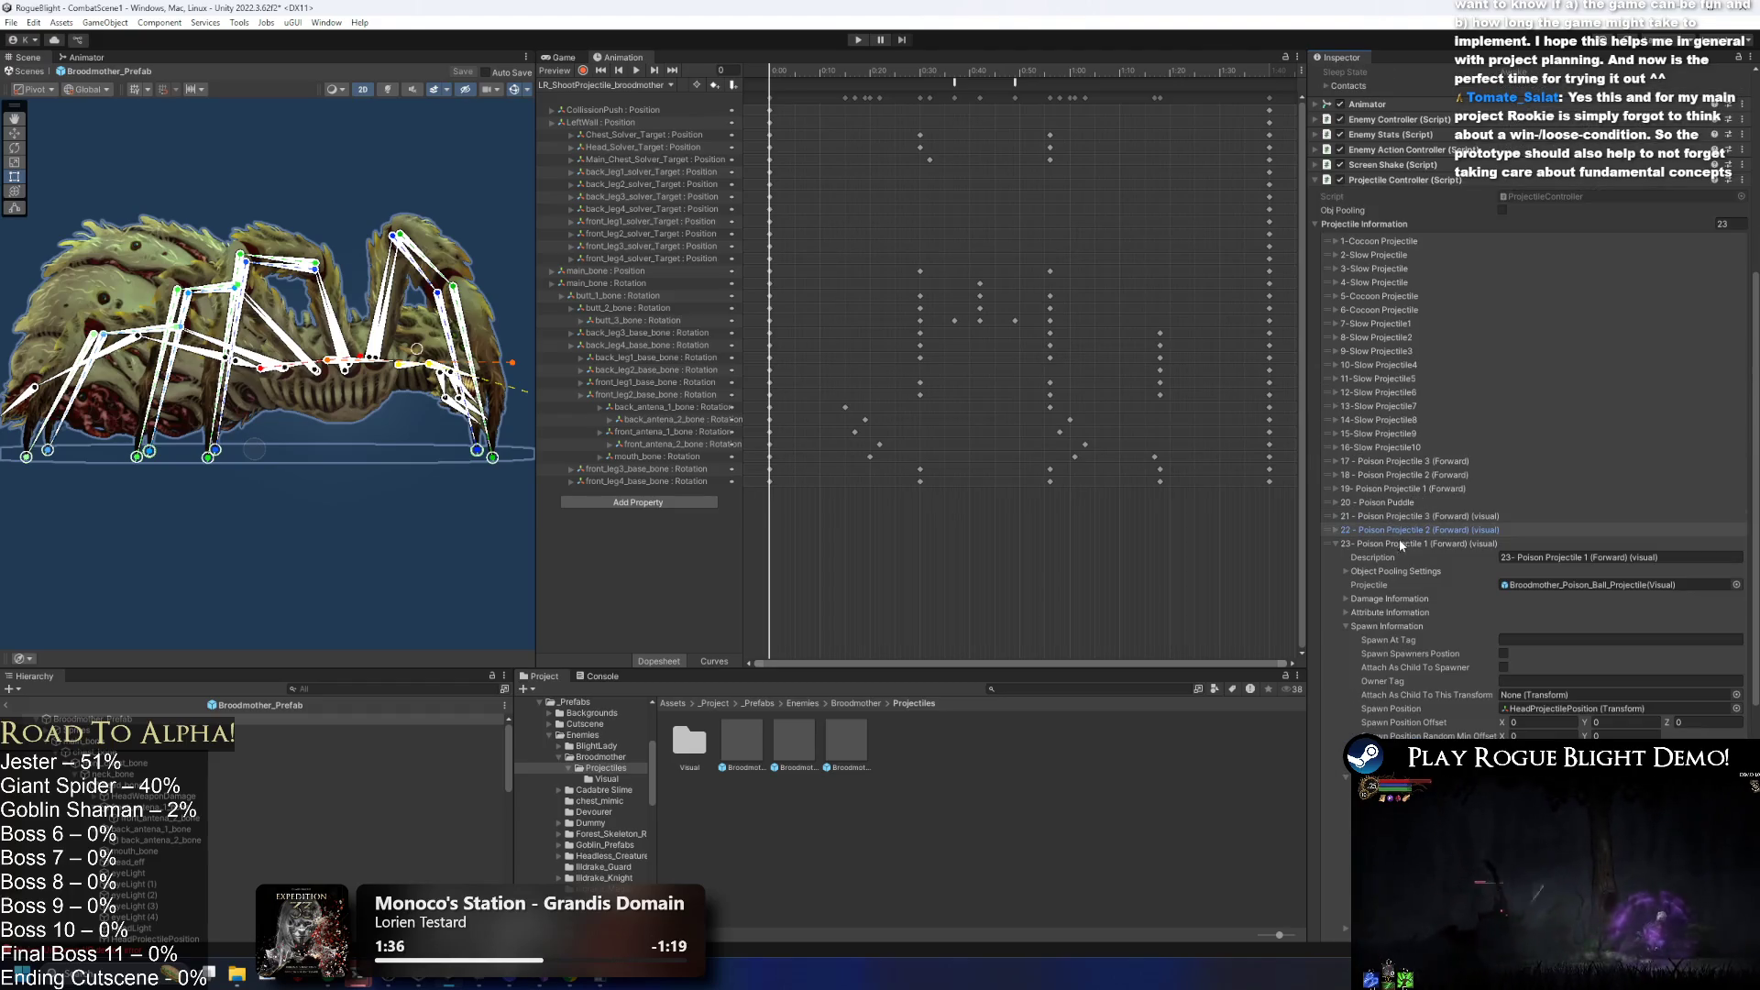
{"action": "left_click", "coordinate": [1403, 544]}
{"action": "scroll", "coordinate": [1407, 536], "scroll_direction": "up", "scroll_amount": 2}
Untick On Hit > Destroy Self for Poison Projectile 3 (Forward).
{"action": "left_click", "coordinate": [1375, 557]}
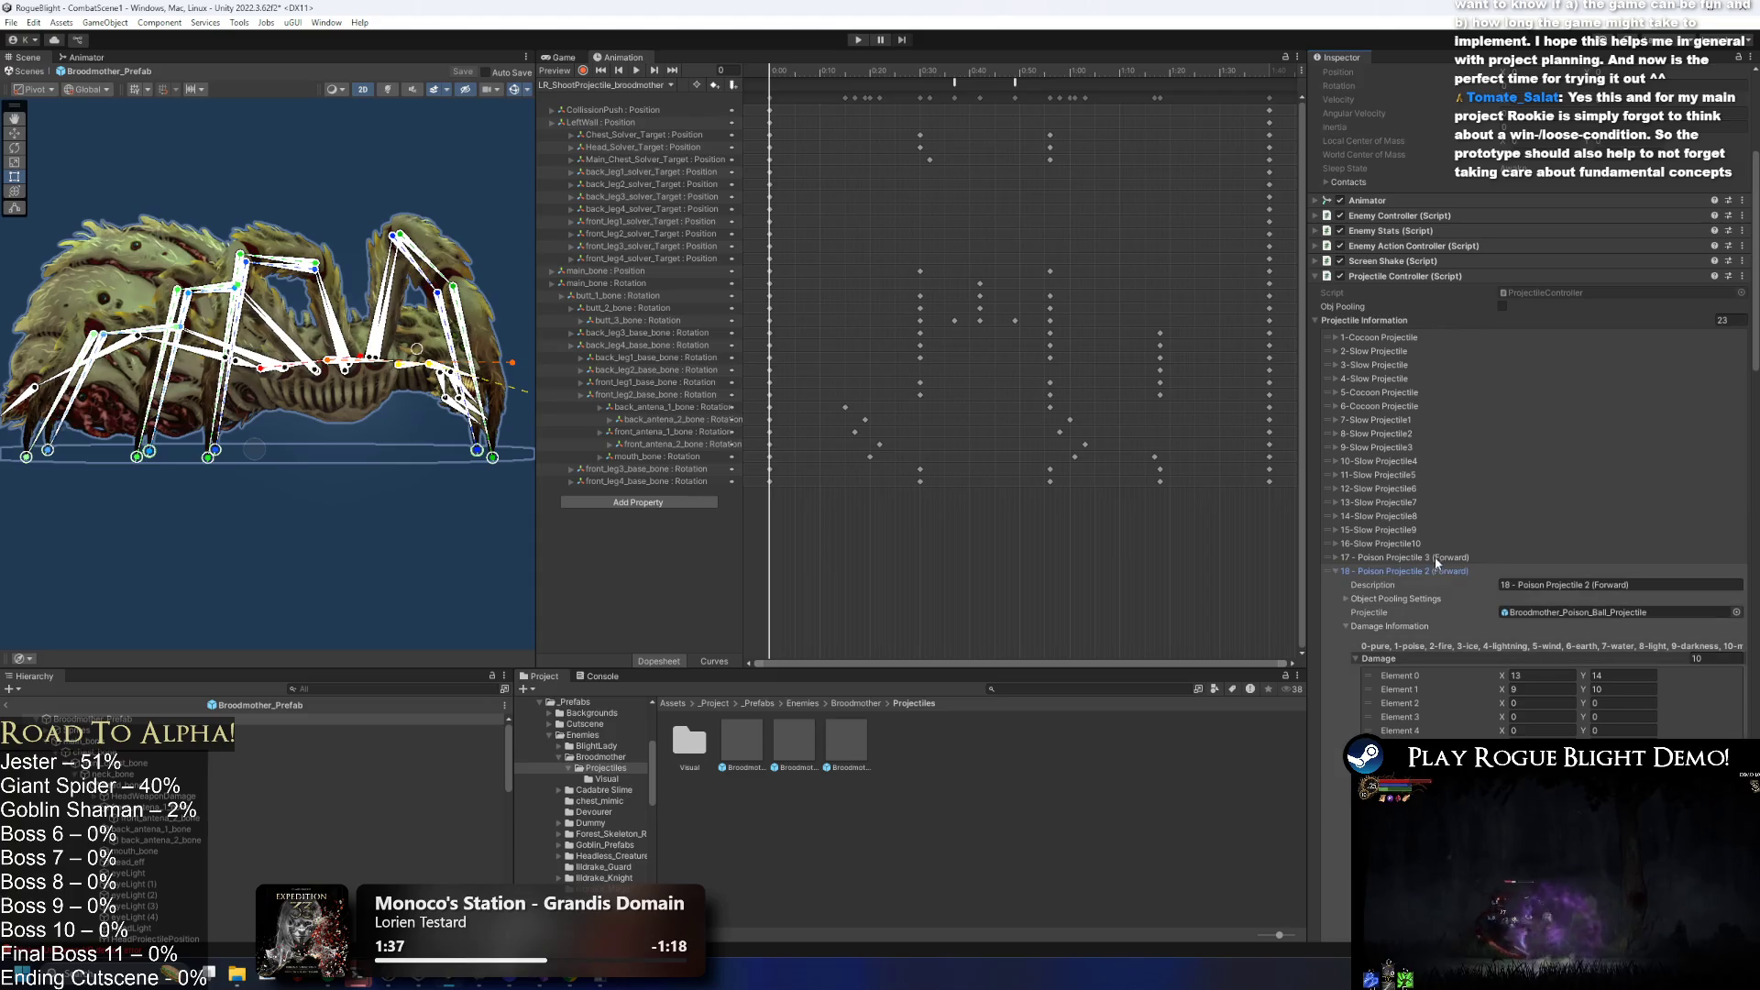
{"action": "scroll", "coordinate": [1628, 515], "scroll_direction": "down", "scroll_amount": 6}
{"action": "scroll", "coordinate": [1629, 515], "scroll_direction": "down", "scroll_amount": 8}
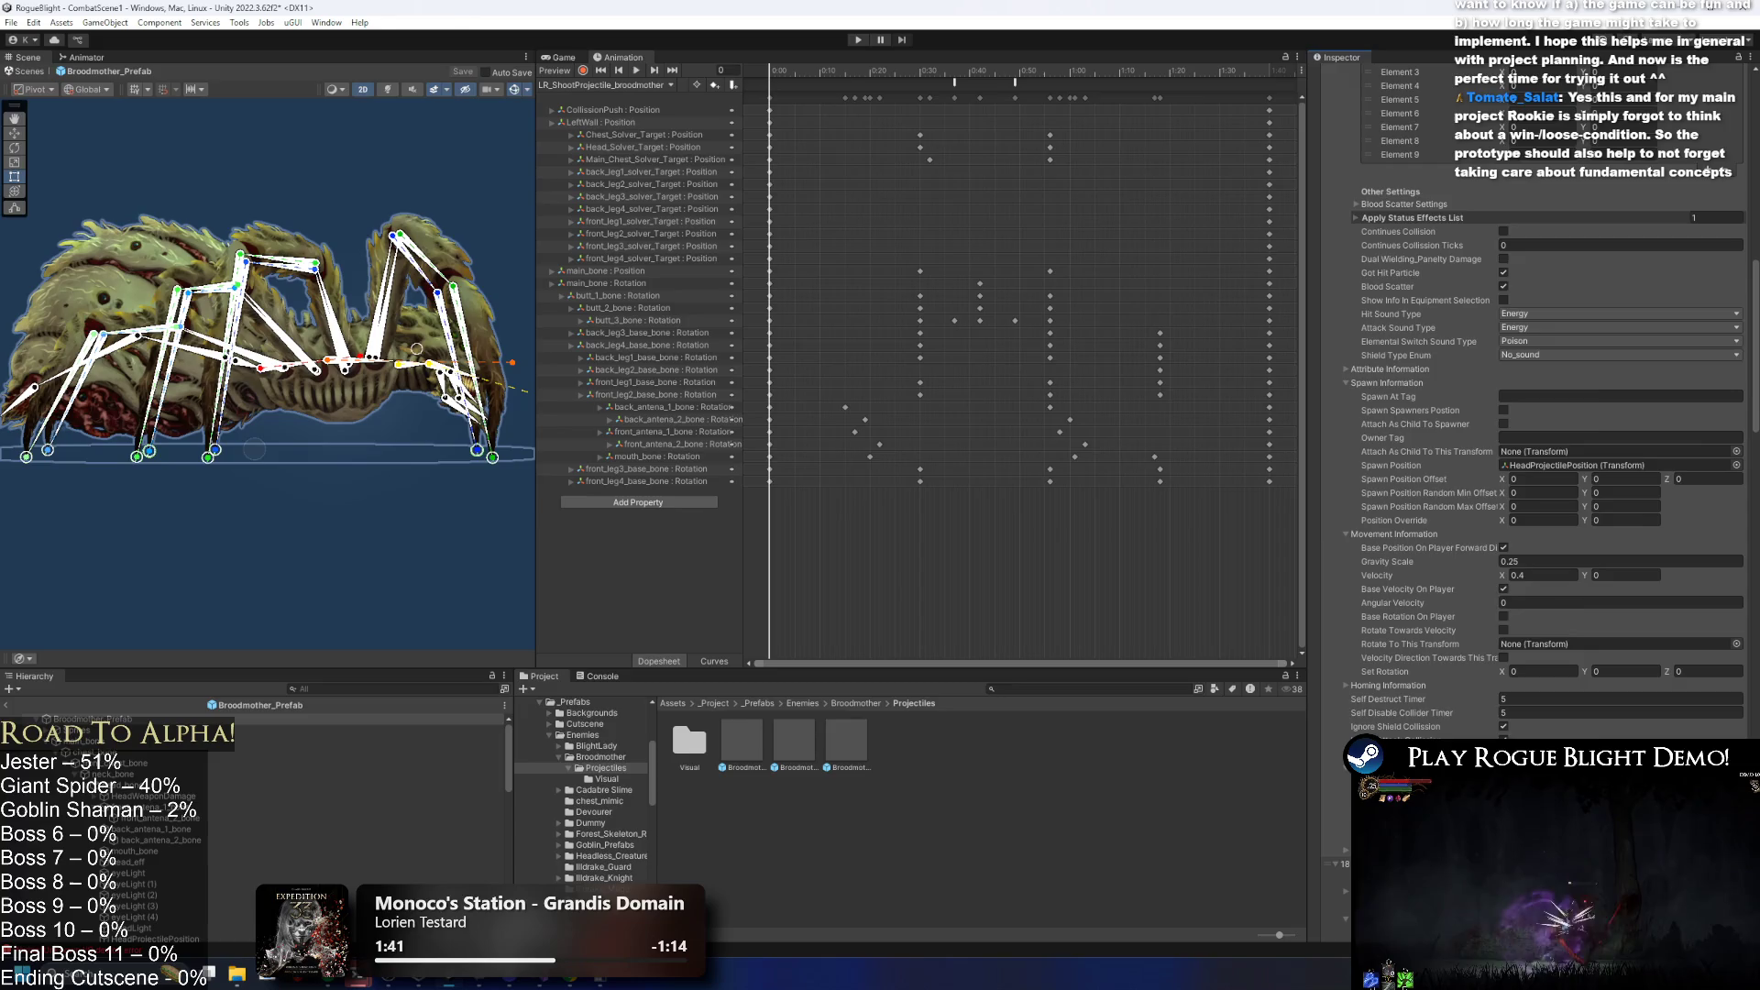
{"action": "scroll", "coordinate": [1508, 715], "scroll_direction": "down", "scroll_amount": 2}
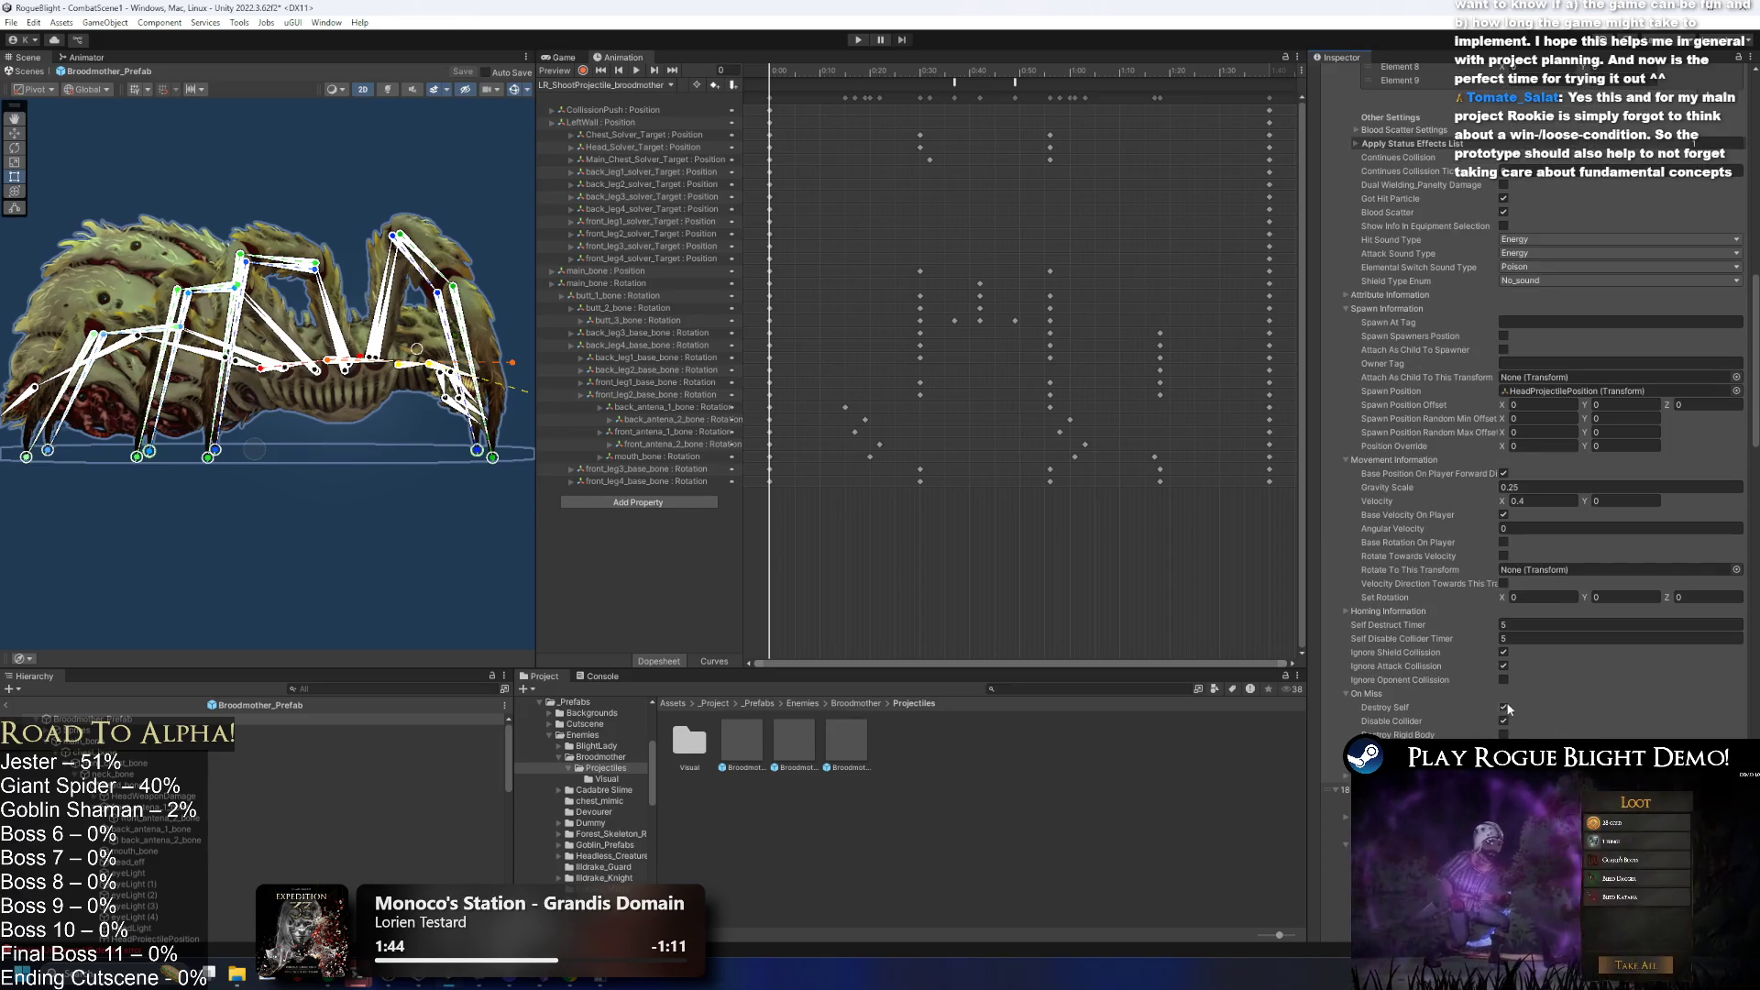
{"action": "scroll", "coordinate": [1530, 620], "scroll_direction": "up", "scroll_amount": 1}
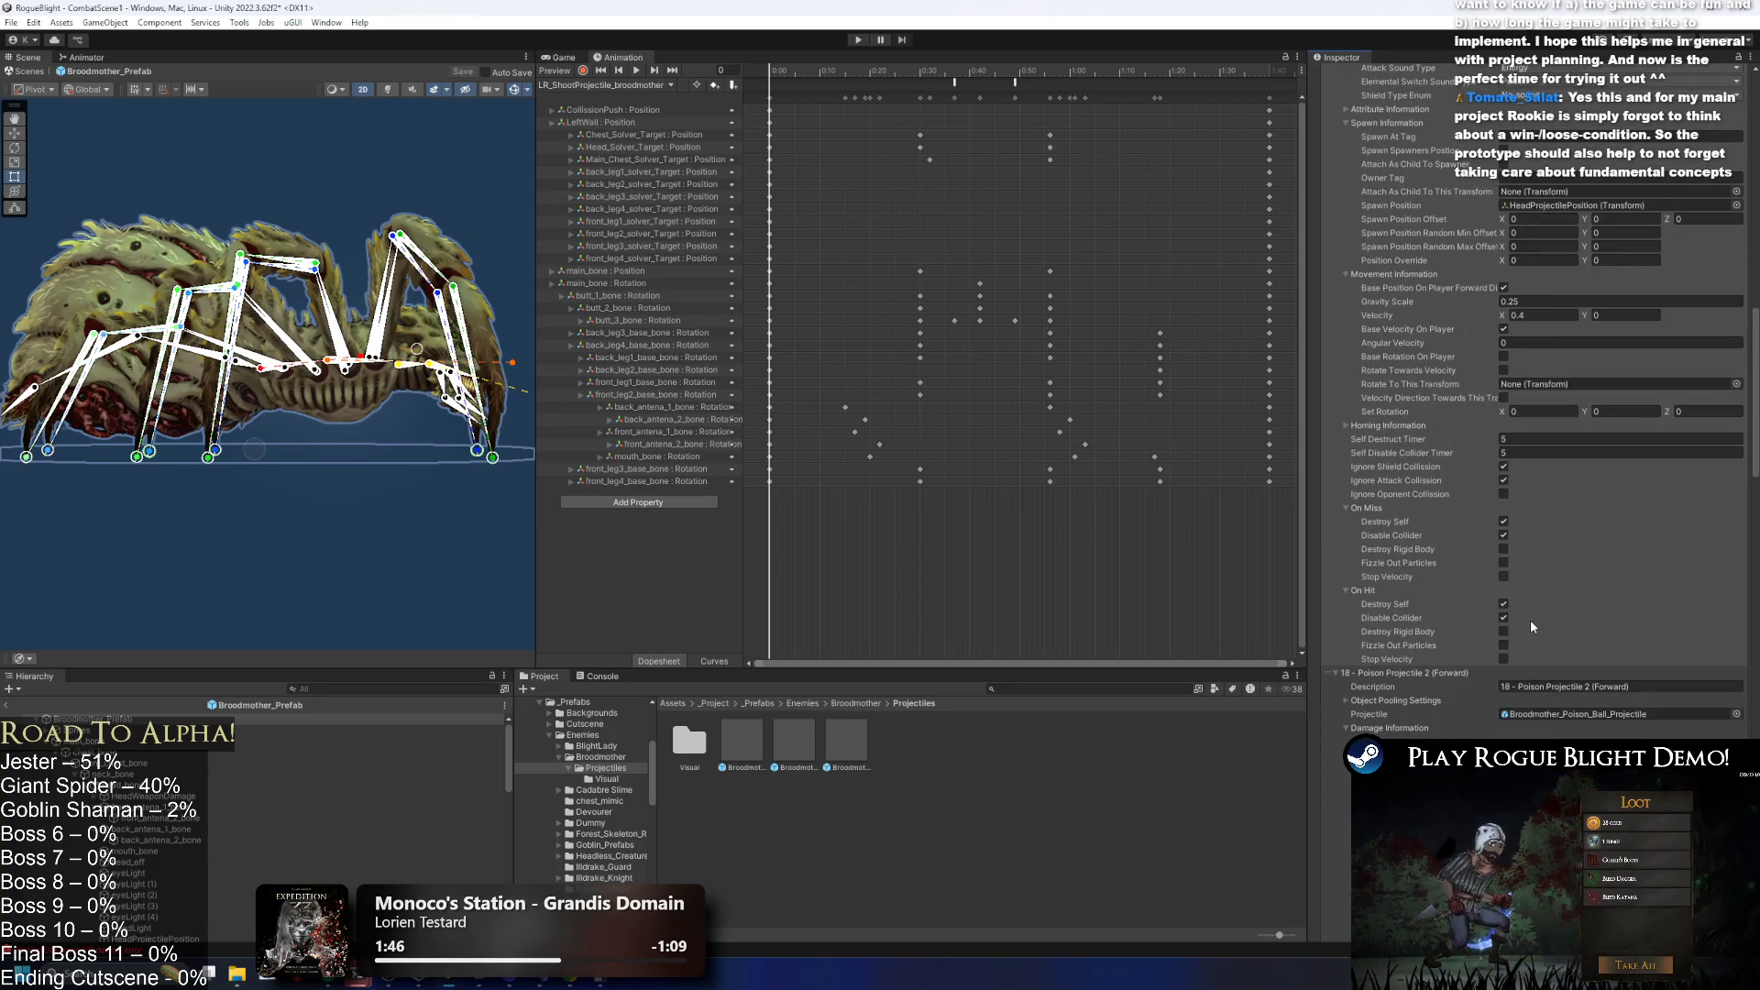
{"action": "scroll", "coordinate": [1552, 558], "scroll_direction": "up", "scroll_amount": 1}
{"action": "scroll", "coordinate": [1552, 559], "scroll_direction": "down", "scroll_amount": 4}
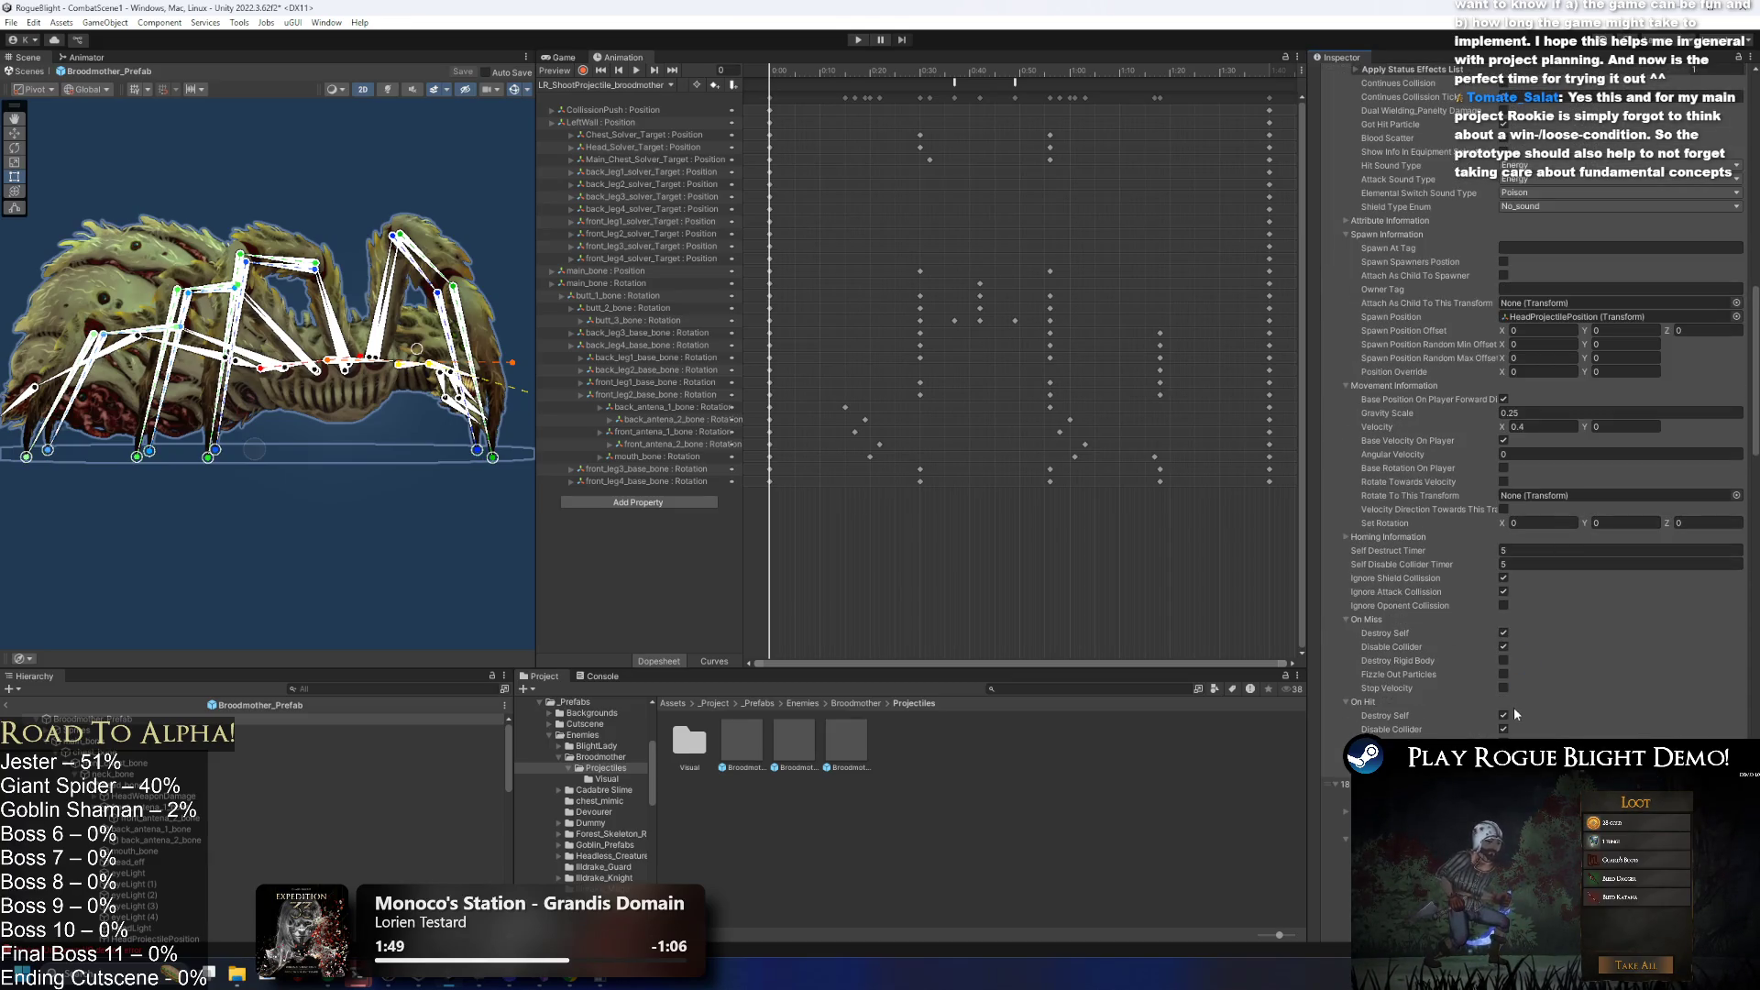
{"action": "left_click", "coordinate": [1503, 715]}
Save the Broodmother prefab and review the remaining poison projectile entries.
{"action": "scroll", "coordinate": [1584, 651], "scroll_direction": "up", "scroll_amount": 6}
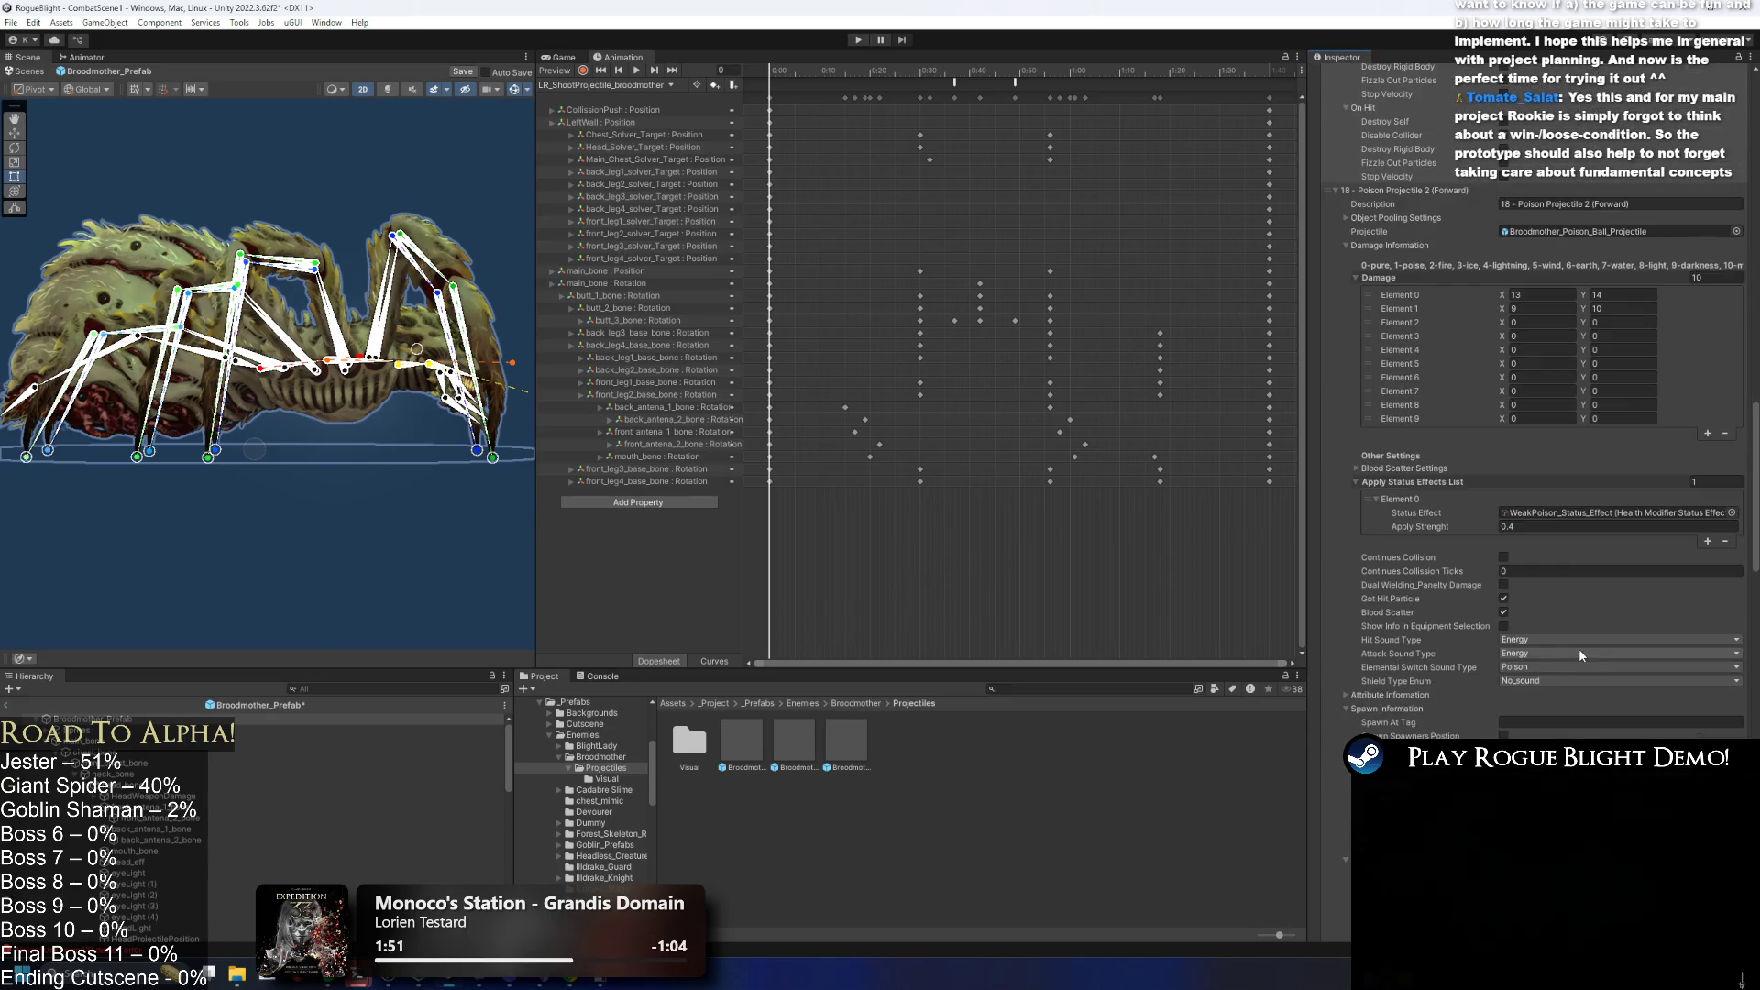
{"action": "scroll", "coordinate": [1584, 651], "scroll_direction": "down", "scroll_amount": 2}
{"action": "scroll", "coordinate": [1584, 650], "scroll_direction": "down", "scroll_amount": 2}
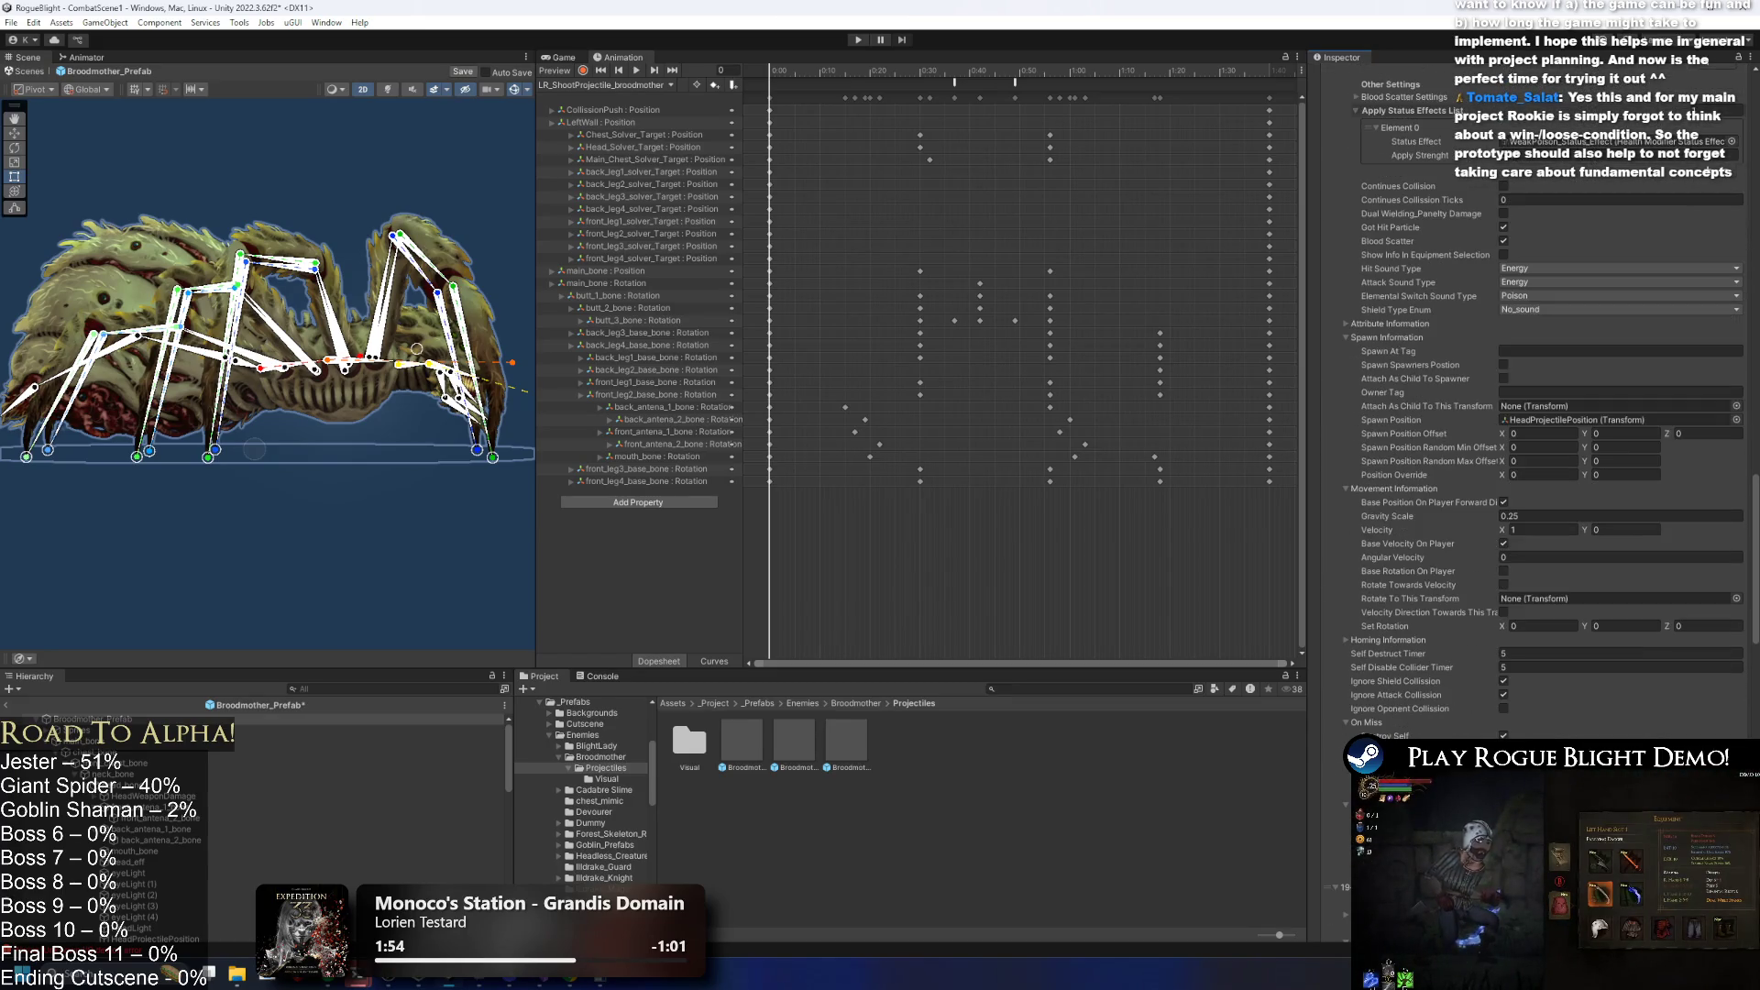
{"action": "scroll", "coordinate": [1533, 728], "scroll_direction": "down", "scroll_amount": 5}
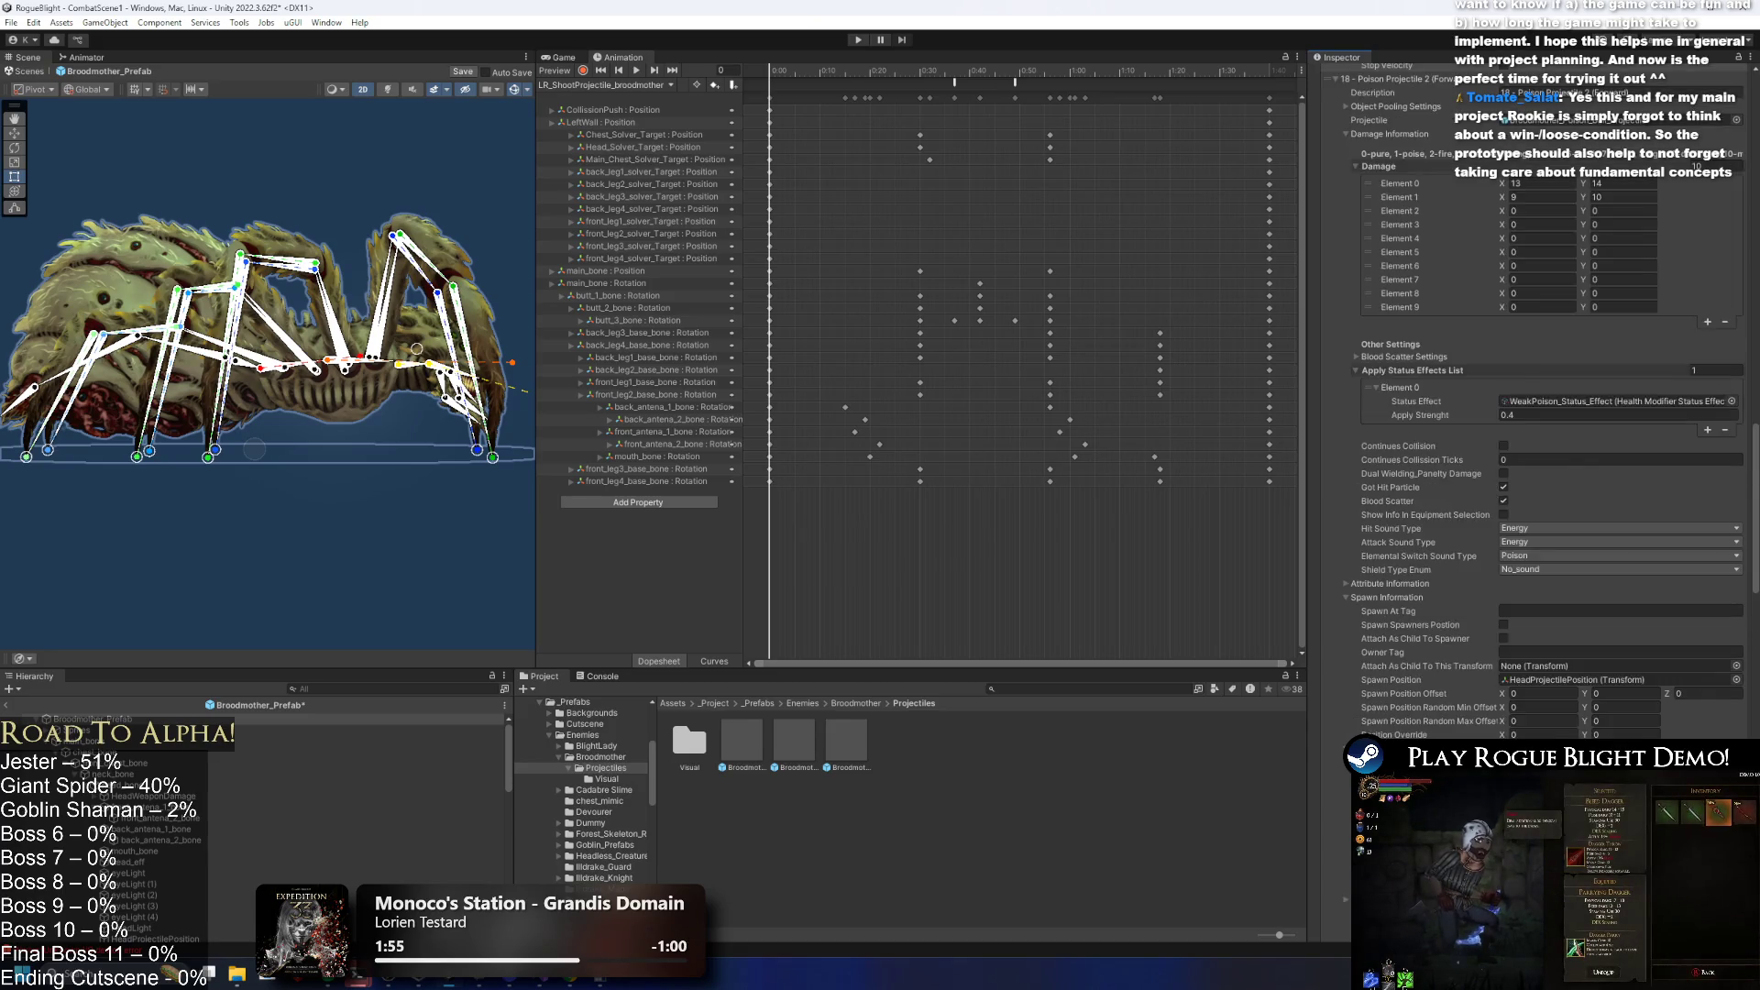
{"action": "scroll", "coordinate": [1540, 729], "scroll_direction": "up", "scroll_amount": 1}
{"action": "key", "text": "ctrl+s"}
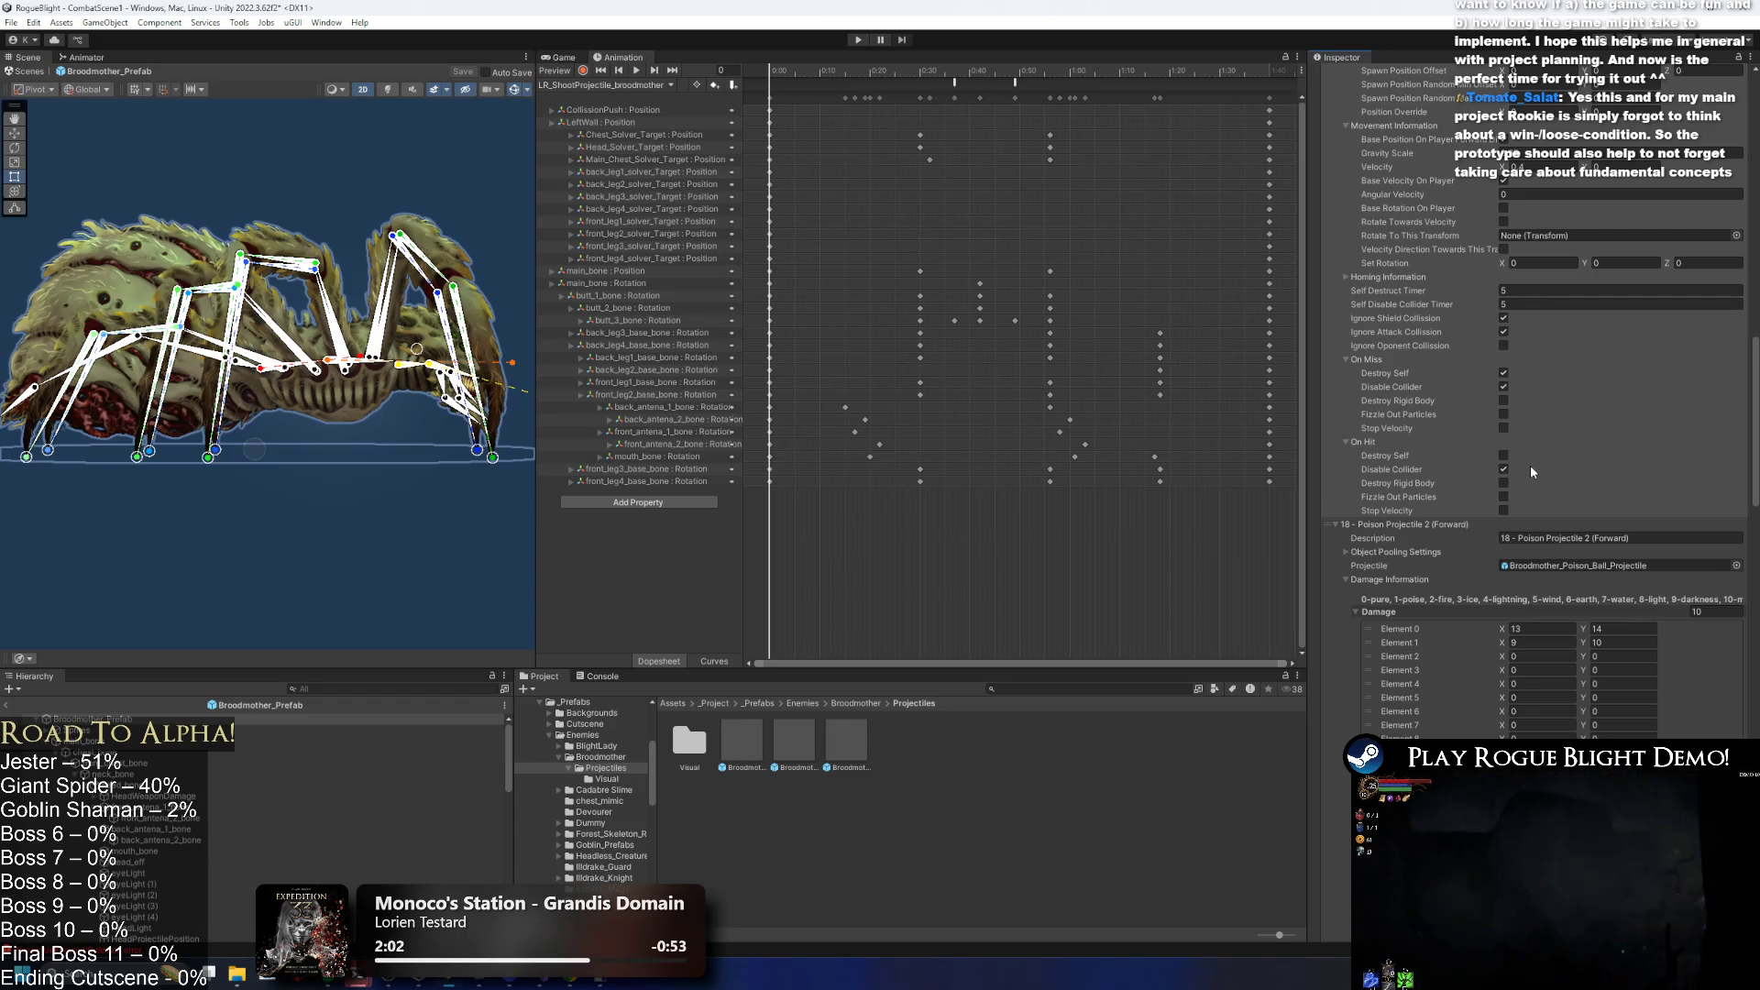
{"action": "scroll", "coordinate": [1529, 476], "scroll_direction": "up", "scroll_amount": 3}
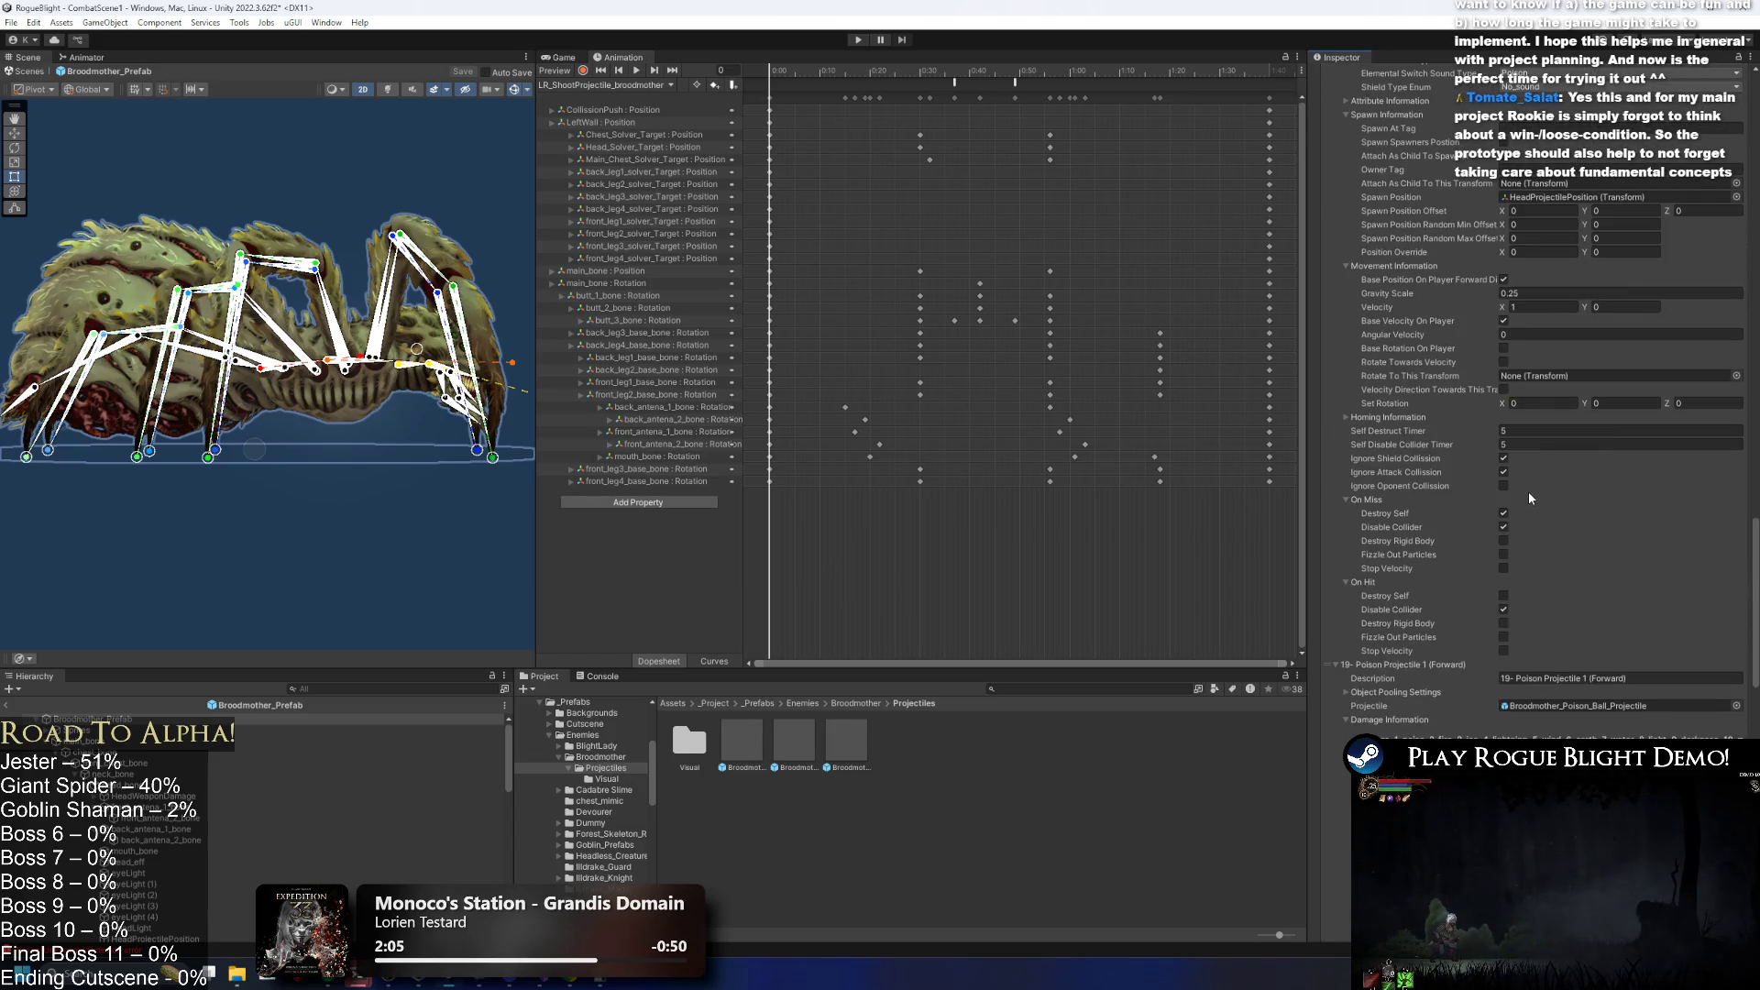
{"action": "scroll", "coordinate": [1528, 491], "scroll_direction": "down", "scroll_amount": 8}
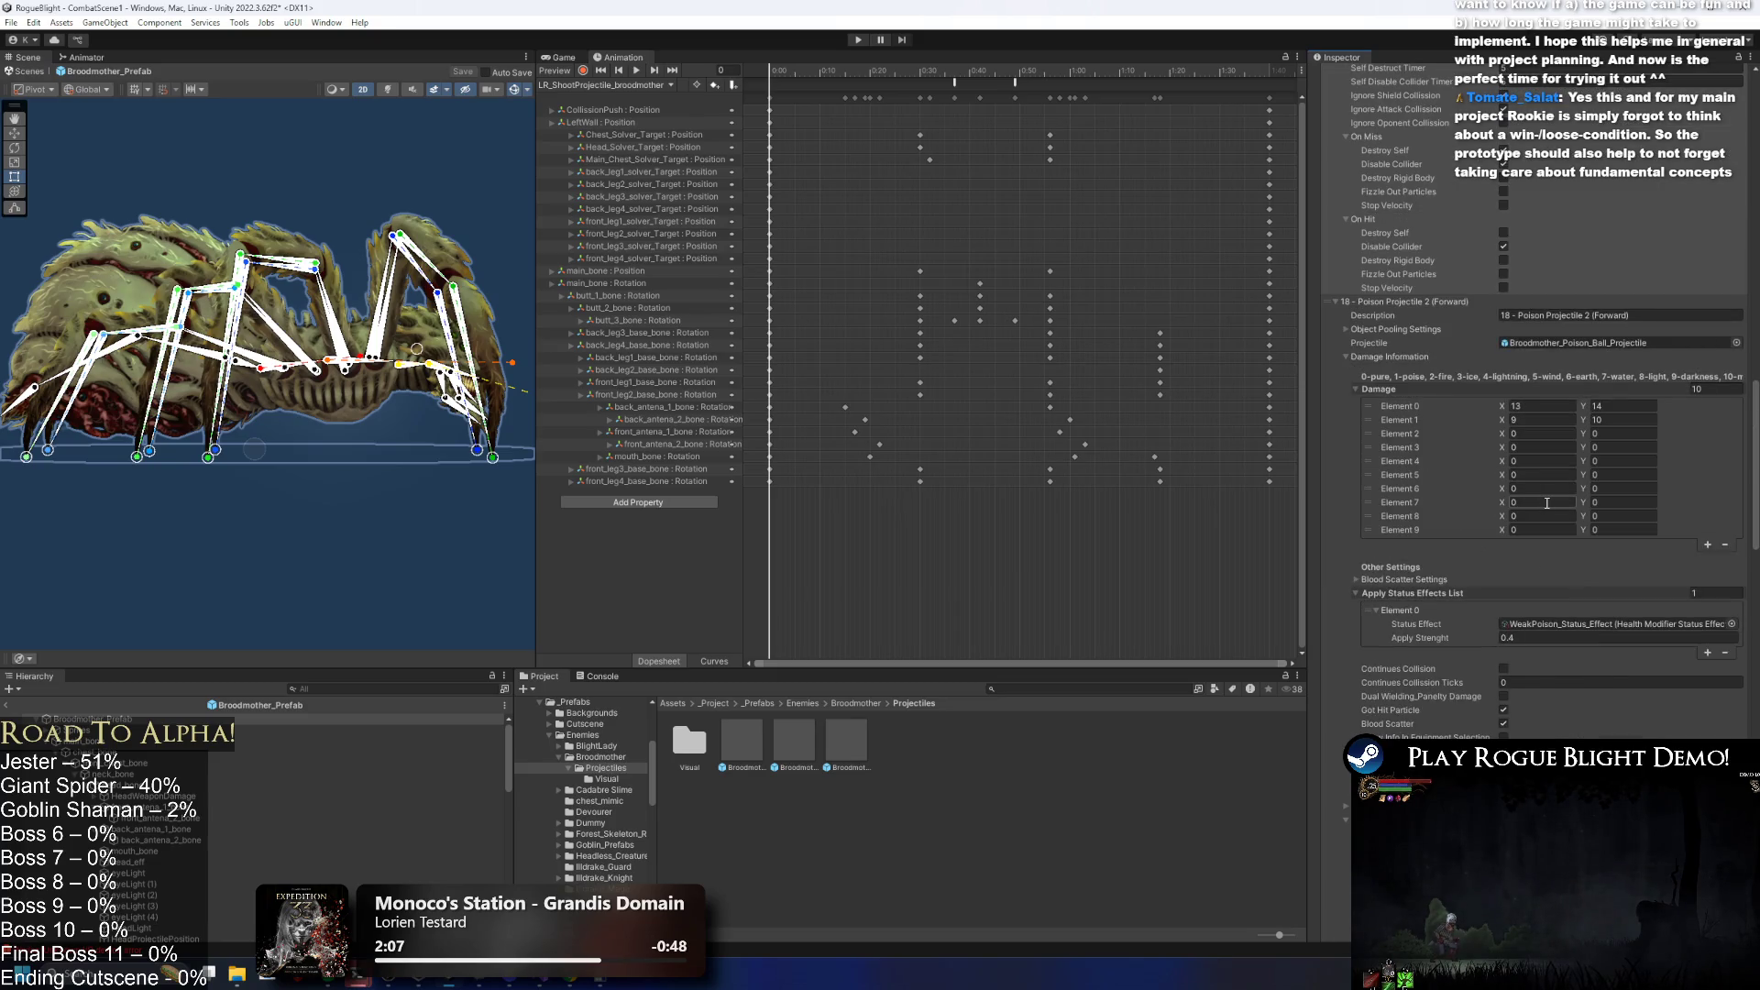
{"action": "scroll", "coordinate": [1548, 503], "scroll_direction": "down", "scroll_amount": 20}
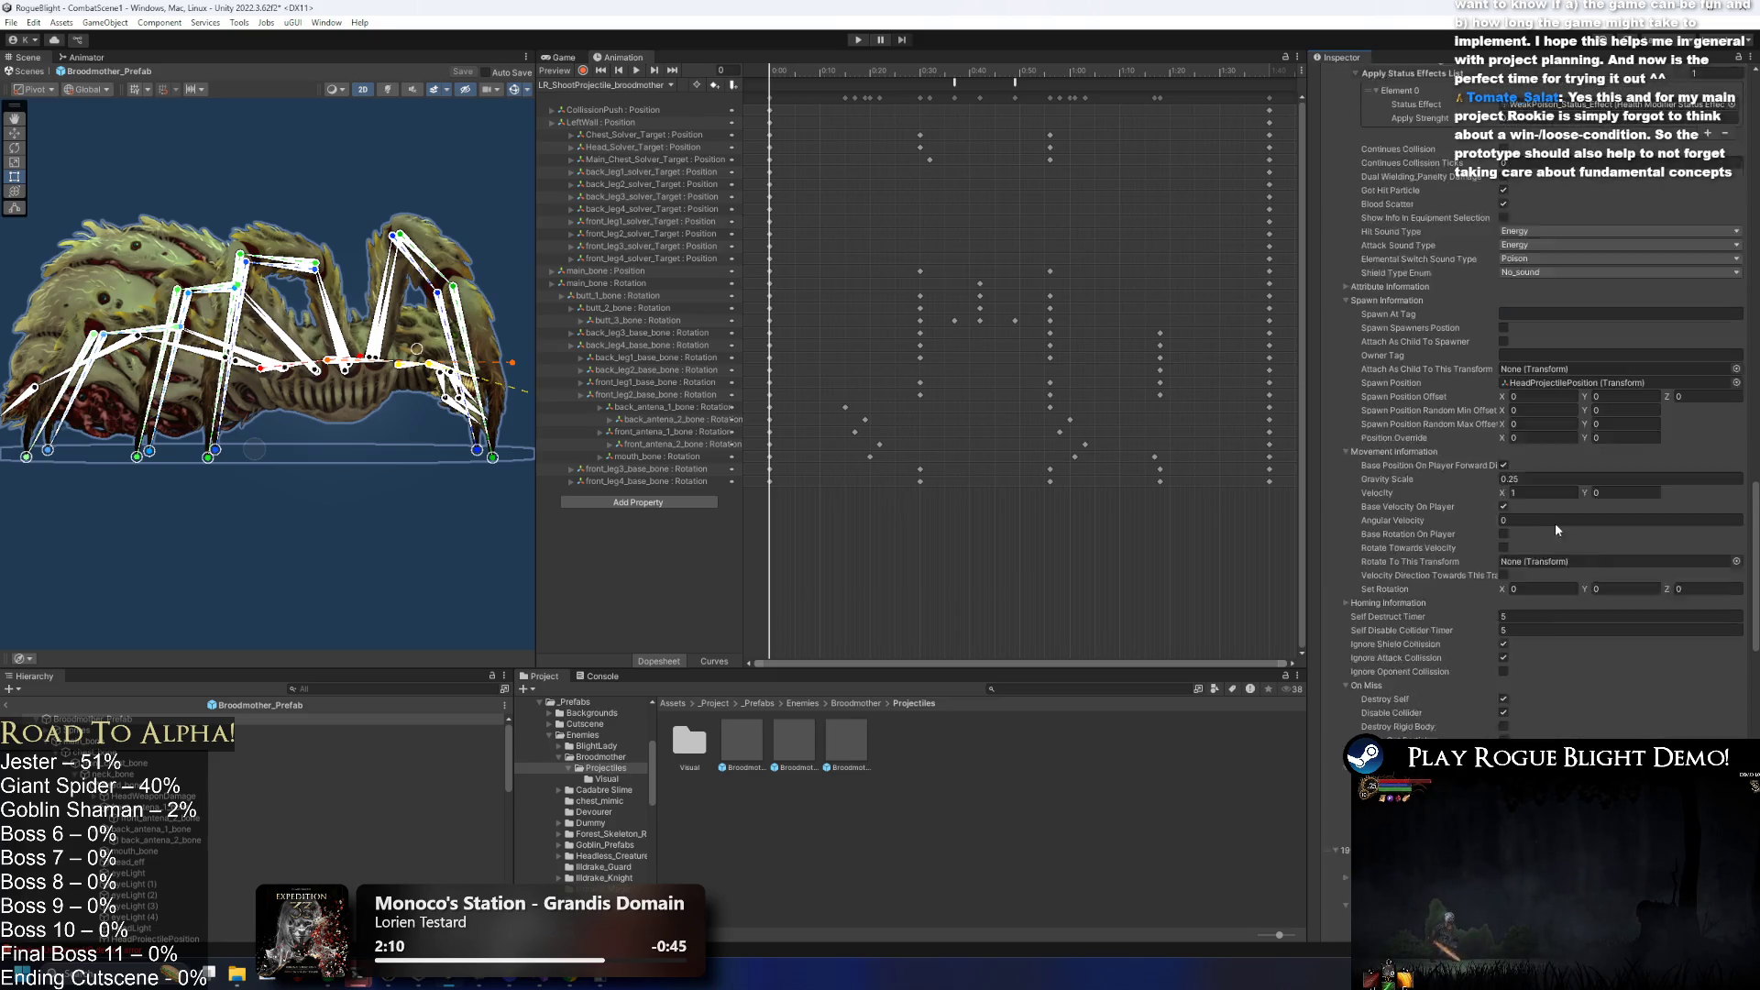
{"action": "scroll", "coordinate": [1571, 513], "scroll_direction": "down", "scroll_amount": 10}
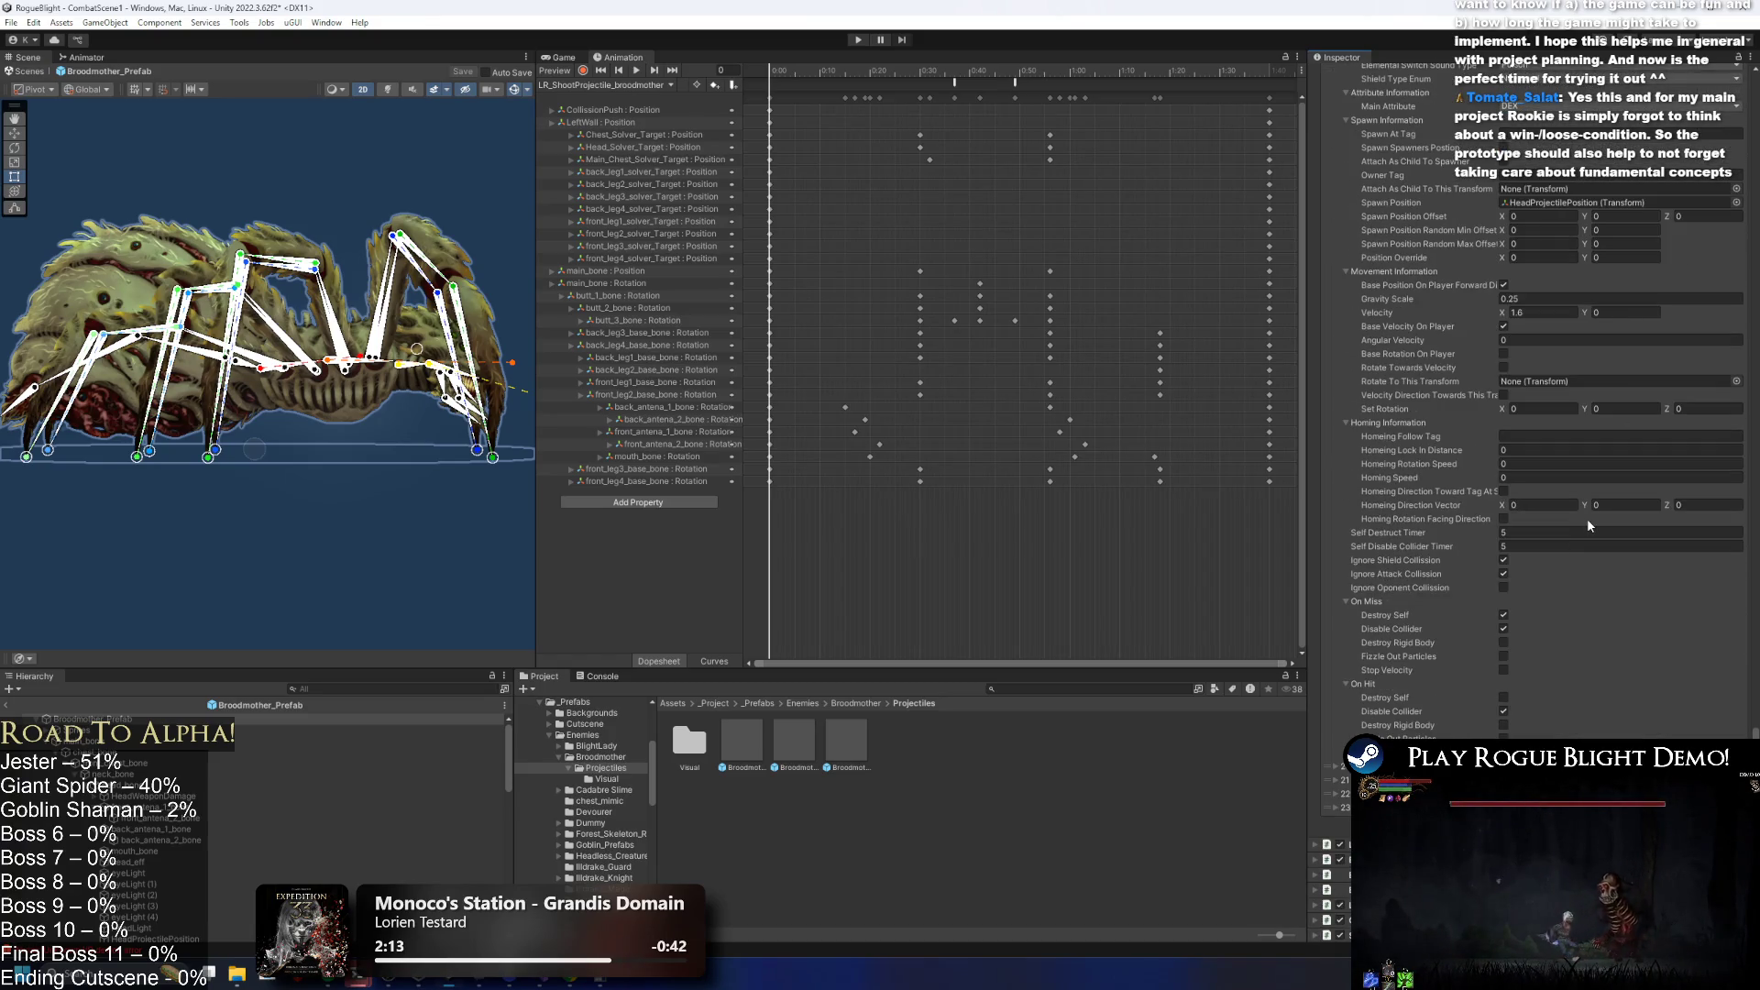
{"action": "scroll", "coordinate": [1611, 679], "scroll_direction": "down", "scroll_amount": 5}
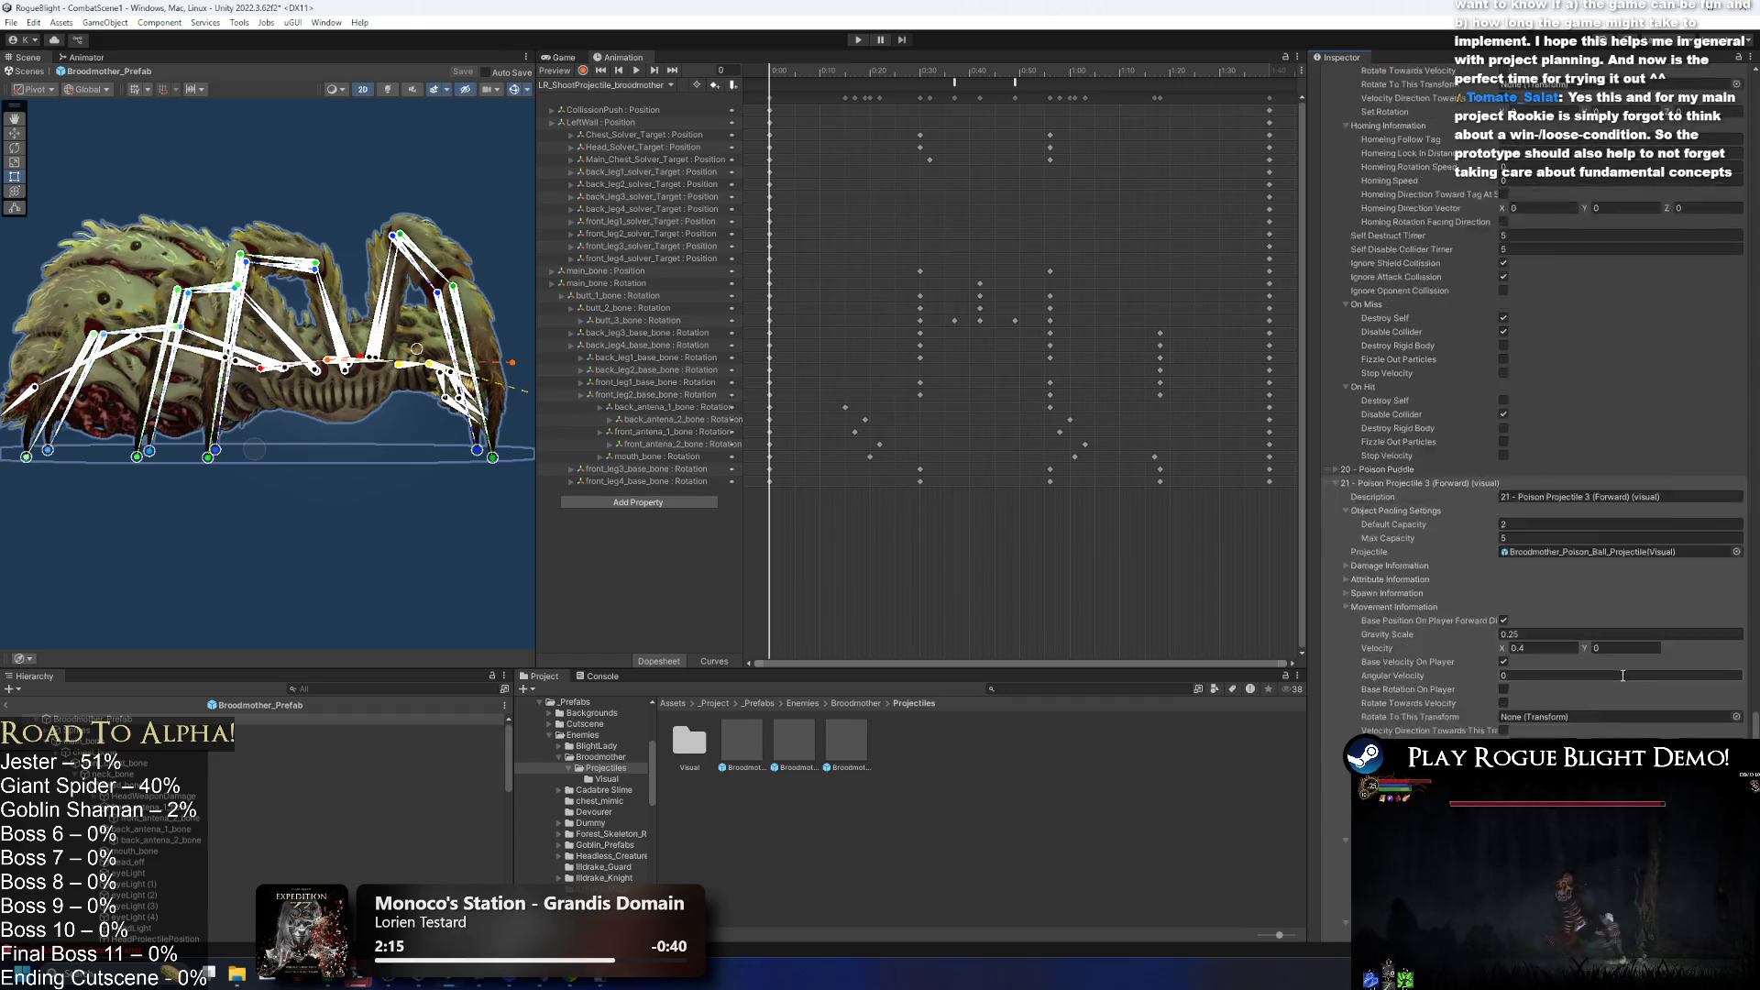
{"action": "scroll", "coordinate": [1622, 658], "scroll_direction": "down", "scroll_amount": 7}
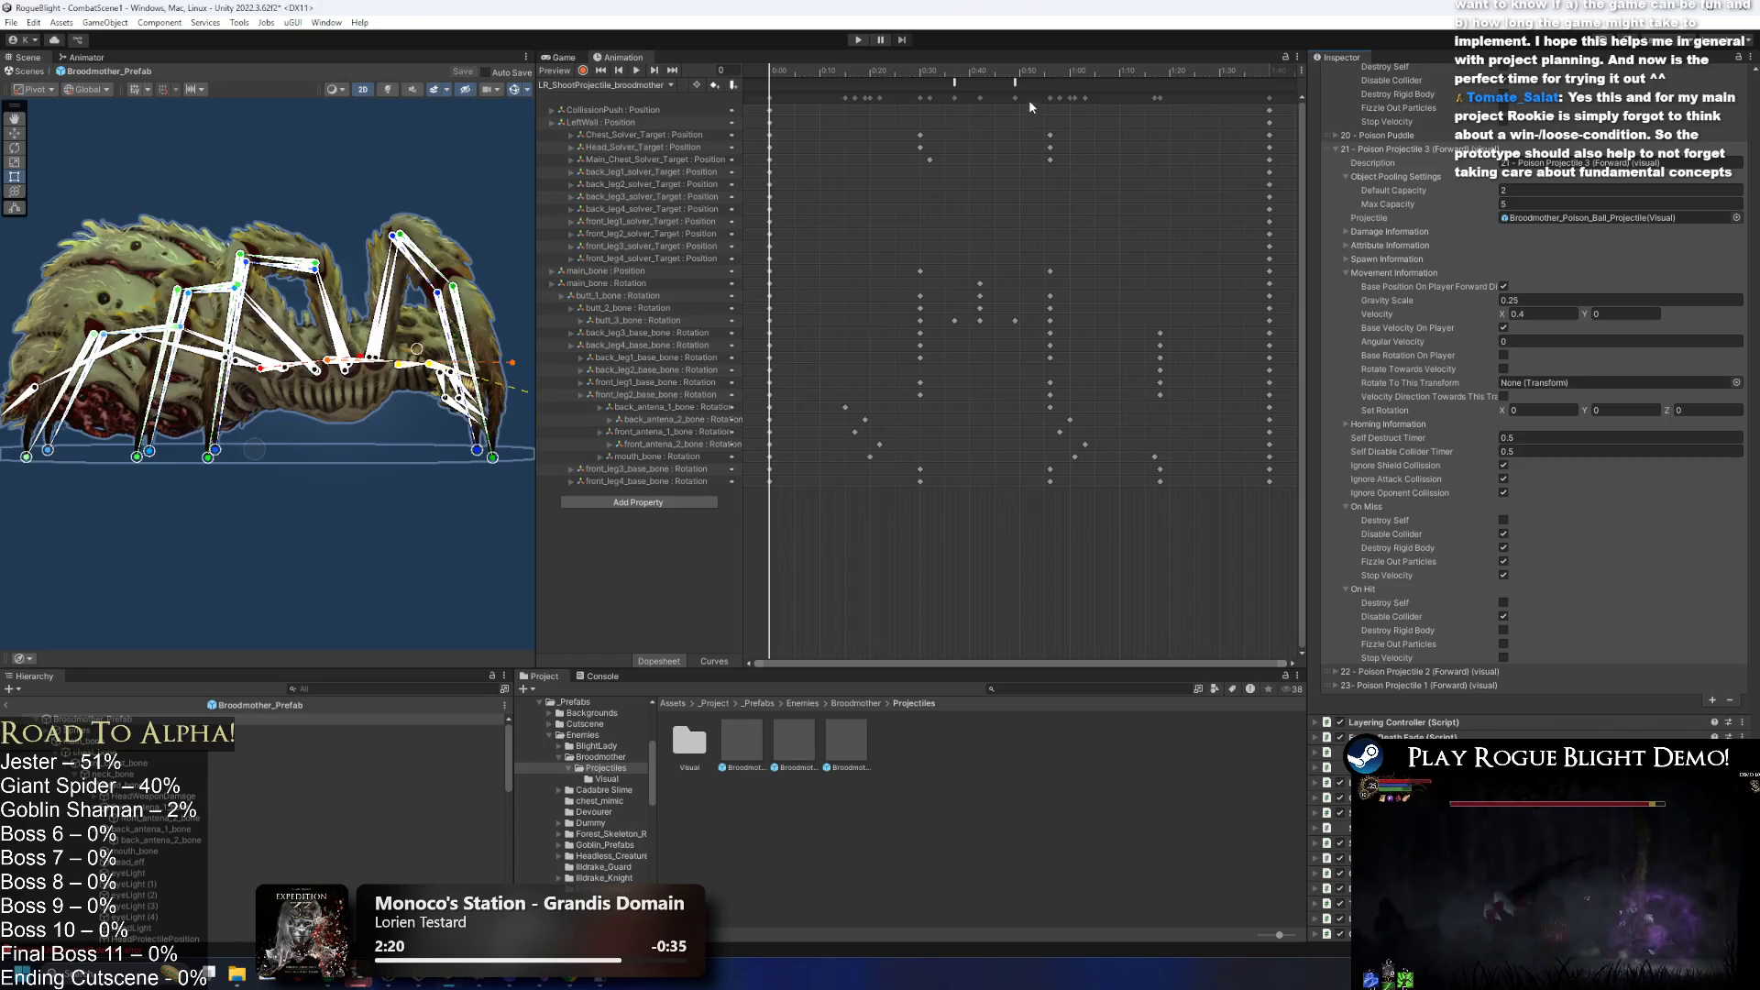
Enter Play mode past the prefab-mode warning, fight the Broodmother, then stop the game.
{"action": "left_click", "coordinate": [858, 41]}
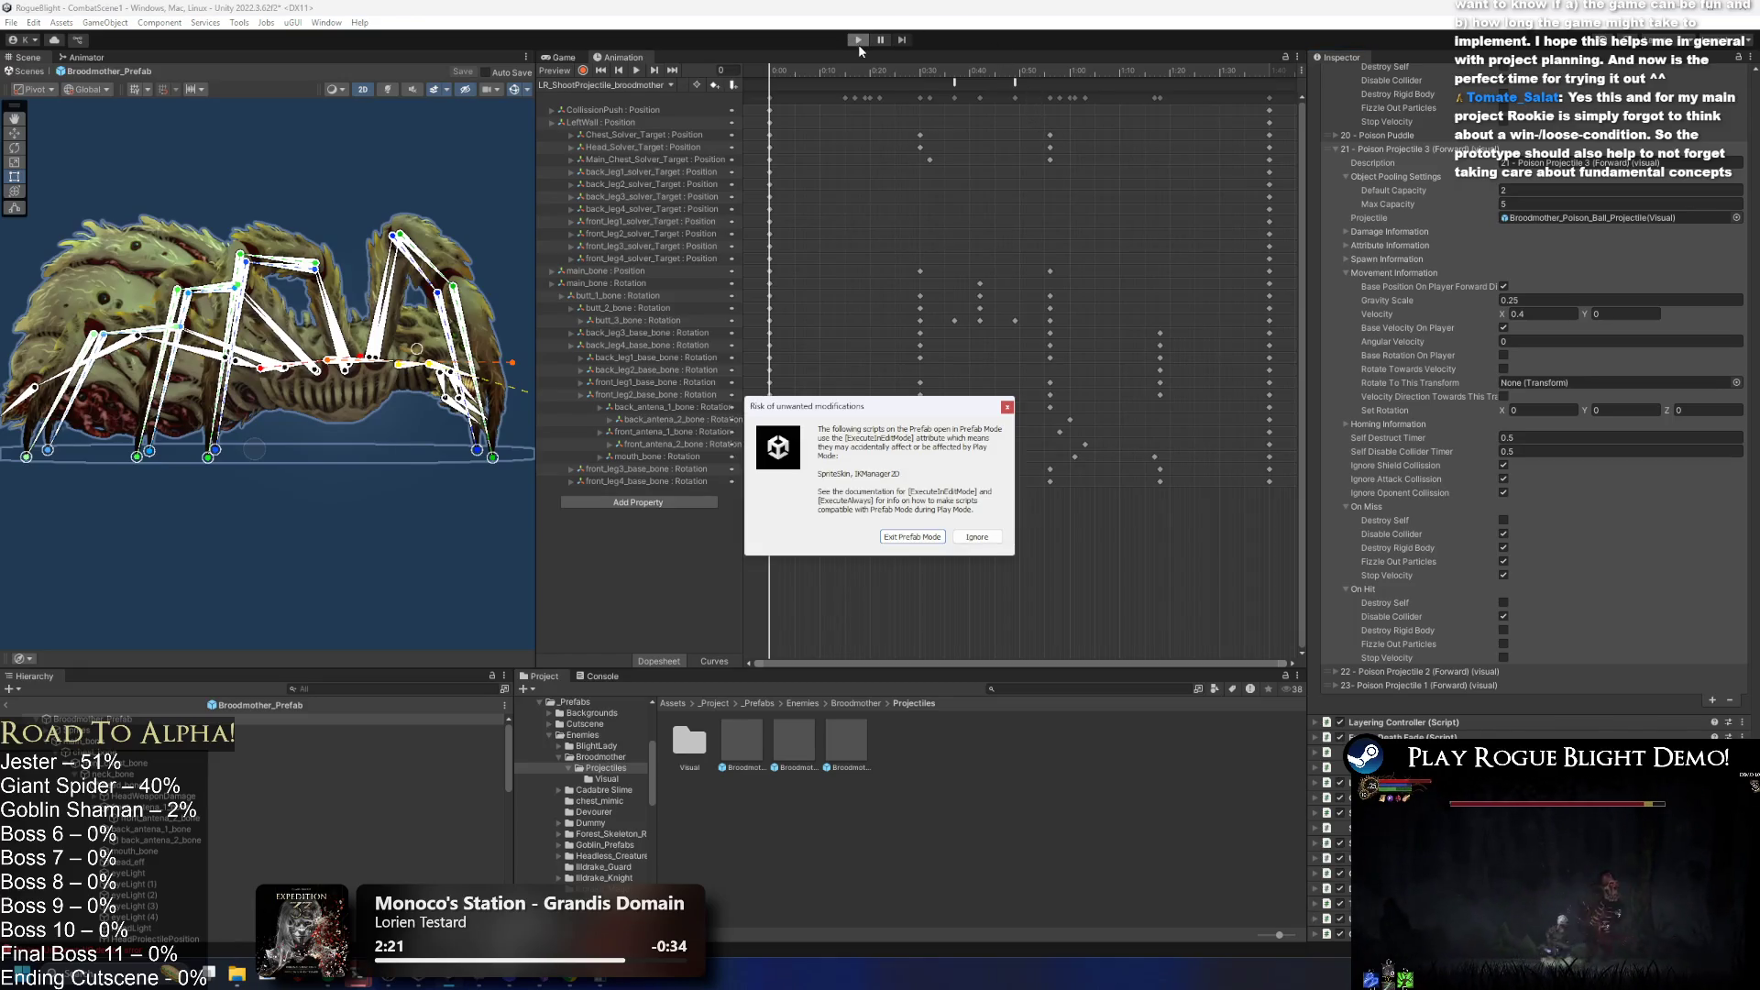
{"action": "key", "text": "Return"}
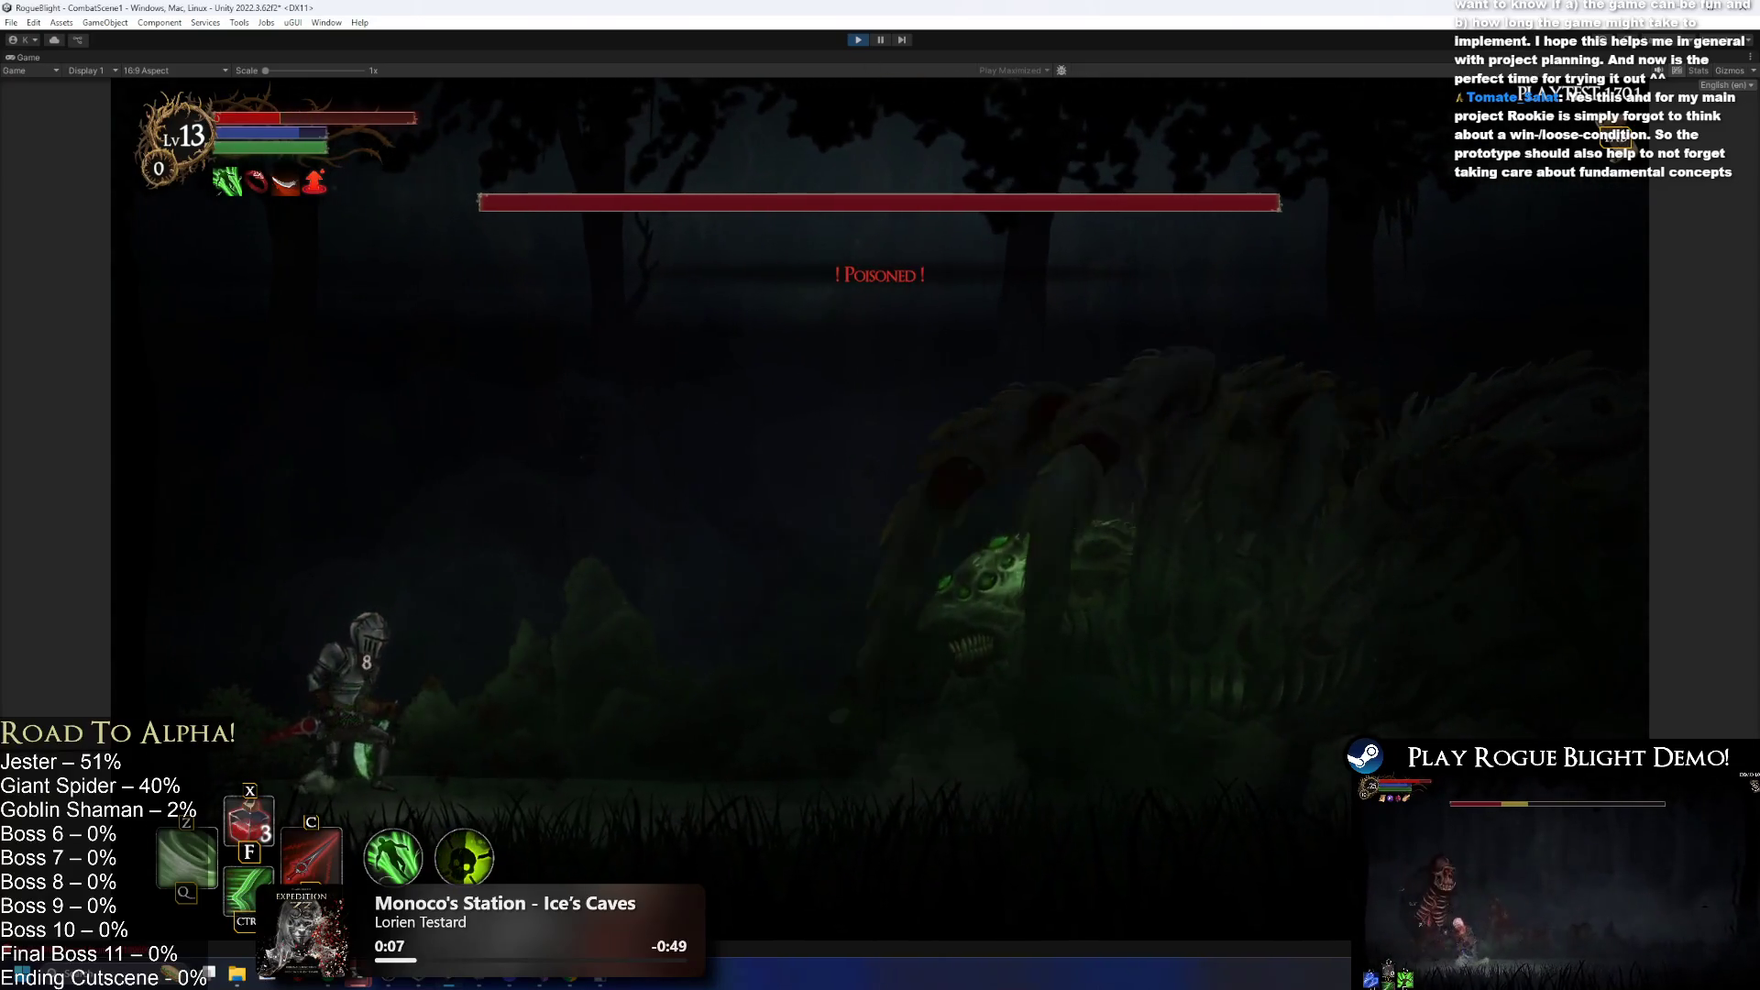
{"action": "key", "text": "ctrl+p"}
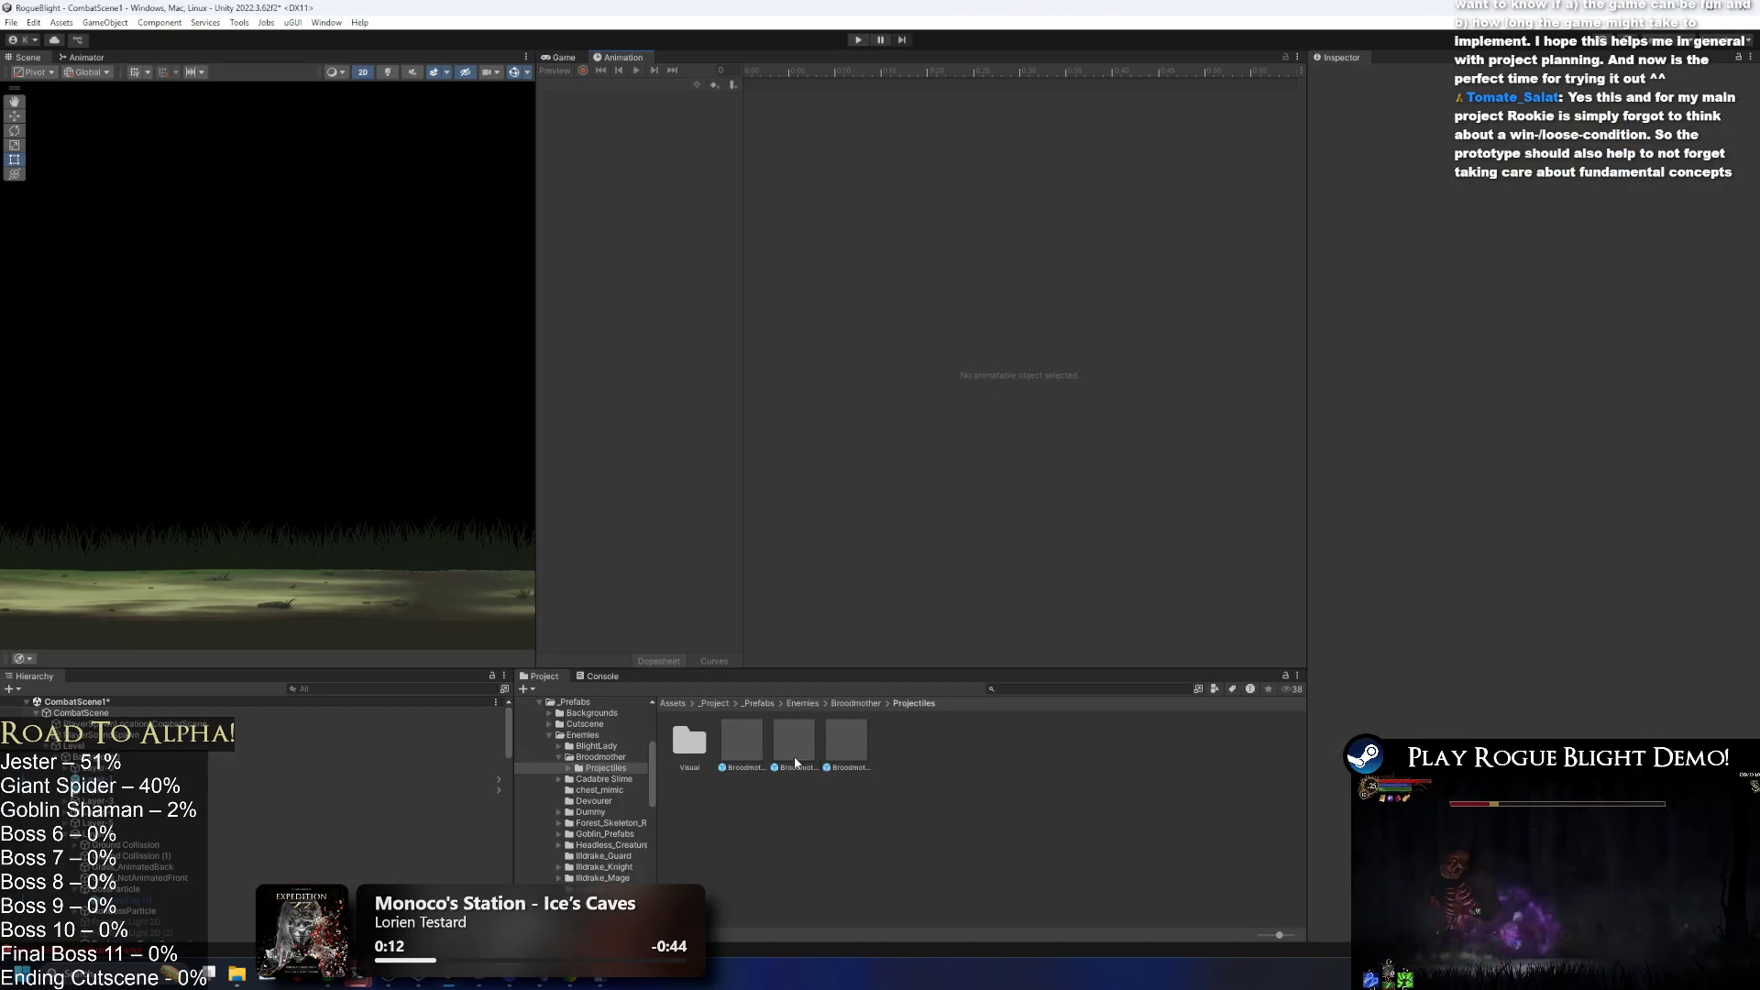
Reopen Broodmother_Prefab from the Broodmother folder and collapse the Poison Projectile 3 and 1 (Forward) entries.
{"action": "left_click", "coordinate": [854, 703]}
{"action": "double_click", "coordinate": [740, 741]}
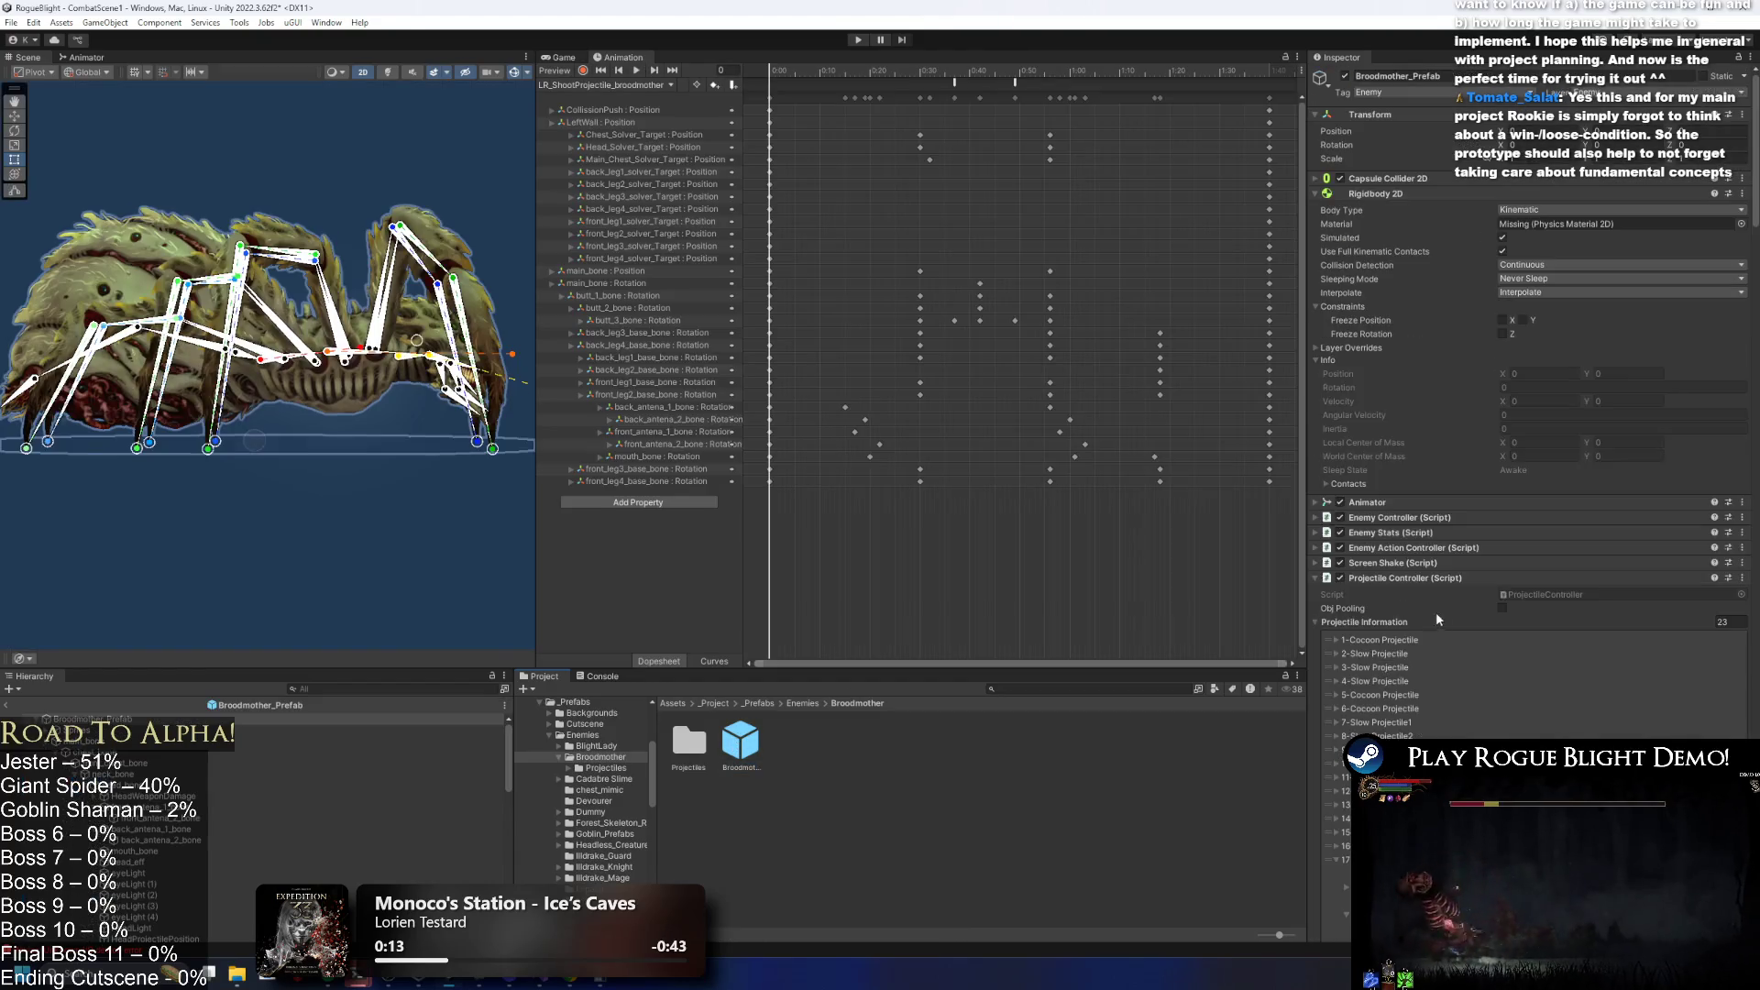
{"action": "scroll", "coordinate": [1445, 572], "scroll_direction": "down", "scroll_amount": 5}
{"action": "left_click", "coordinate": [1410, 491]}
{"action": "left_click", "coordinate": [1412, 502]}
{"action": "left_click", "coordinate": [1414, 513]}
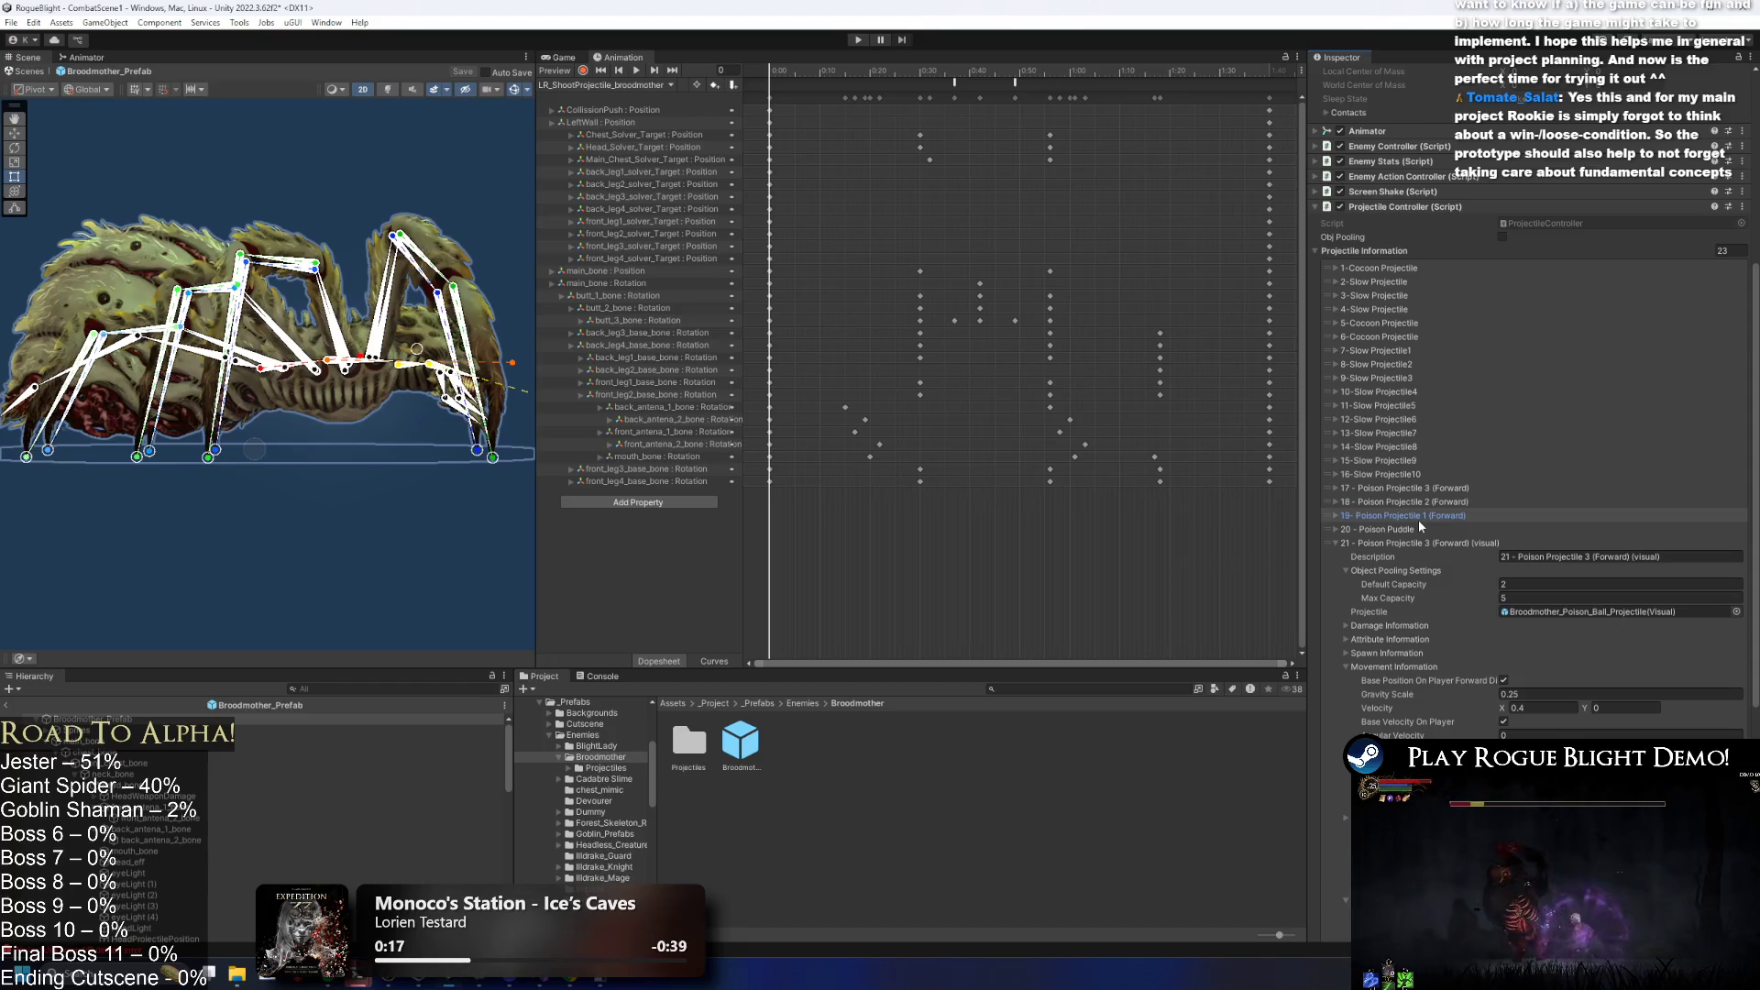
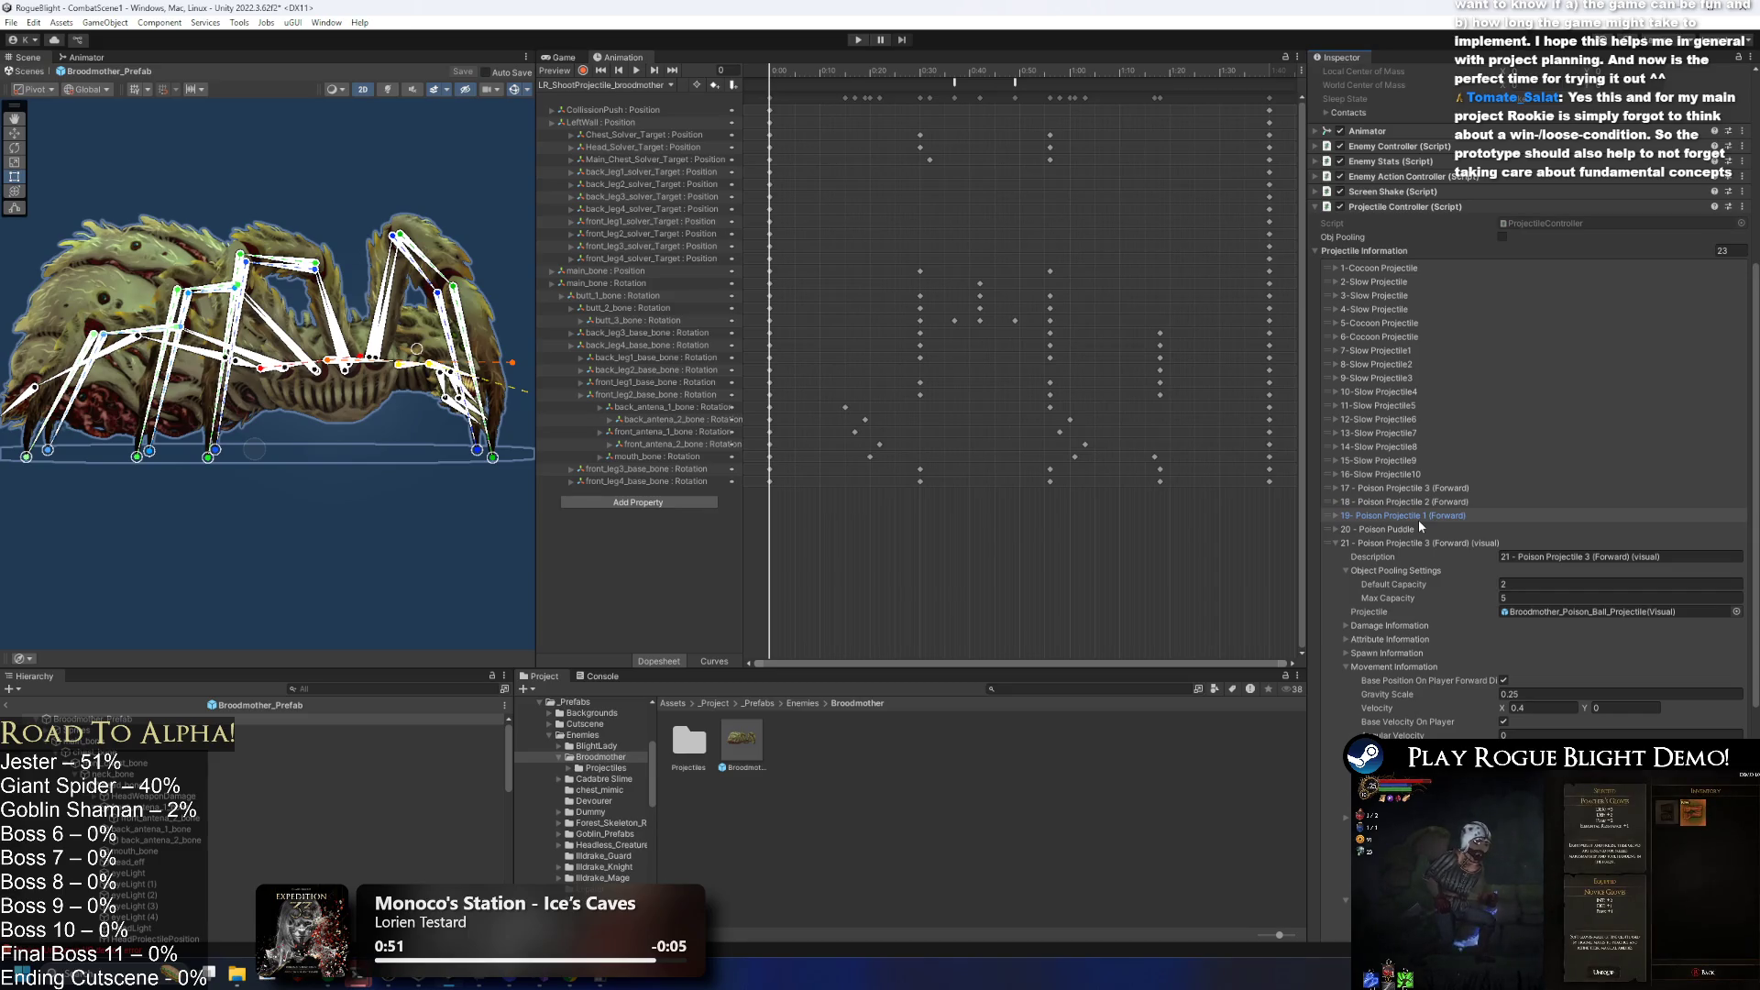
Review the 19–22 poison projectile and puddle entries, then collapse them to see the whole list.
{"action": "left_click", "coordinate": [1426, 544]}
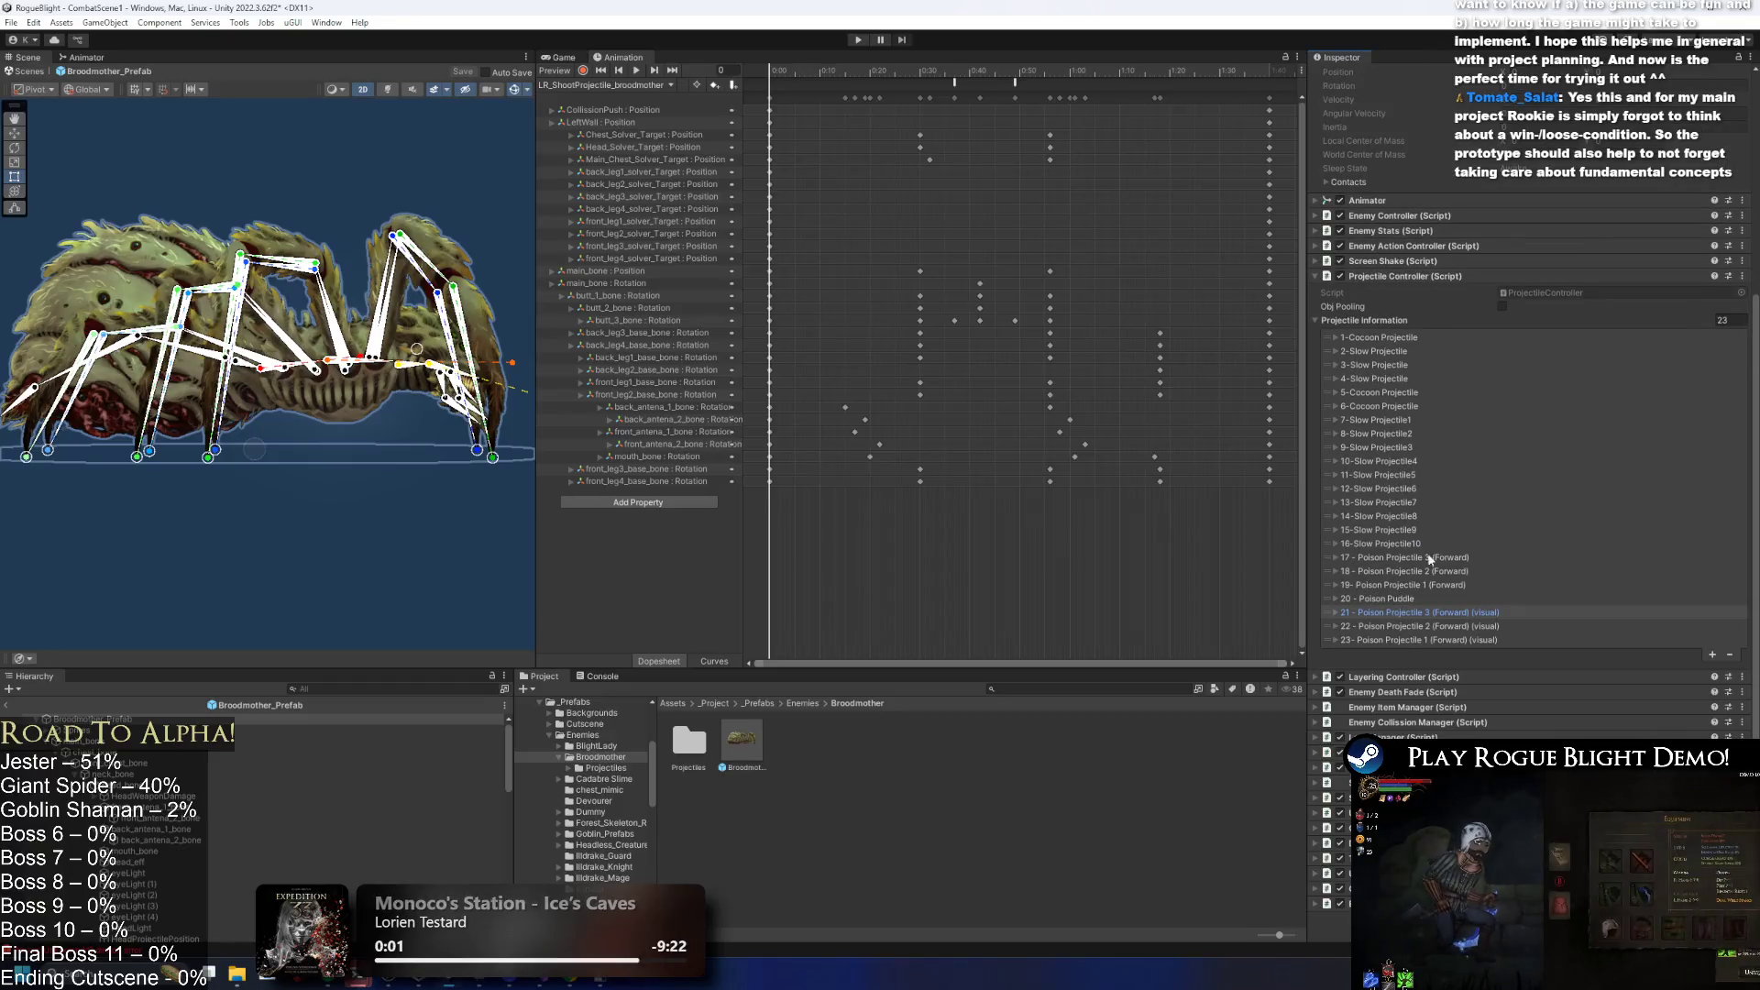
{"action": "left_click", "coordinate": [1442, 612]}
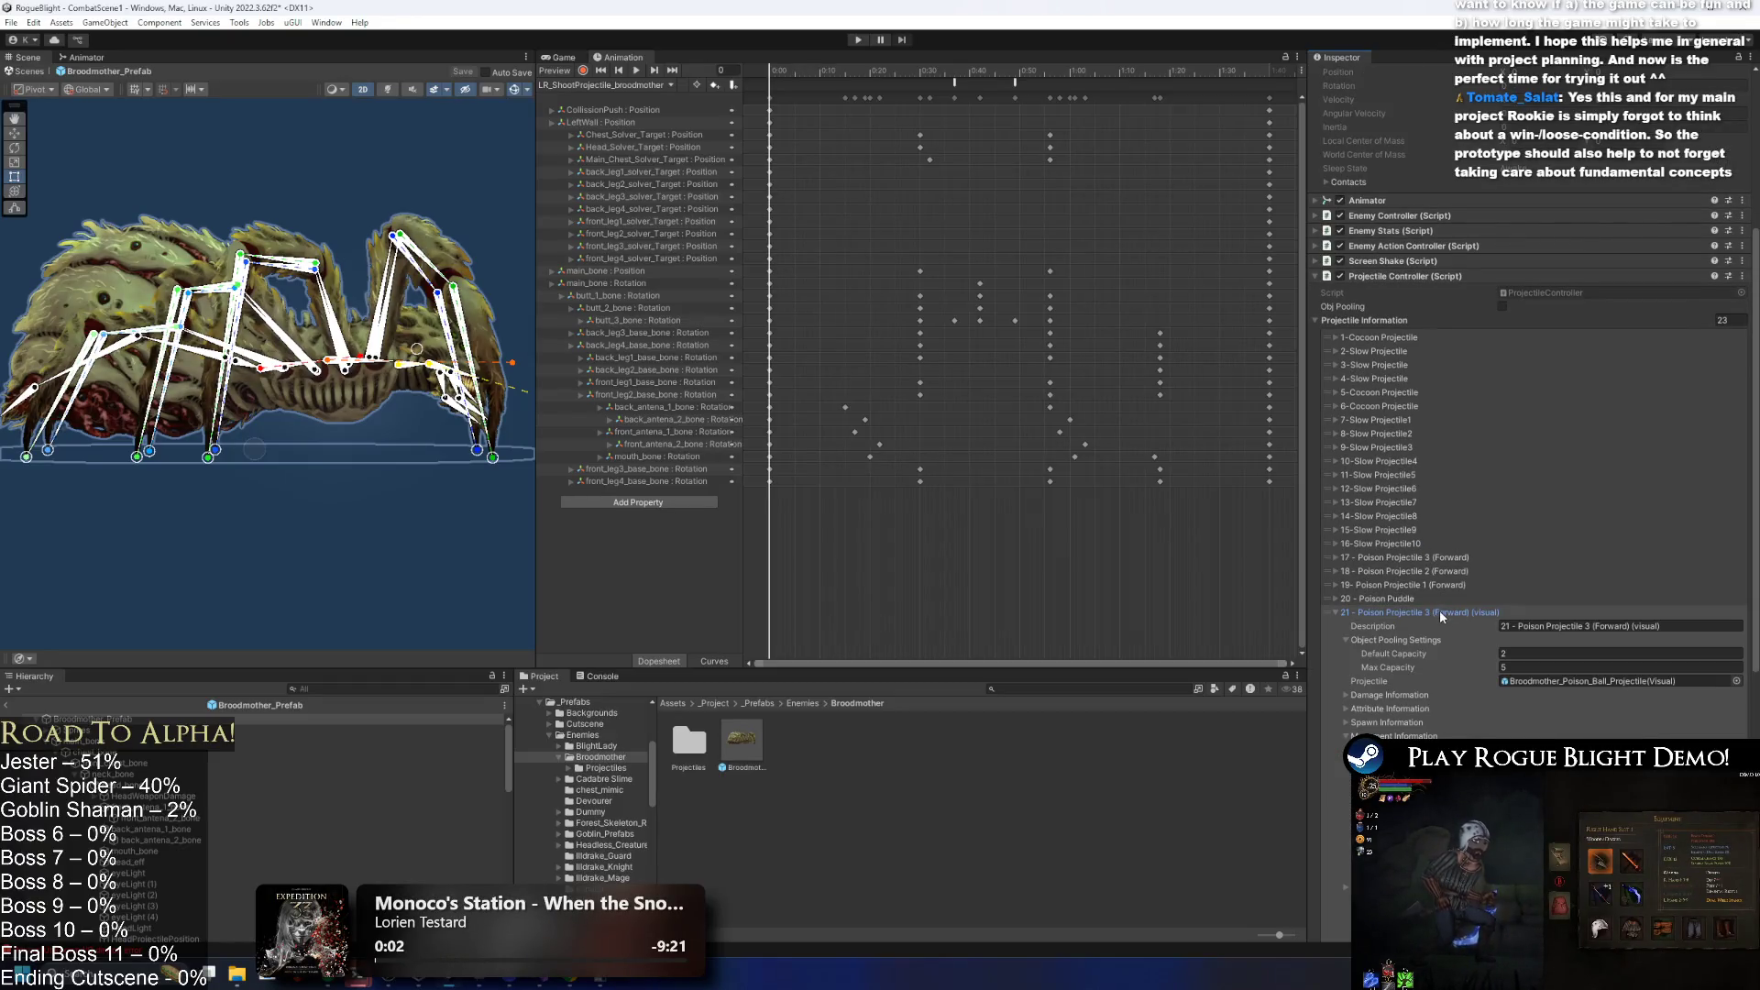
{"action": "left_click", "coordinate": [1443, 609]}
{"action": "left_click", "coordinate": [1428, 626]}
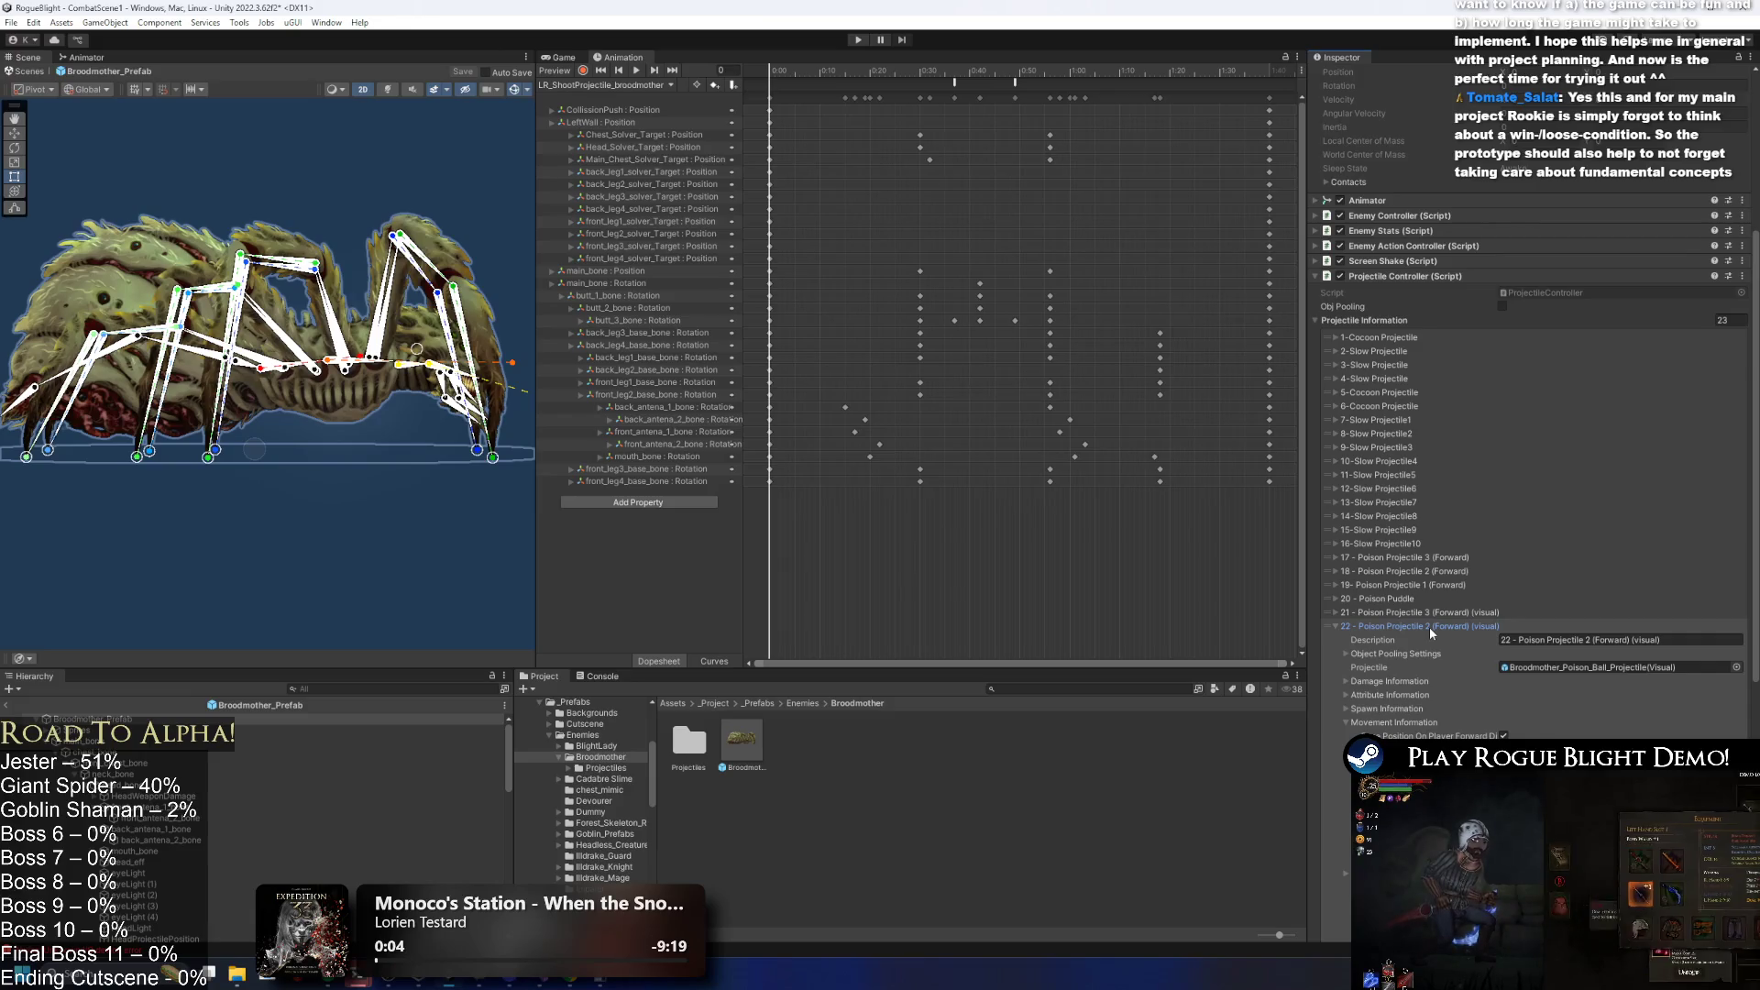
{"action": "left_click", "coordinate": [1428, 627]}
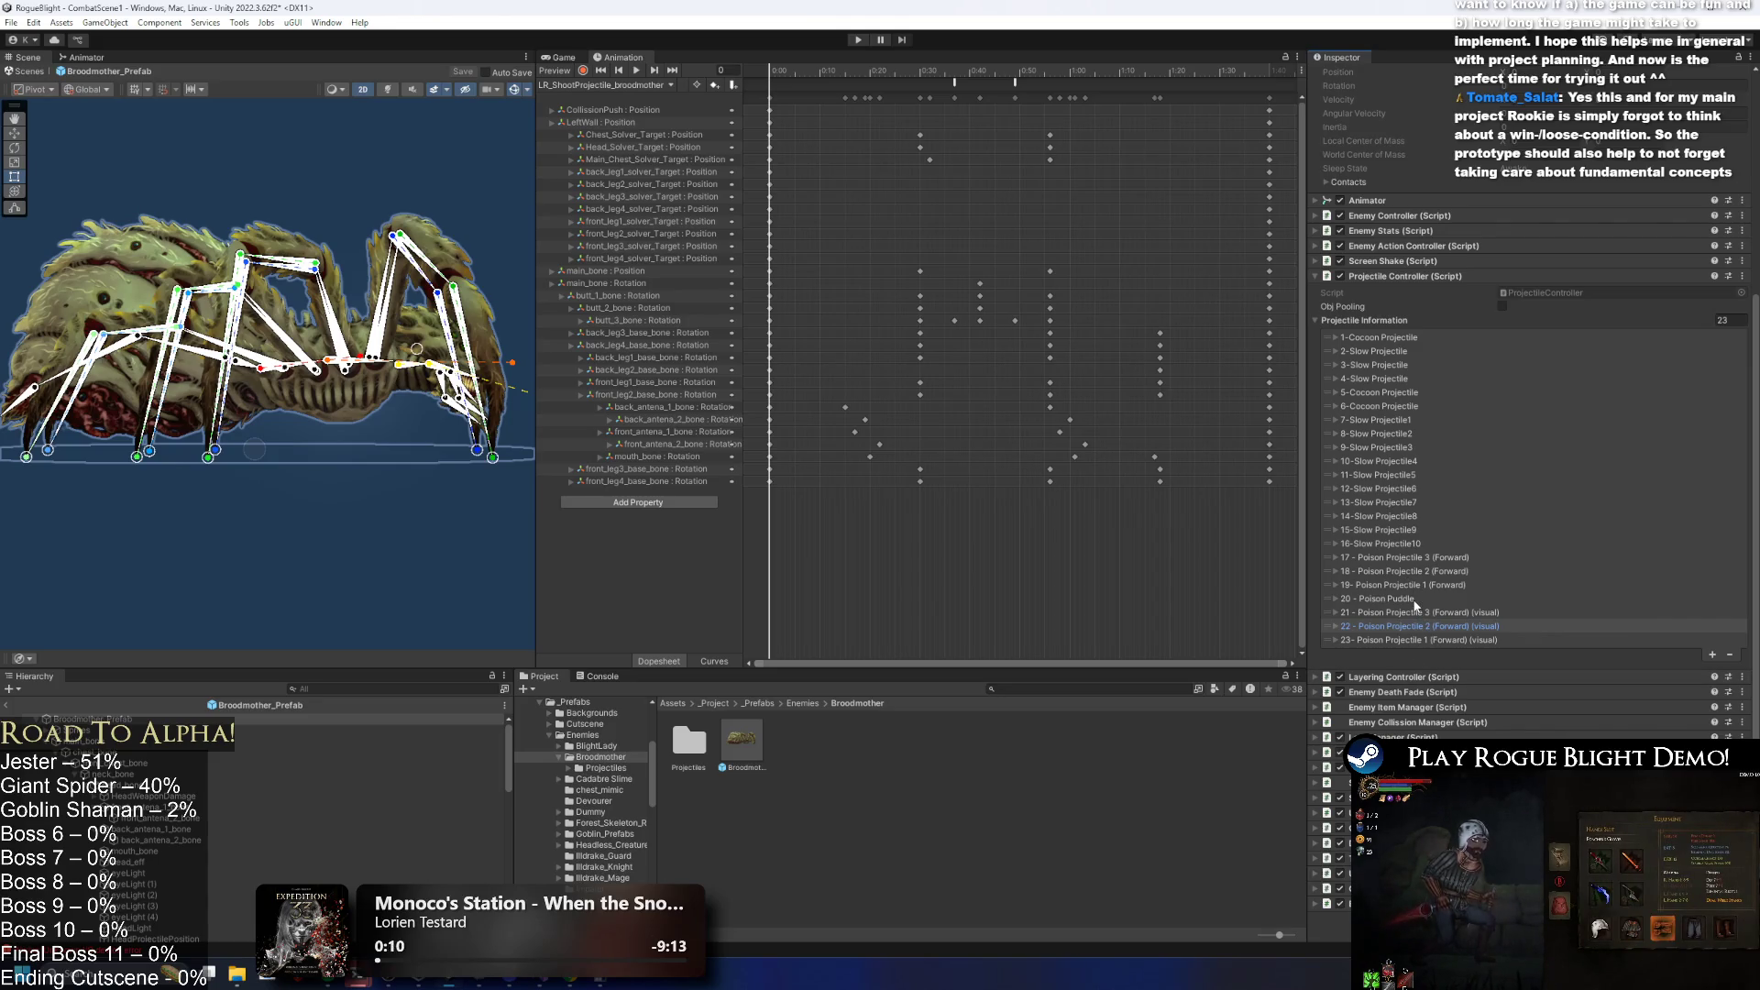
{"action": "left_click", "coordinate": [1415, 605]}
{"action": "left_click", "coordinate": [1399, 601]}
{"action": "left_click", "coordinate": [1421, 587]}
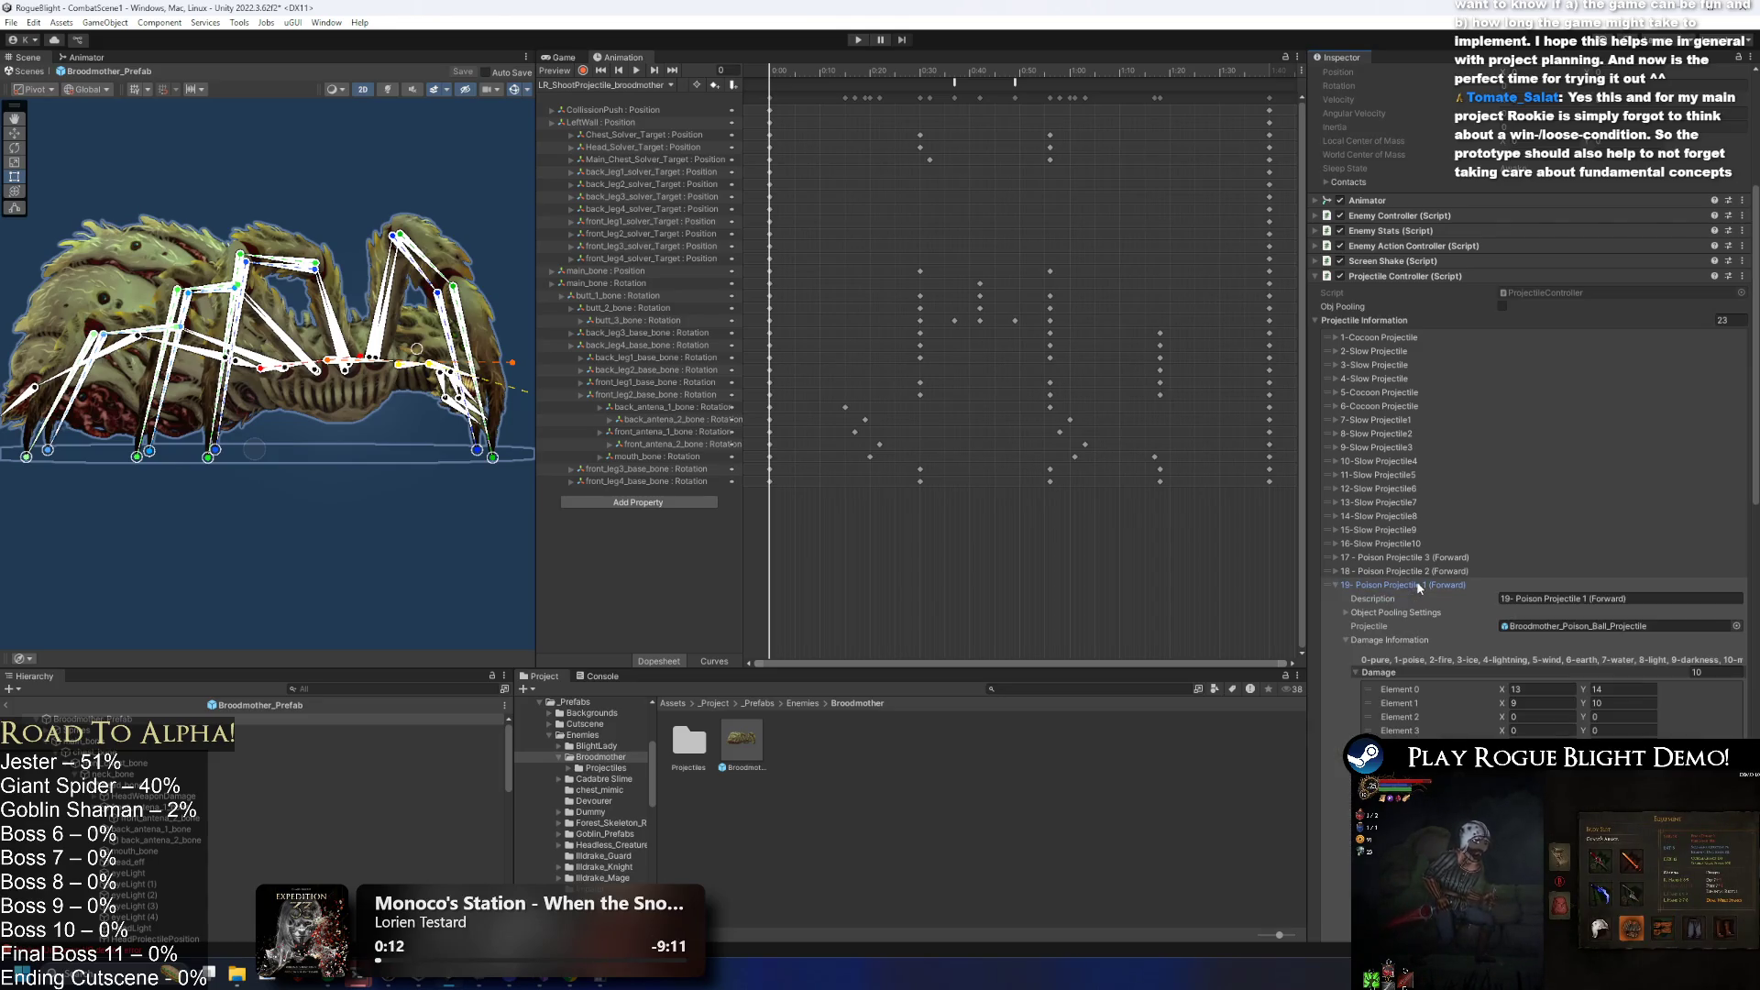
{"action": "scroll", "coordinate": [1465, 625], "scroll_direction": "down", "scroll_amount": 5}
{"action": "scroll", "coordinate": [1503, 575], "scroll_direction": "down", "scroll_amount": 10}
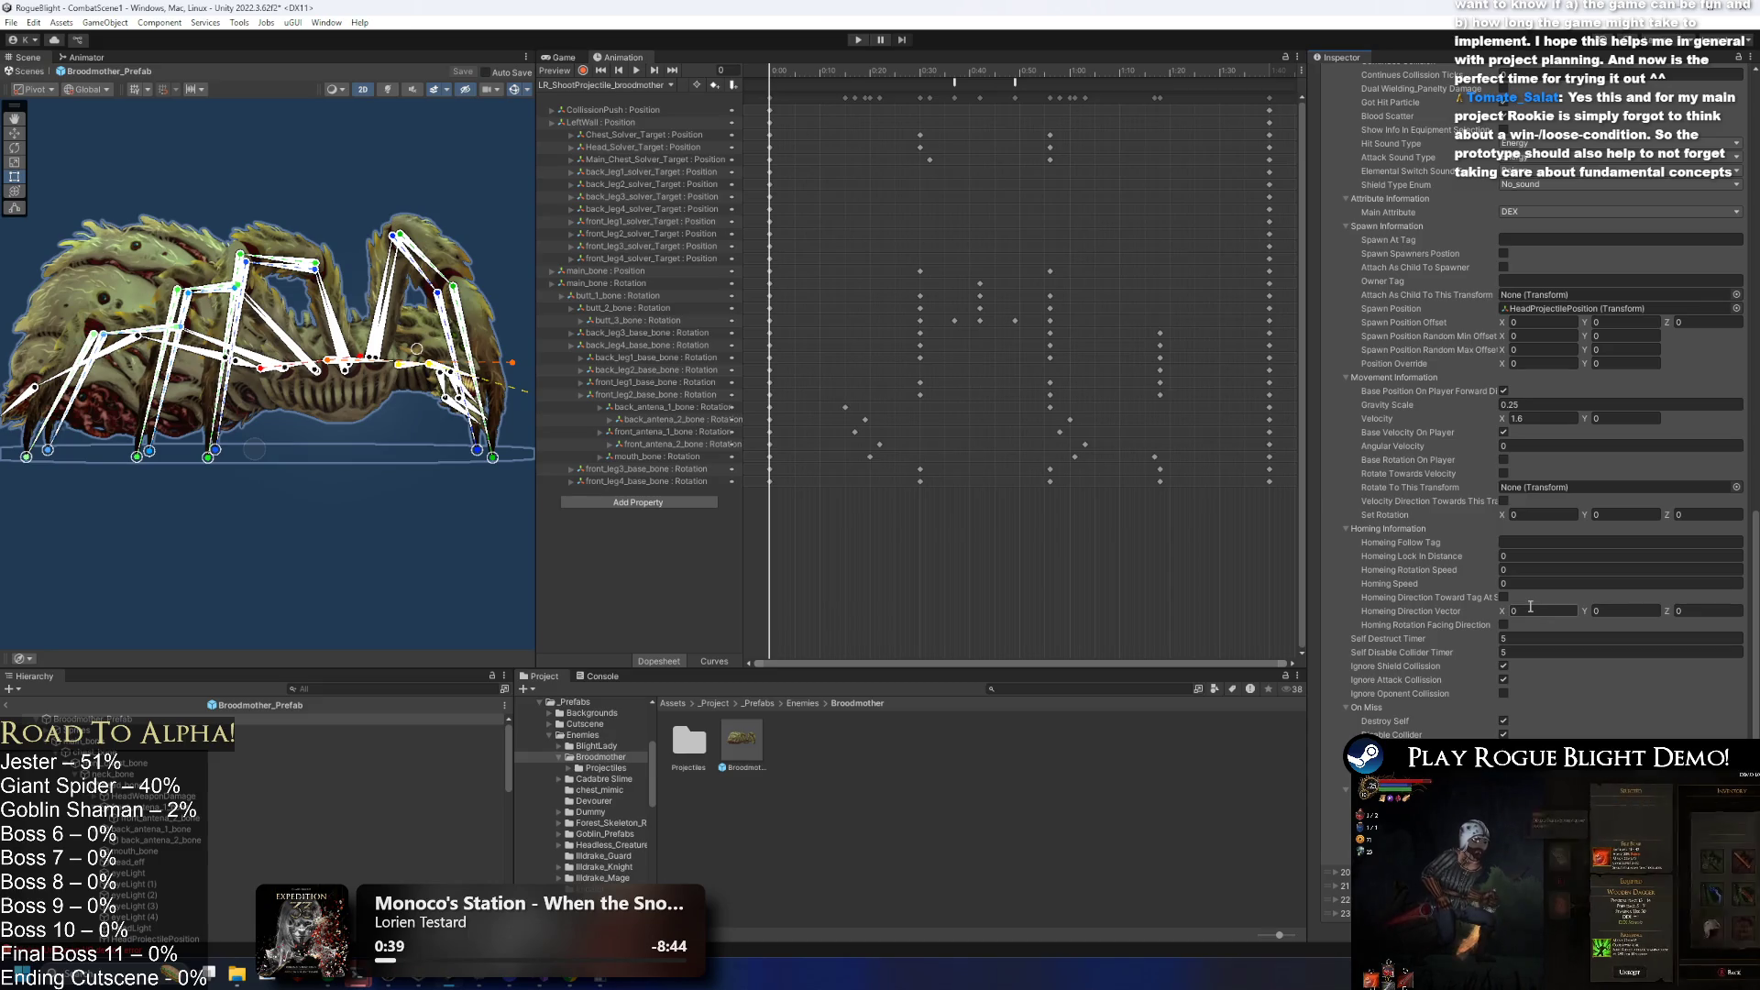
{"action": "scroll", "coordinate": [1481, 452], "scroll_direction": "up", "scroll_amount": 6}
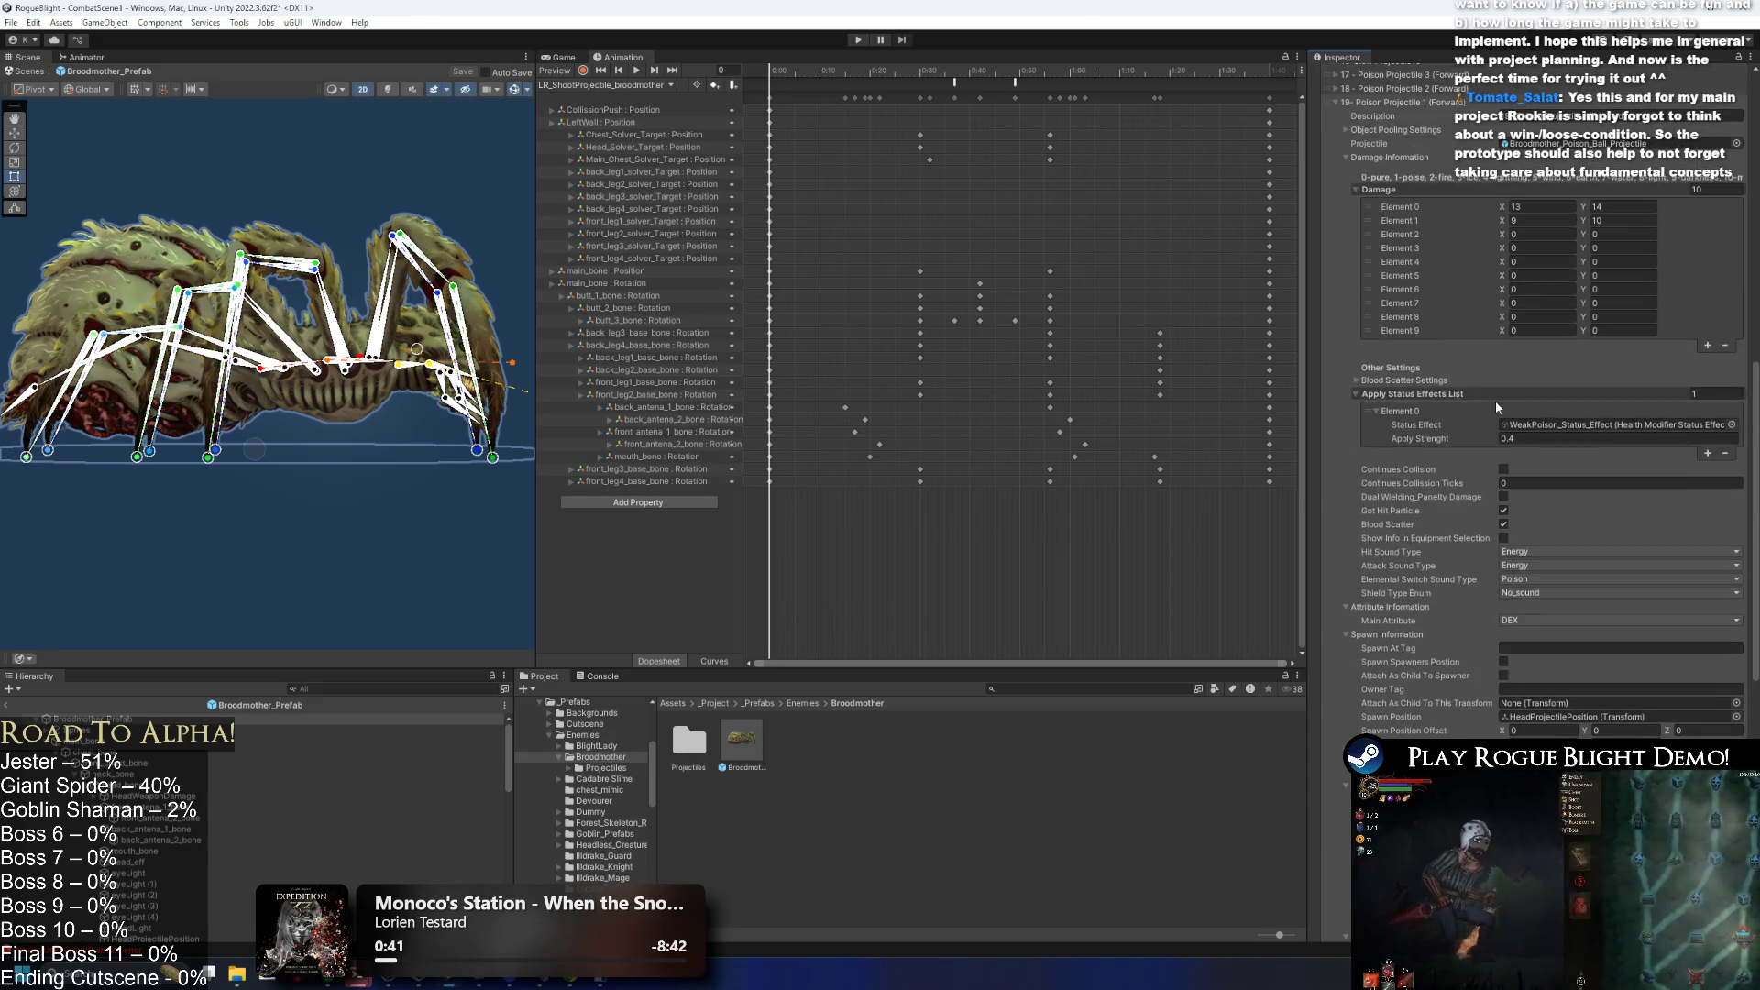
{"action": "left_click", "coordinate": [1422, 284]}
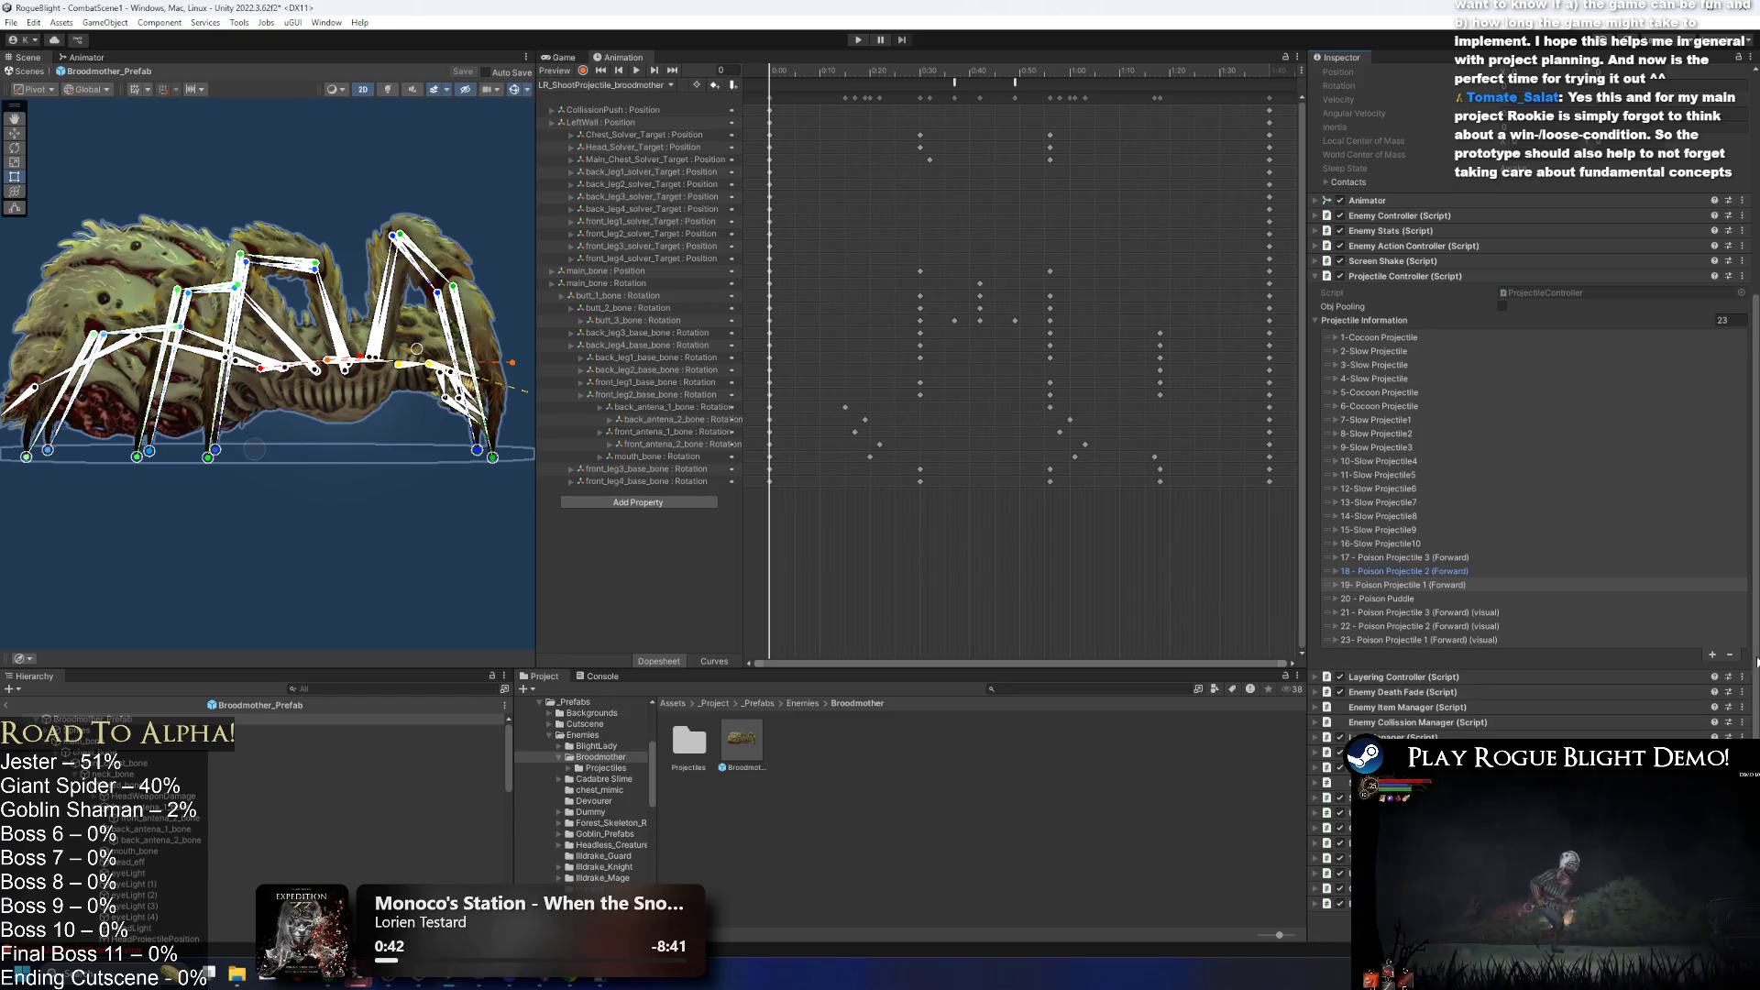
Check the copy options on the 17 Poison Projectile 3 entry without changing anything.
{"action": "right_click", "coordinate": [1410, 560]}
{"action": "left_click", "coordinate": [1455, 597]}
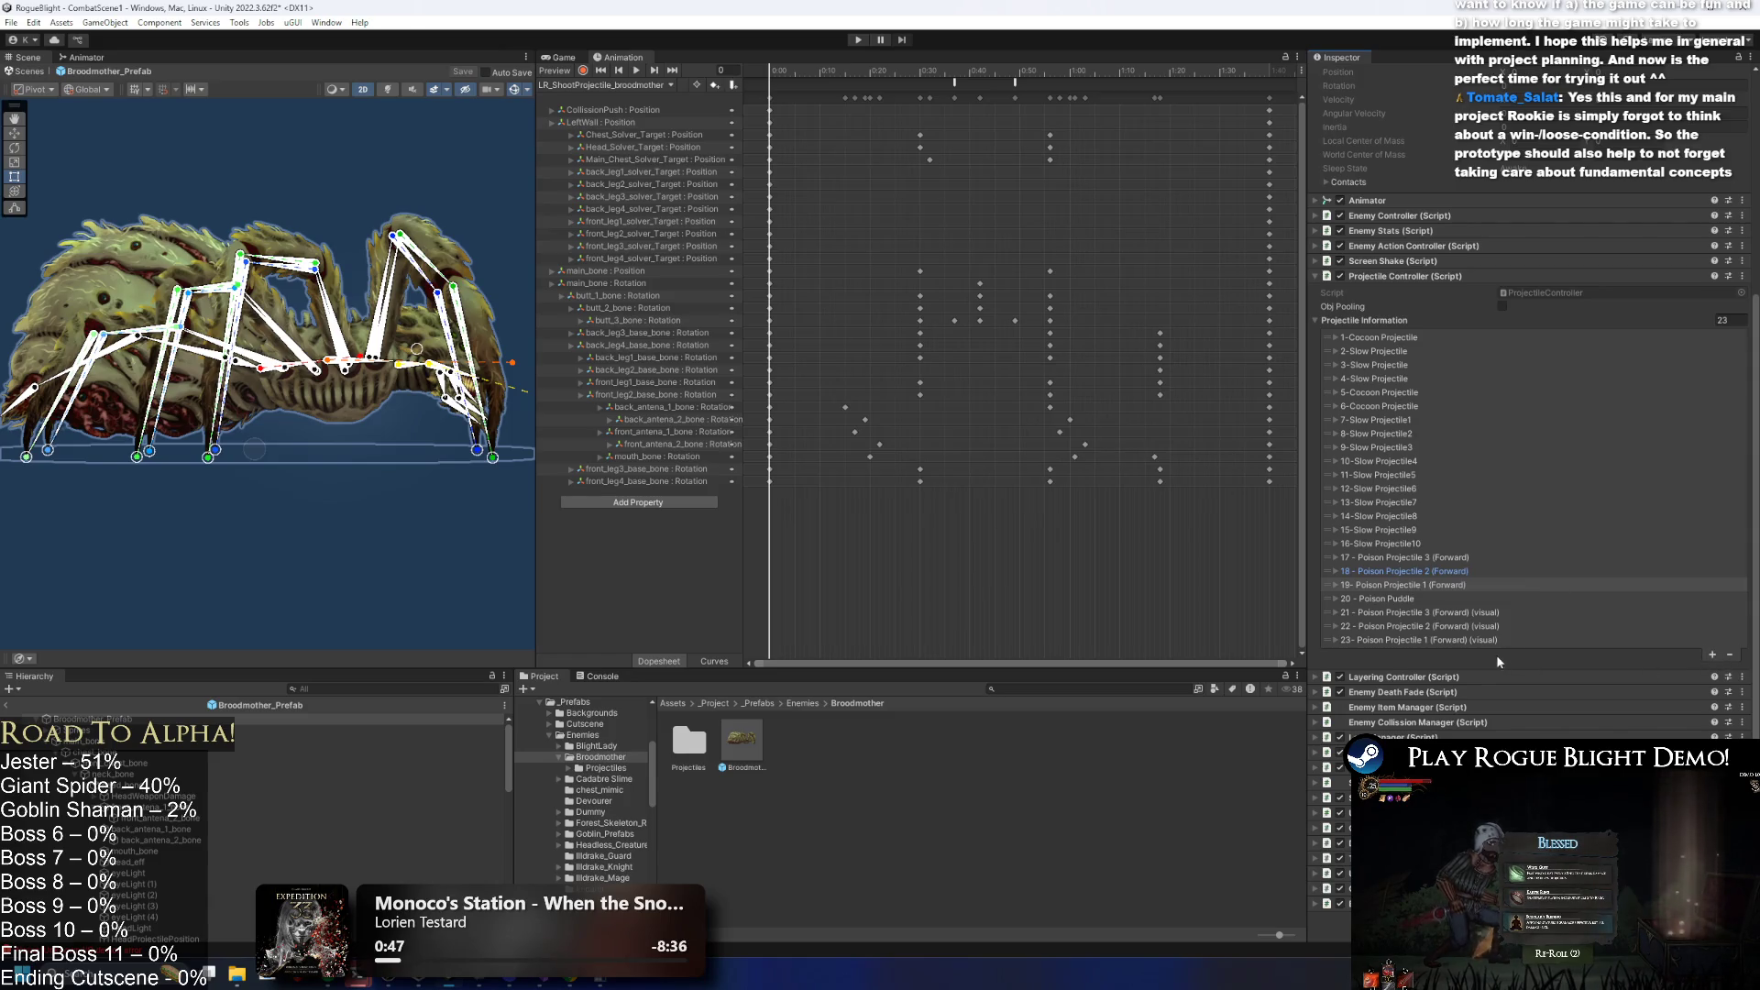
{"action": "left_click", "coordinate": [1430, 558]}
{"action": "right_click", "coordinate": [1439, 555]}
{"action": "left_click", "coordinate": [1432, 555]}
{"action": "left_click", "coordinate": [1422, 555]}
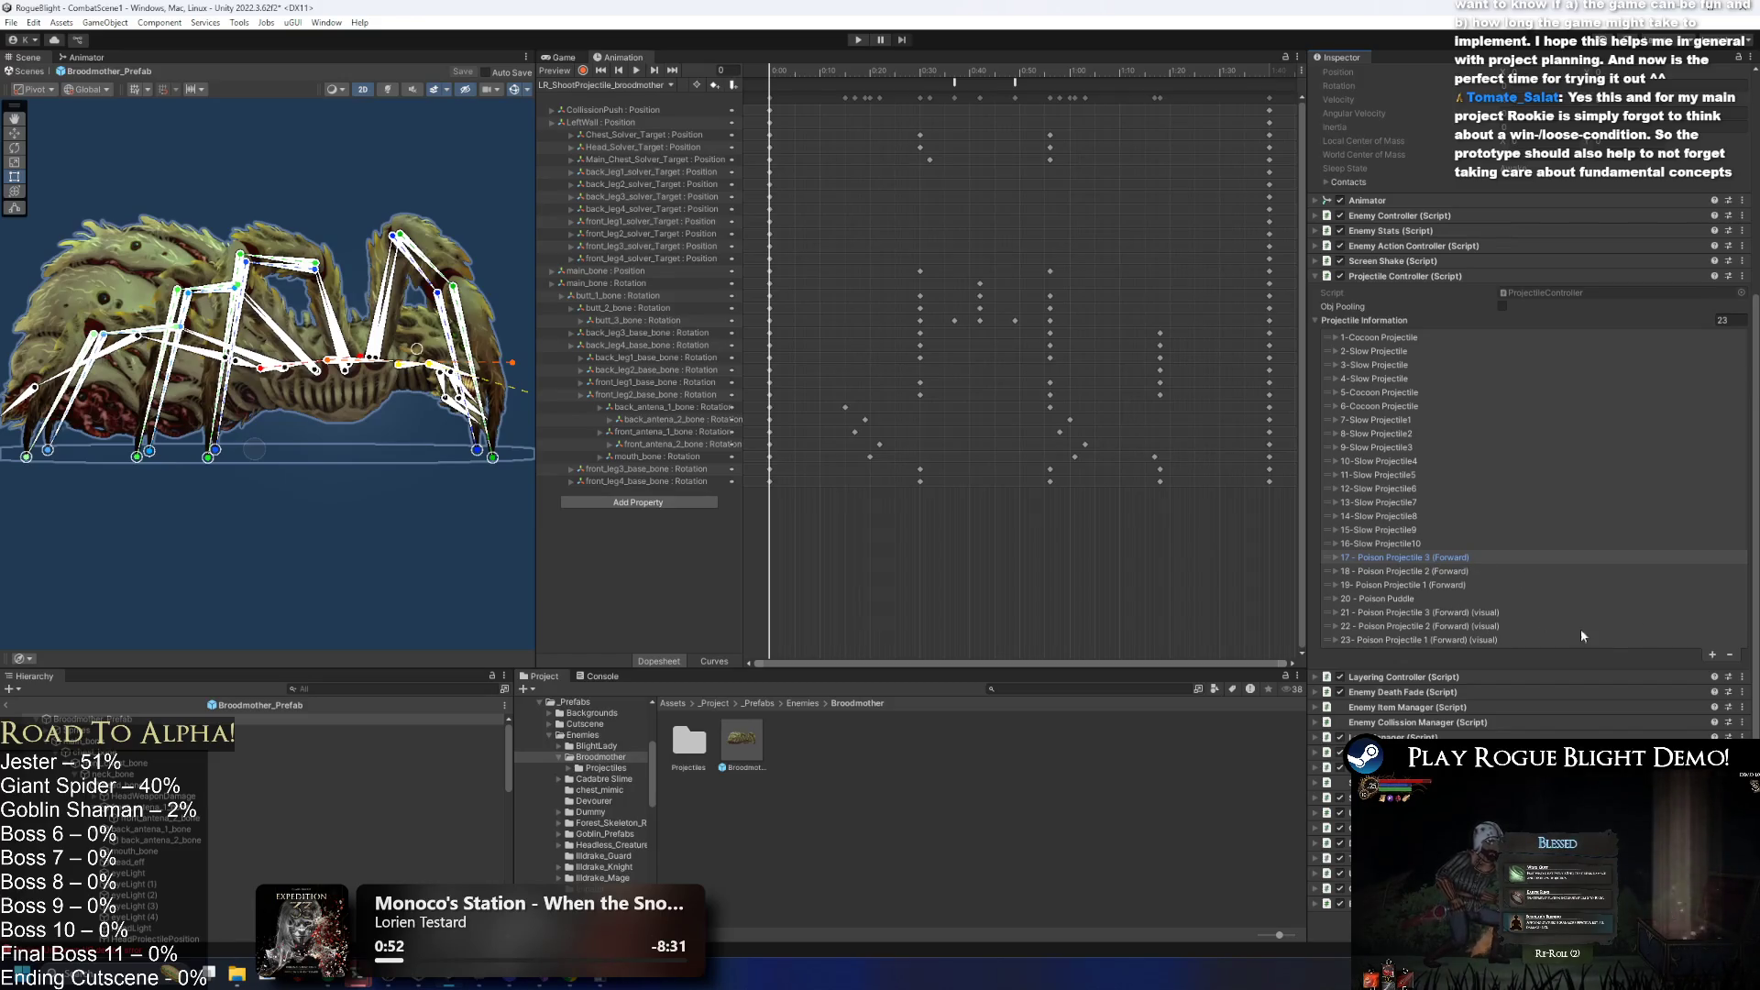
Duplicate the 21 Poison Projectile 3 (visual) entry into a new list element.
{"action": "right_click", "coordinate": [1455, 612]}
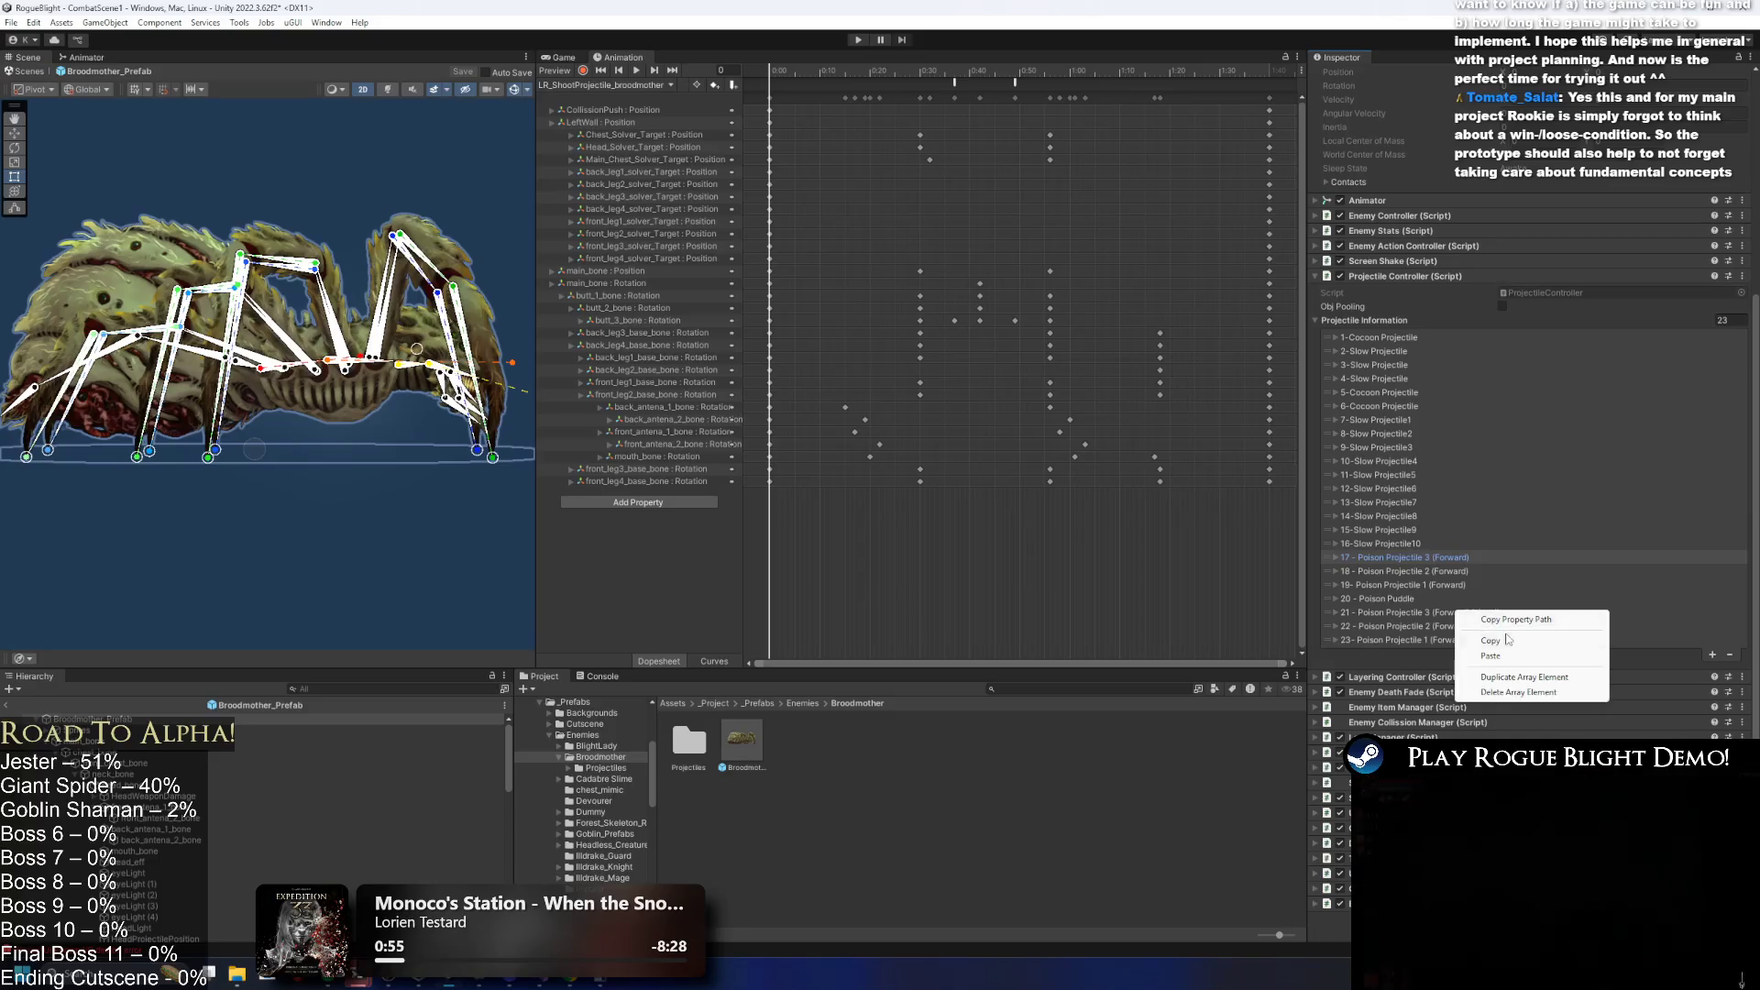
{"action": "left_click", "coordinate": [1491, 640]}
{"action": "left_click", "coordinate": [1711, 654]}
{"action": "right_click", "coordinate": [1426, 653]}
{"action": "left_click", "coordinate": [1487, 694]}
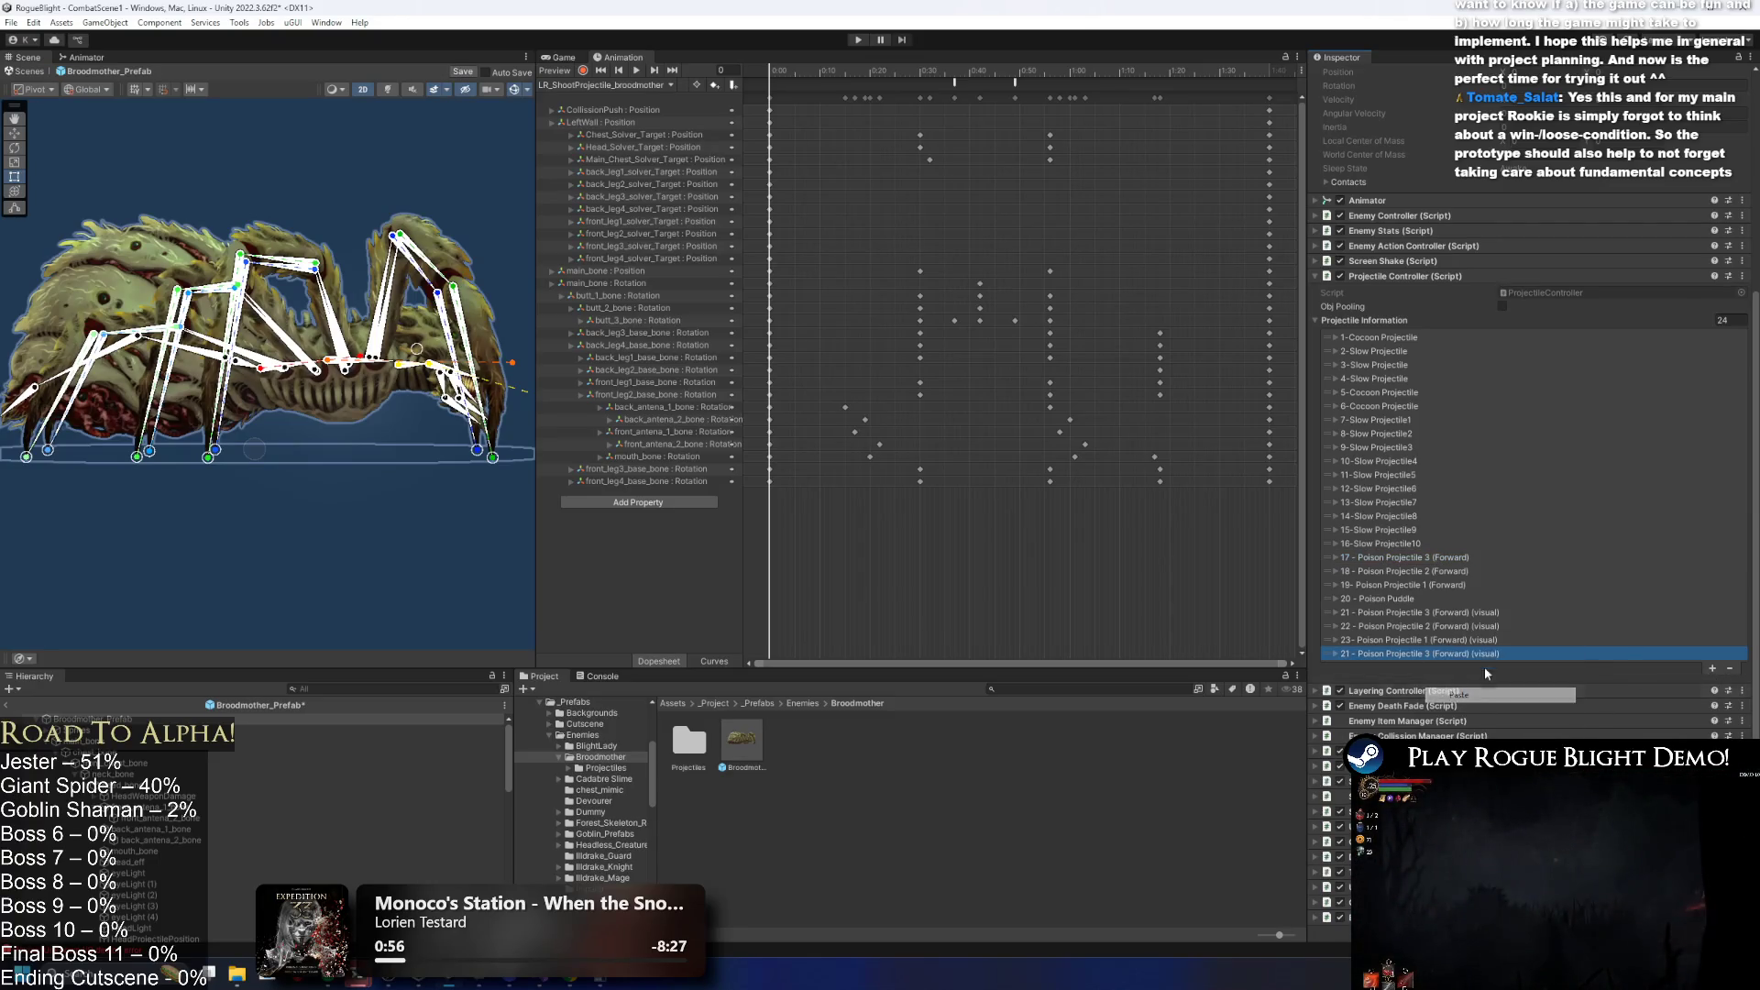
Duplicate the 22 Poison Projectile 2 (visual) entry into another new element.
{"action": "right_click", "coordinate": [1471, 626]}
{"action": "left_click", "coordinate": [1513, 667]}
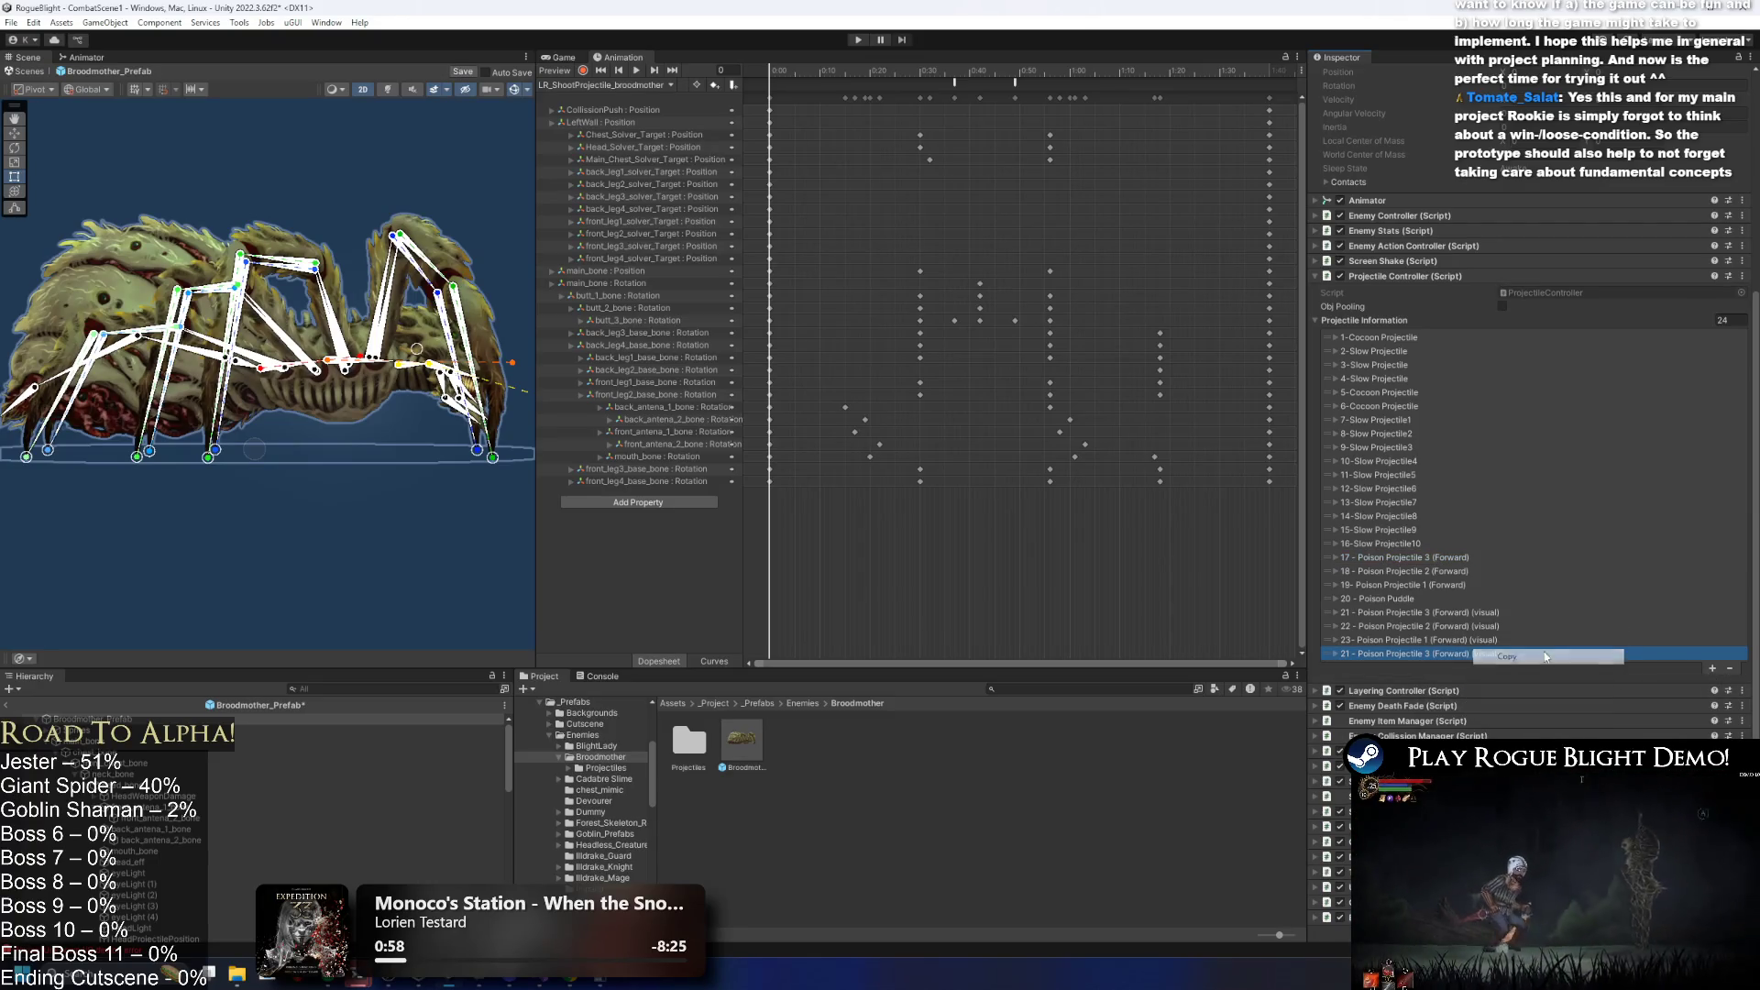
{"action": "left_click", "coordinate": [1714, 672]}
{"action": "right_click", "coordinate": [1454, 667]}
{"action": "left_click", "coordinate": [1484, 708]}
Duplicate the 23 Poison Projectile 1 (visual) entry into a third new element, making 26 entries.
{"action": "left_click", "coordinate": [1710, 683]}
{"action": "right_click", "coordinate": [1477, 642]}
{"action": "left_click", "coordinate": [1503, 670]}
{"action": "right_click", "coordinate": [1446, 683]}
{"action": "left_click", "coordinate": [1503, 720]}
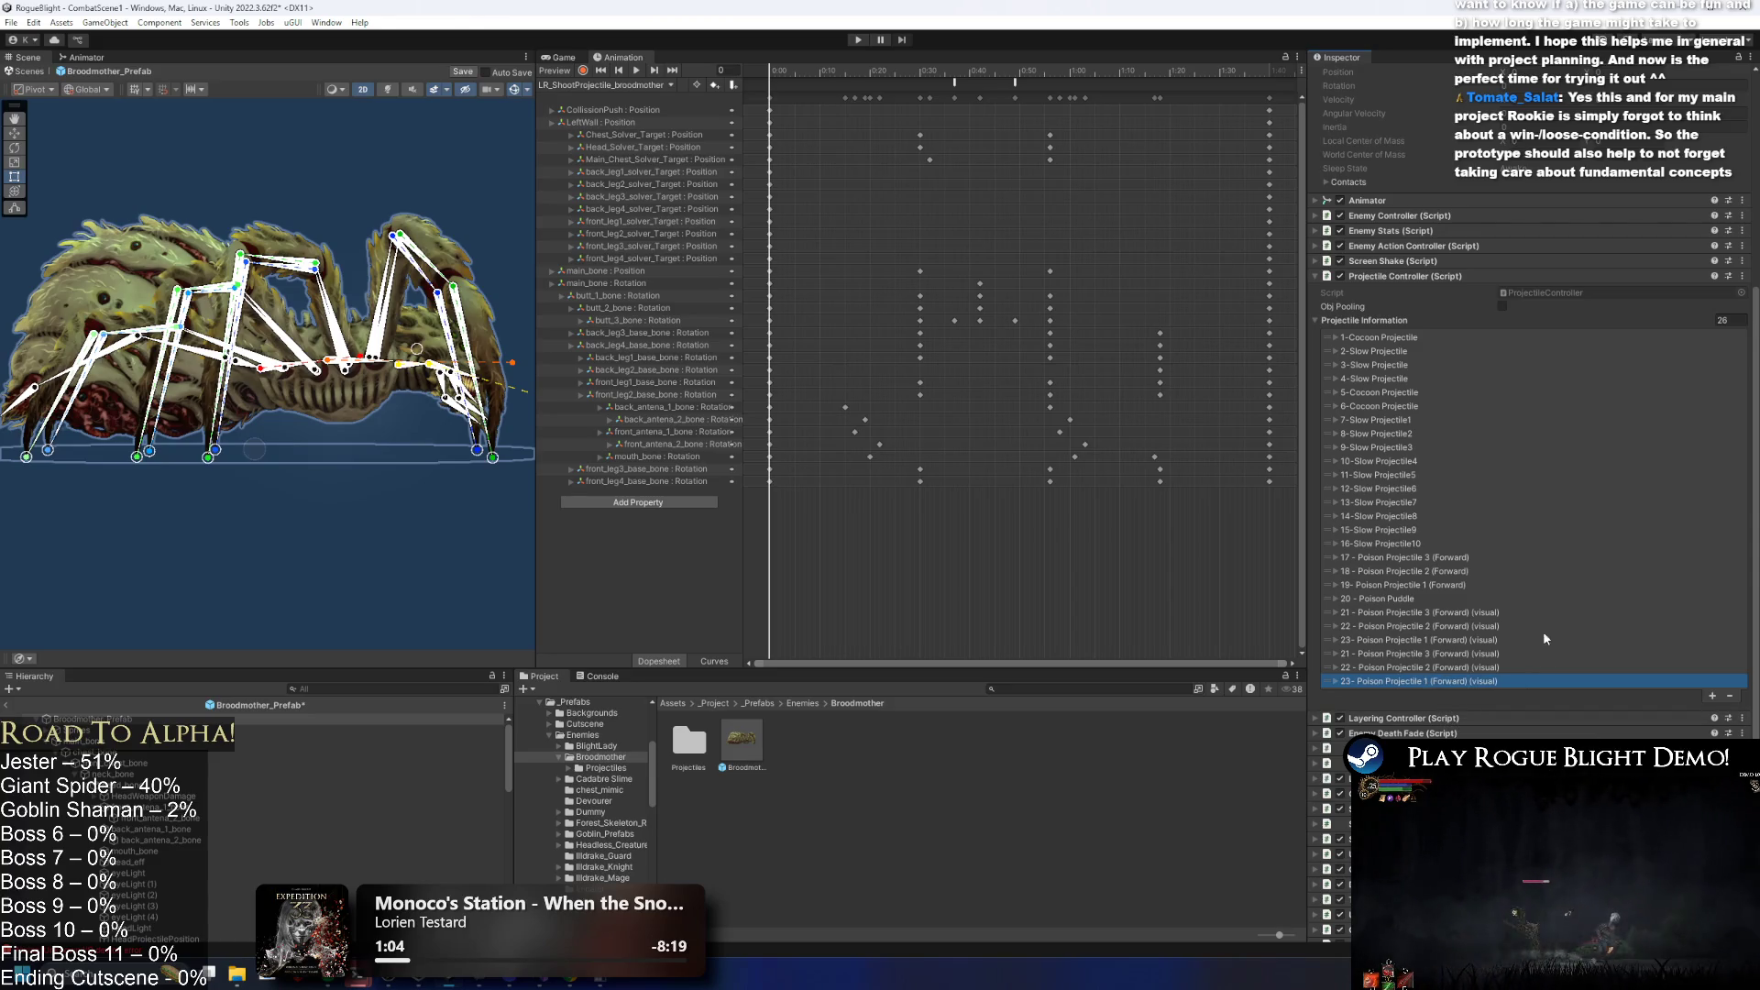
{"action": "left_click", "coordinate": [1423, 557]}
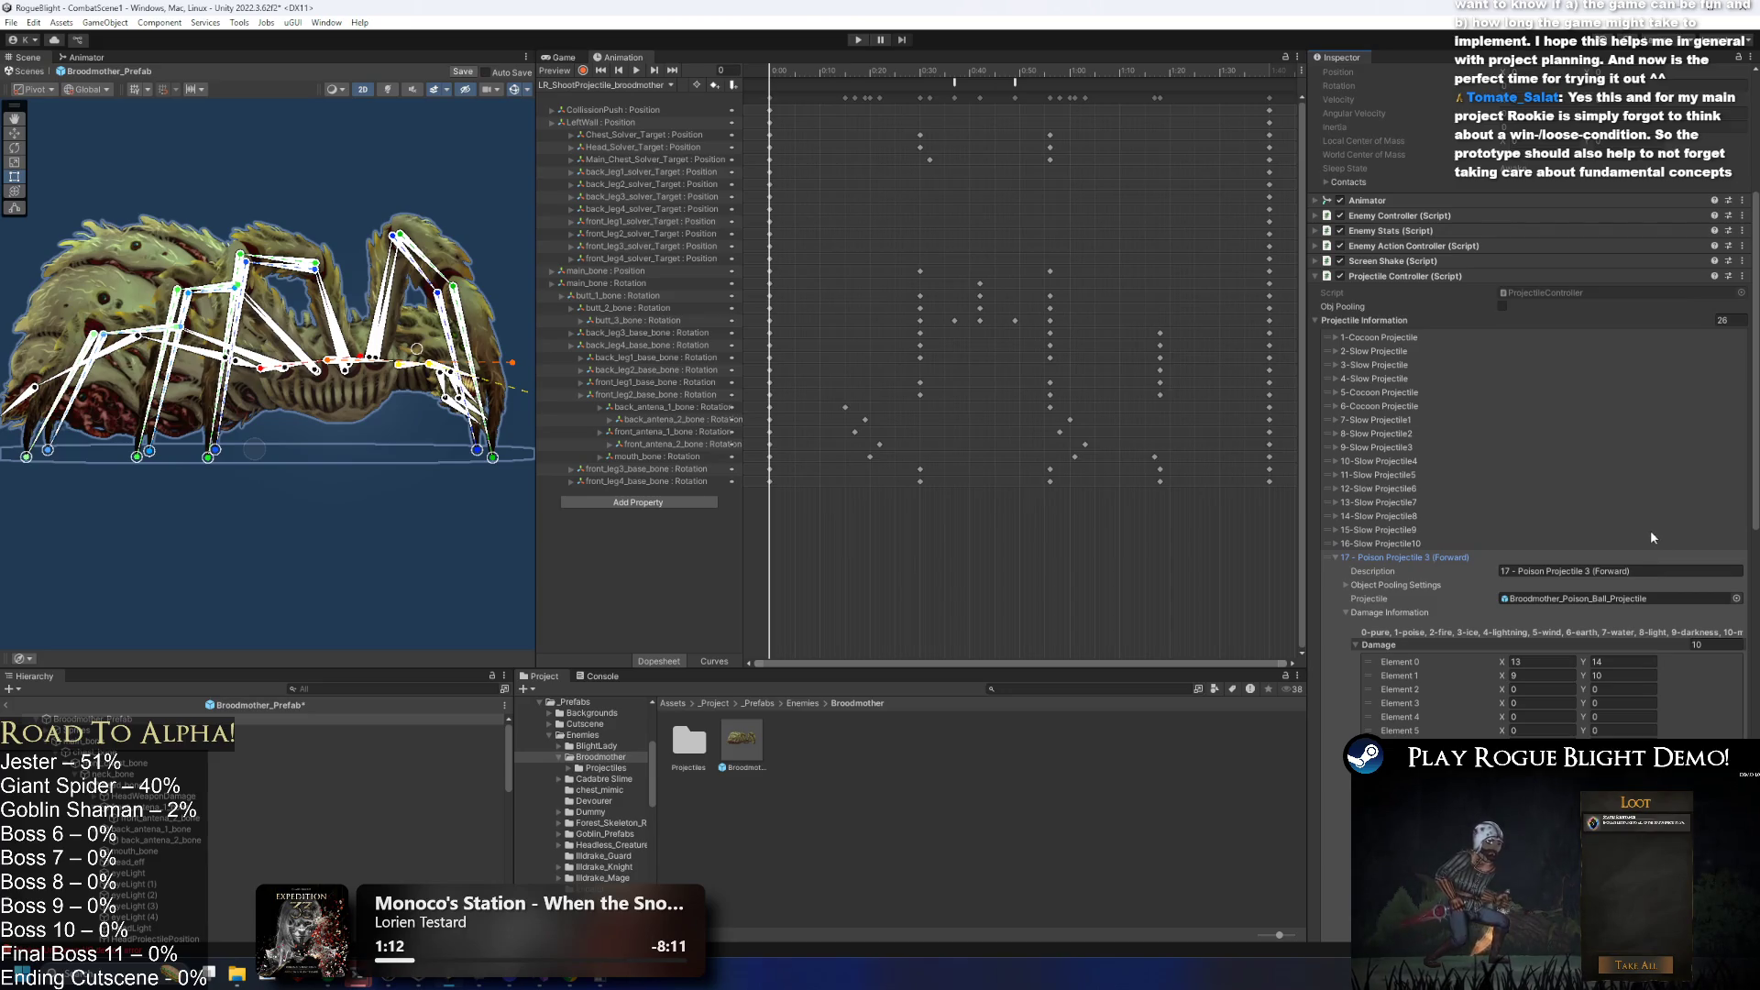
{"action": "left_click", "coordinate": [1445, 556]}
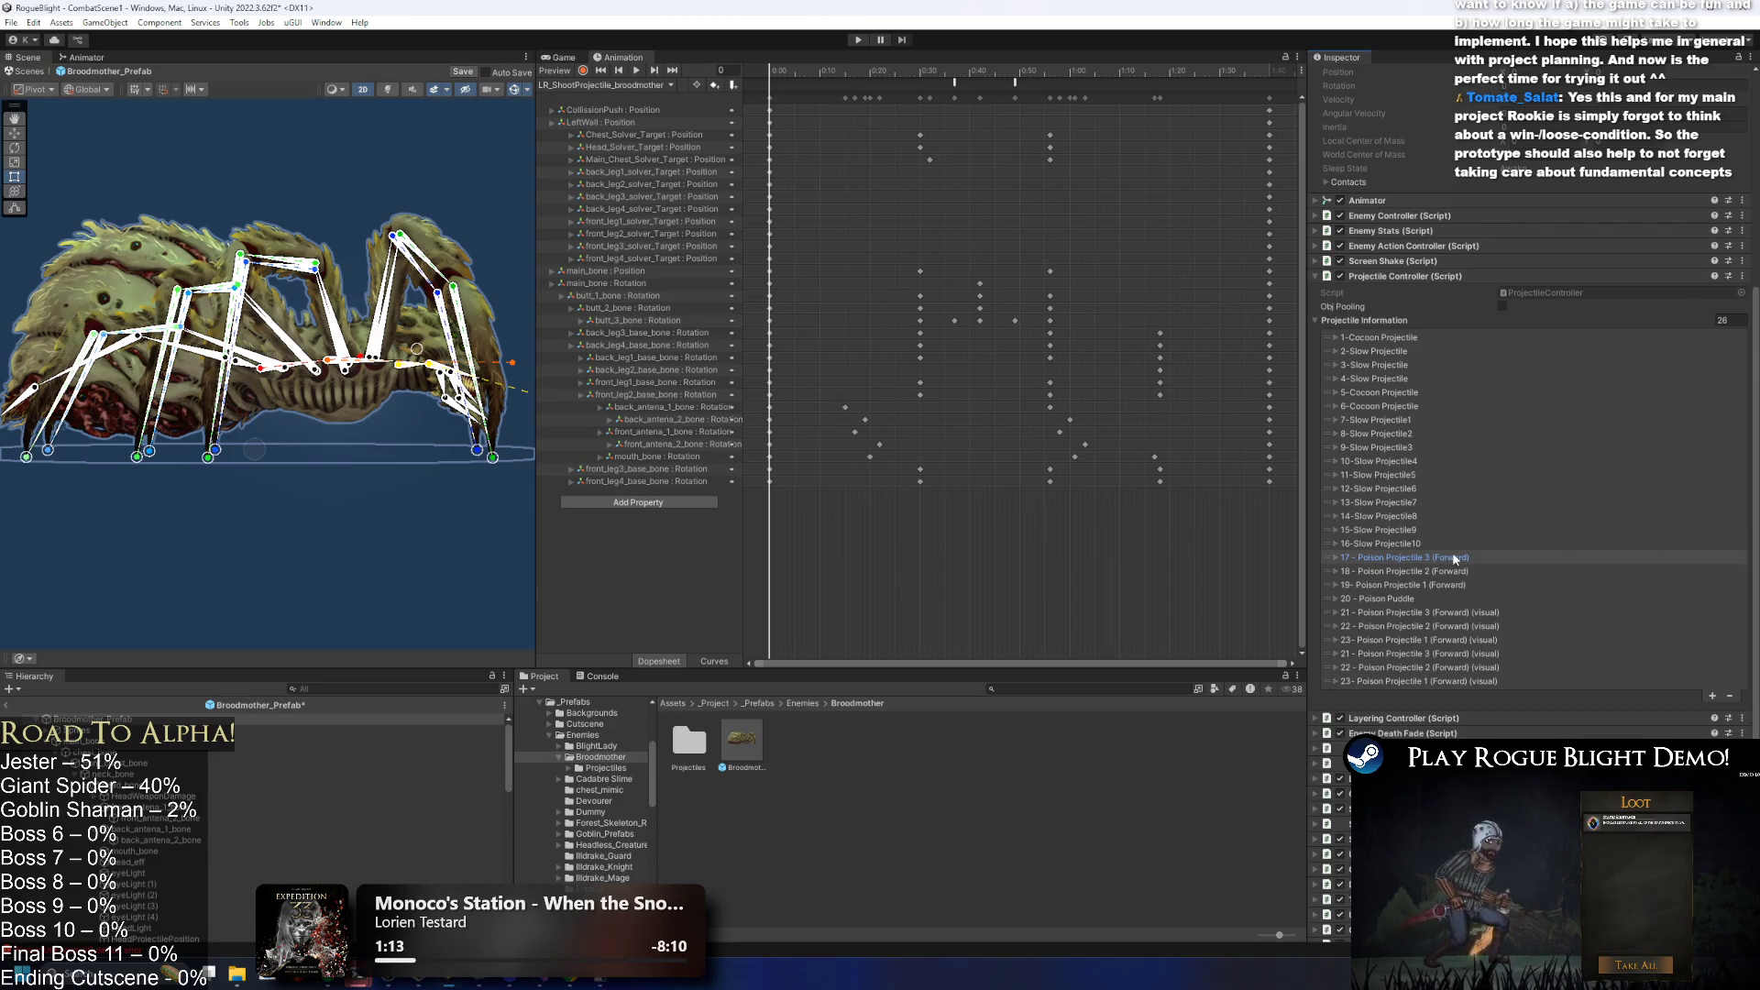
Rename the copied entries to Poison Projectile 3, 2 and 1 (Forward) (puddle).
{"action": "left_click", "coordinate": [1472, 654]}
{"action": "double_click", "coordinate": [1643, 667]}
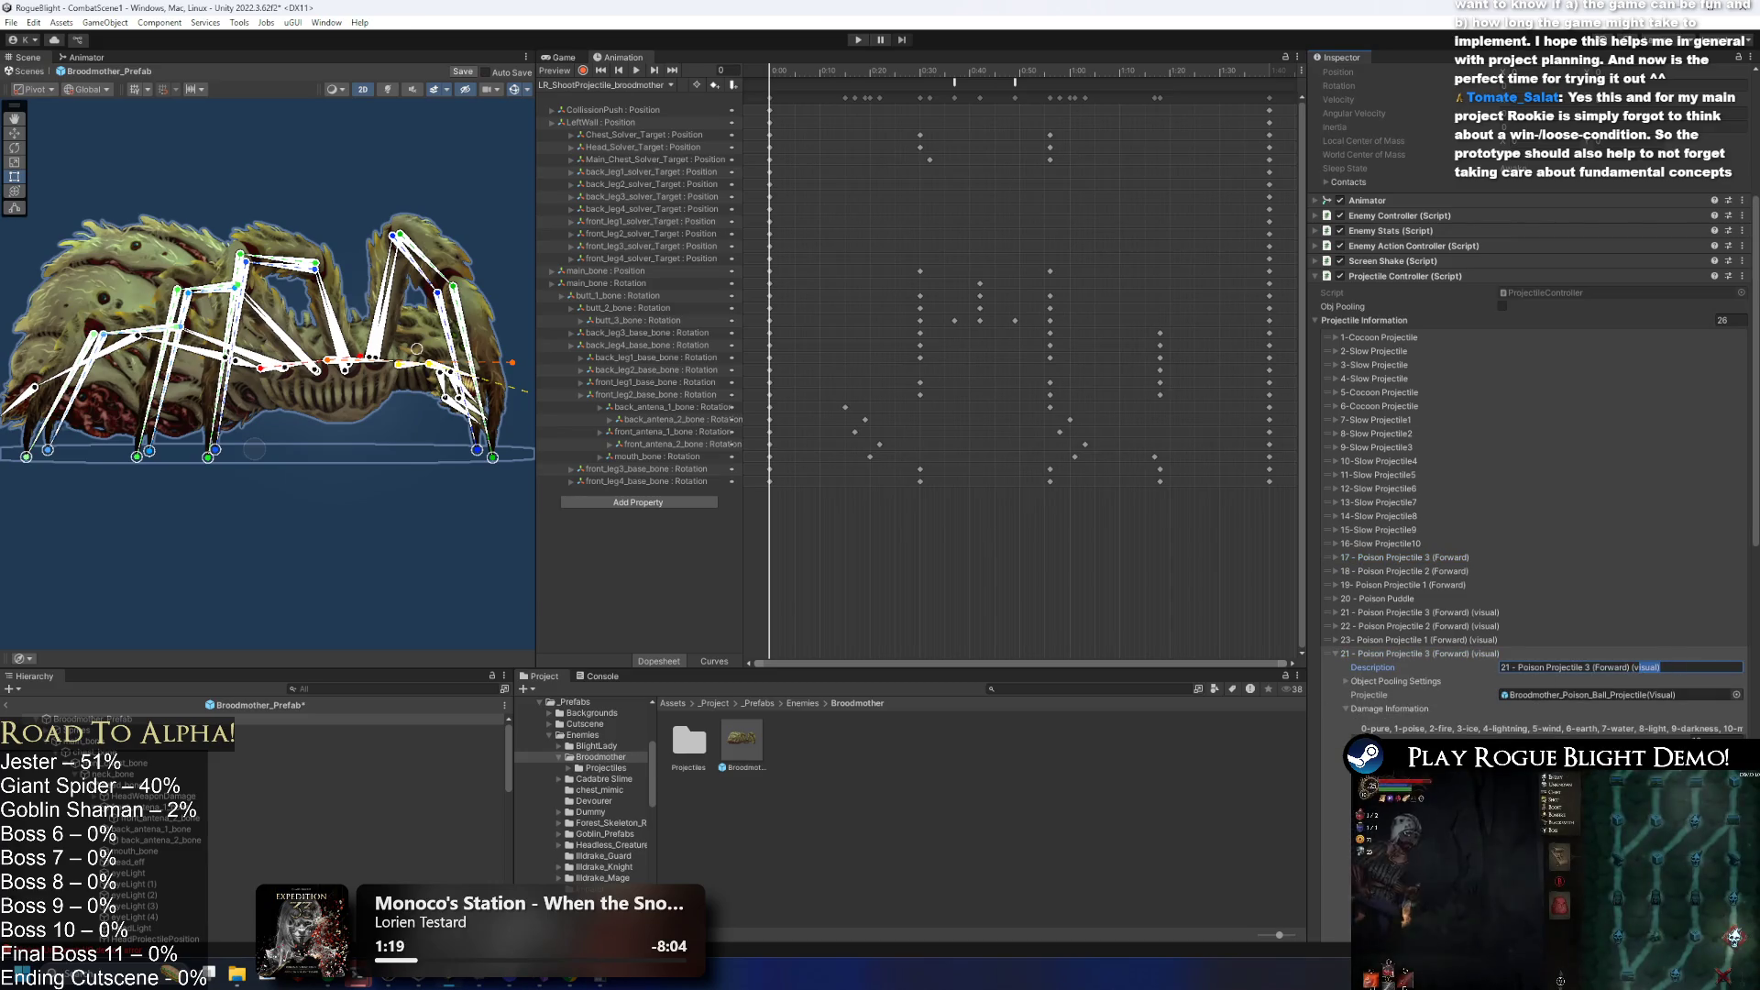
{"action": "type", "text": "puddle"}
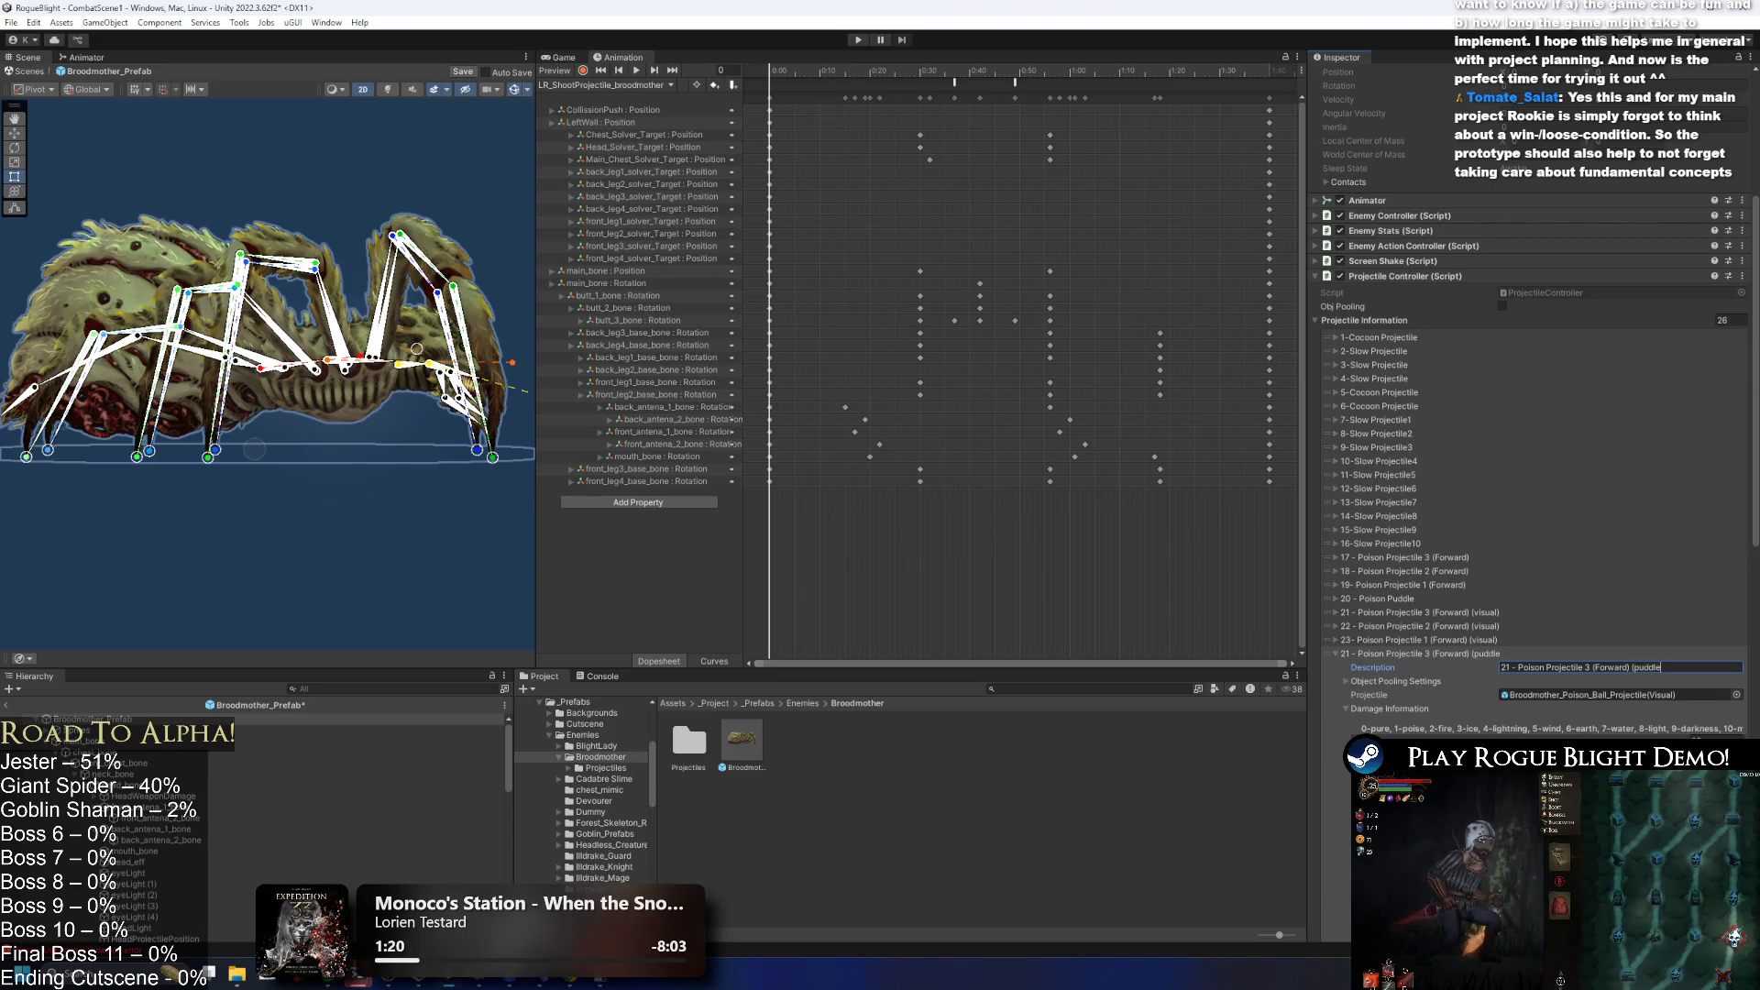
{"action": "left_click", "coordinate": [1623, 653]}
{"action": "left_click", "coordinate": [1627, 667]}
{"action": "double_click", "coordinate": [1643, 681]}
{"action": "type", "text": "puddle)"}
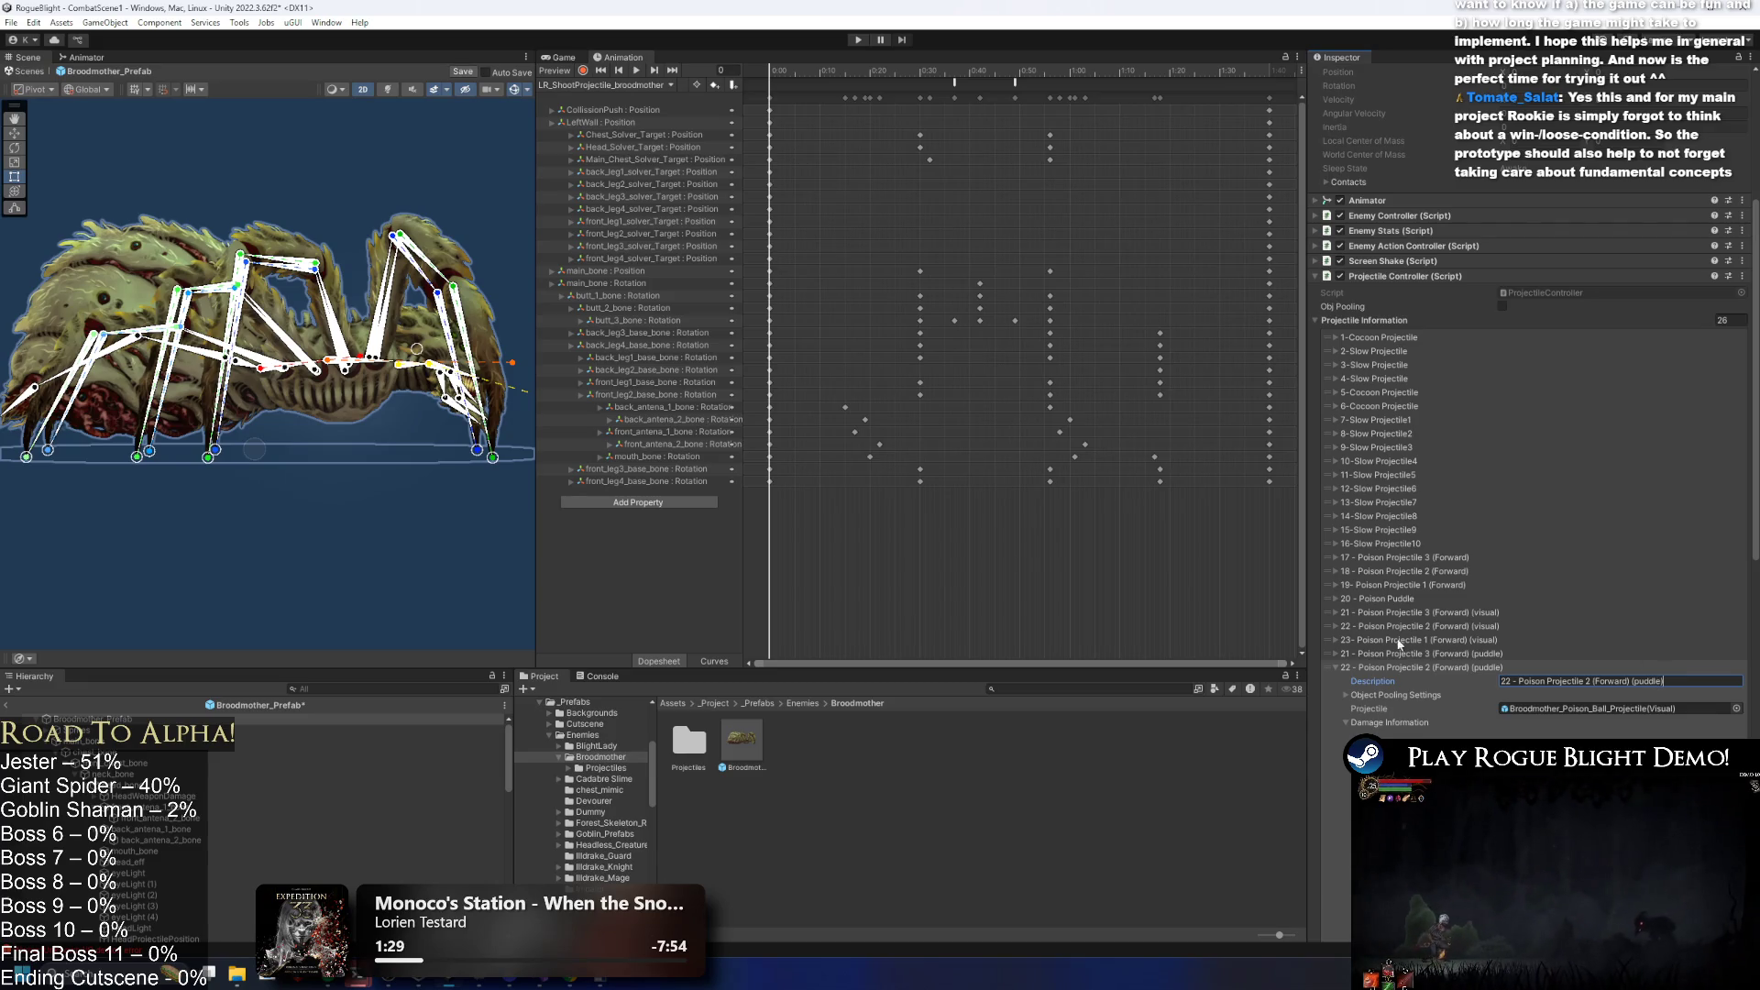
{"action": "left_click", "coordinate": [1627, 668]}
{"action": "left_click", "coordinate": [1641, 681]}
{"action": "left_click_drag", "start_coordinate": [1657, 695], "coordinate": [1630, 696]}
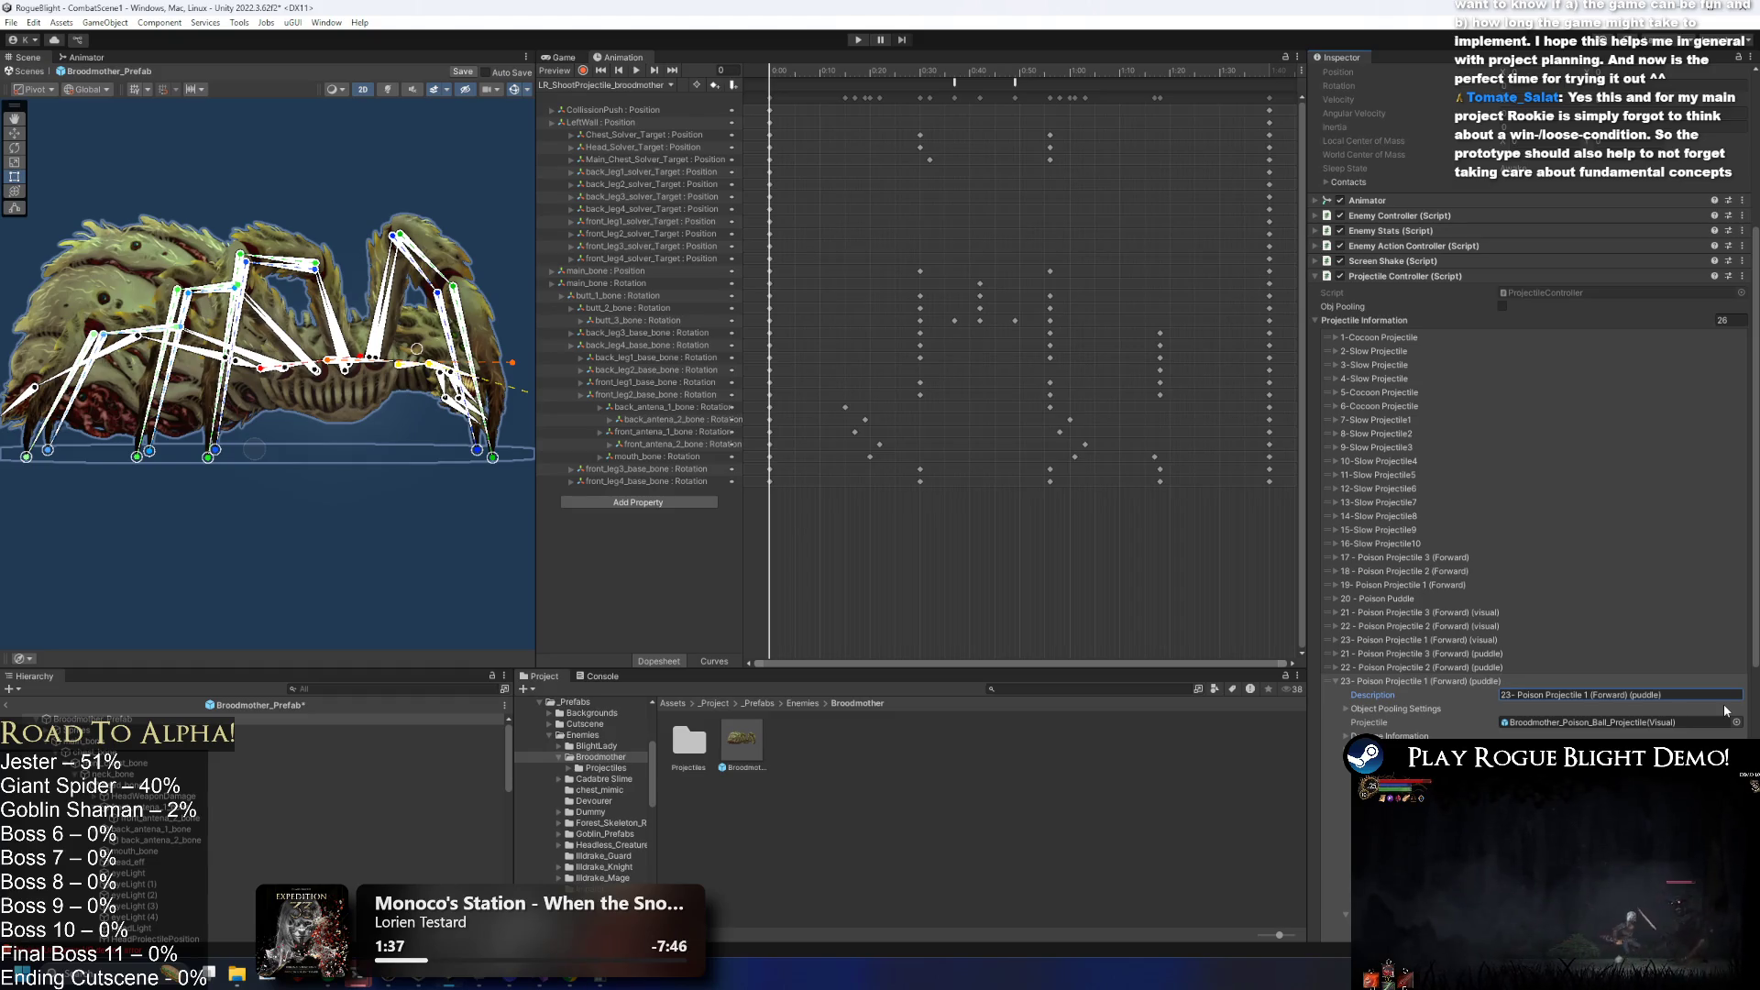
{"action": "left_click", "coordinate": [1482, 685]}
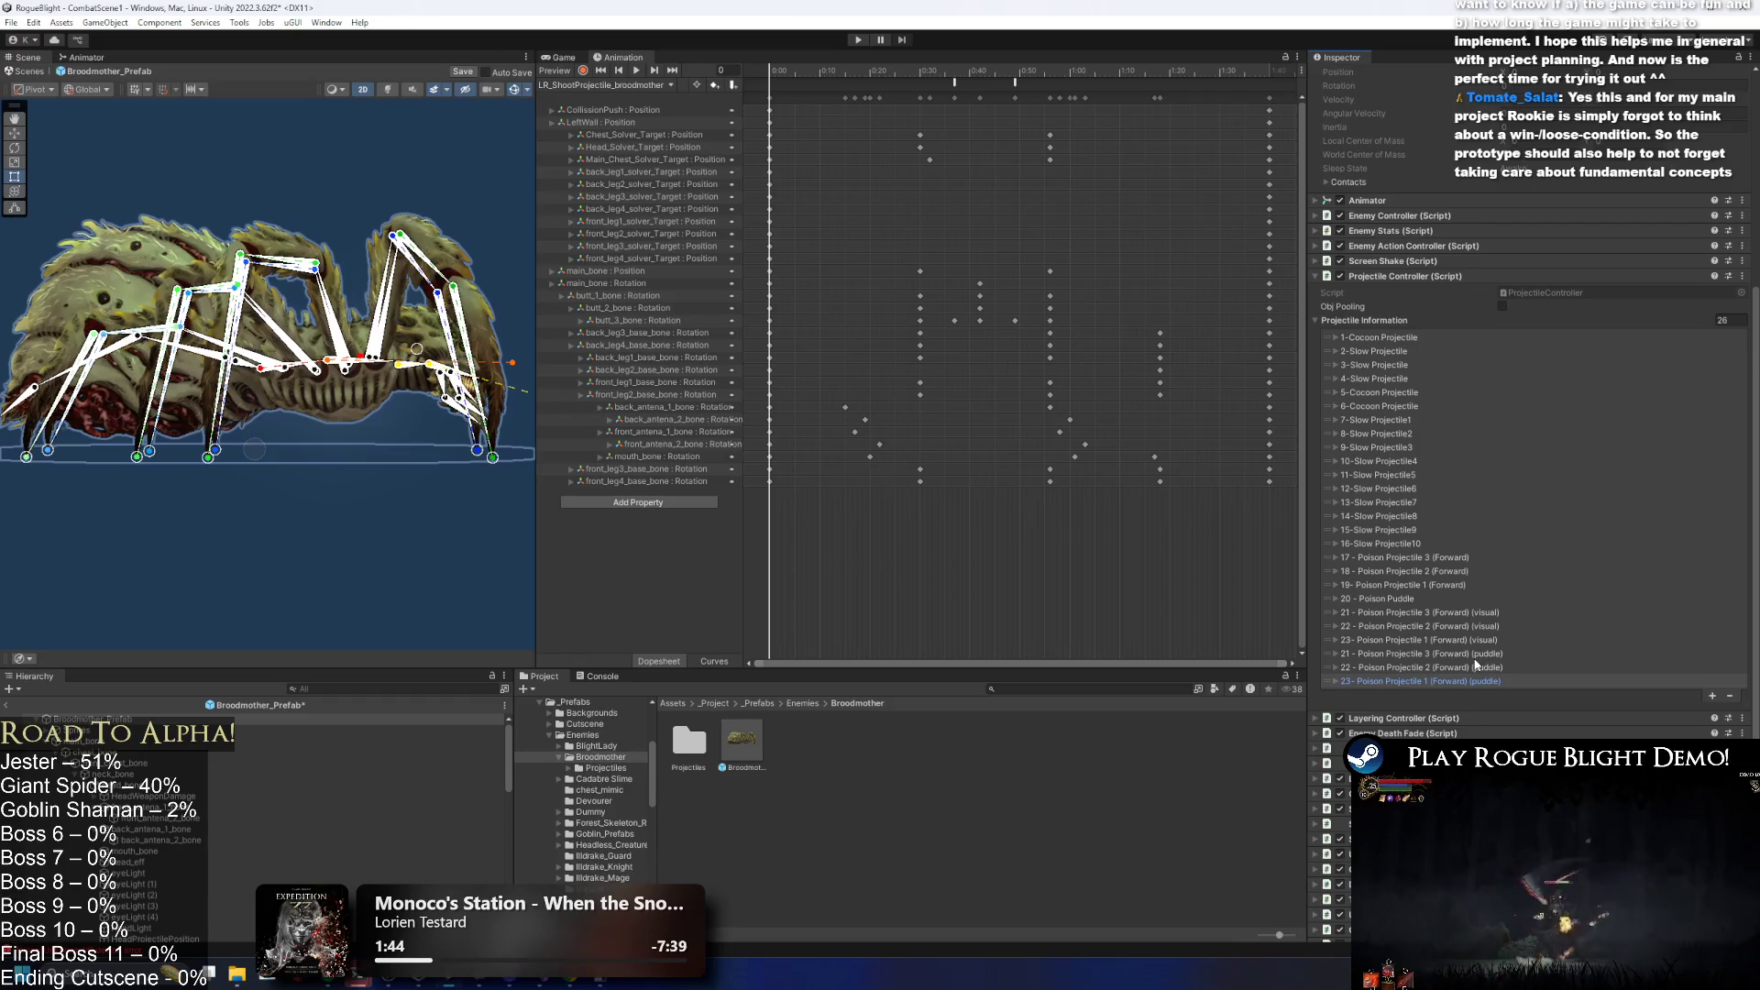
{"action": "left_click", "coordinate": [1478, 654]}
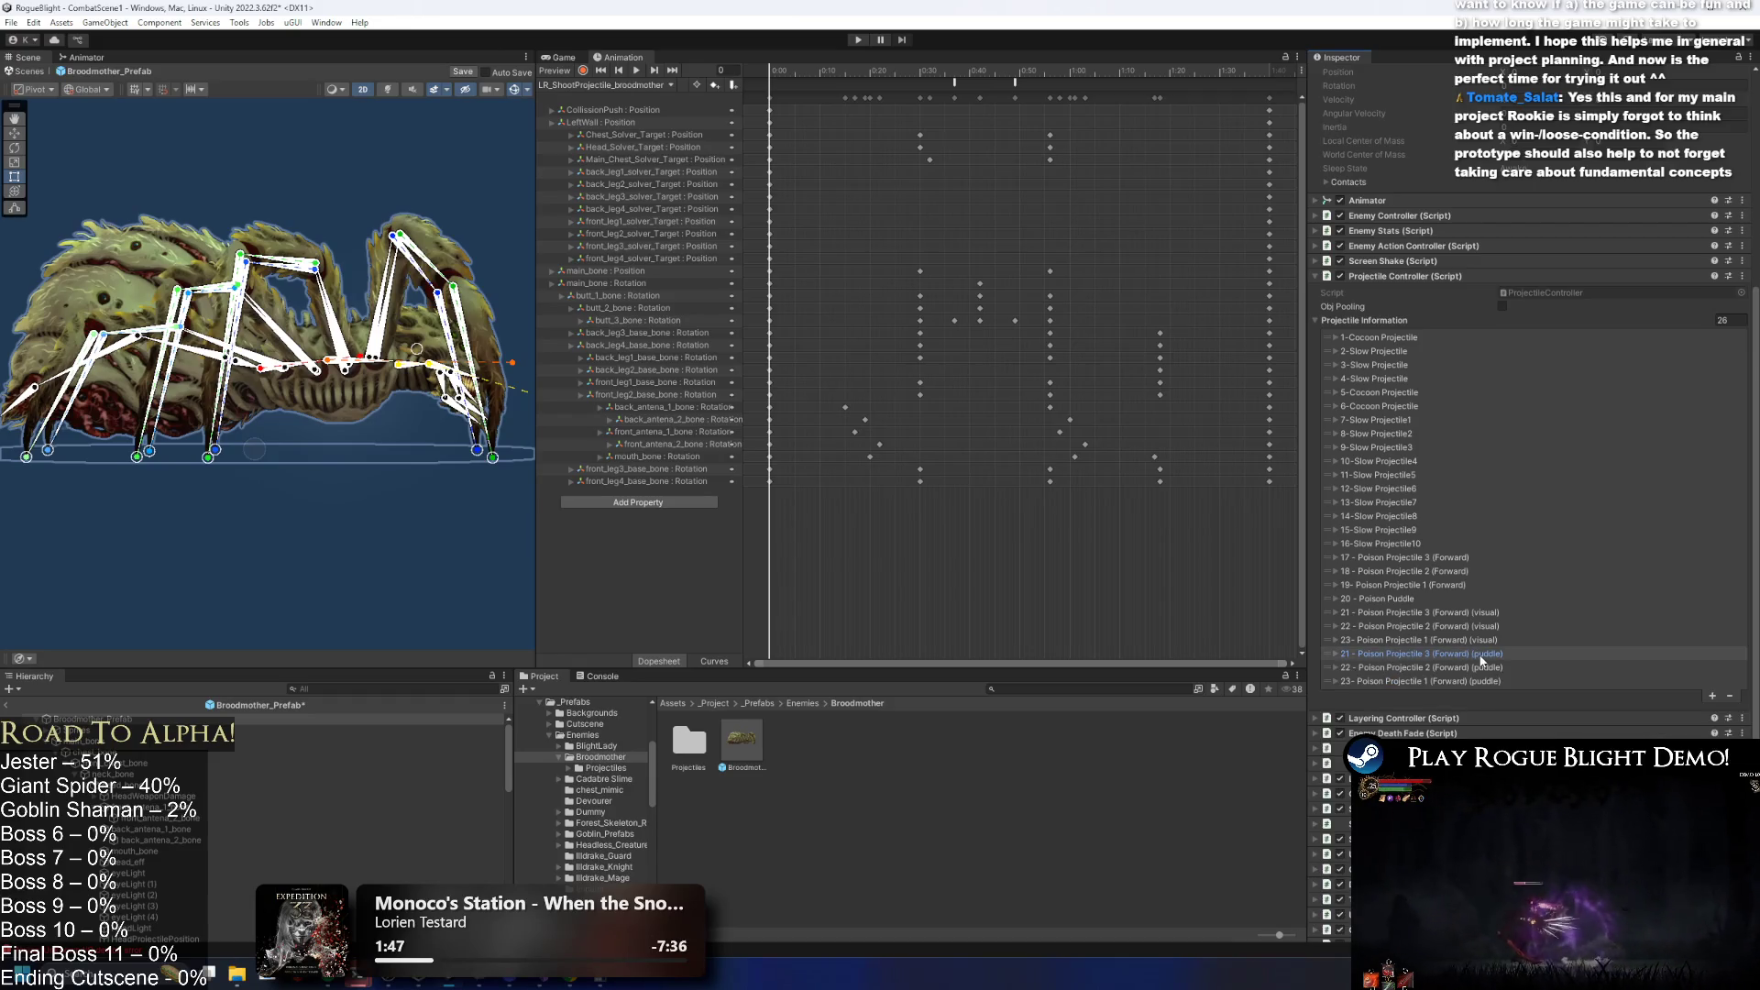
Under On Miss, tick Destroy Self and untick Fizzle Out Particles and Stop Velocity.
{"action": "left_click", "coordinate": [1479, 656]}
{"action": "scroll", "coordinate": [1513, 662], "scroll_direction": "down", "scroll_amount": 5}
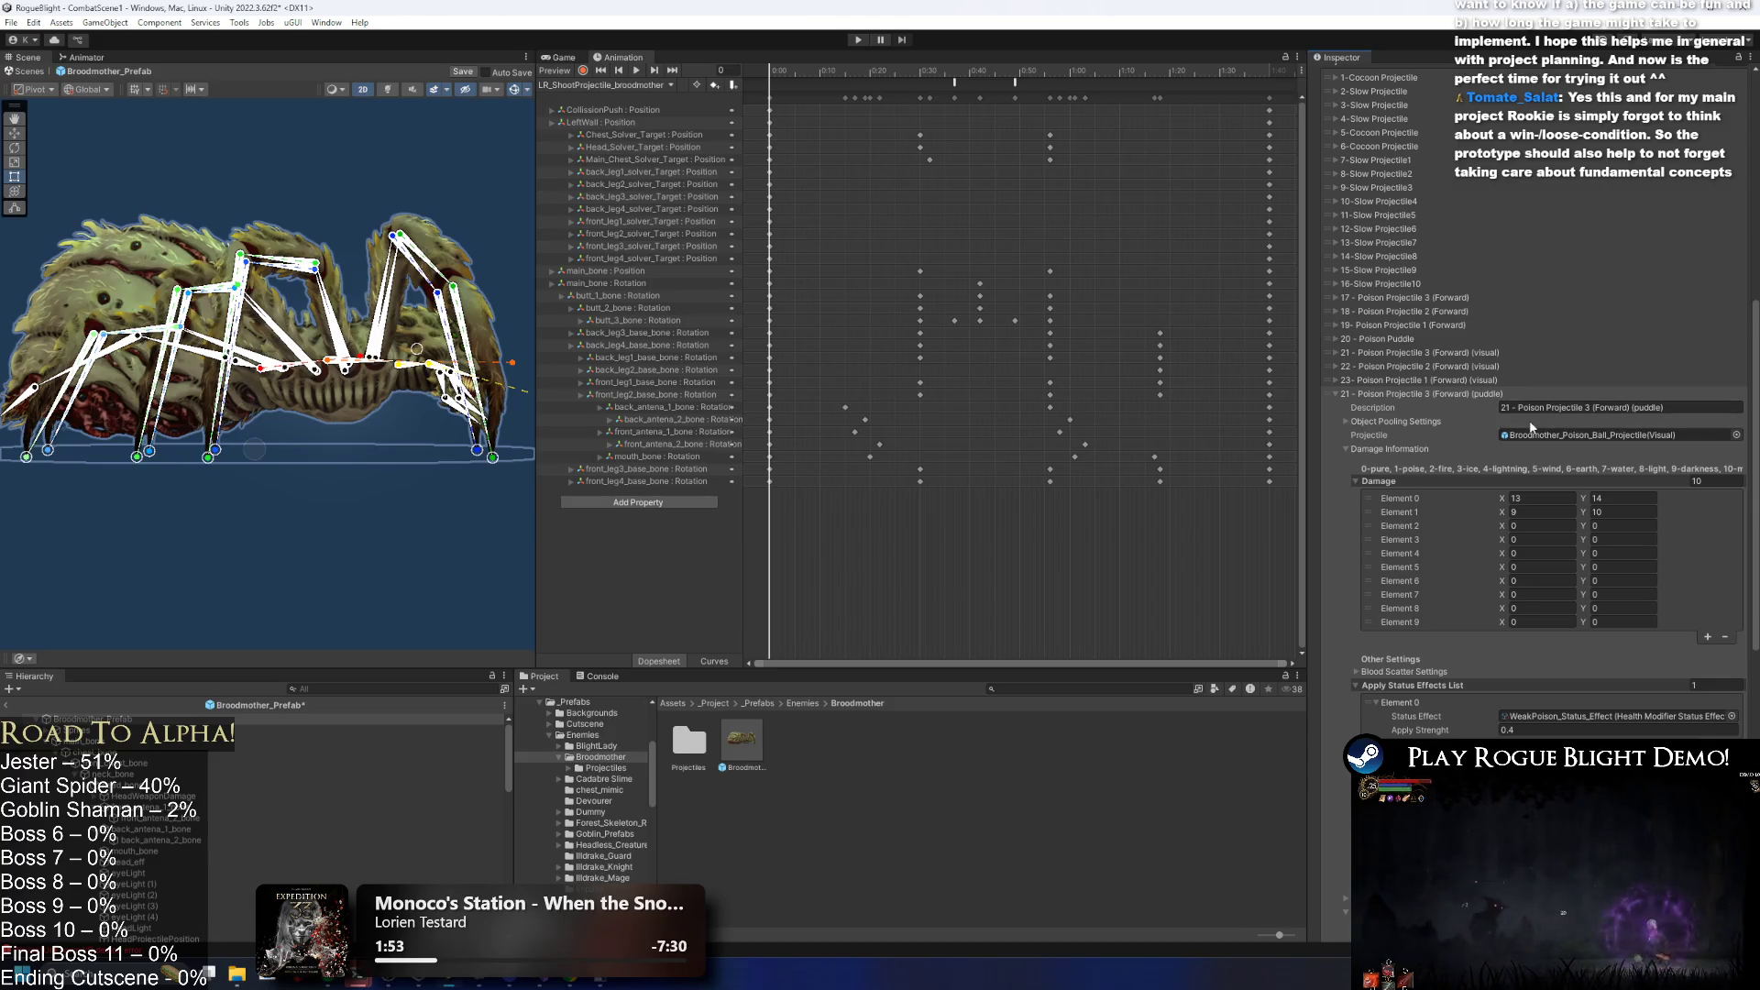
{"action": "scroll", "coordinate": [1533, 520], "scroll_direction": "down", "scroll_amount": 10}
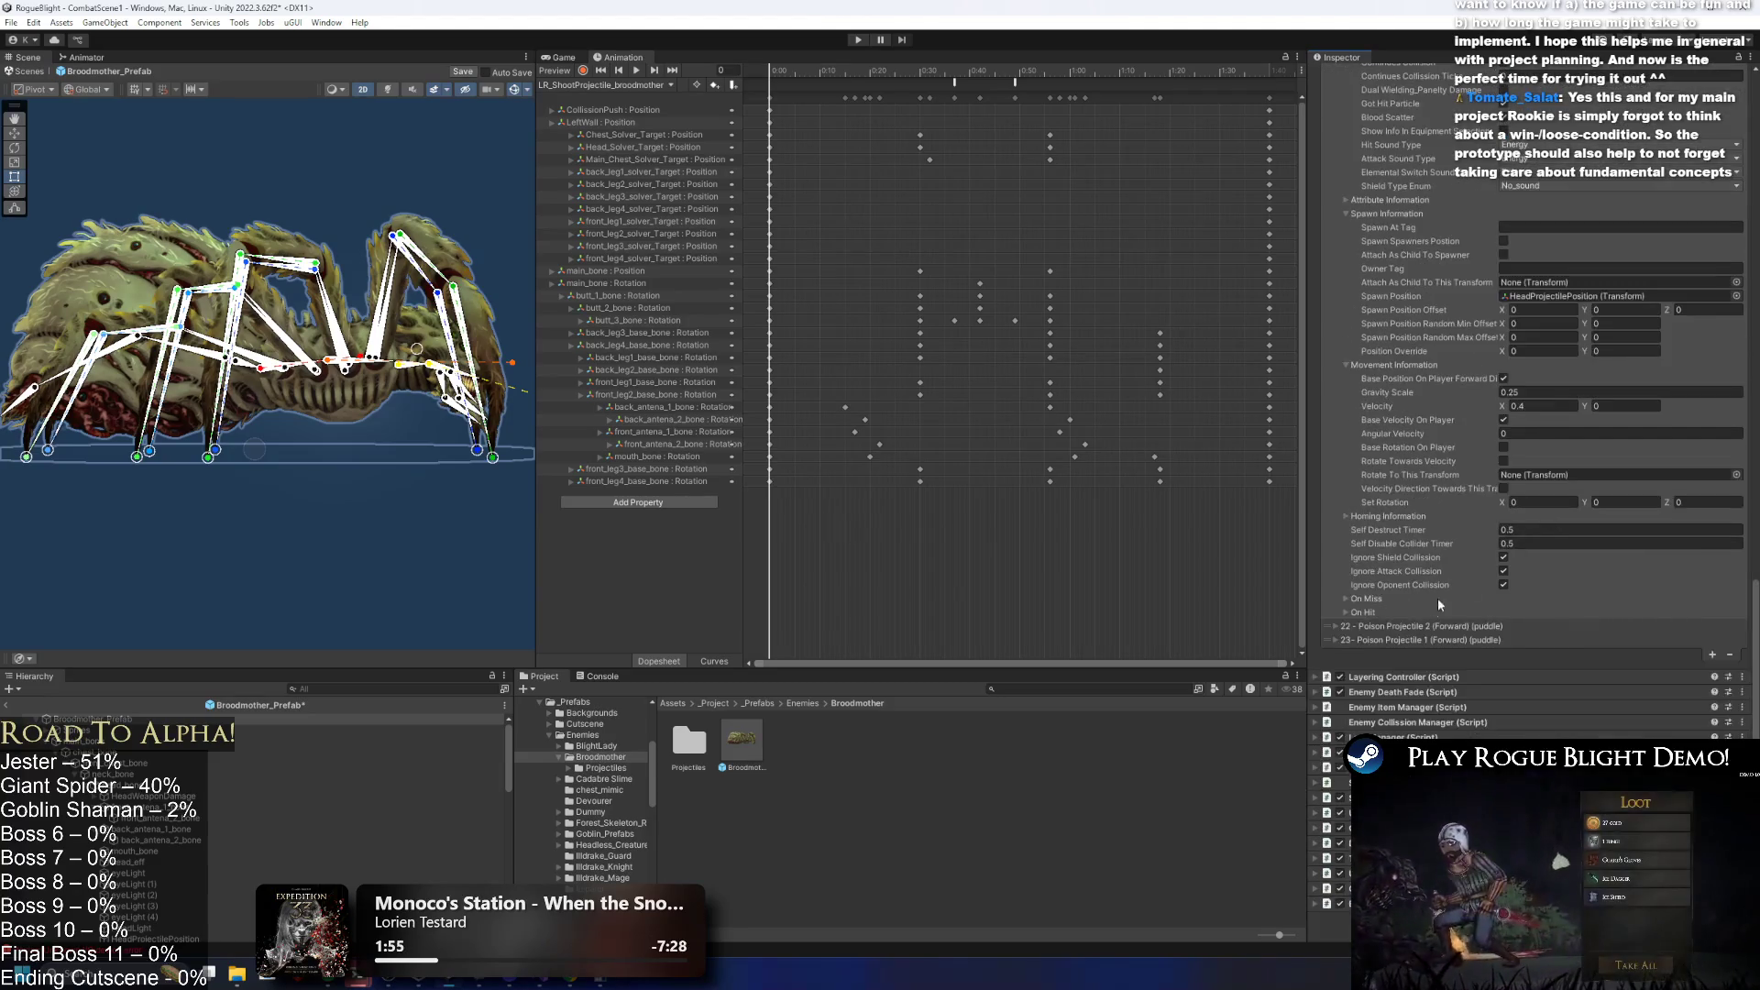
{"action": "left_click", "coordinate": [1416, 626]}
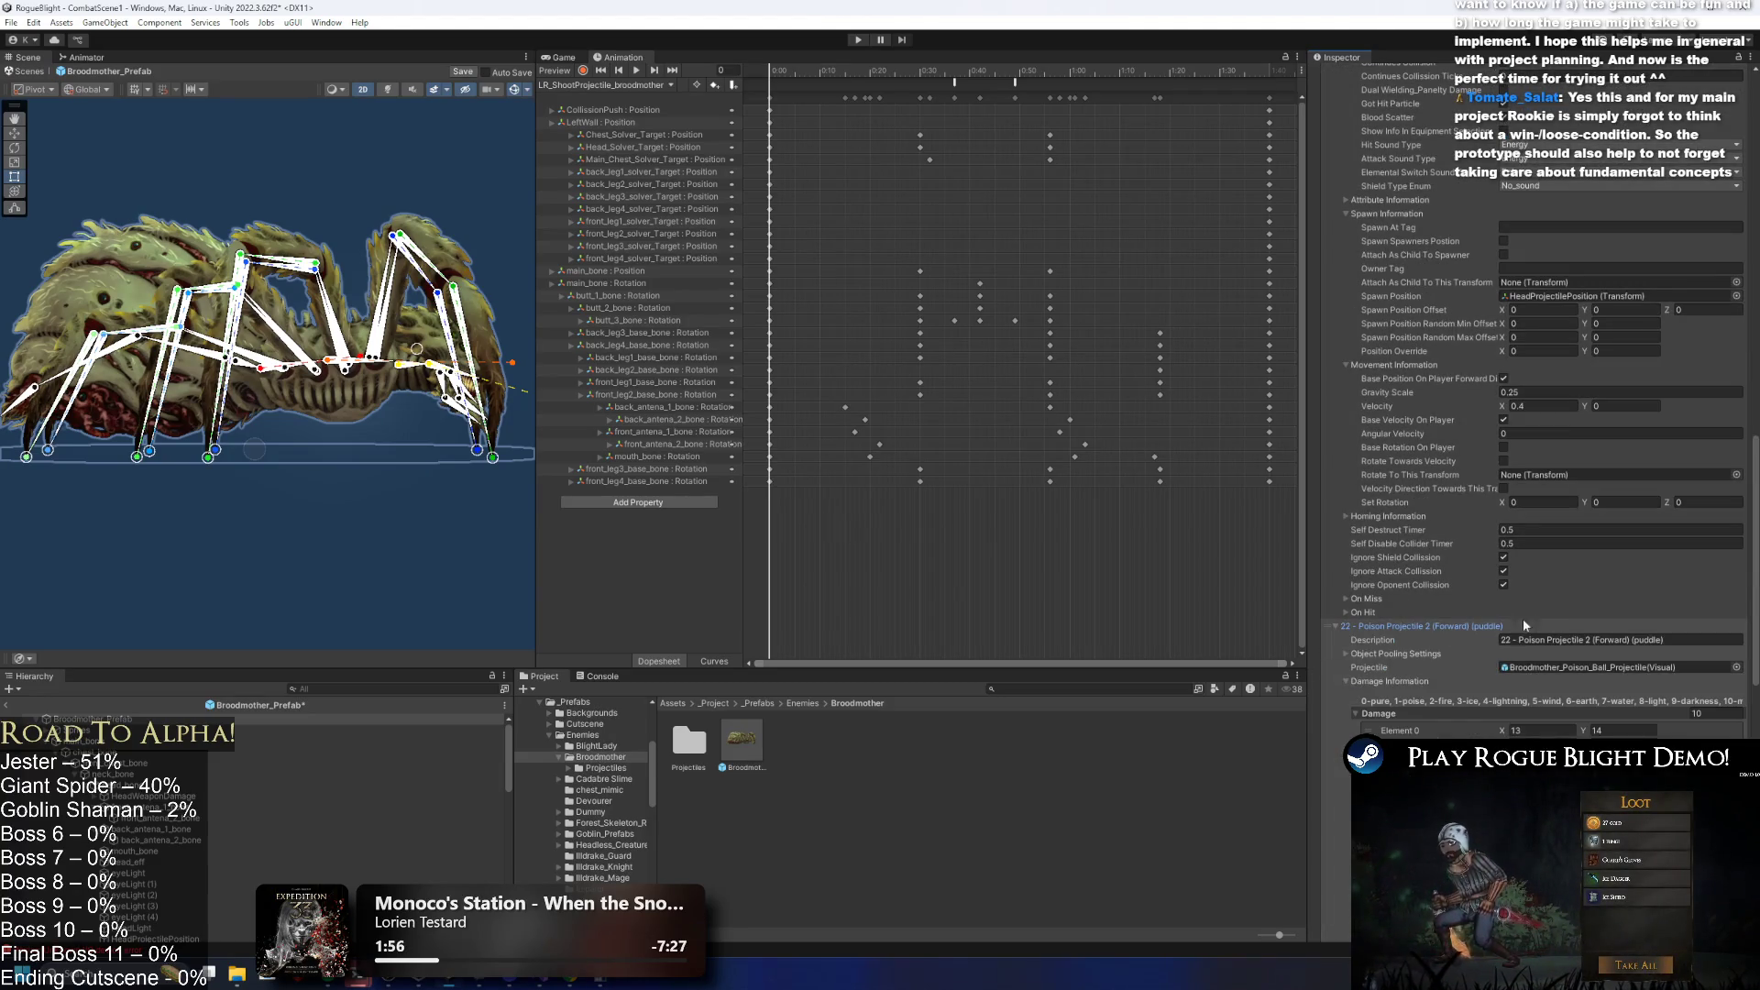
{"action": "scroll", "coordinate": [1600, 593], "scroll_direction": "down", "scroll_amount": 3}
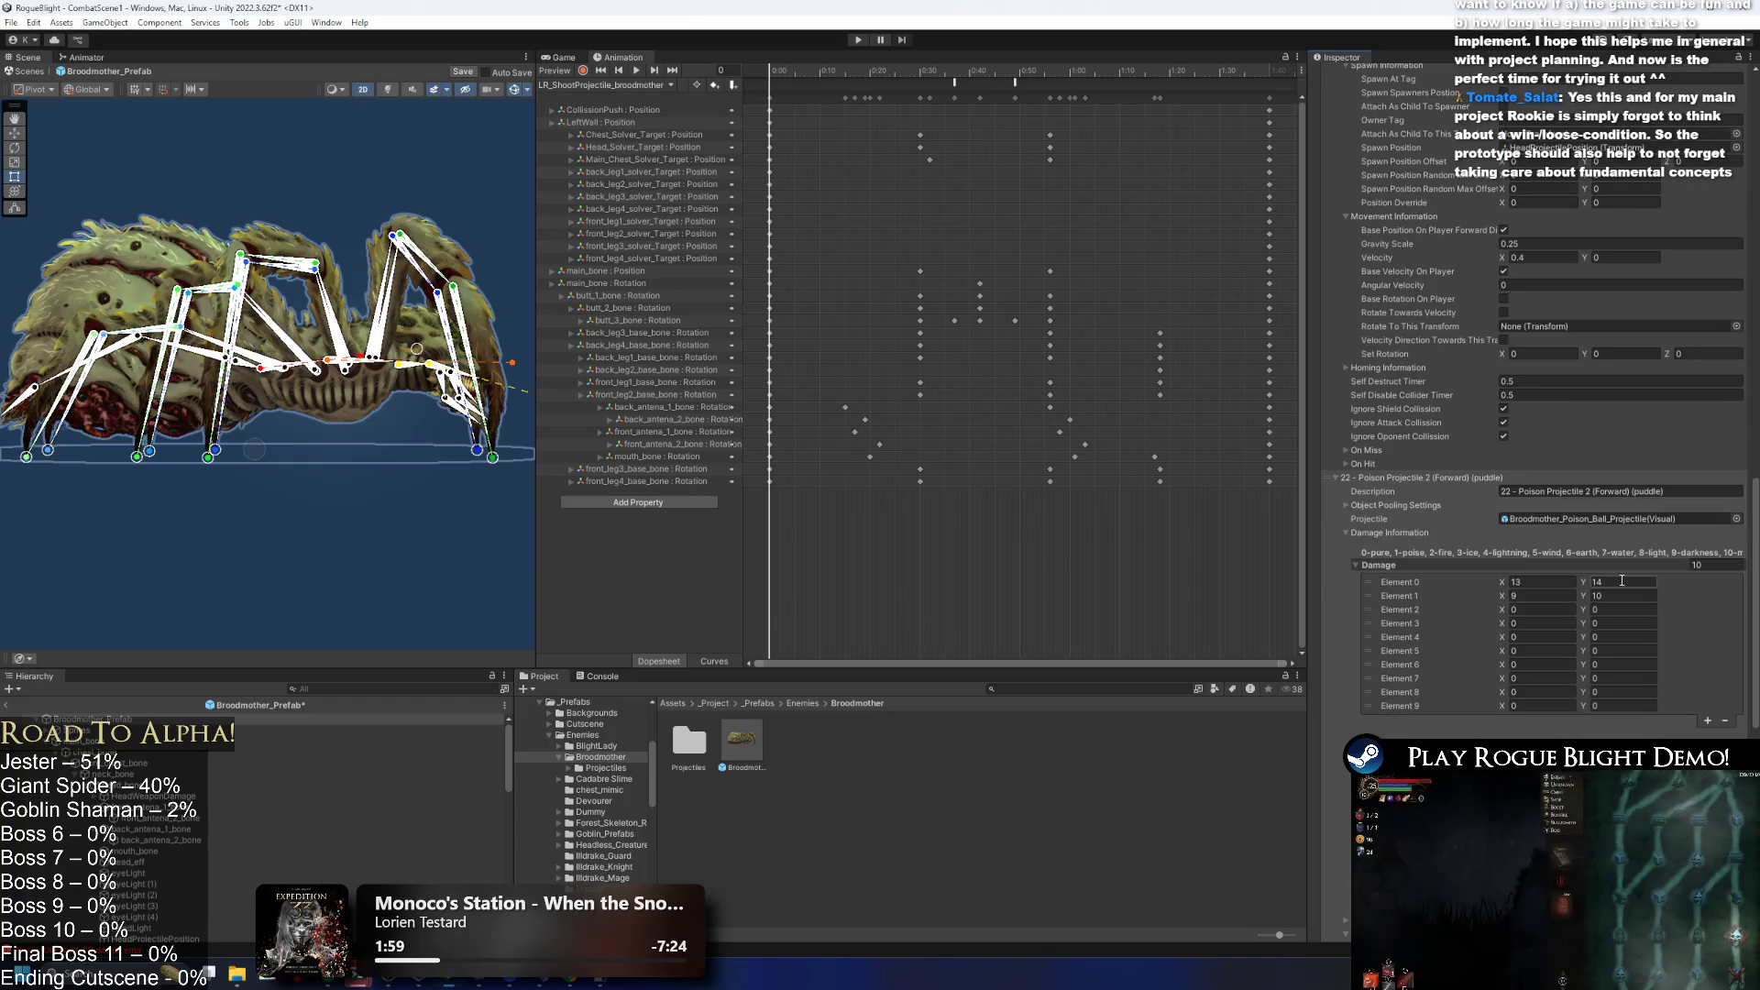
{"action": "scroll", "coordinate": [1611, 555], "scroll_direction": "down", "scroll_amount": 4}
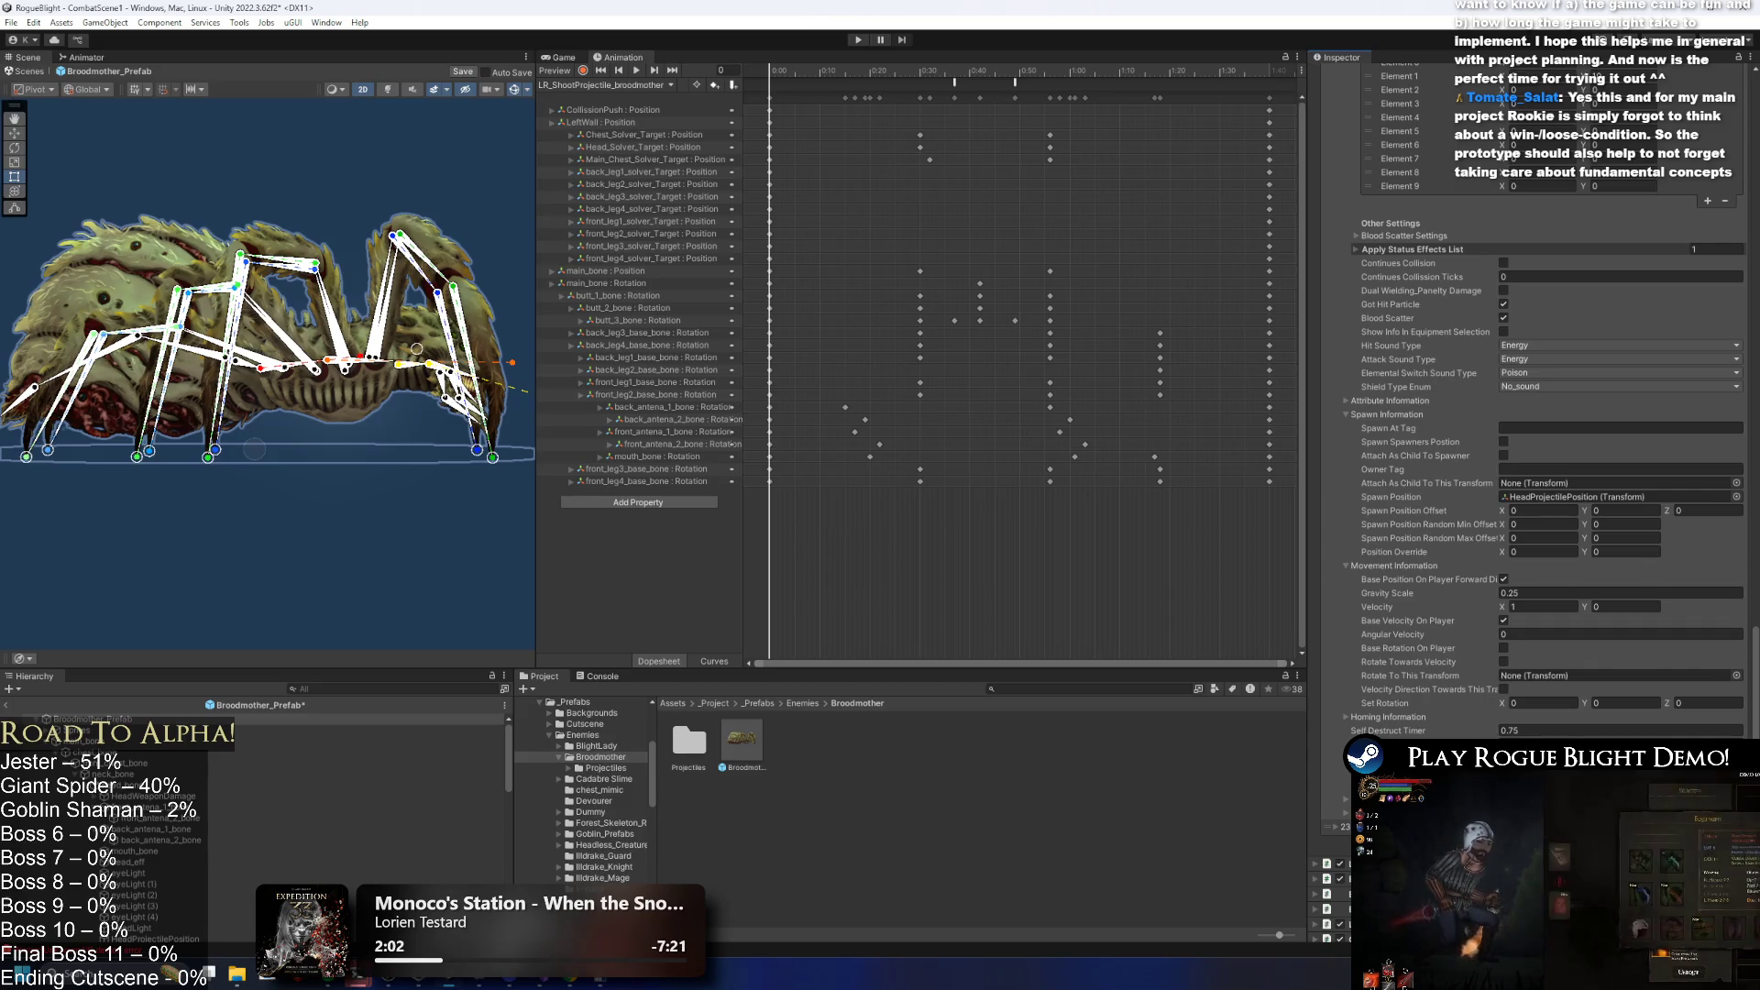
{"action": "scroll", "coordinate": [1405, 694], "scroll_direction": "down", "scroll_amount": 2}
{"action": "left_click", "coordinate": [1365, 651]}
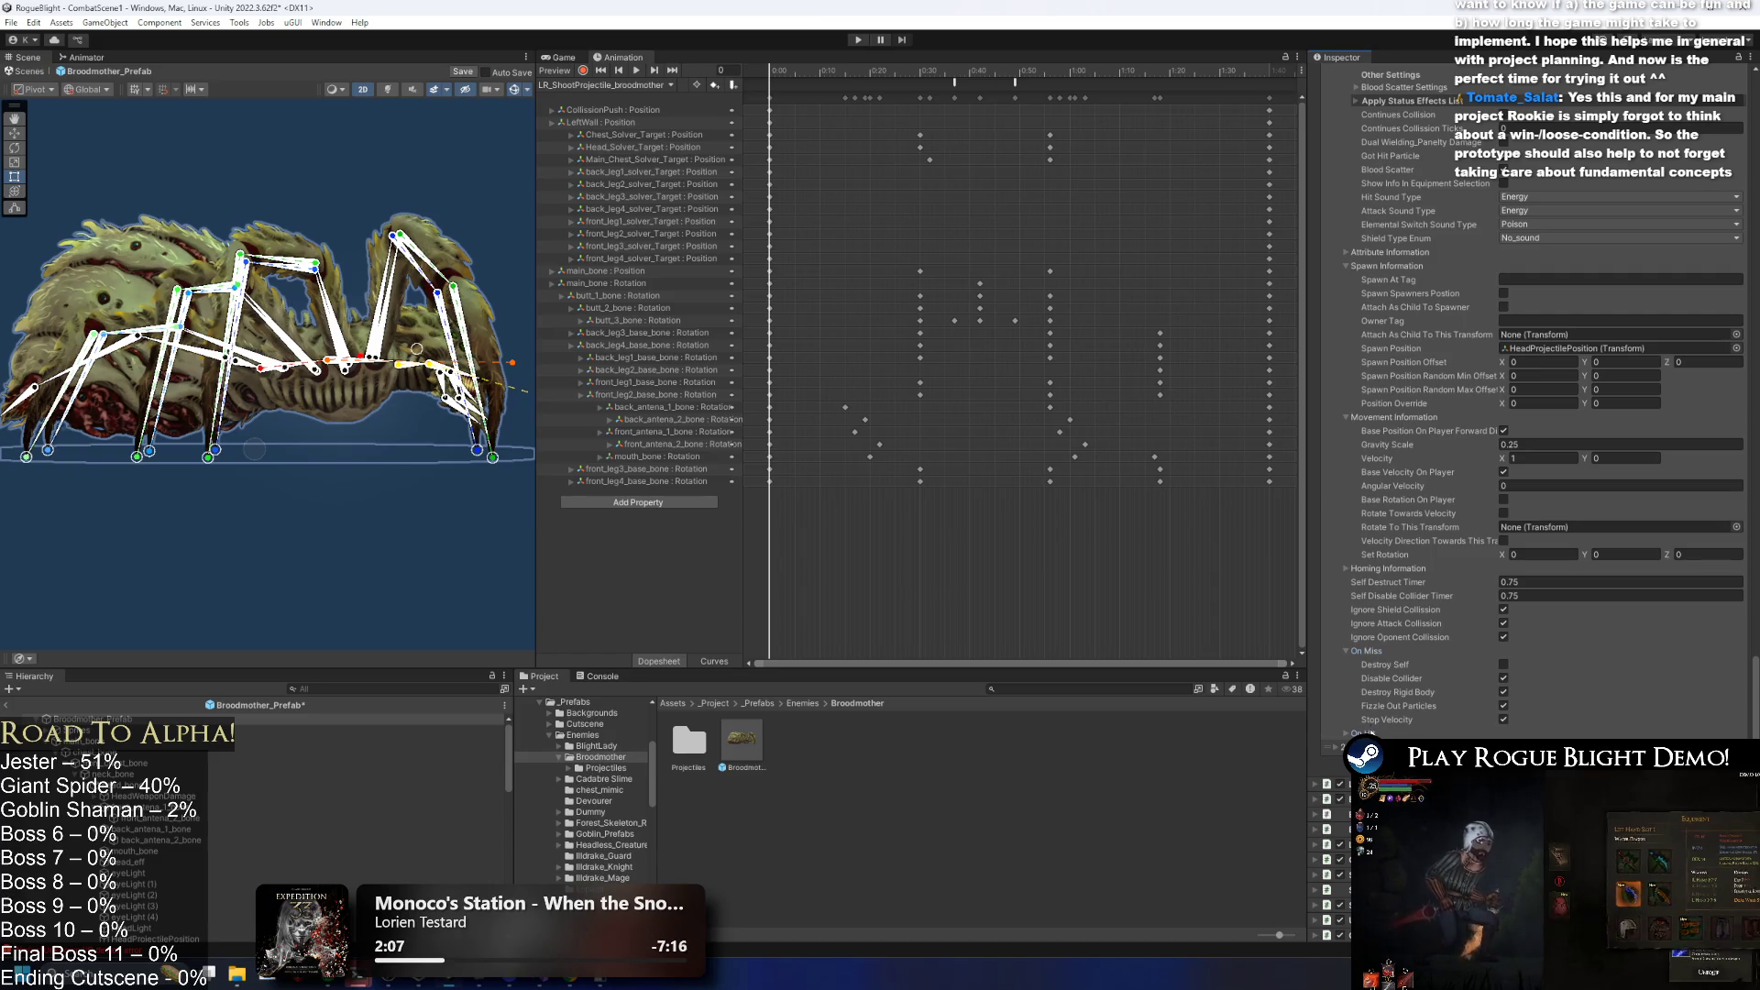
{"action": "left_click", "coordinate": [1503, 665]}
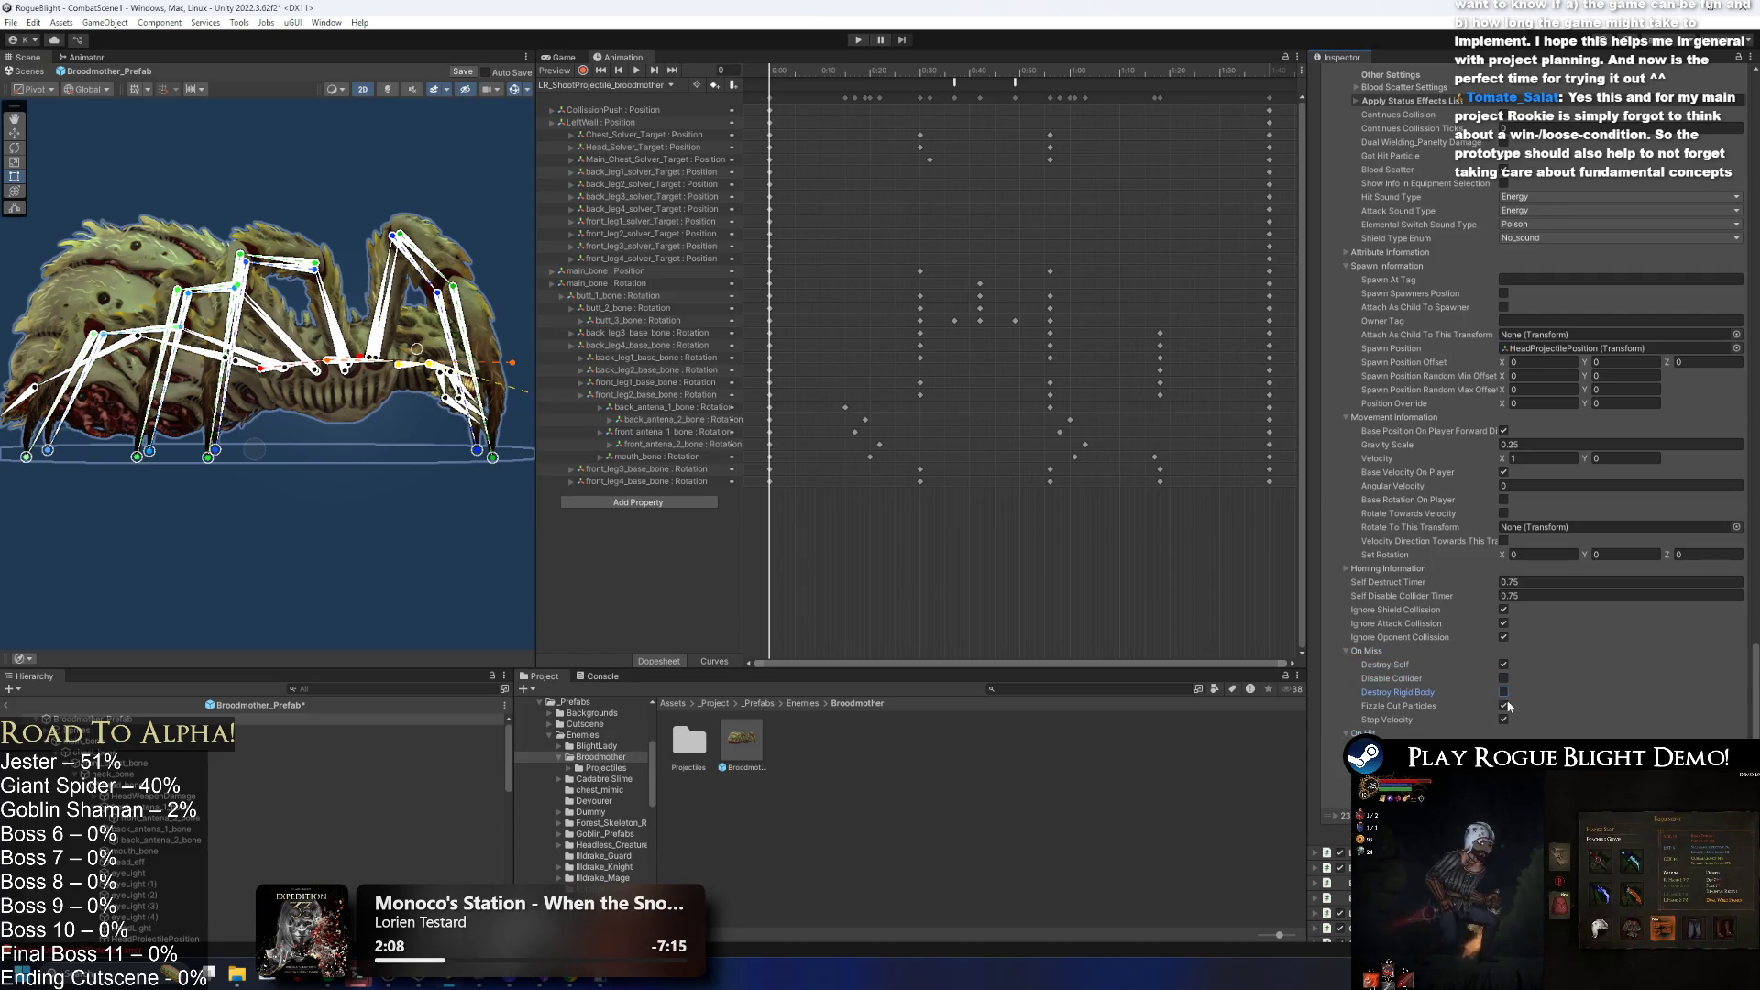
{"action": "left_click", "coordinate": [1505, 706]}
{"action": "left_click", "coordinate": [1505, 720]}
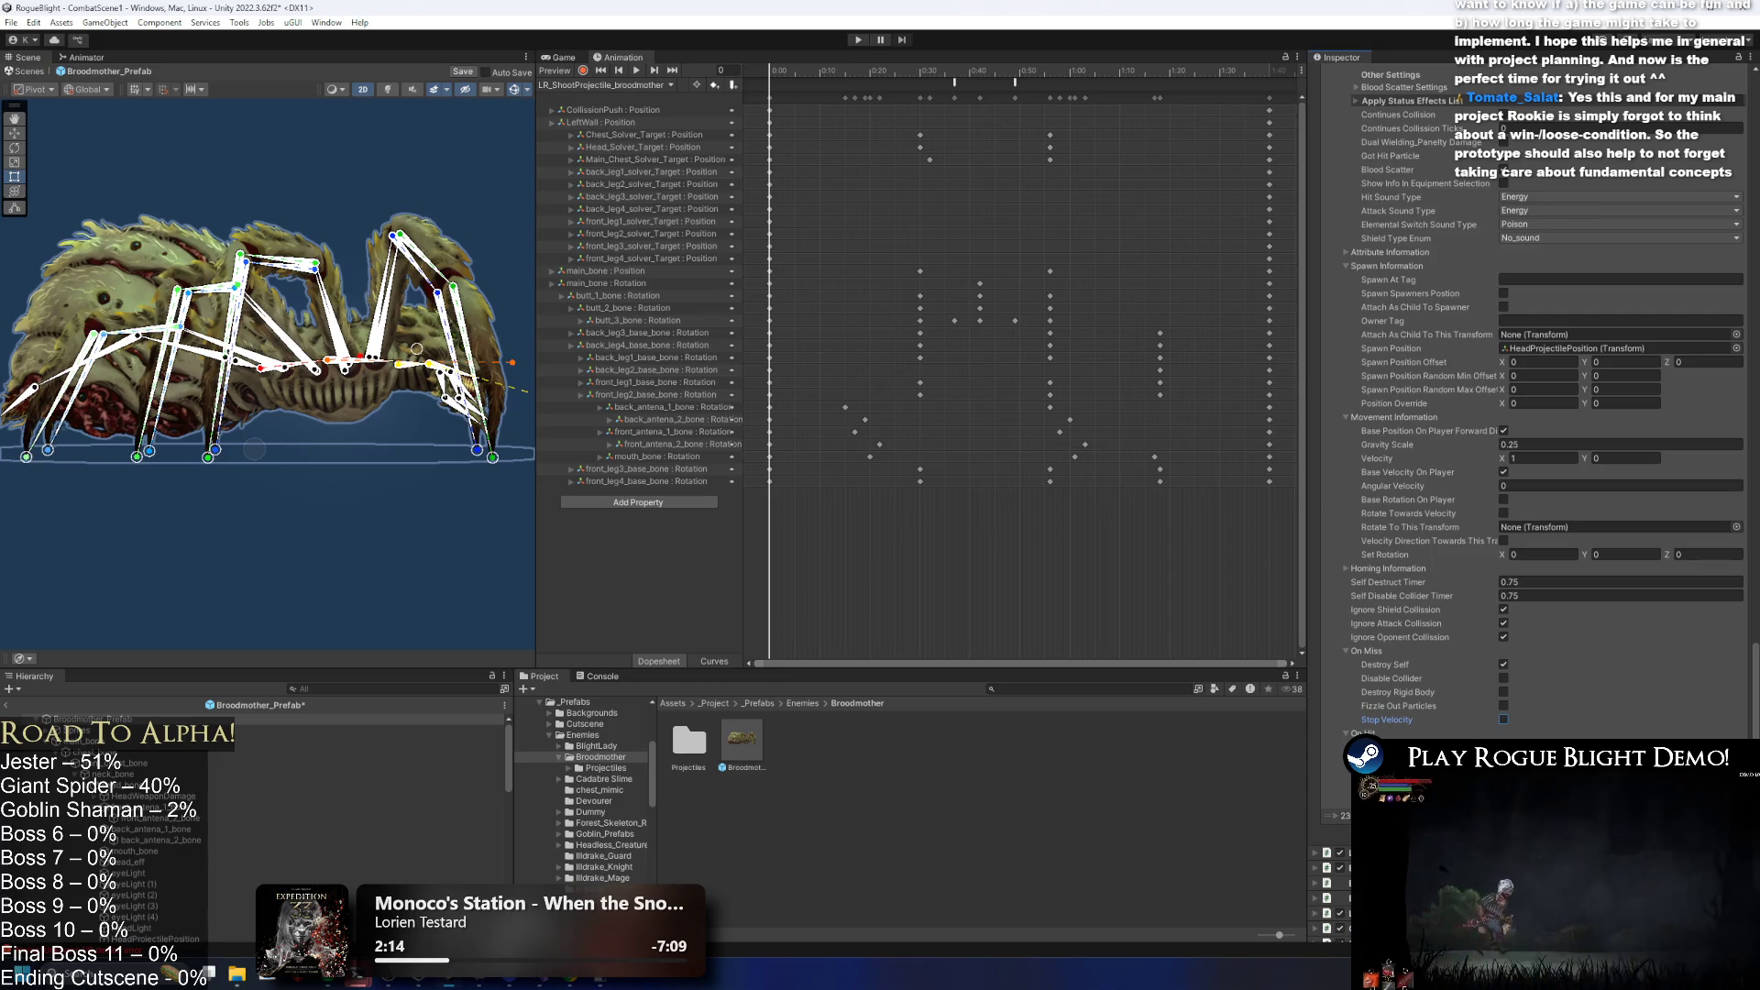
Inspect the other puddle entry's On Hit and On Miss options, then collapse the 21 and 22 puddle entries.
{"action": "scroll", "coordinate": [1503, 720], "scroll_direction": "down", "scroll_amount": 5}
{"action": "scroll", "coordinate": [1511, 597], "scroll_direction": "down", "scroll_amount": 10}
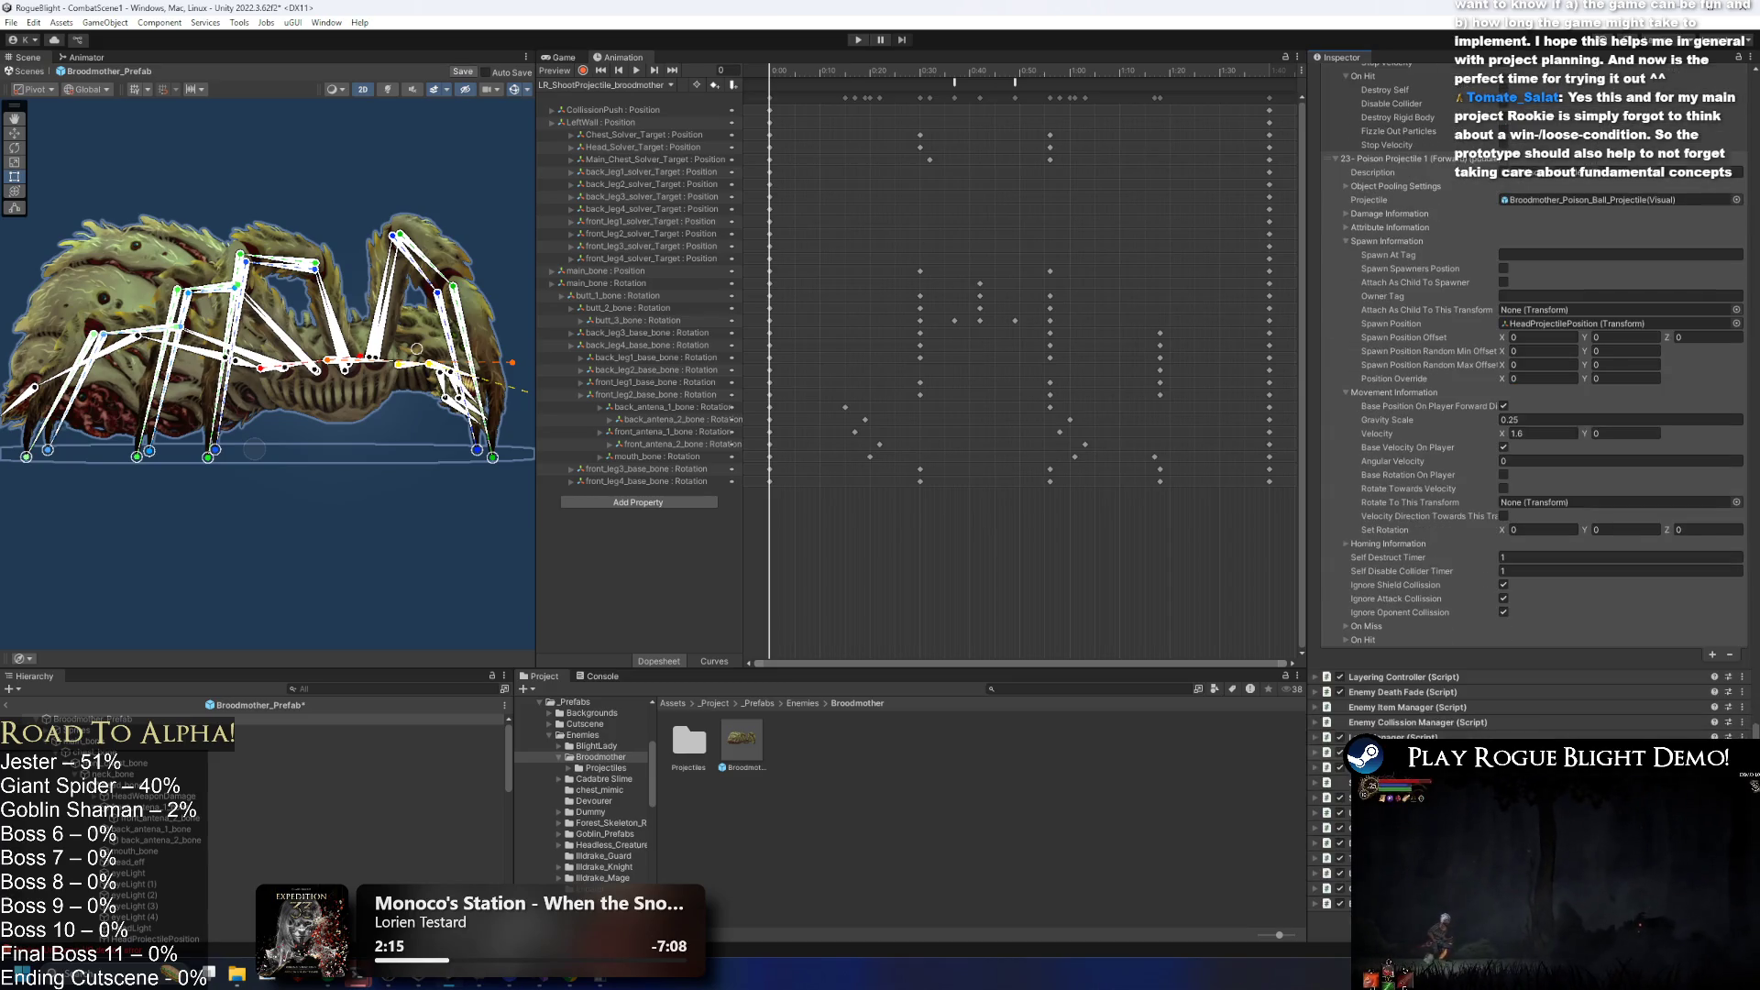
{"action": "left_click", "coordinate": [1420, 628]}
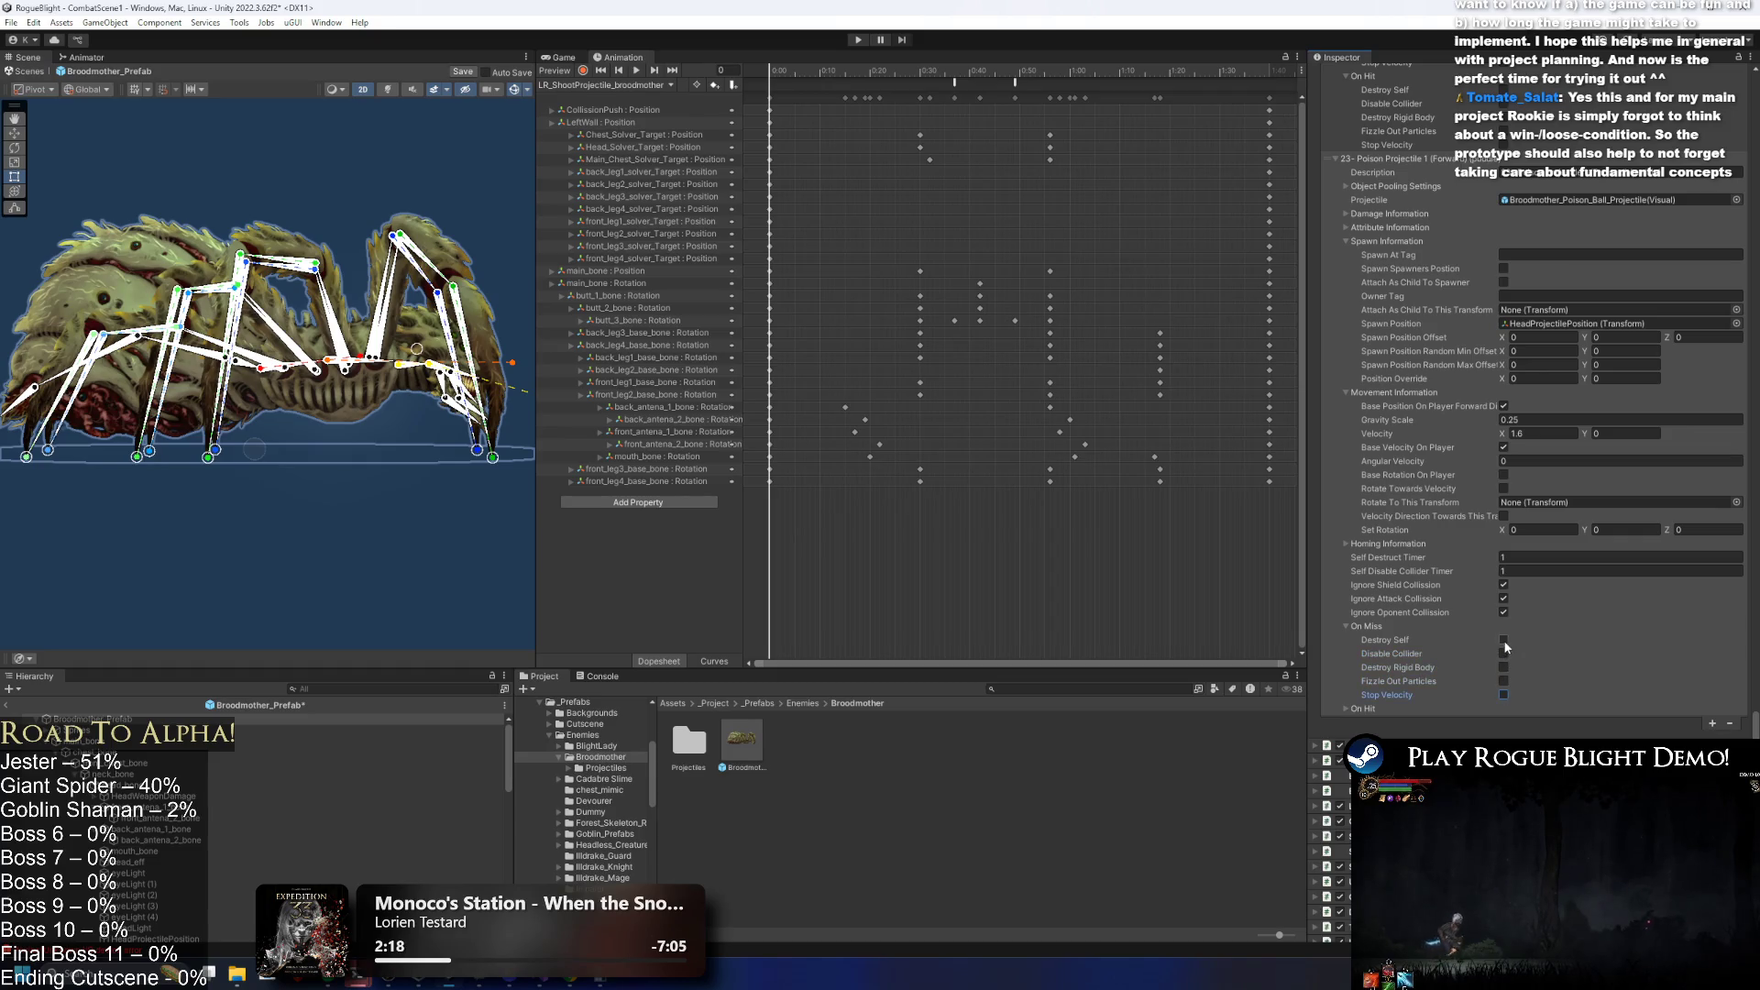
{"action": "scroll", "coordinate": [1485, 660], "scroll_direction": "up", "scroll_amount": 10}
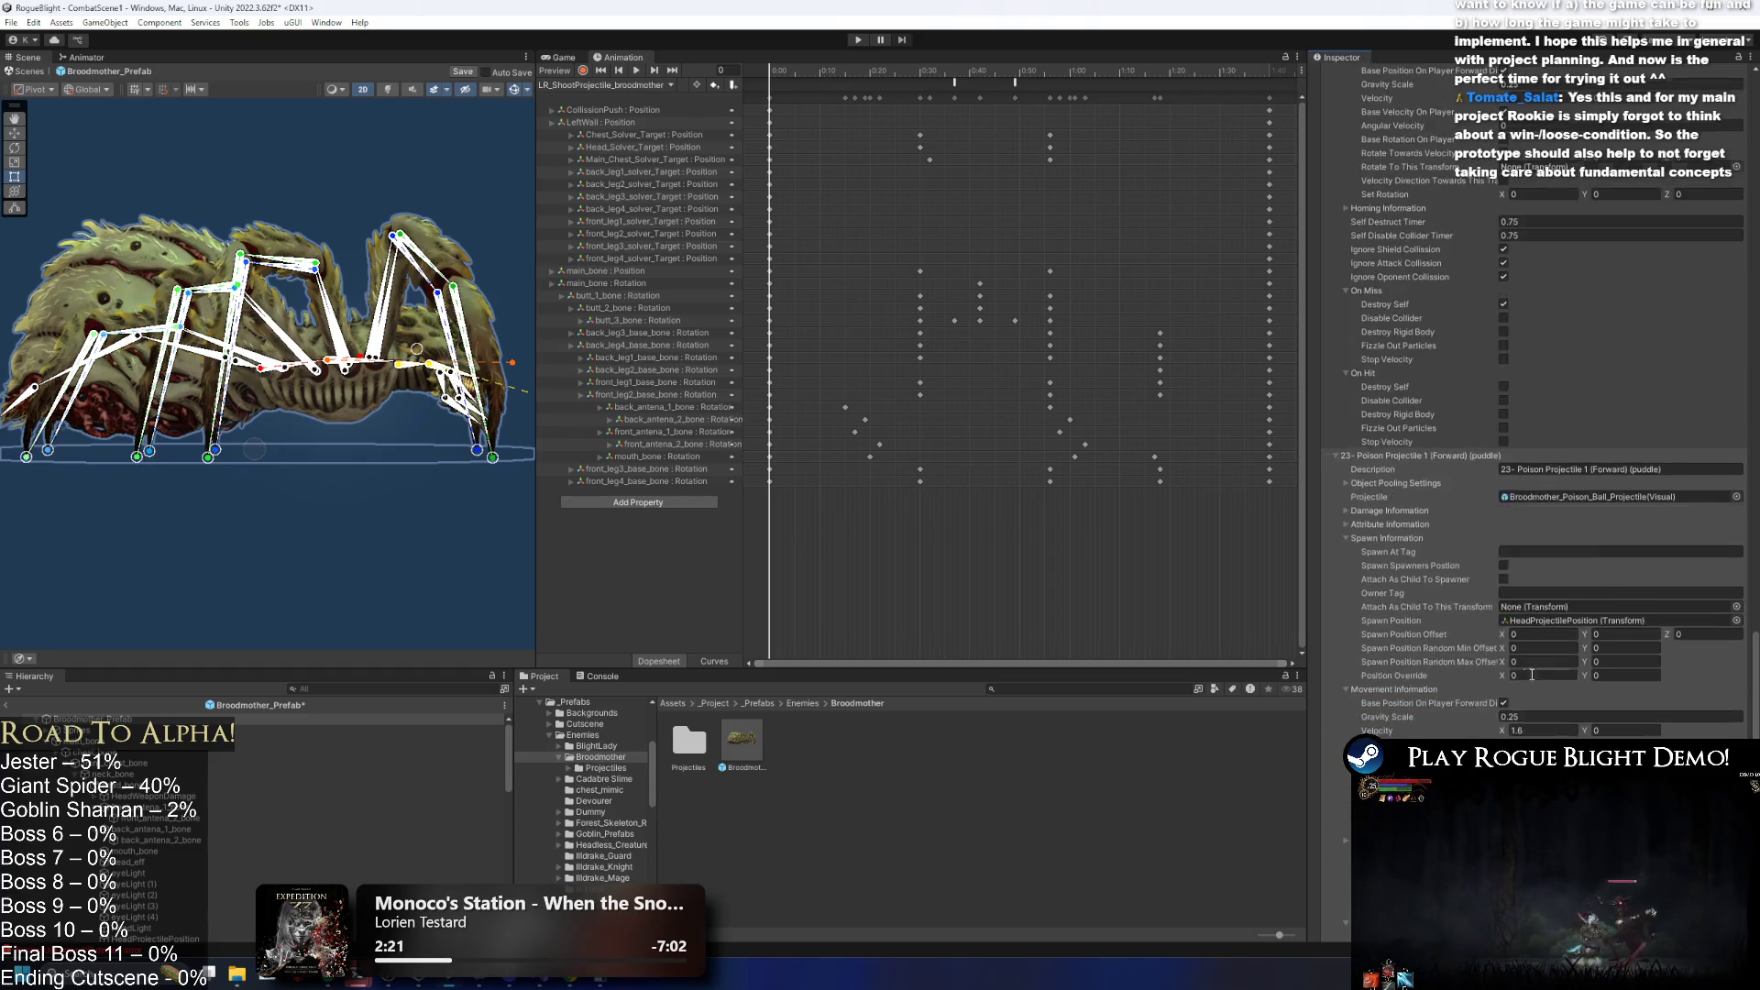
{"action": "scroll", "coordinate": [1497, 645], "scroll_direction": "down", "scroll_amount": 6}
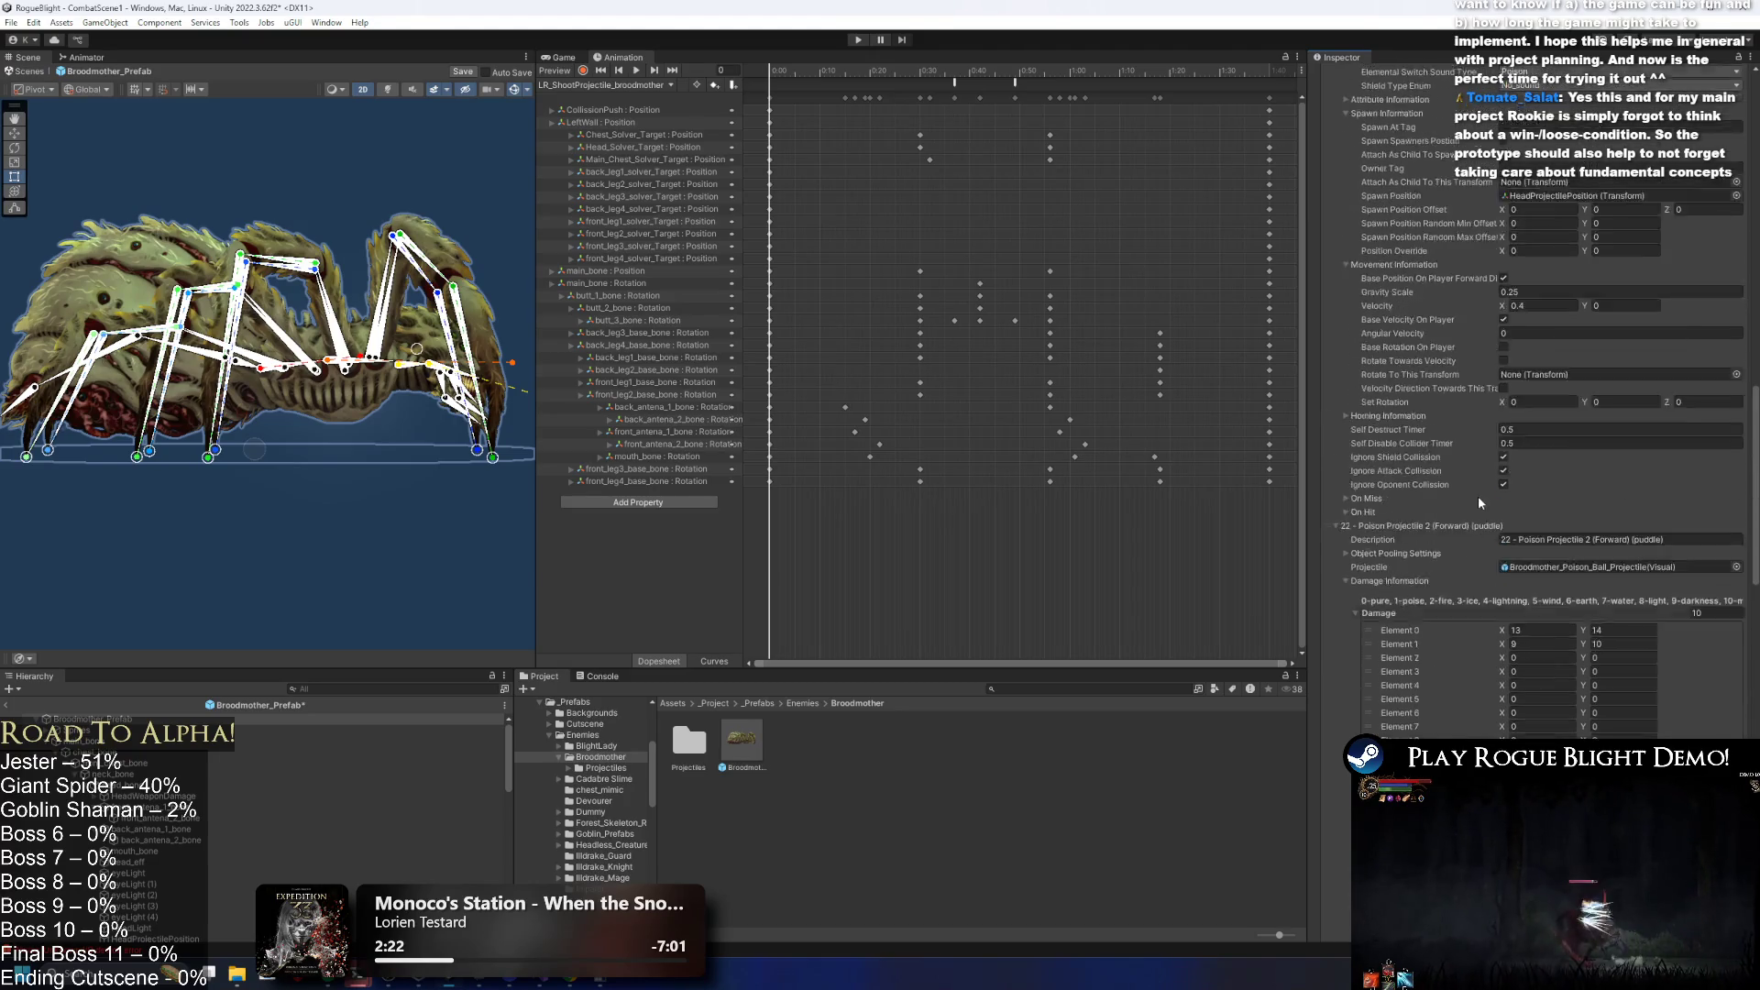
{"action": "left_click", "coordinate": [1366, 549]}
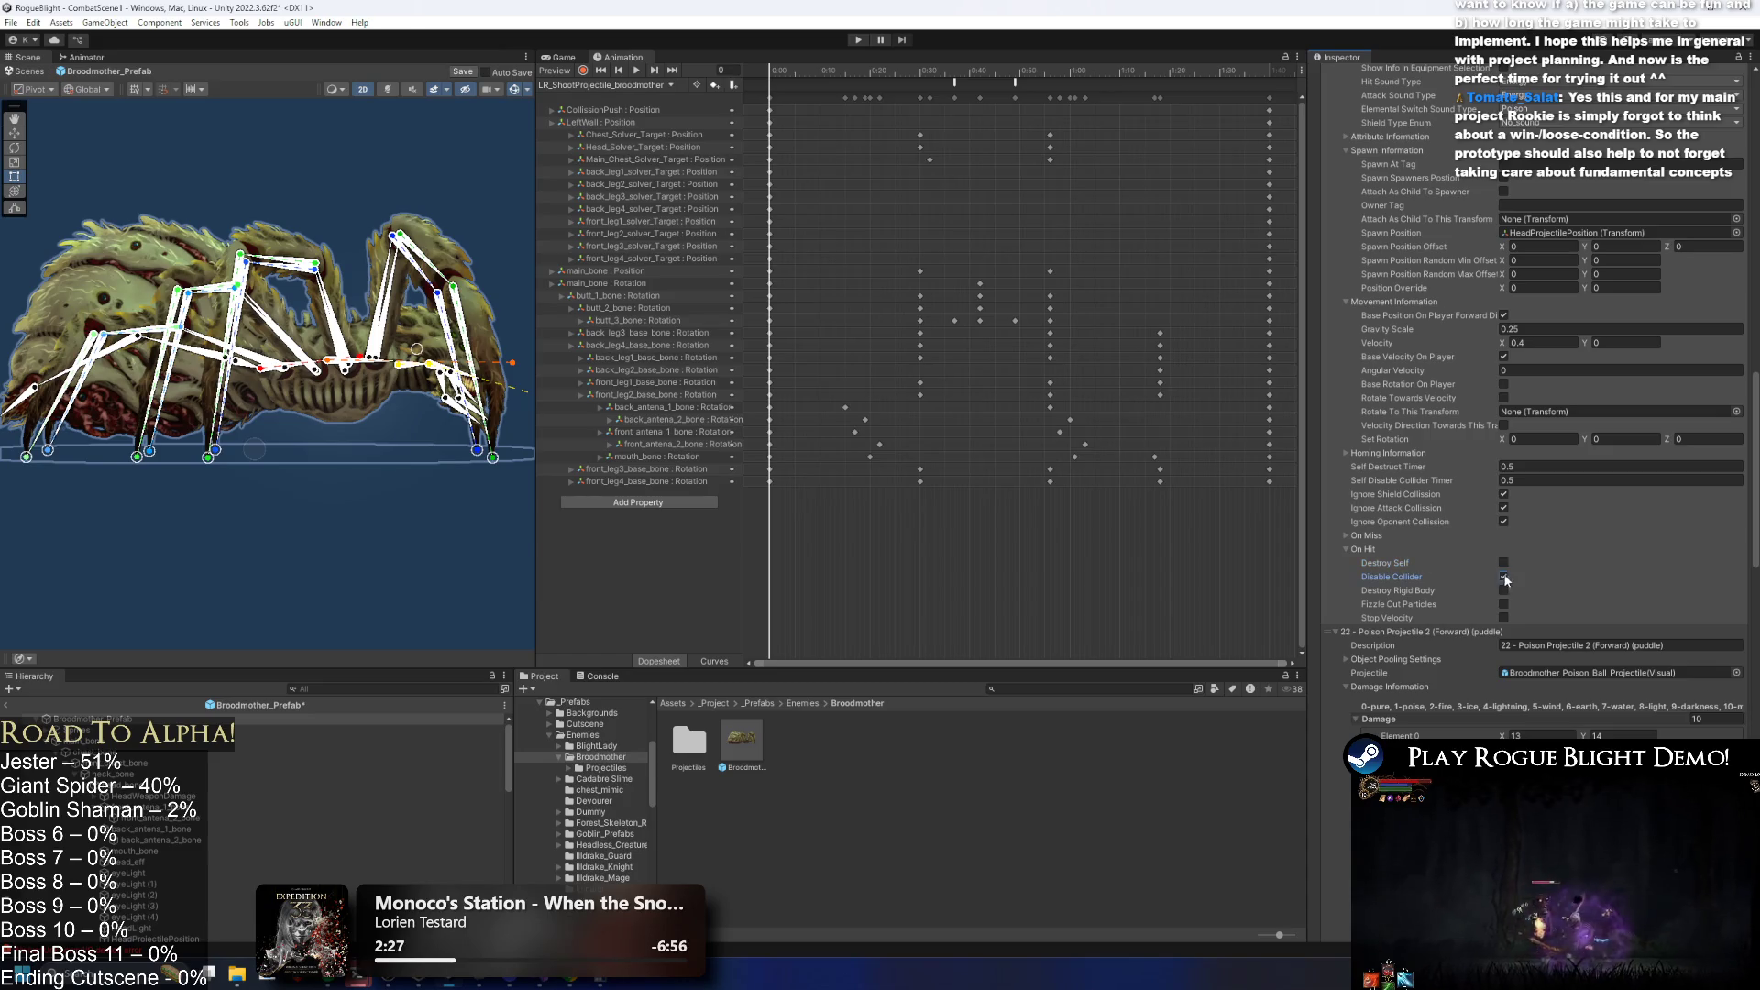
{"action": "left_click", "coordinate": [1395, 538]}
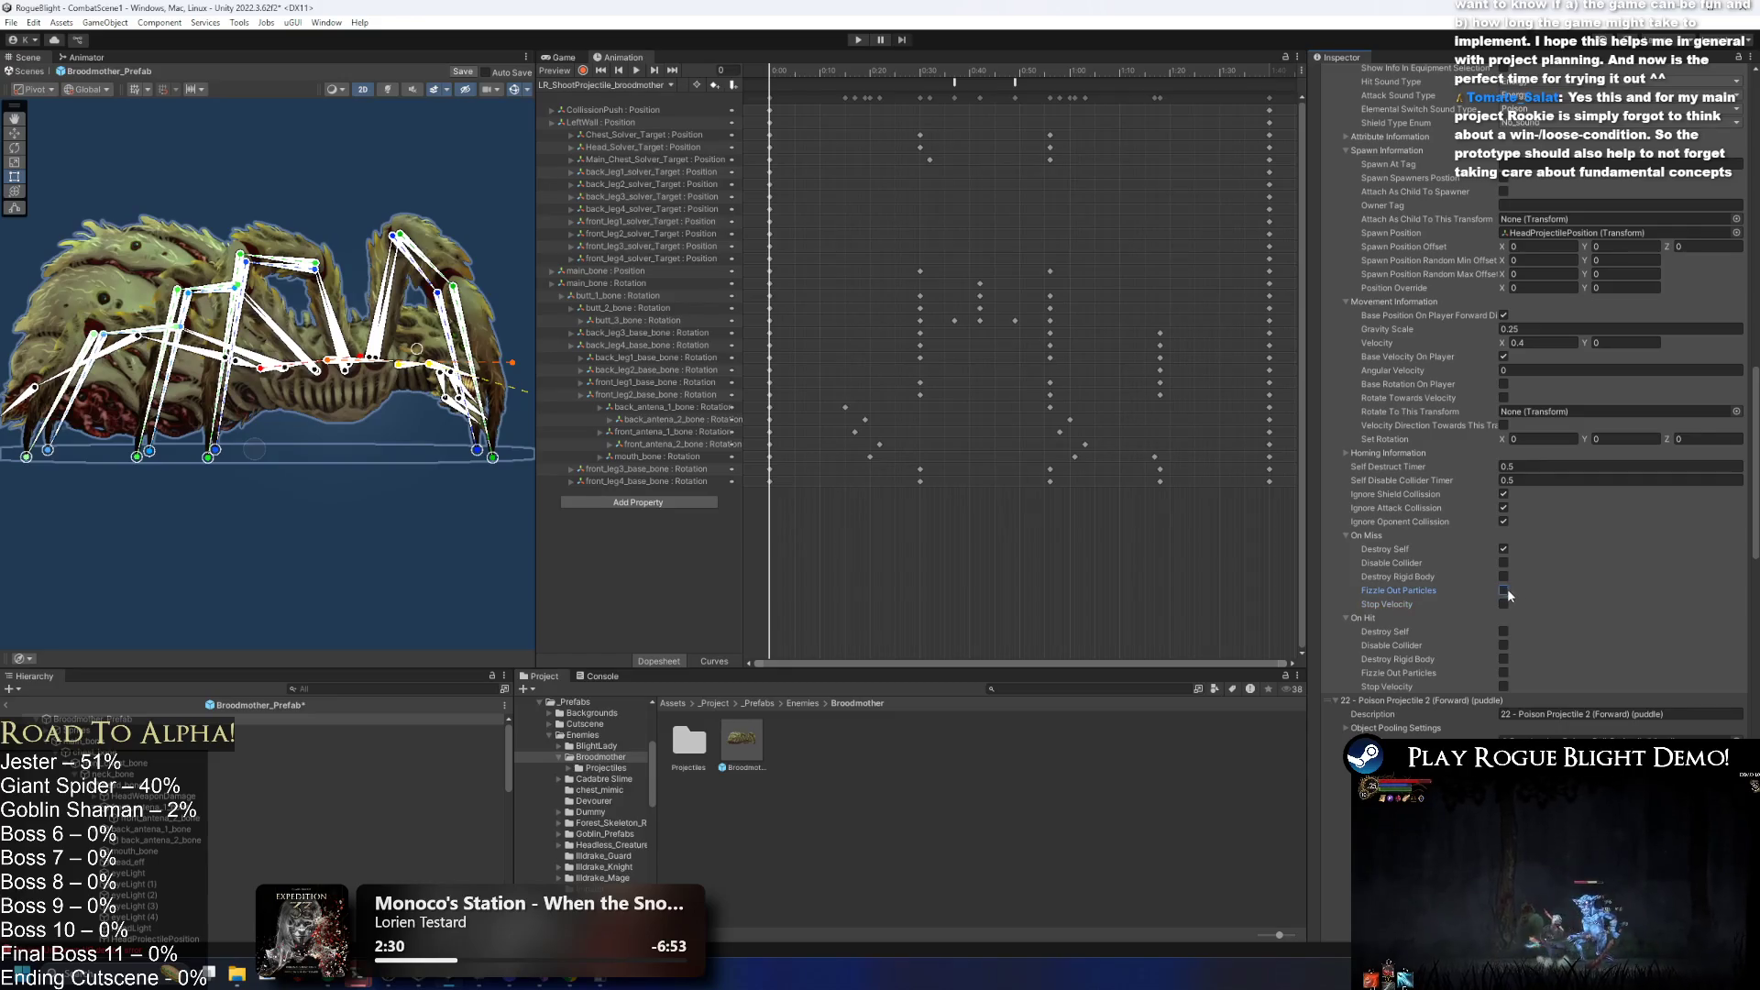
{"action": "scroll", "coordinate": [1521, 587], "scroll_direction": "up", "scroll_amount": 6}
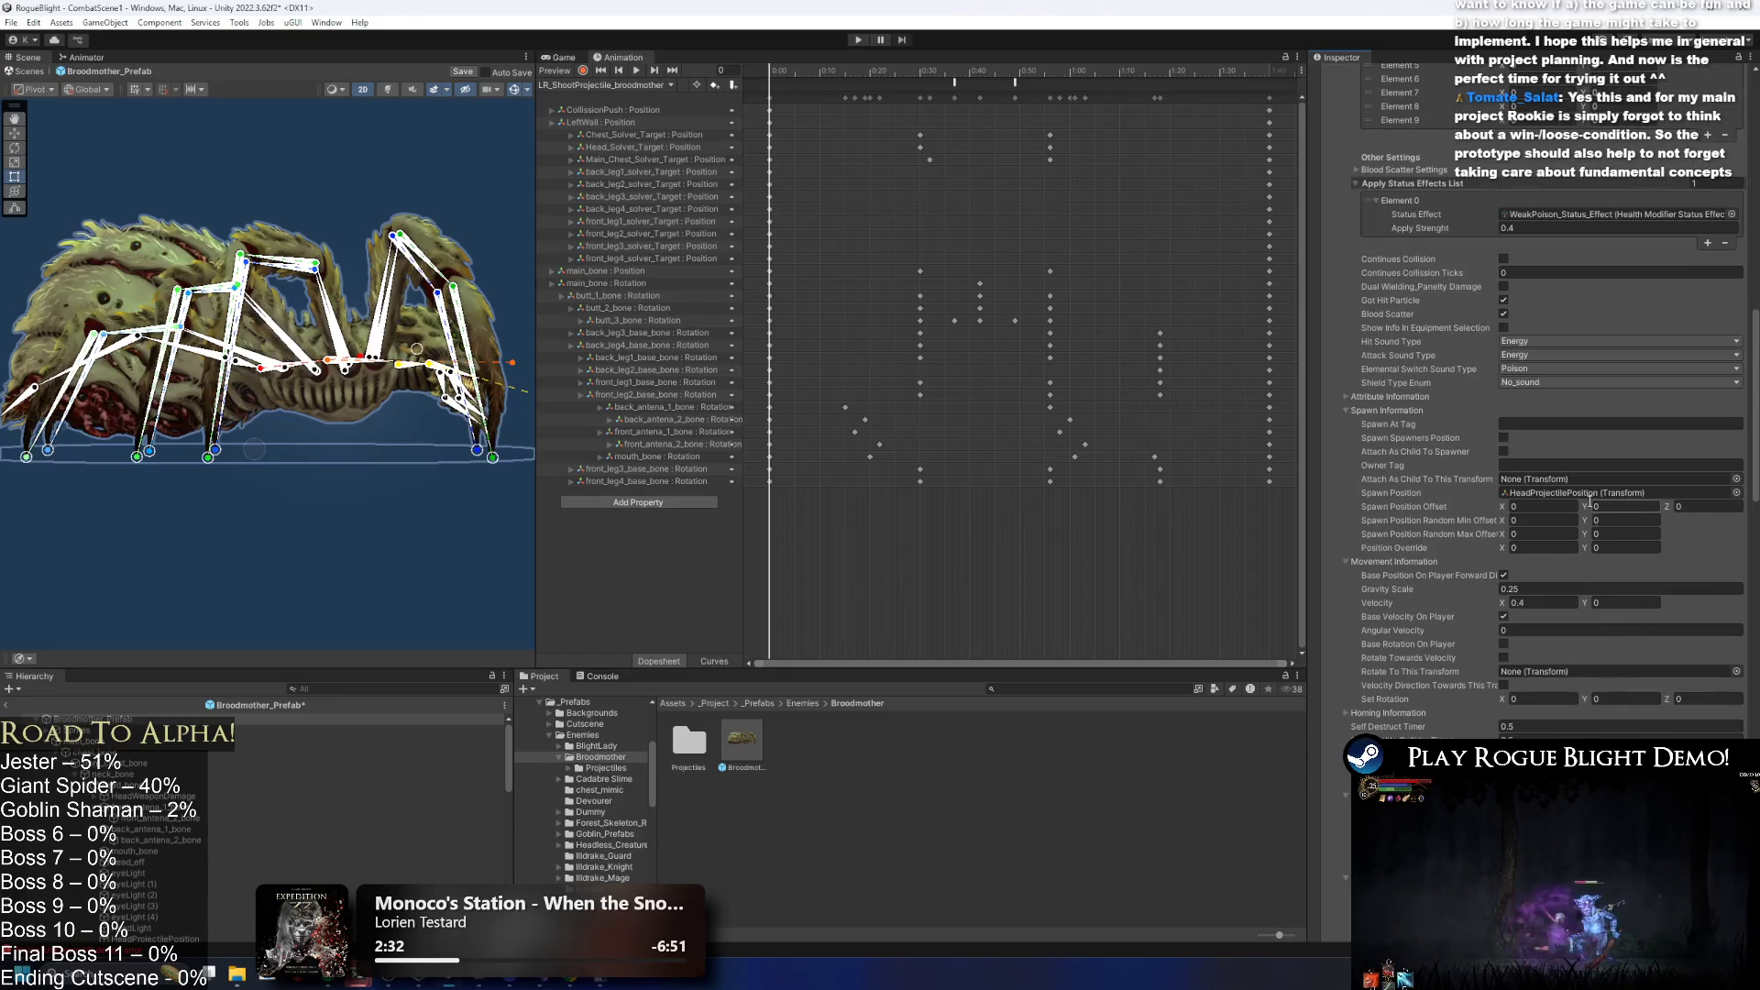
{"action": "scroll", "coordinate": [1585, 500], "scroll_direction": "up", "scroll_amount": 9}
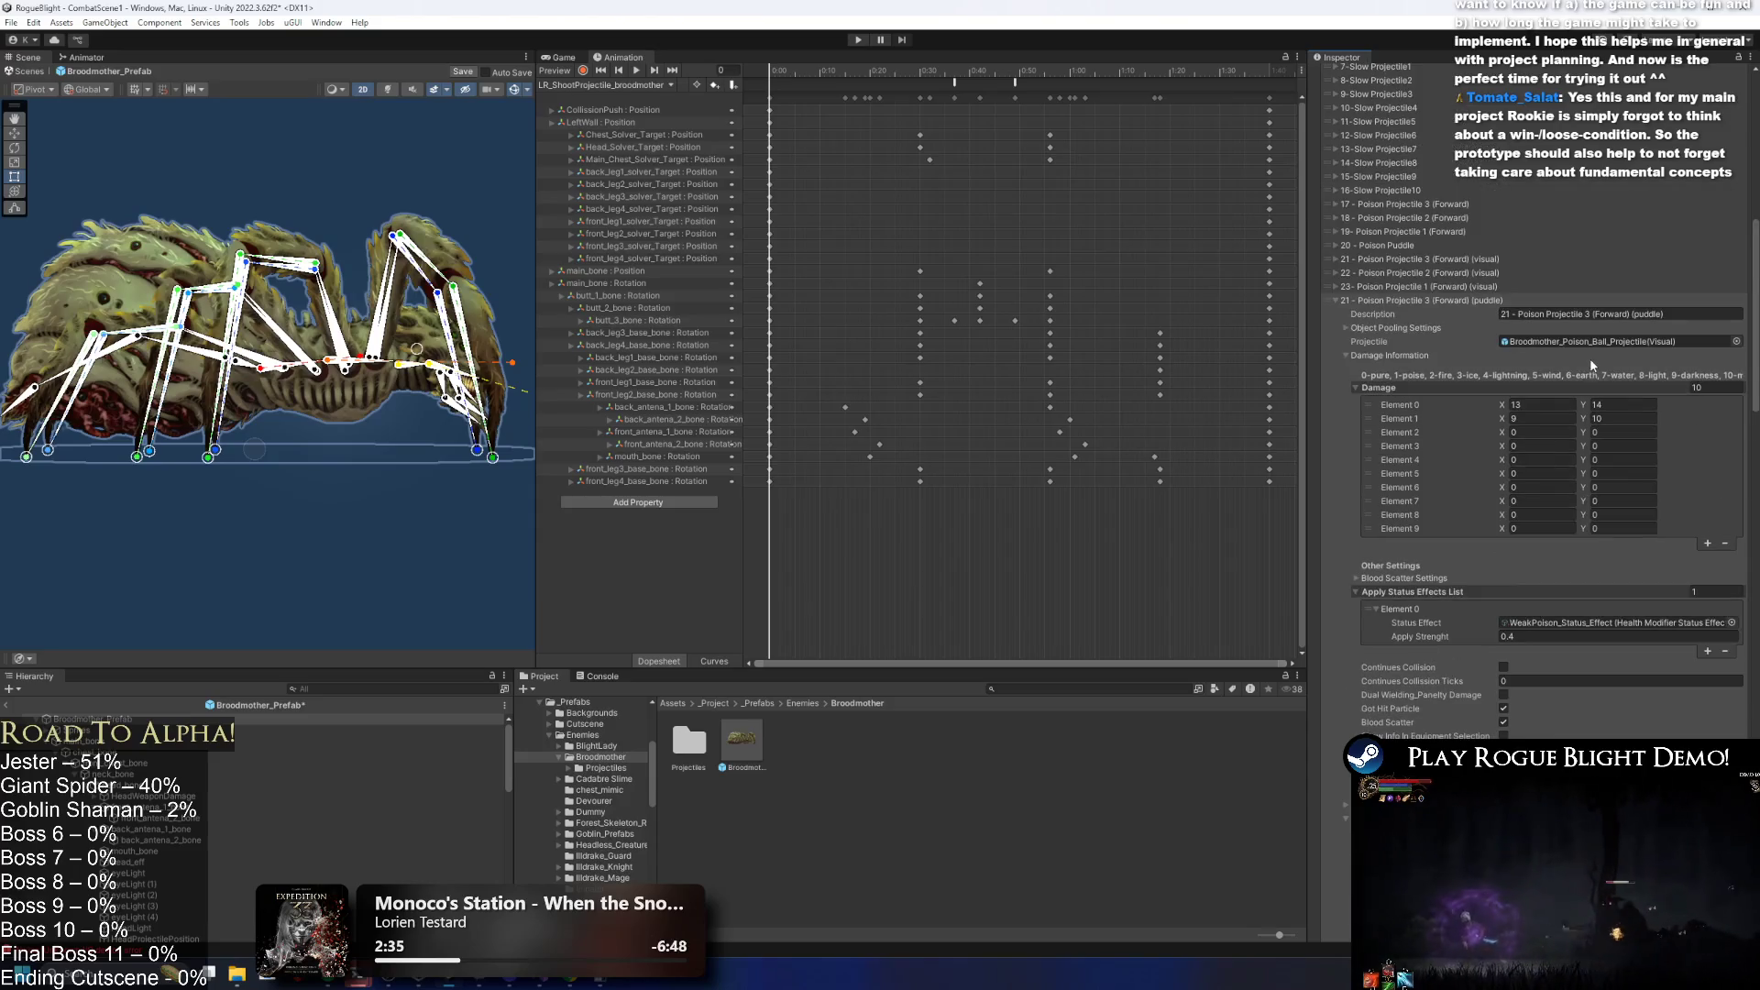
{"action": "left_click", "coordinate": [1442, 300]}
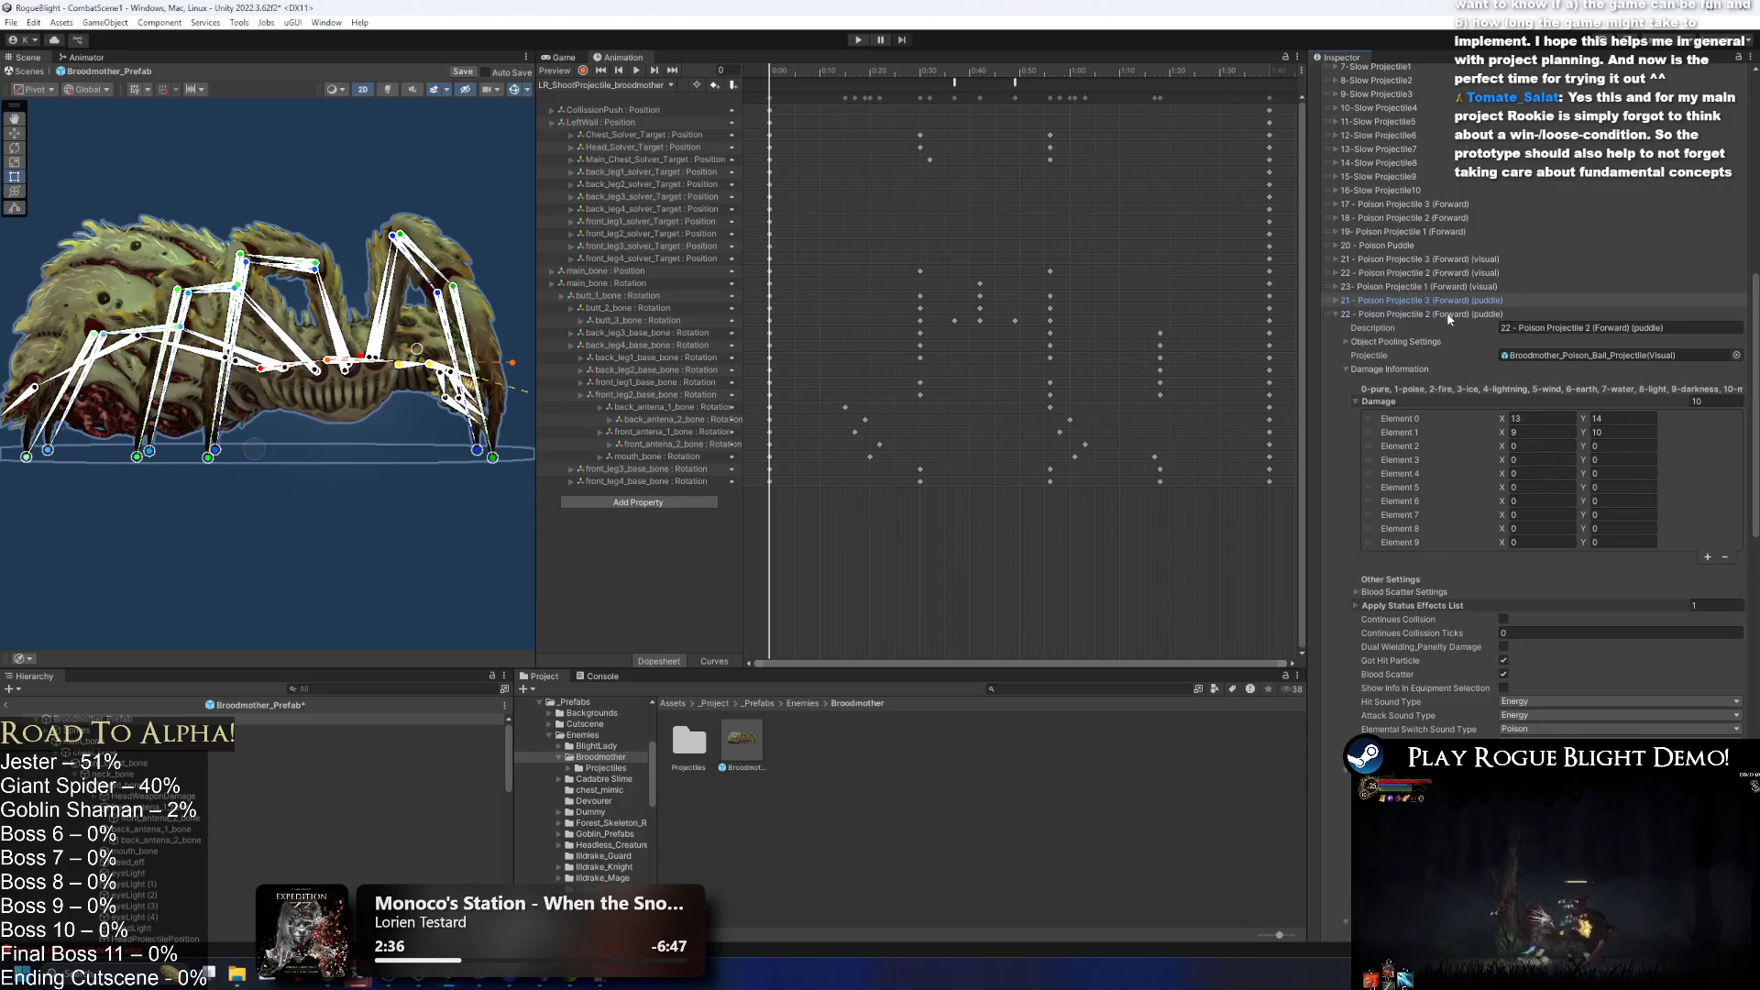
{"action": "left_click", "coordinate": [1449, 314]}
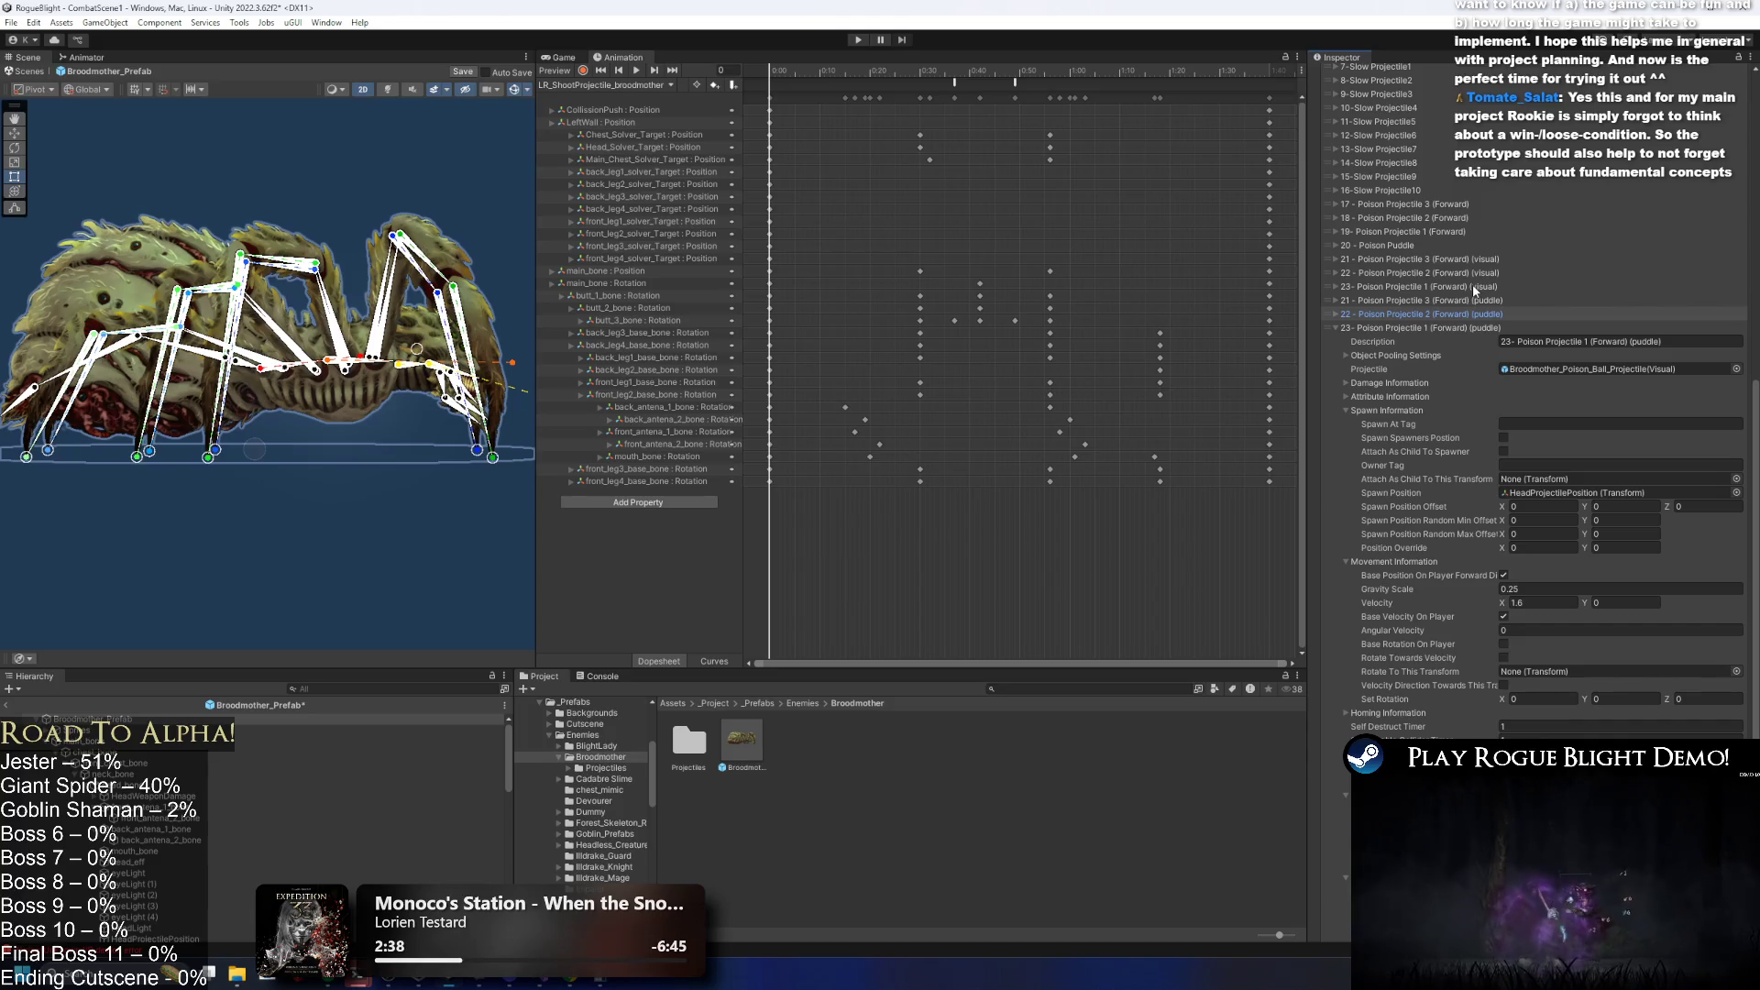
{"action": "left_click", "coordinate": [1481, 288]}
Rename the copied poison ball prefab to Broodmother_Poison_Ball_Projectile(invis but with puddle).
{"action": "left_click", "coordinate": [1613, 327]}
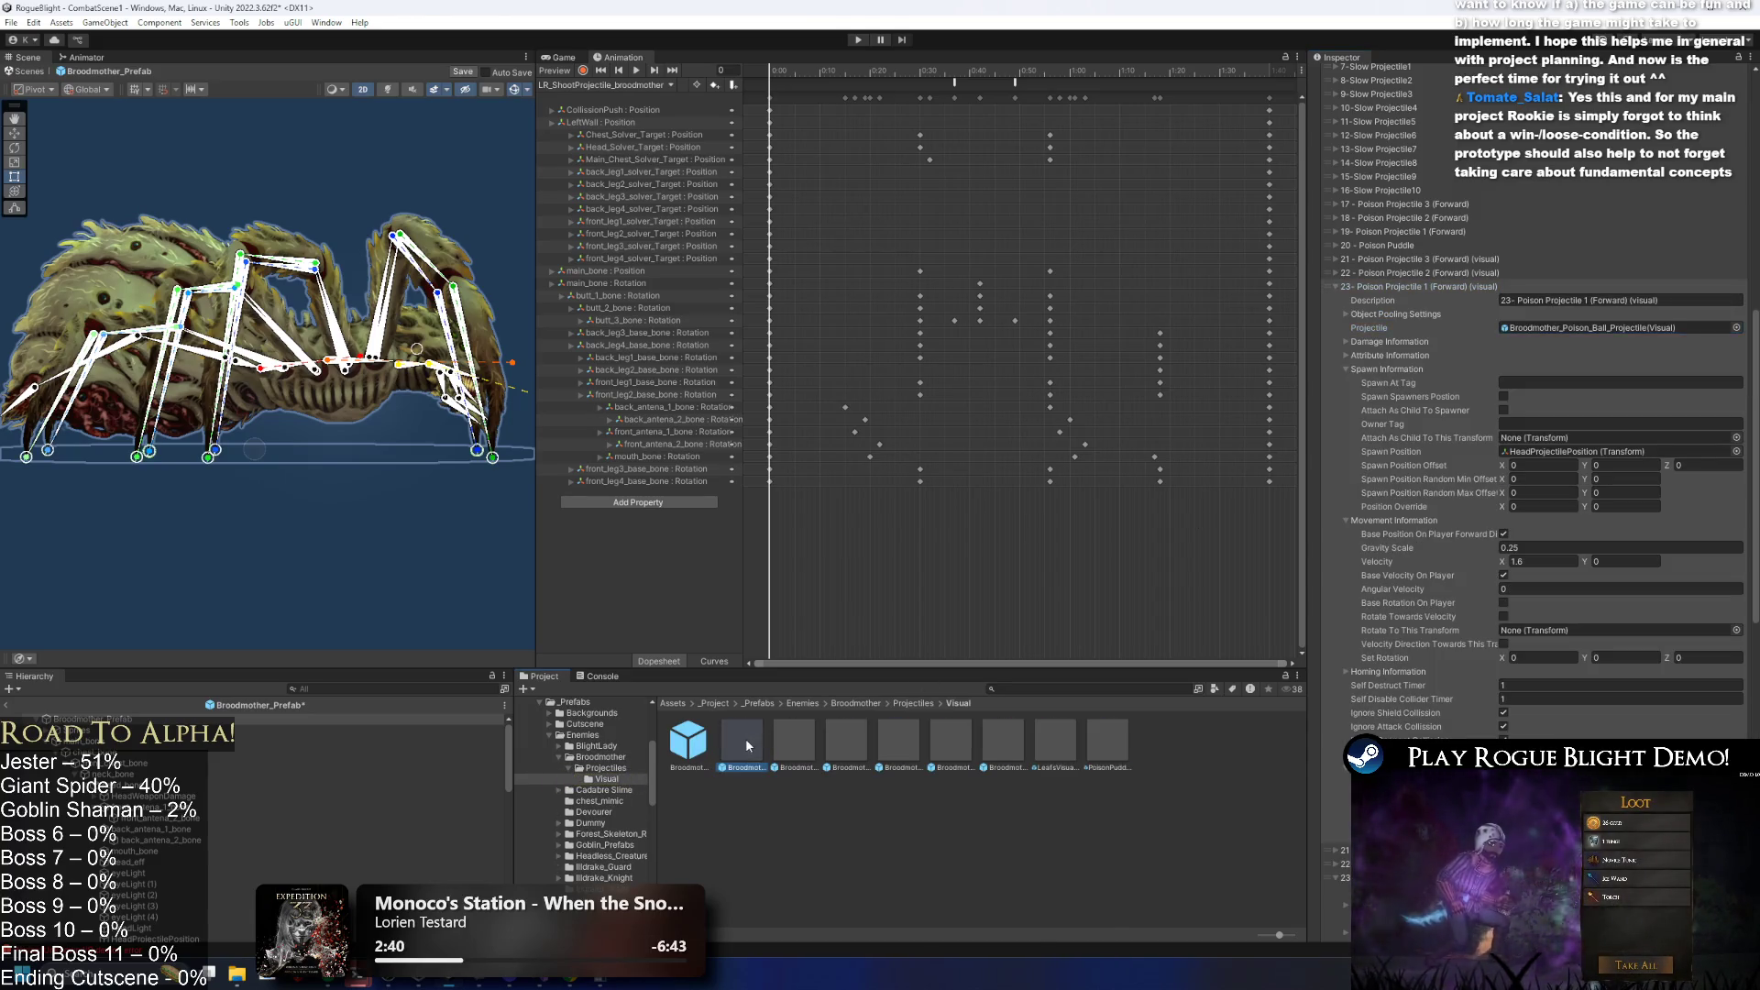
{"action": "left_click", "coordinate": [784, 754]}
{"action": "right_click", "coordinate": [784, 753]}
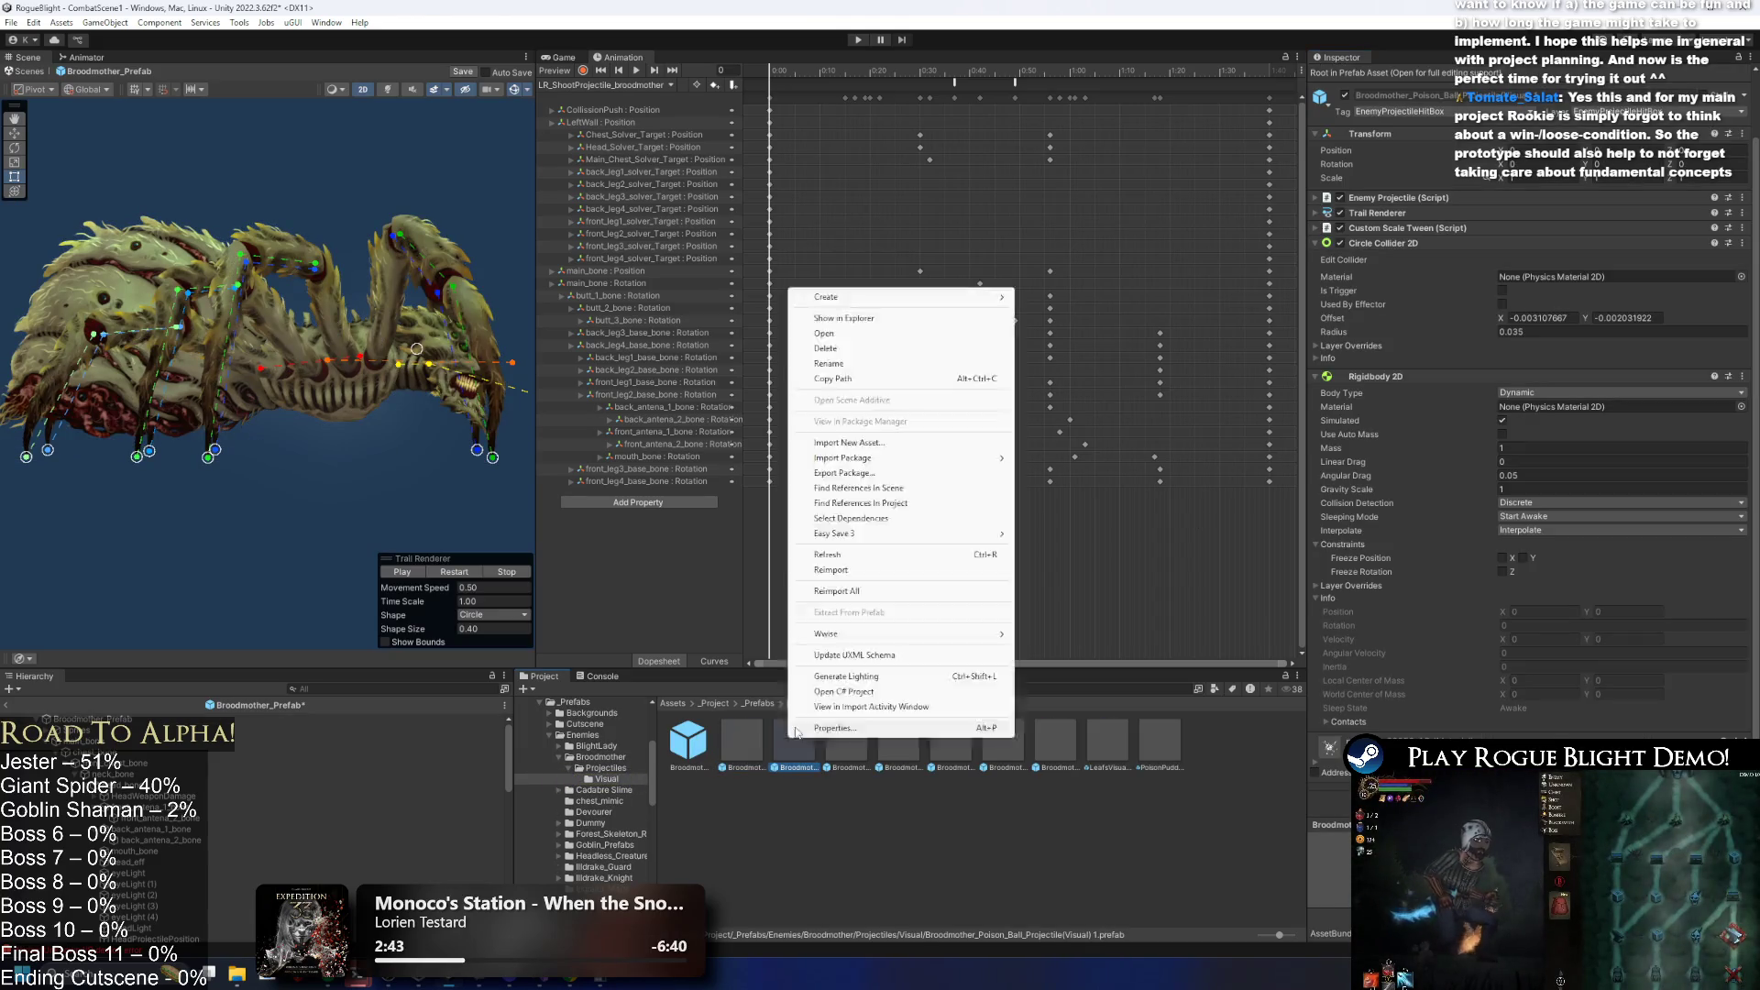
{"action": "left_click", "coordinate": [885, 363]}
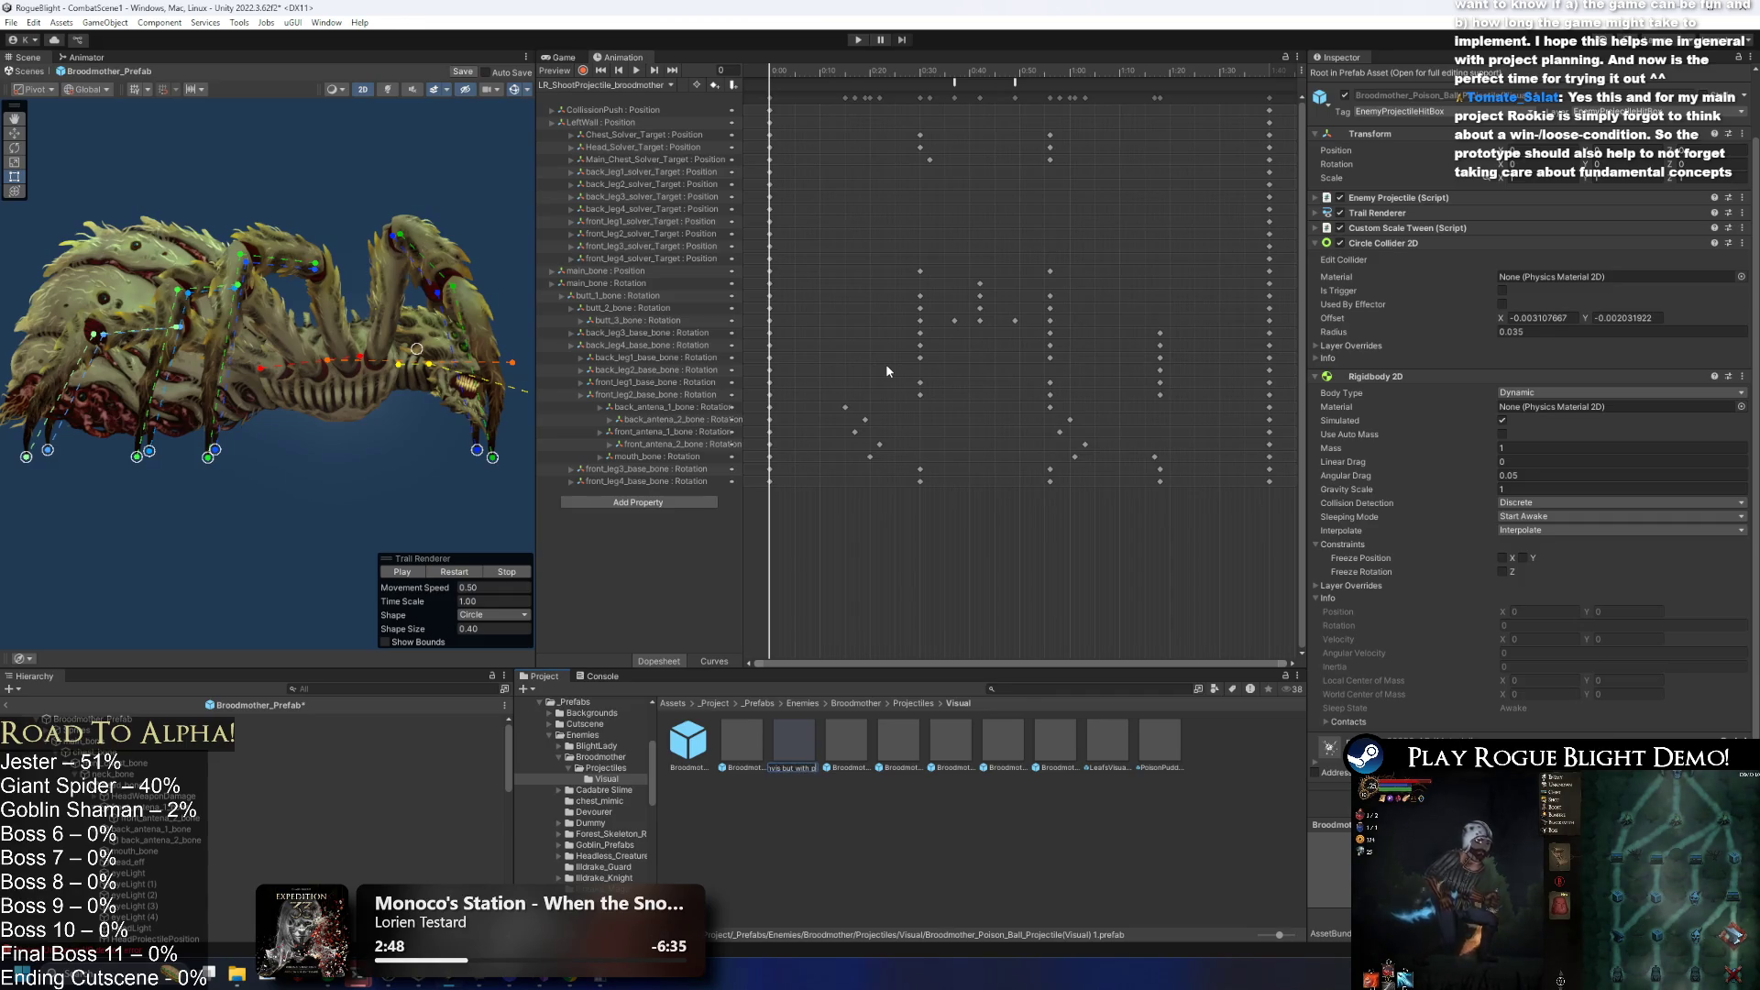
{"action": "type", "text": "uddle"}
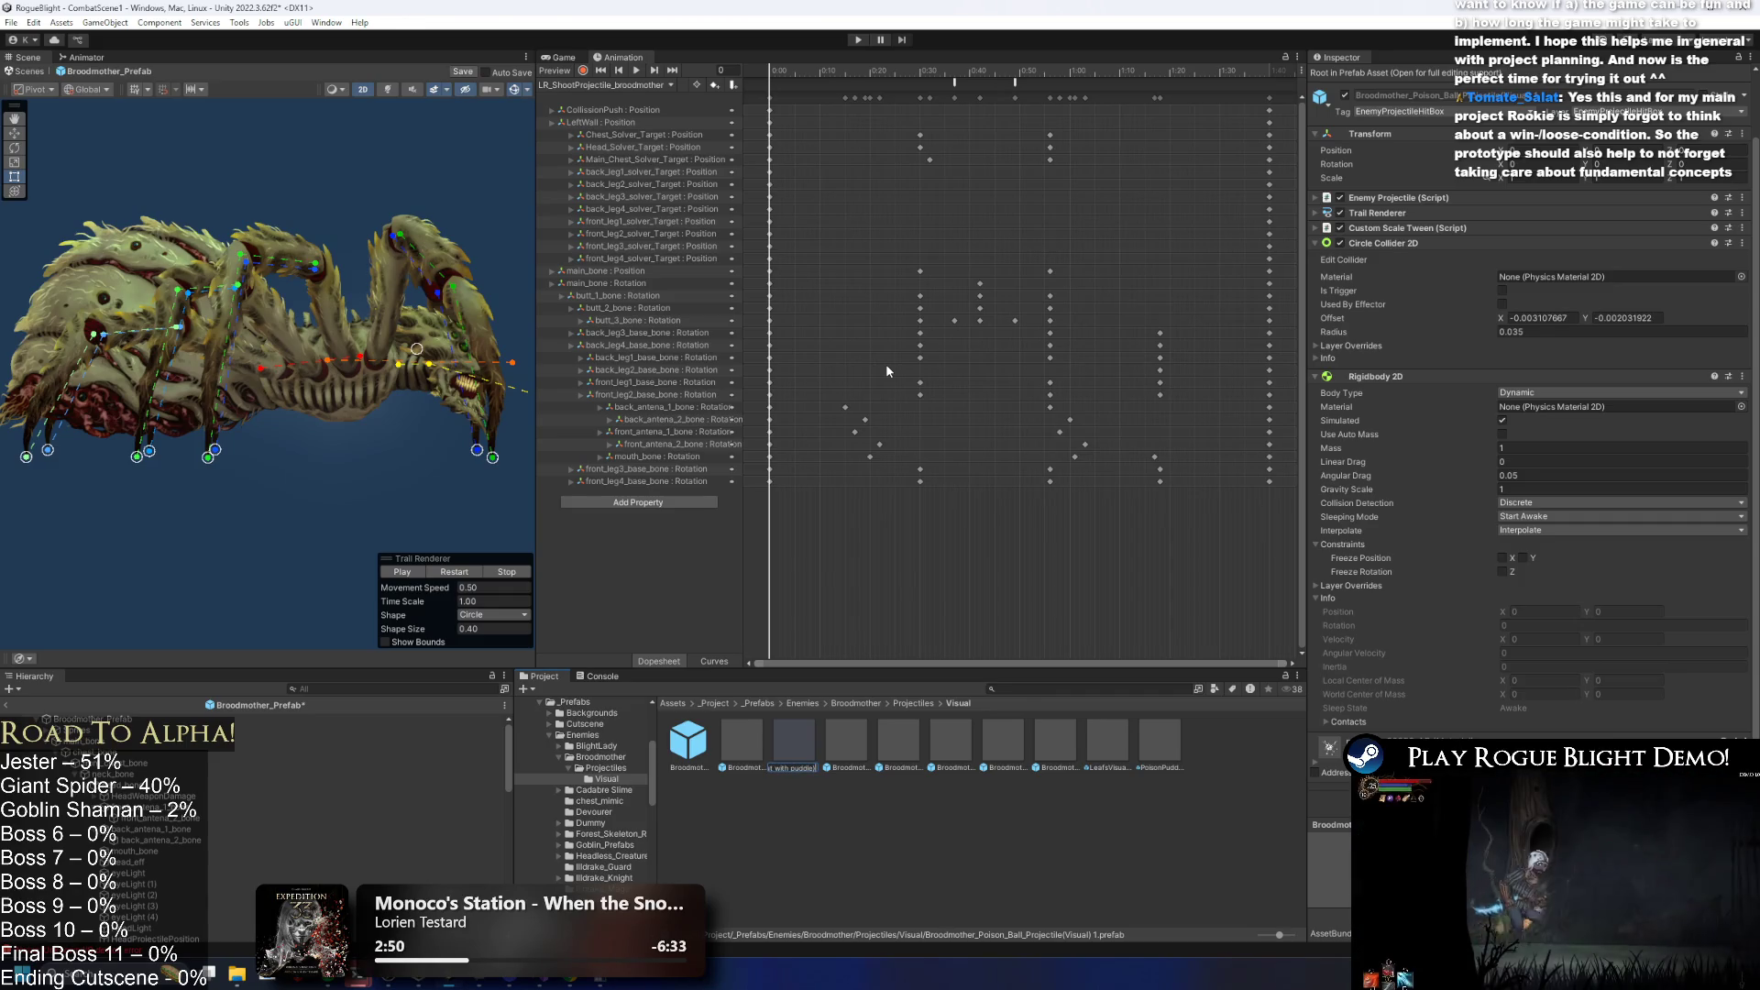
{"action": "key", "text": "Return"}
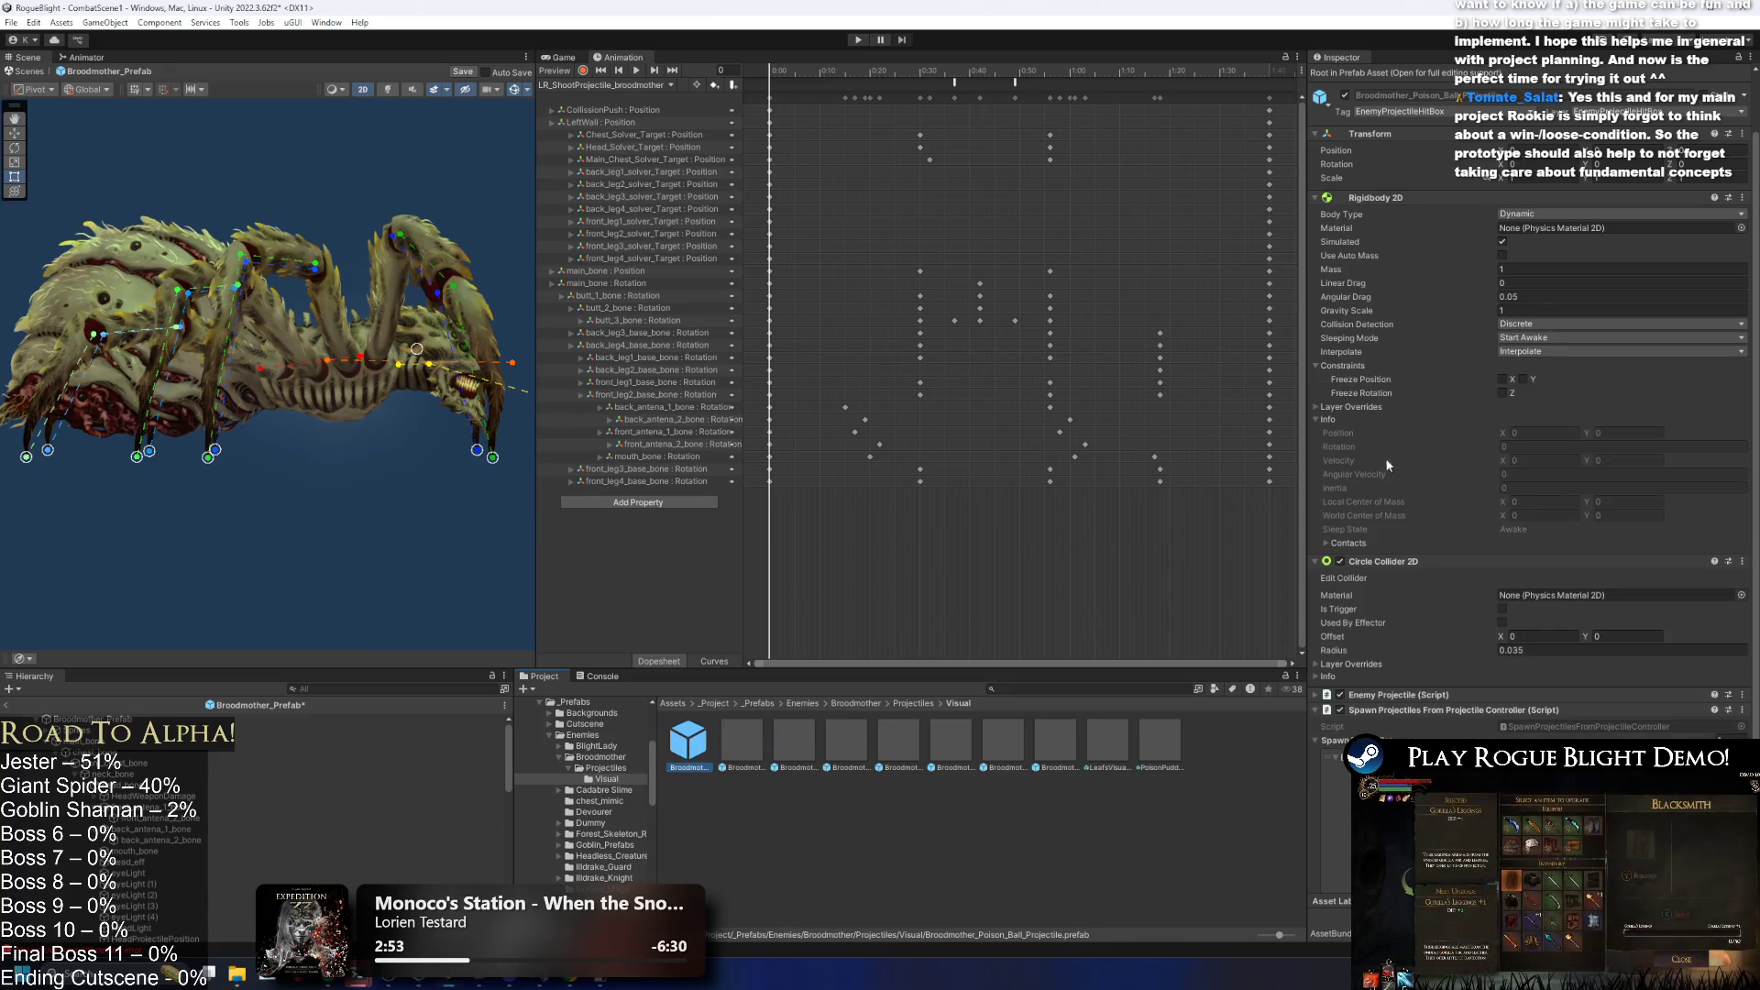
Inspect the renamed prefab's components, then return to the Broodmother_Prefab settings.
{"action": "right_click", "coordinate": [1401, 714]}
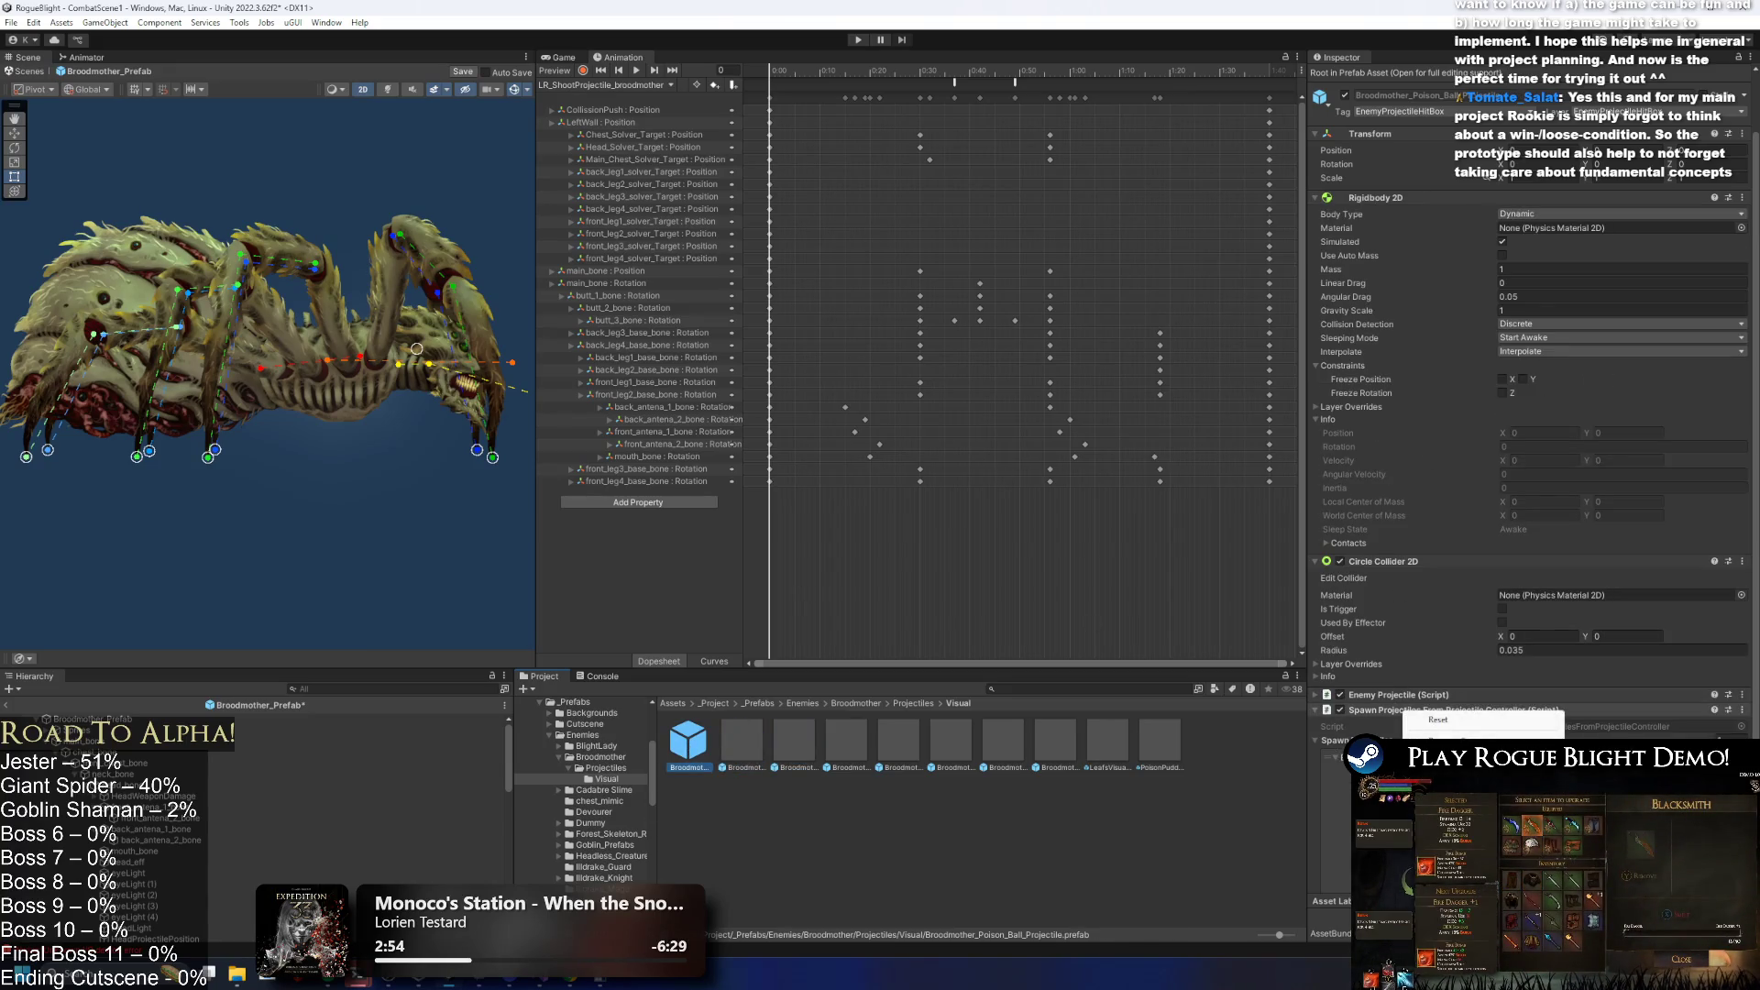
{"action": "left_click", "coordinate": [1448, 730]}
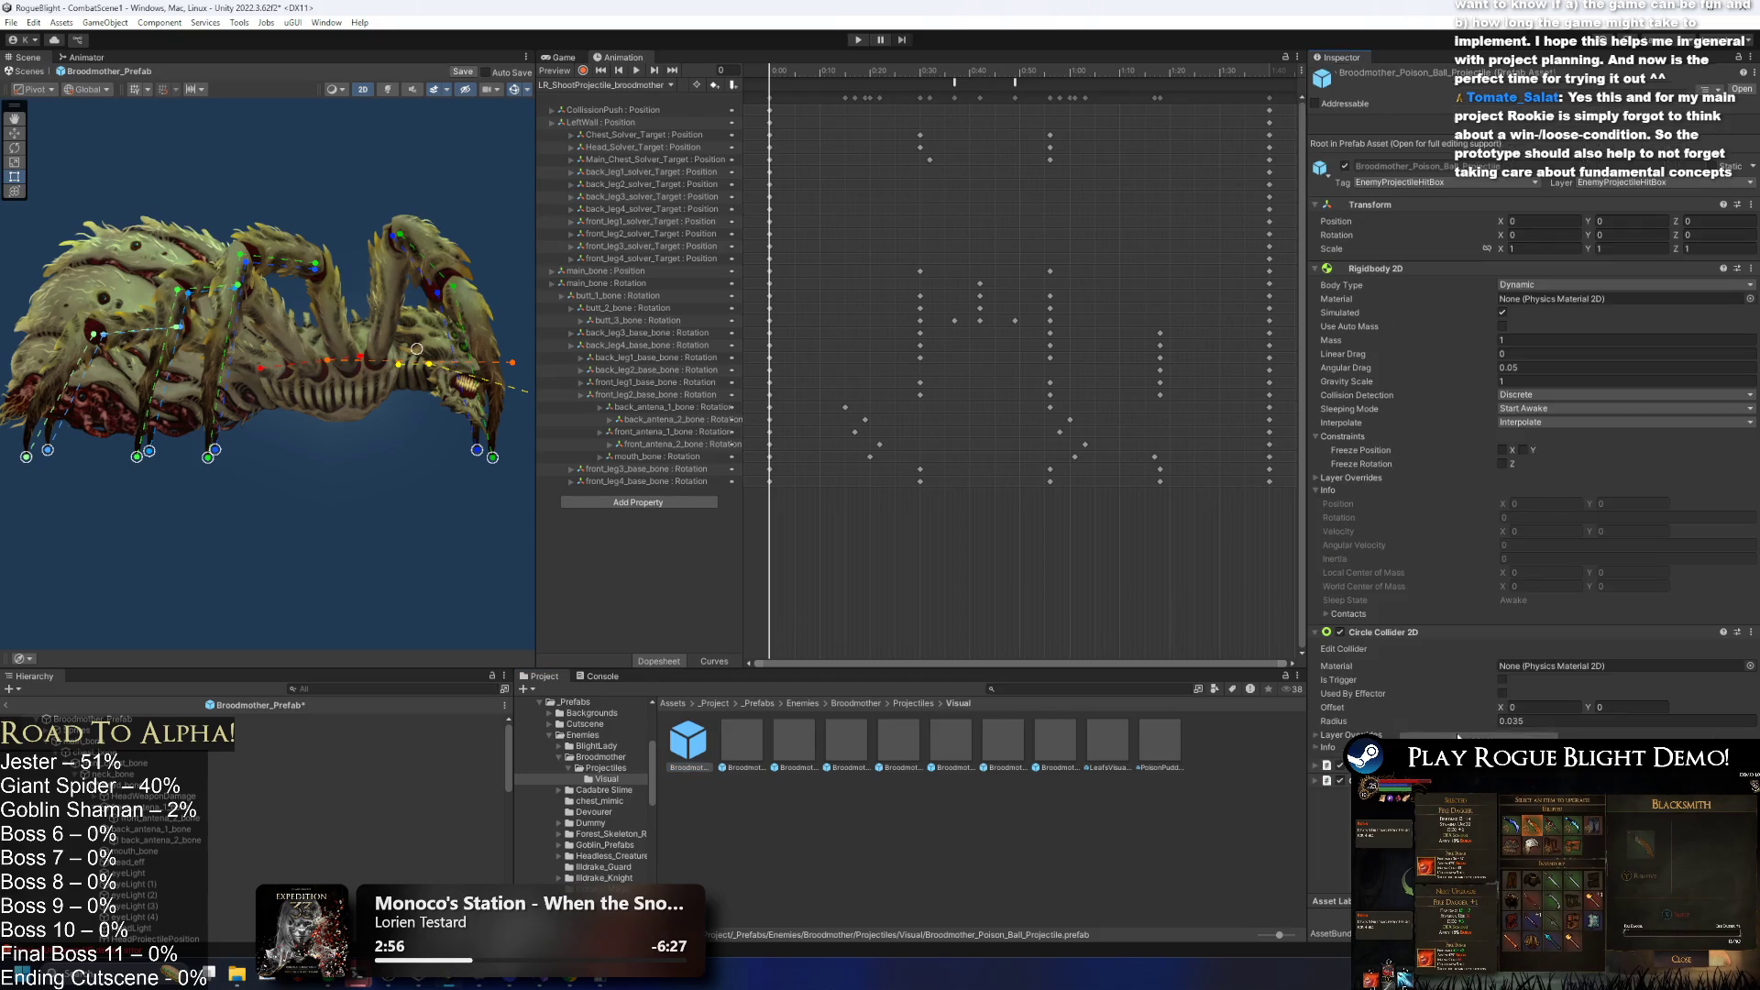
{"action": "left_click", "coordinate": [738, 741]}
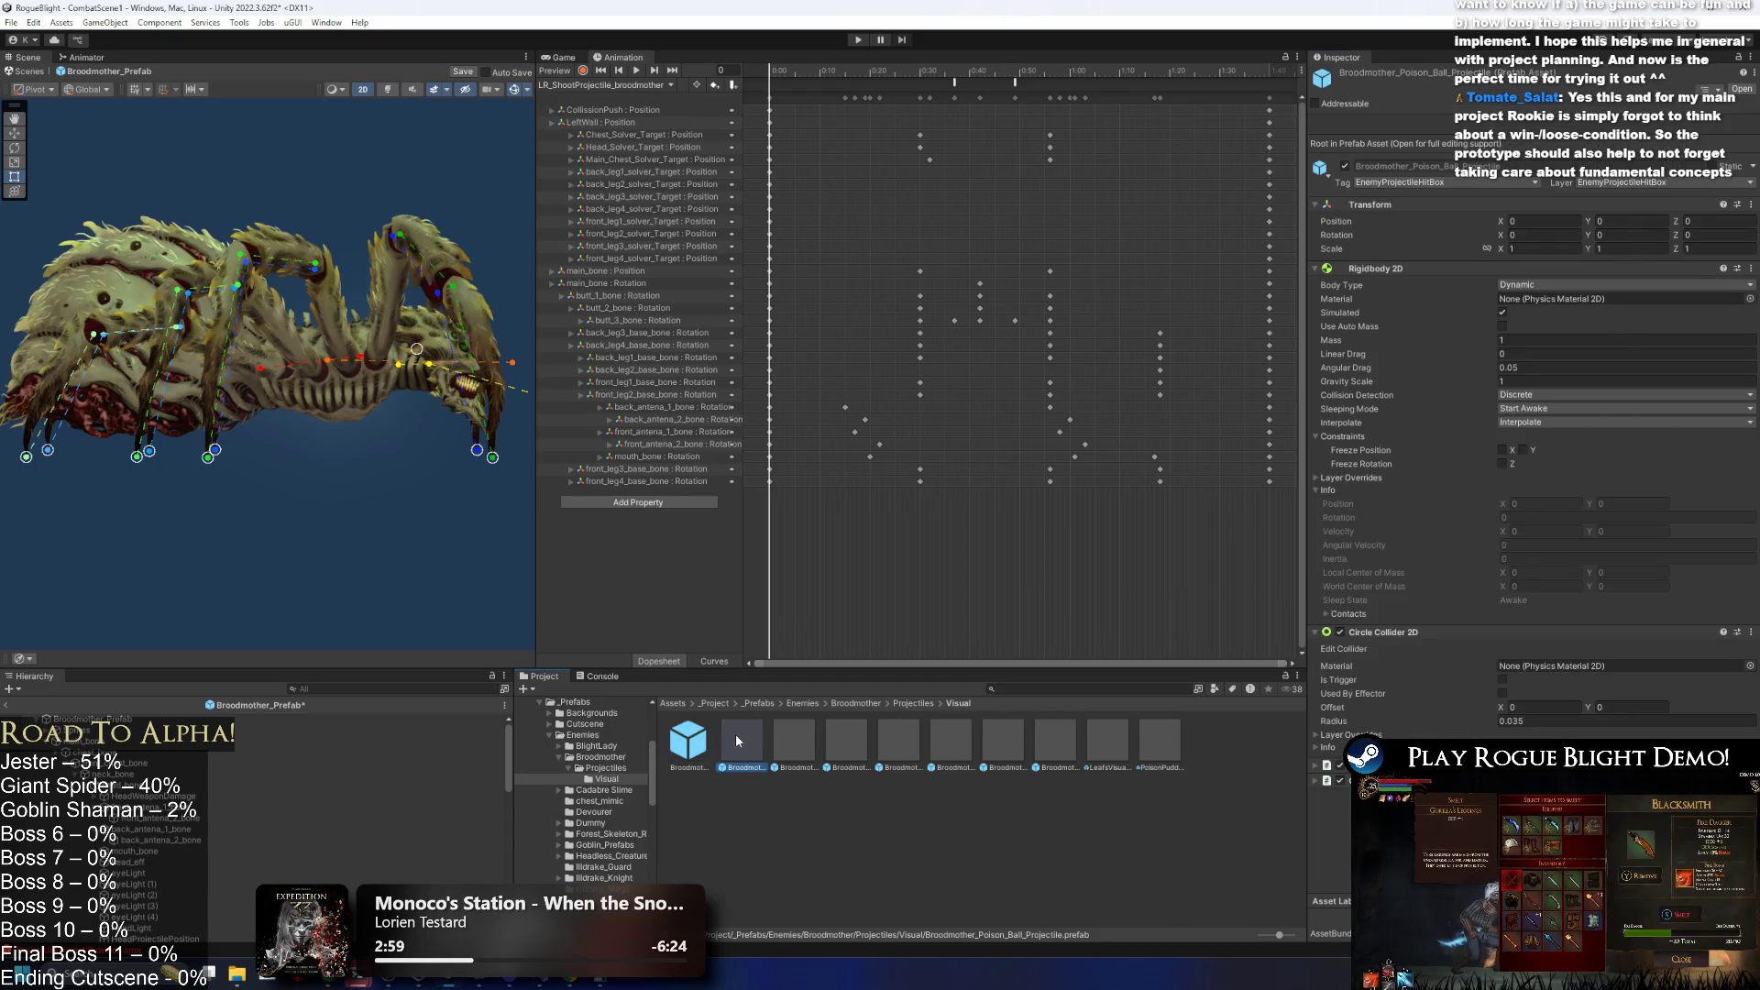
{"action": "scroll", "coordinate": [1462, 672], "scroll_direction": "down", "scroll_amount": 2}
{"action": "right_click", "coordinate": [1366, 371]}
{"action": "key", "text": "Escape"}
{"action": "scroll", "coordinate": [1536, 506], "scroll_direction": "down", "scroll_amount": 6}
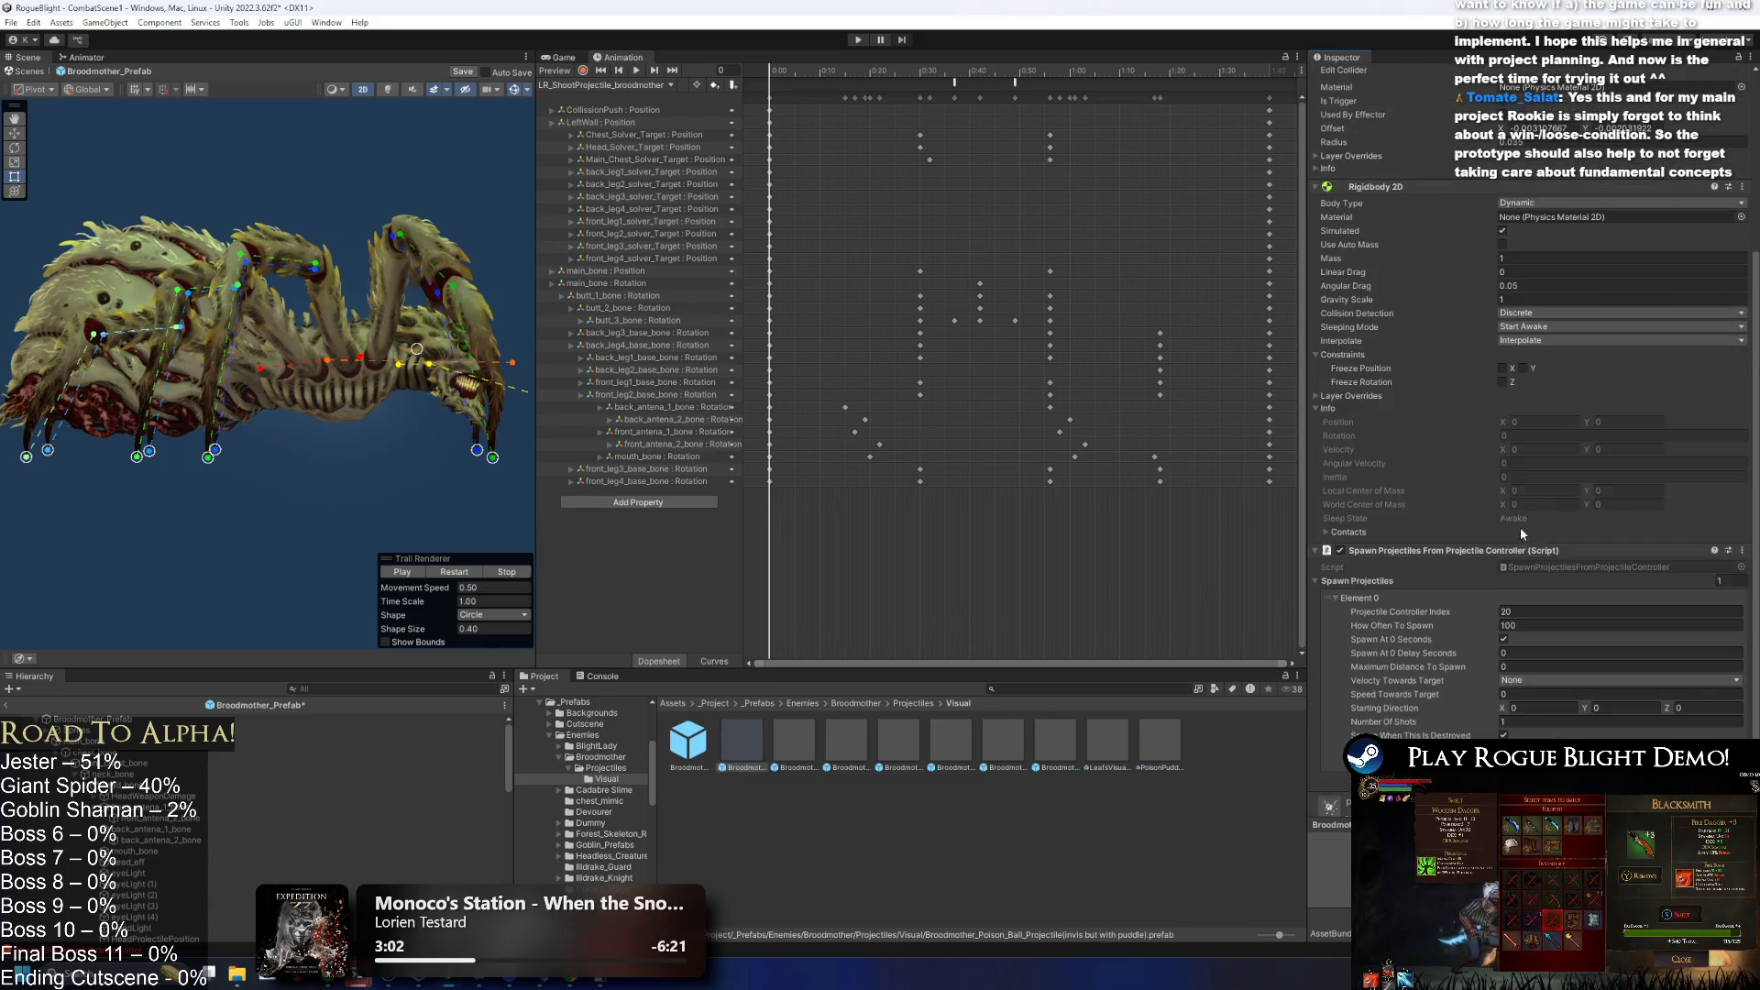
{"action": "left_click", "coordinate": [180, 719]}
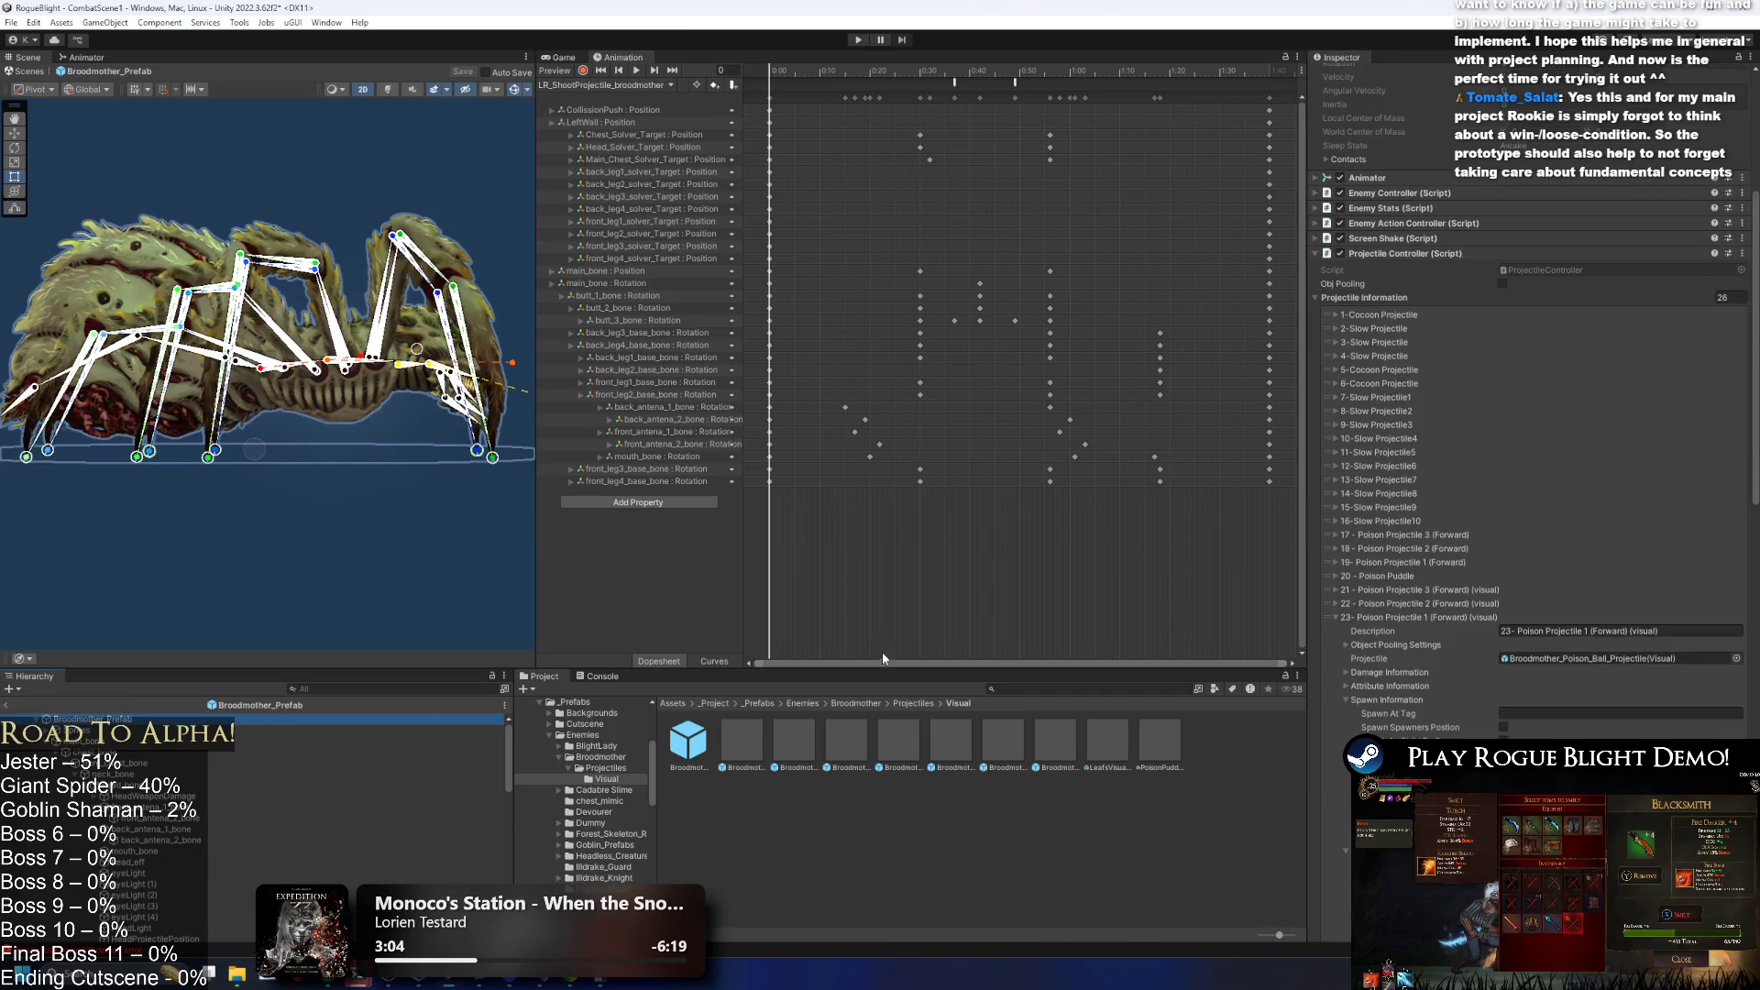
Assign the invis-but-with-puddle prefab to a Projectile field, copy it, and paste it into entry 23 (puddle).
{"action": "left_click_drag", "start_coordinate": [809, 747], "coordinate": [1636, 663]}
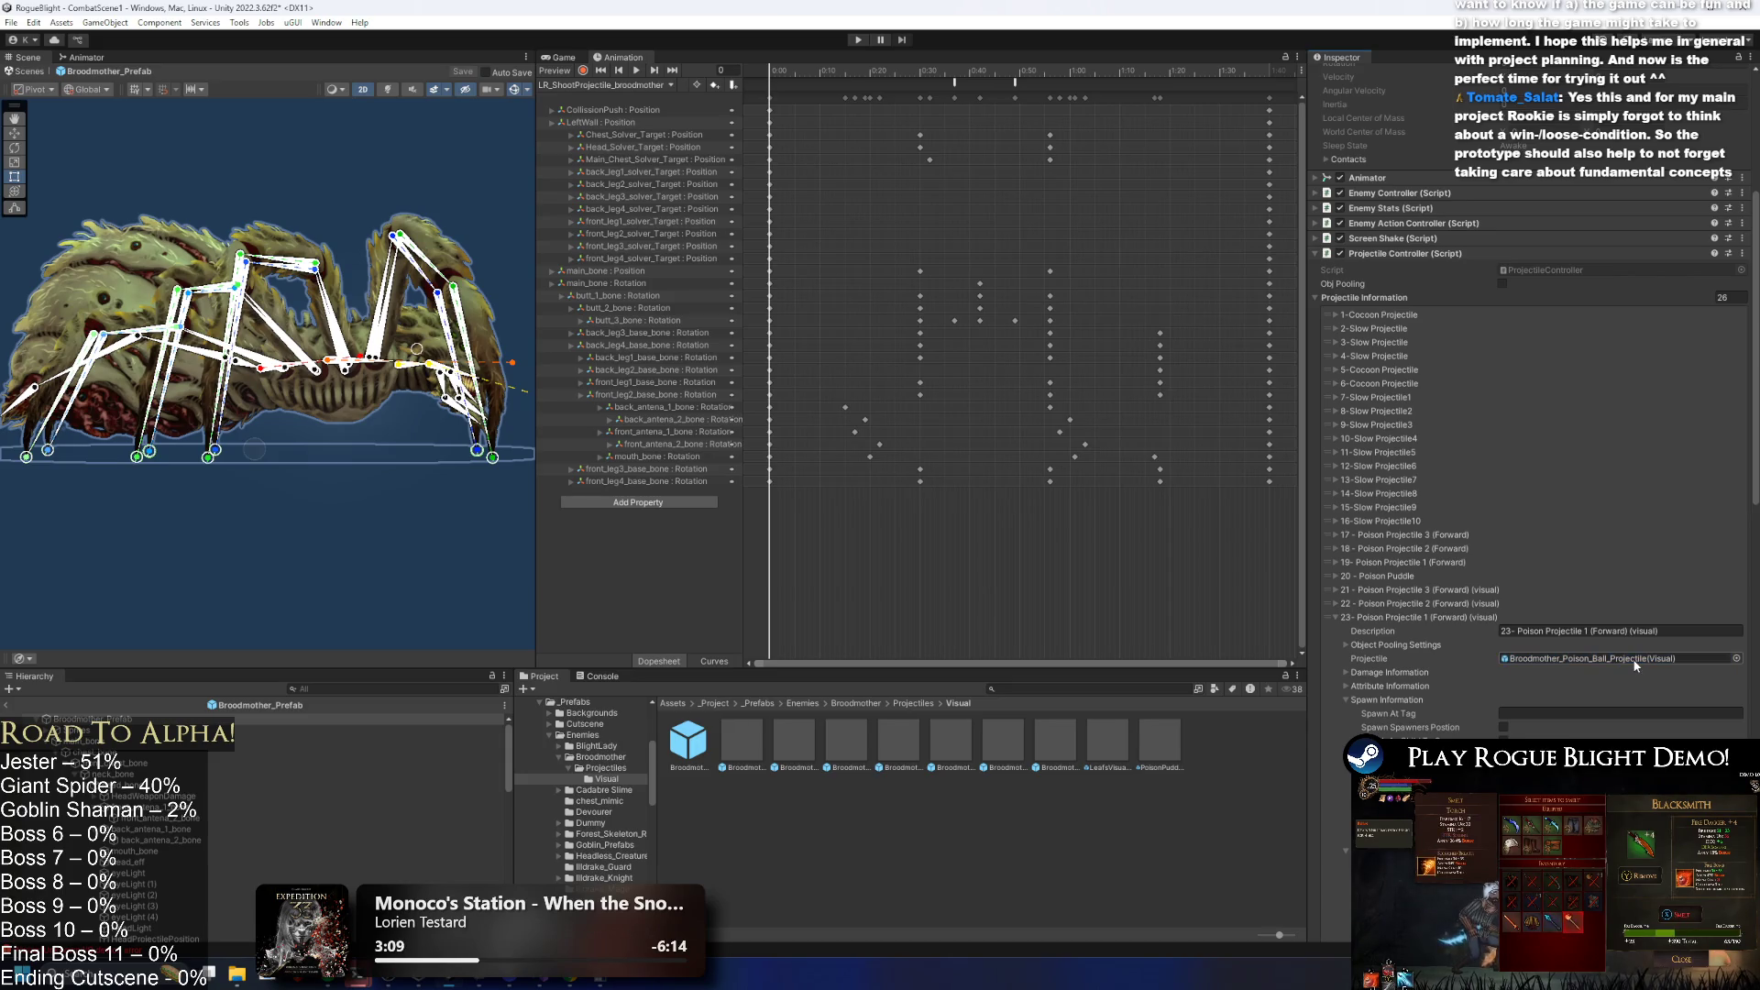
{"action": "mouse_move", "coordinate": [742, 743]}
{"action": "left_mouse_down"}
{"action": "mouse_move", "coordinate": [1001, 701]}
{"action": "mouse_move", "coordinate": [1558, 660]}
{"action": "left_mouse_up"}
{"action": "right_click", "coordinate": [1525, 658]}
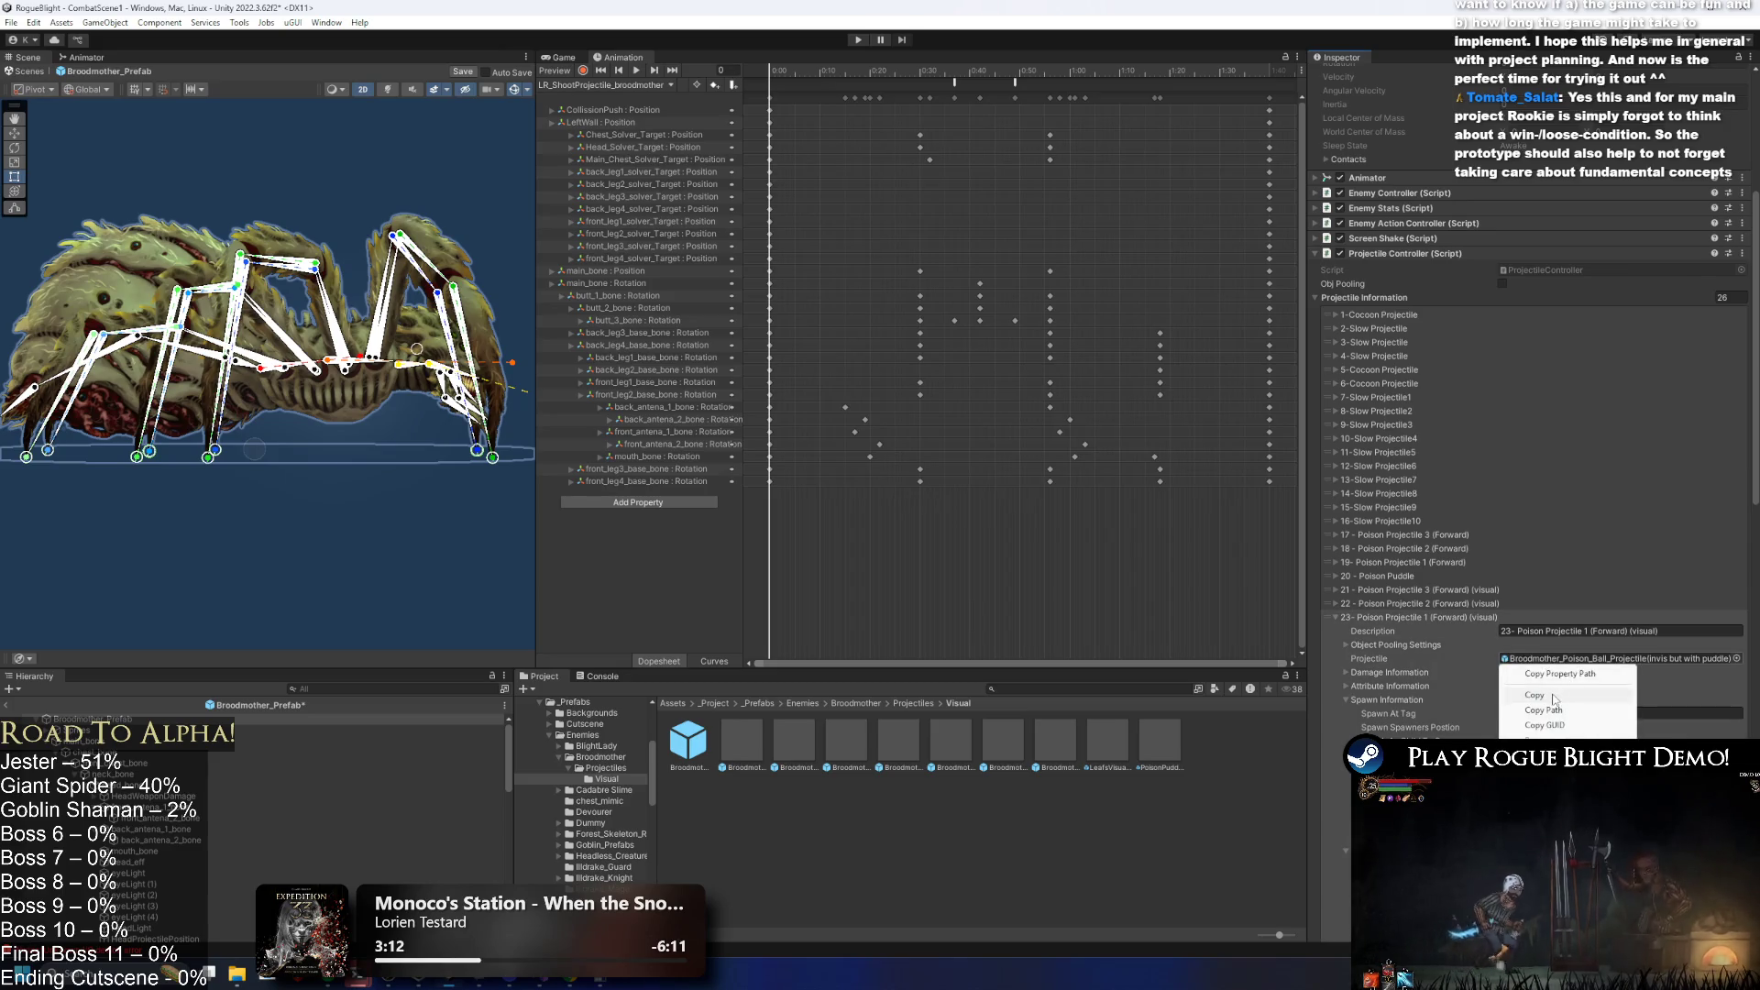
{"action": "left_click", "coordinate": [1467, 624]}
{"action": "left_click", "coordinate": [1459, 616]}
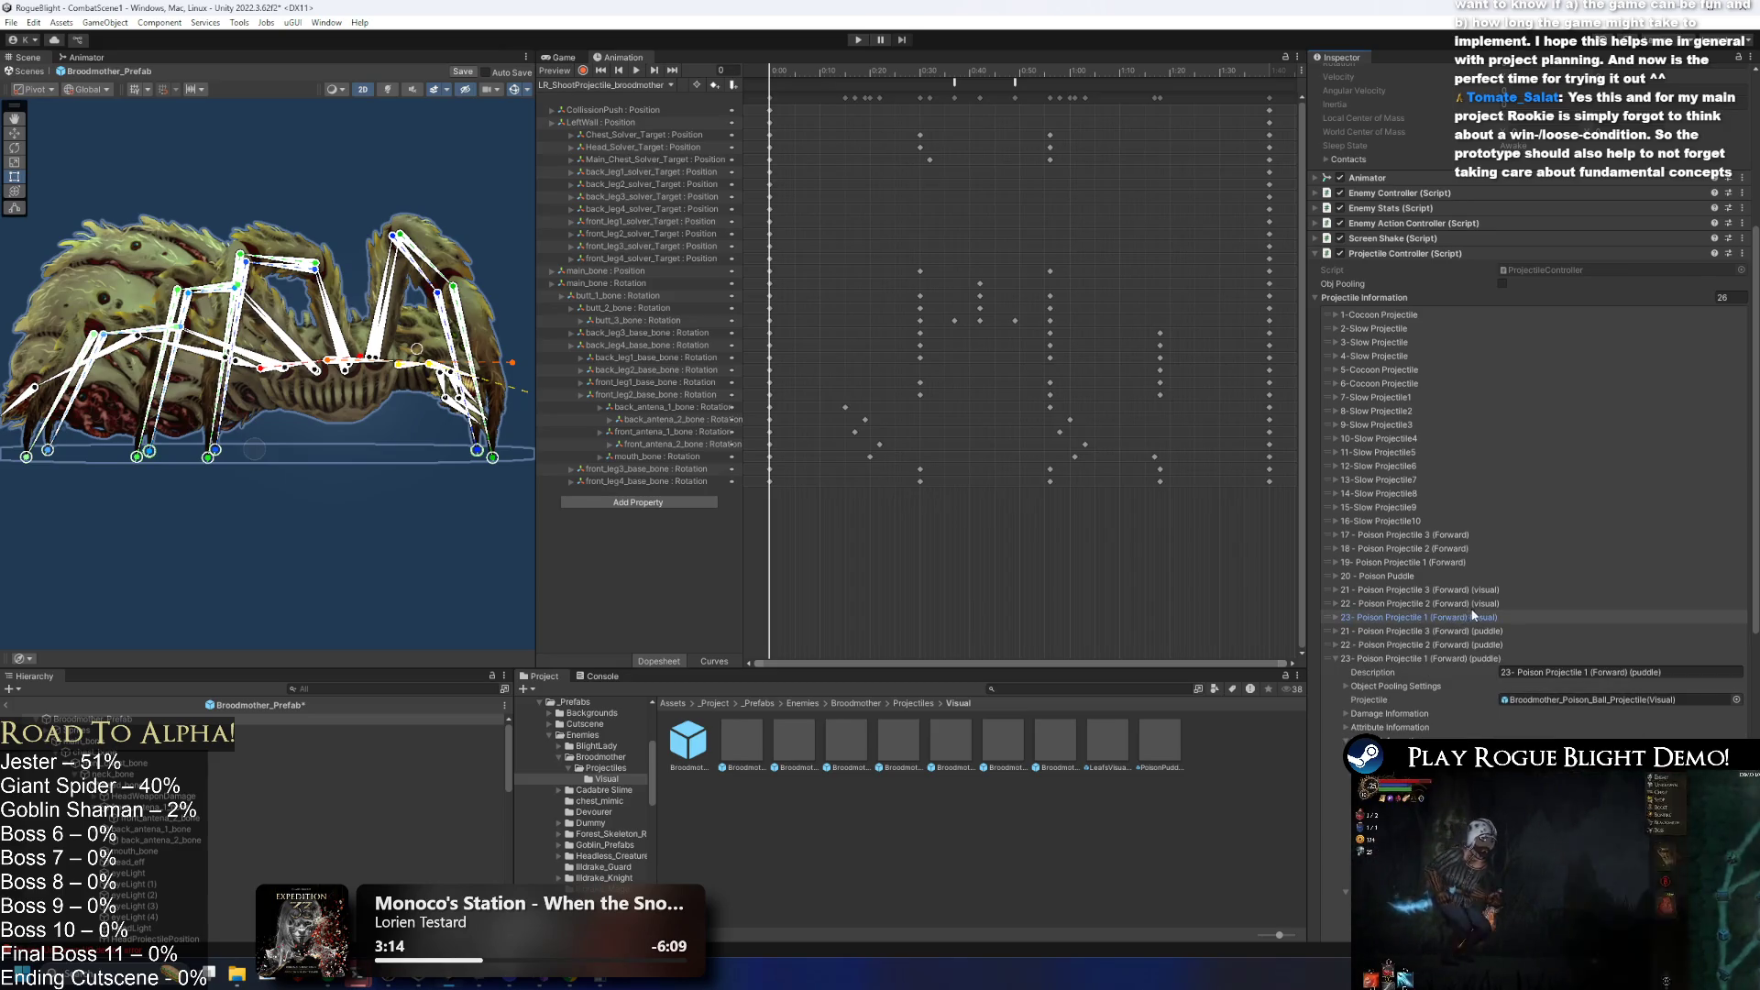
{"action": "left_click", "coordinate": [1490, 619]}
{"action": "left_click", "coordinate": [1485, 618]}
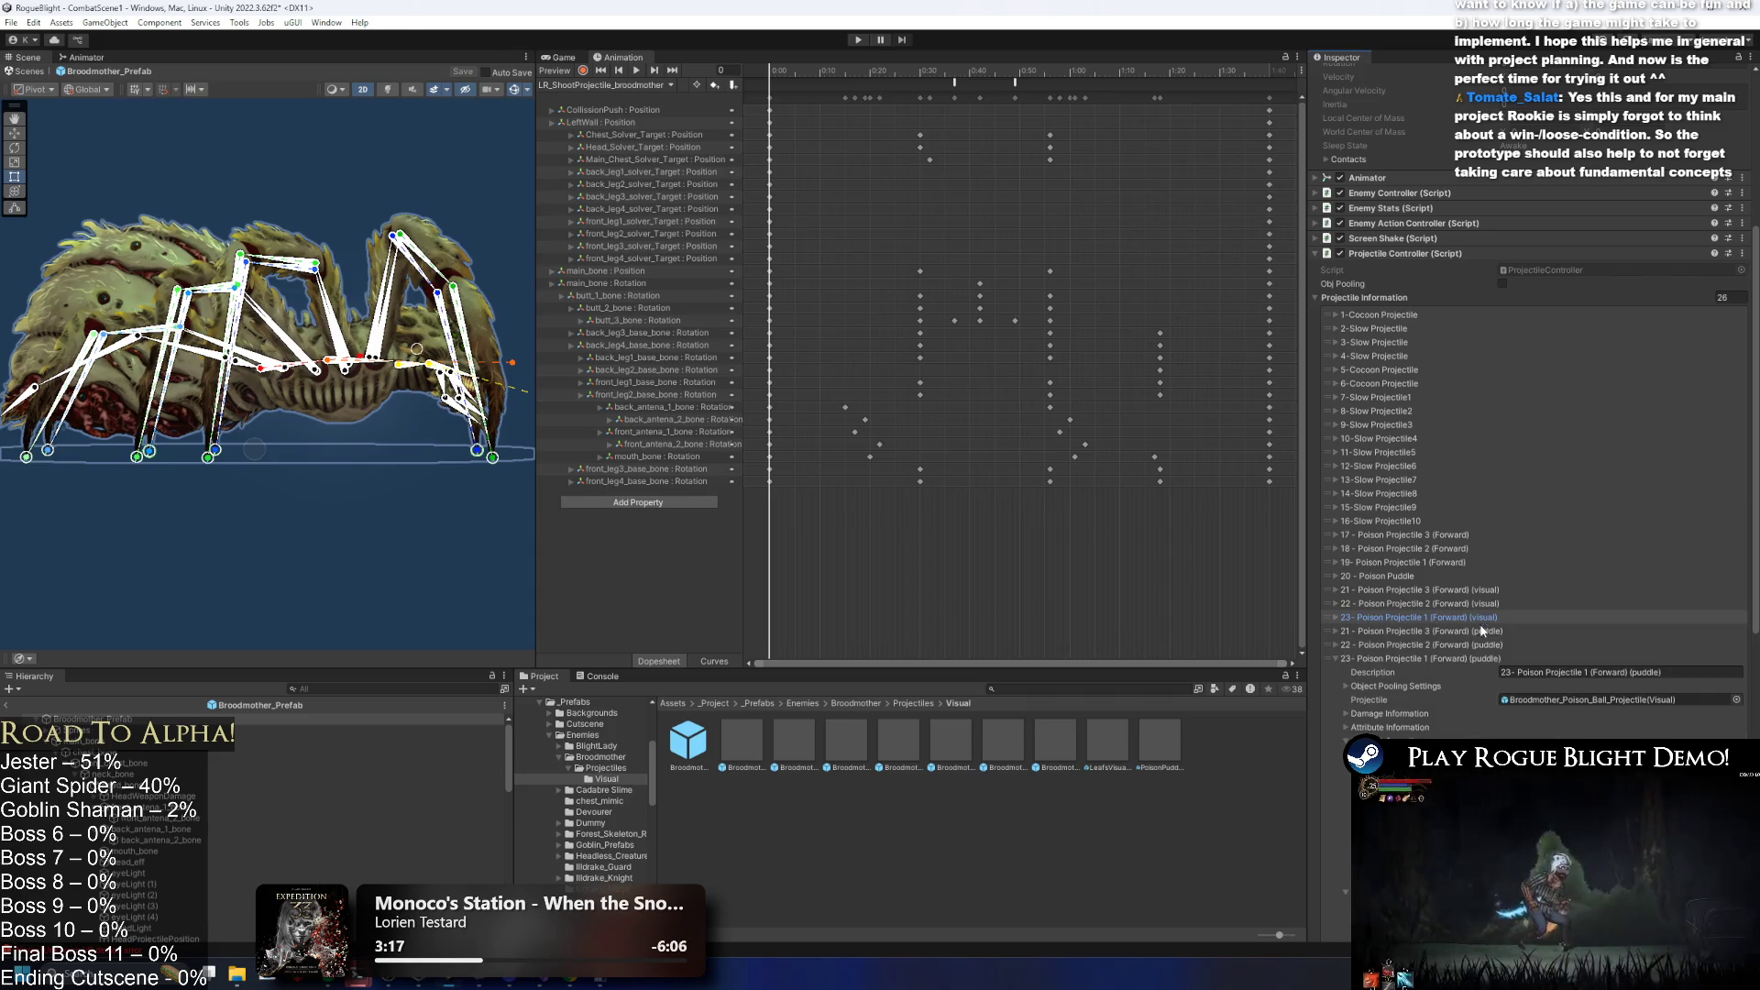
{"action": "right_click", "coordinate": [1580, 702]}
{"action": "left_click", "coordinate": [1467, 658]}
Paste the same invis-but-with-puddle prefab into puddle entries 22 and 21.
{"action": "left_click", "coordinate": [1466, 645]}
{"action": "right_click", "coordinate": [1579, 685]}
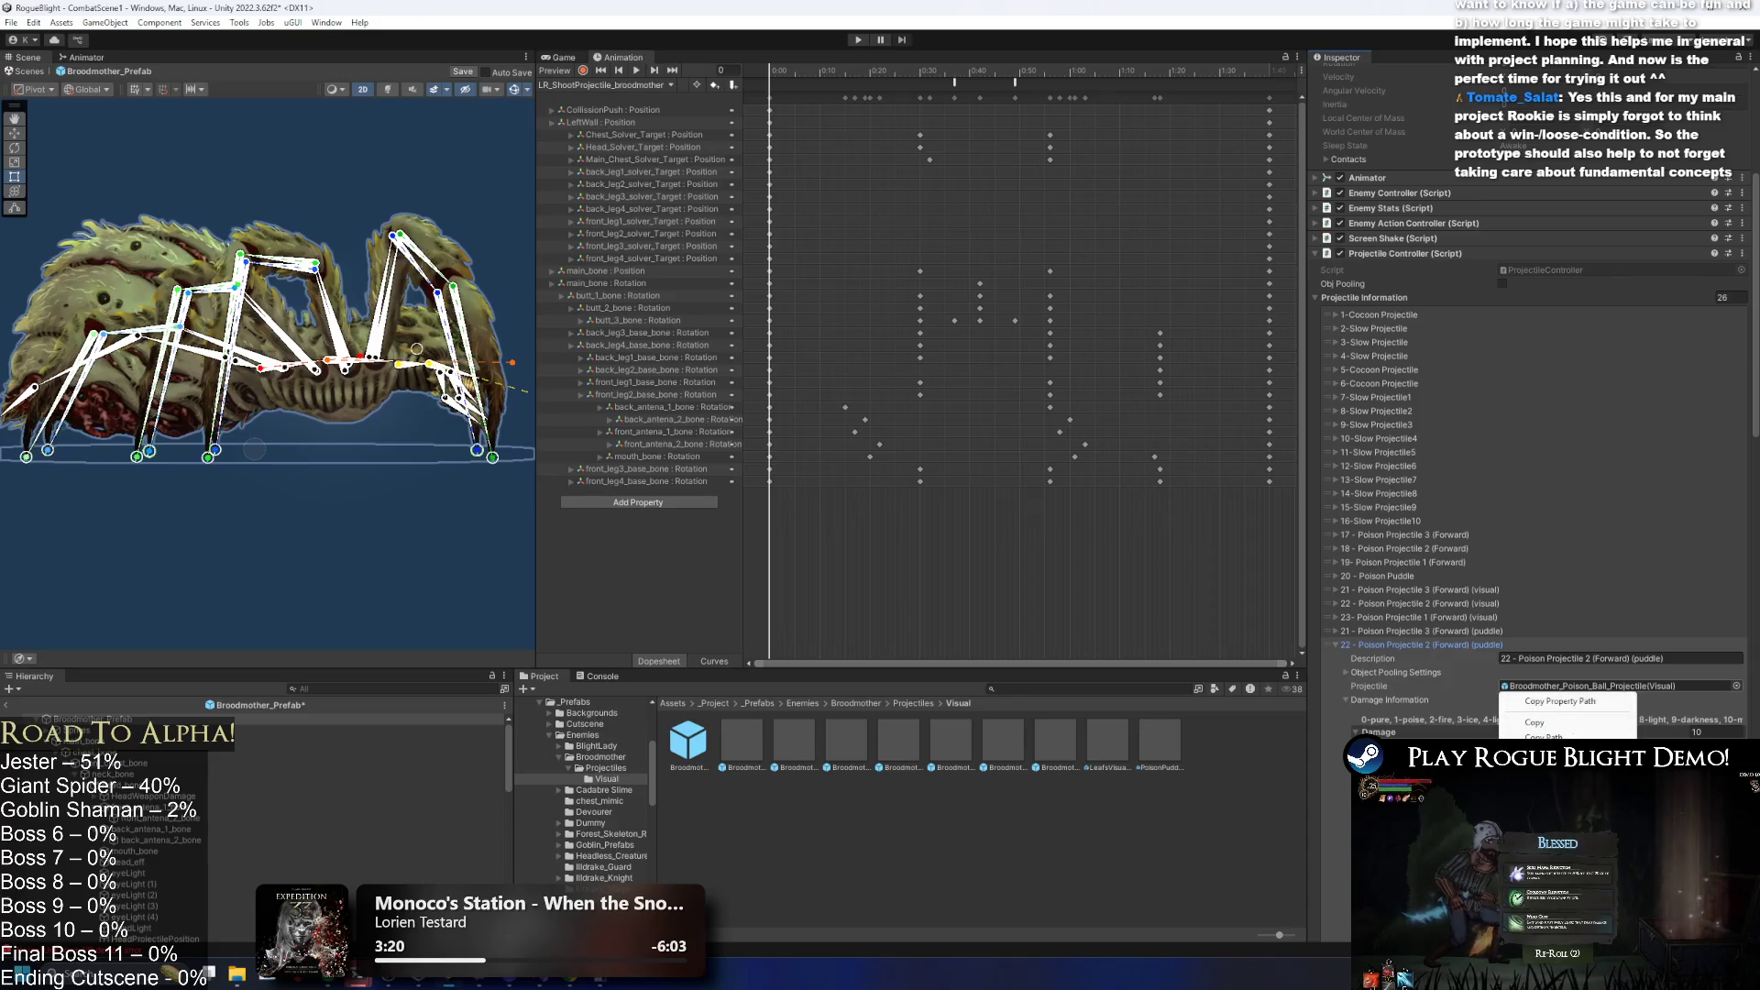
{"action": "key", "text": "Escape"}
{"action": "left_click", "coordinate": [1435, 645]}
{"action": "left_click", "coordinate": [1435, 631]}
{"action": "right_click", "coordinate": [1559, 674]}
{"action": "left_click", "coordinate": [1562, 714]}
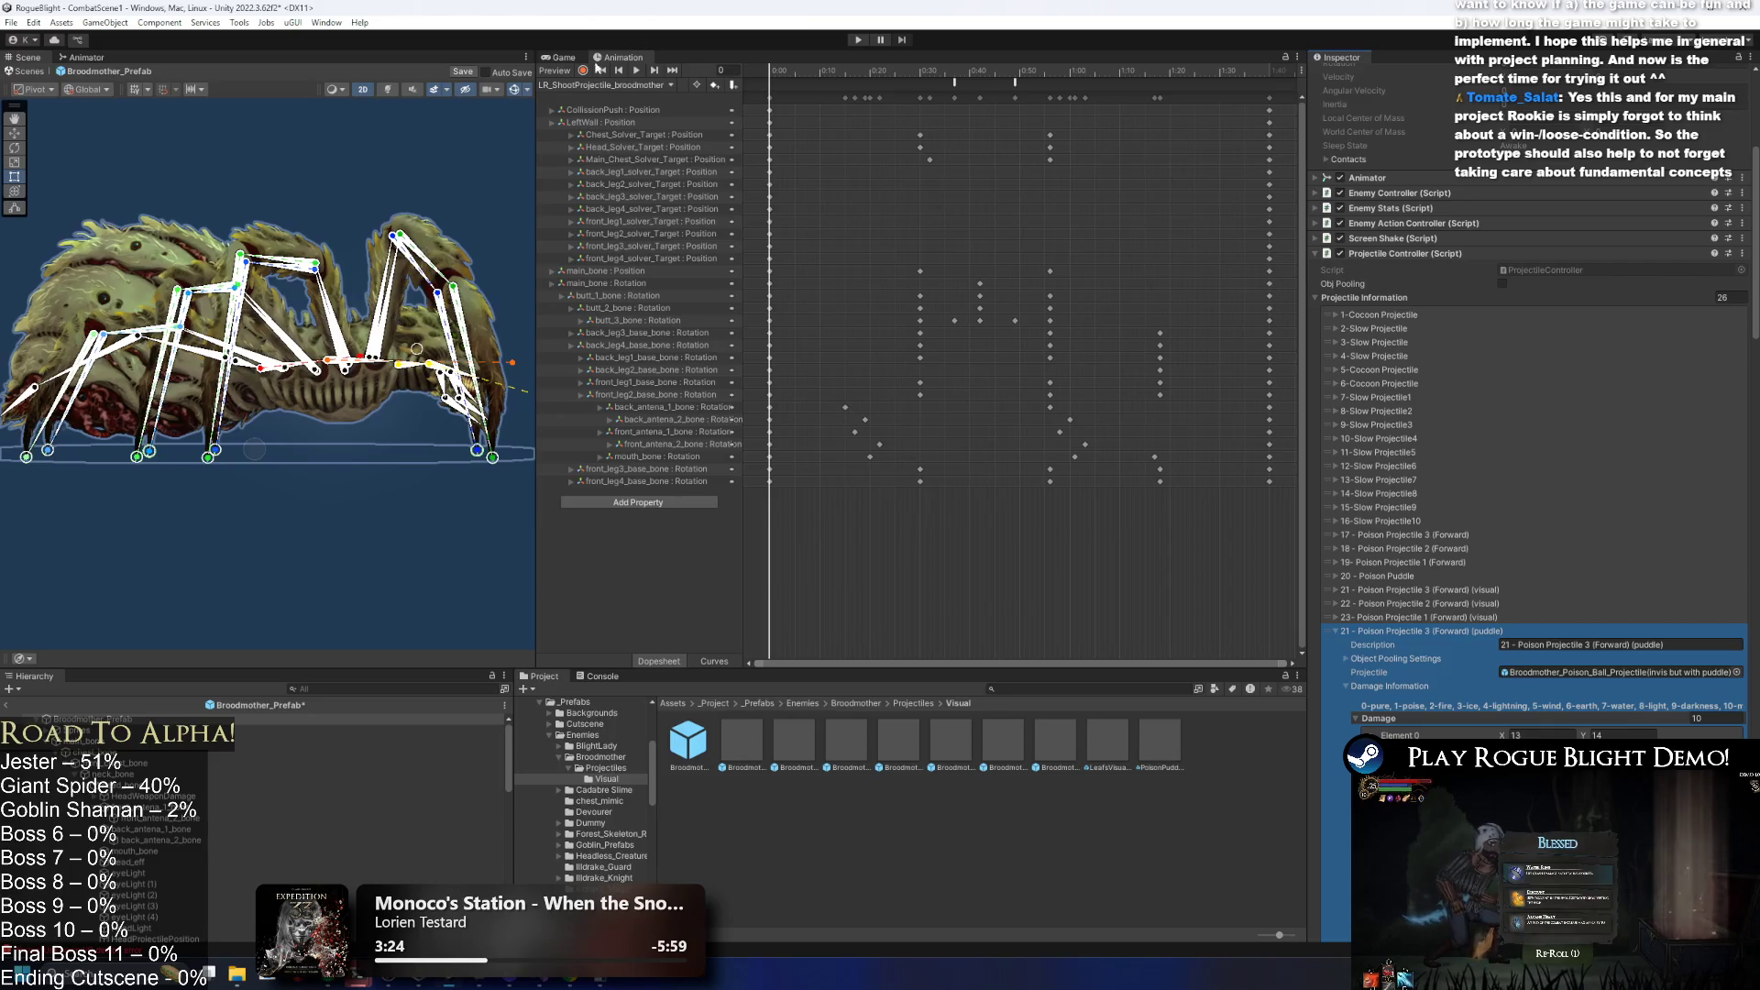
{"action": "left_click", "coordinate": [595, 85]}
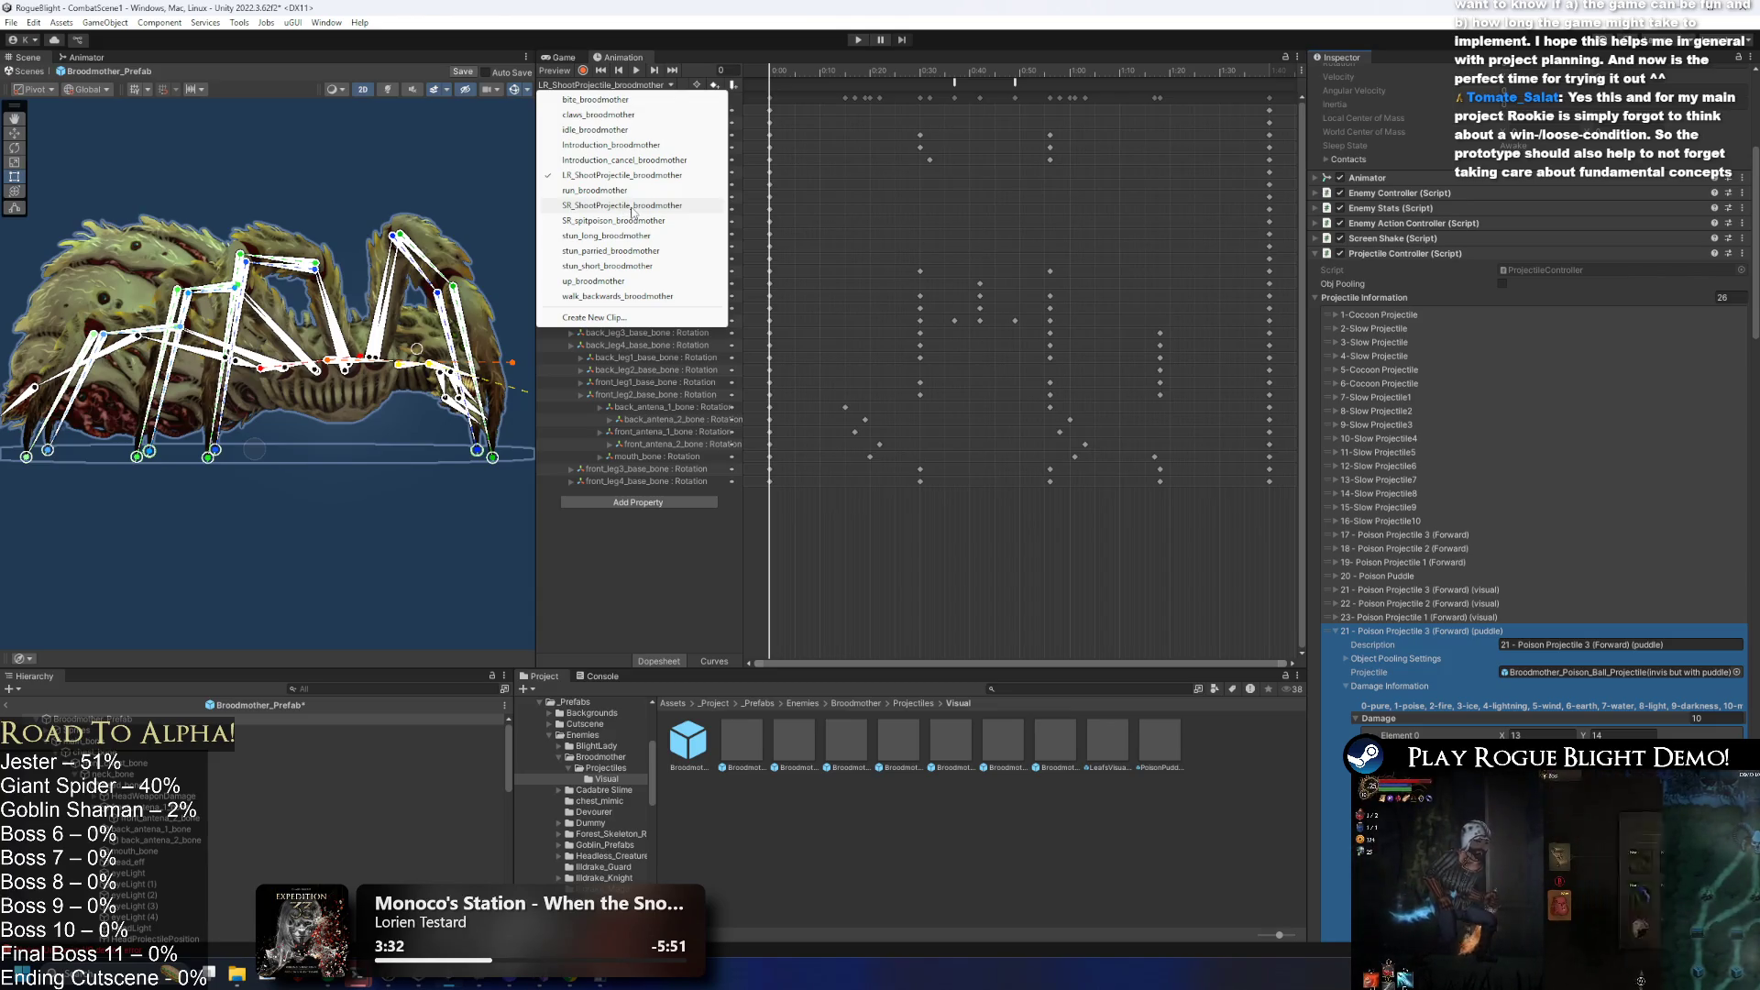
Switch to the SR_spitpoison_broodmother clip and review its SpawnProjectile events.
{"action": "left_click", "coordinate": [634, 207]}
{"action": "left_click", "coordinate": [618, 85]}
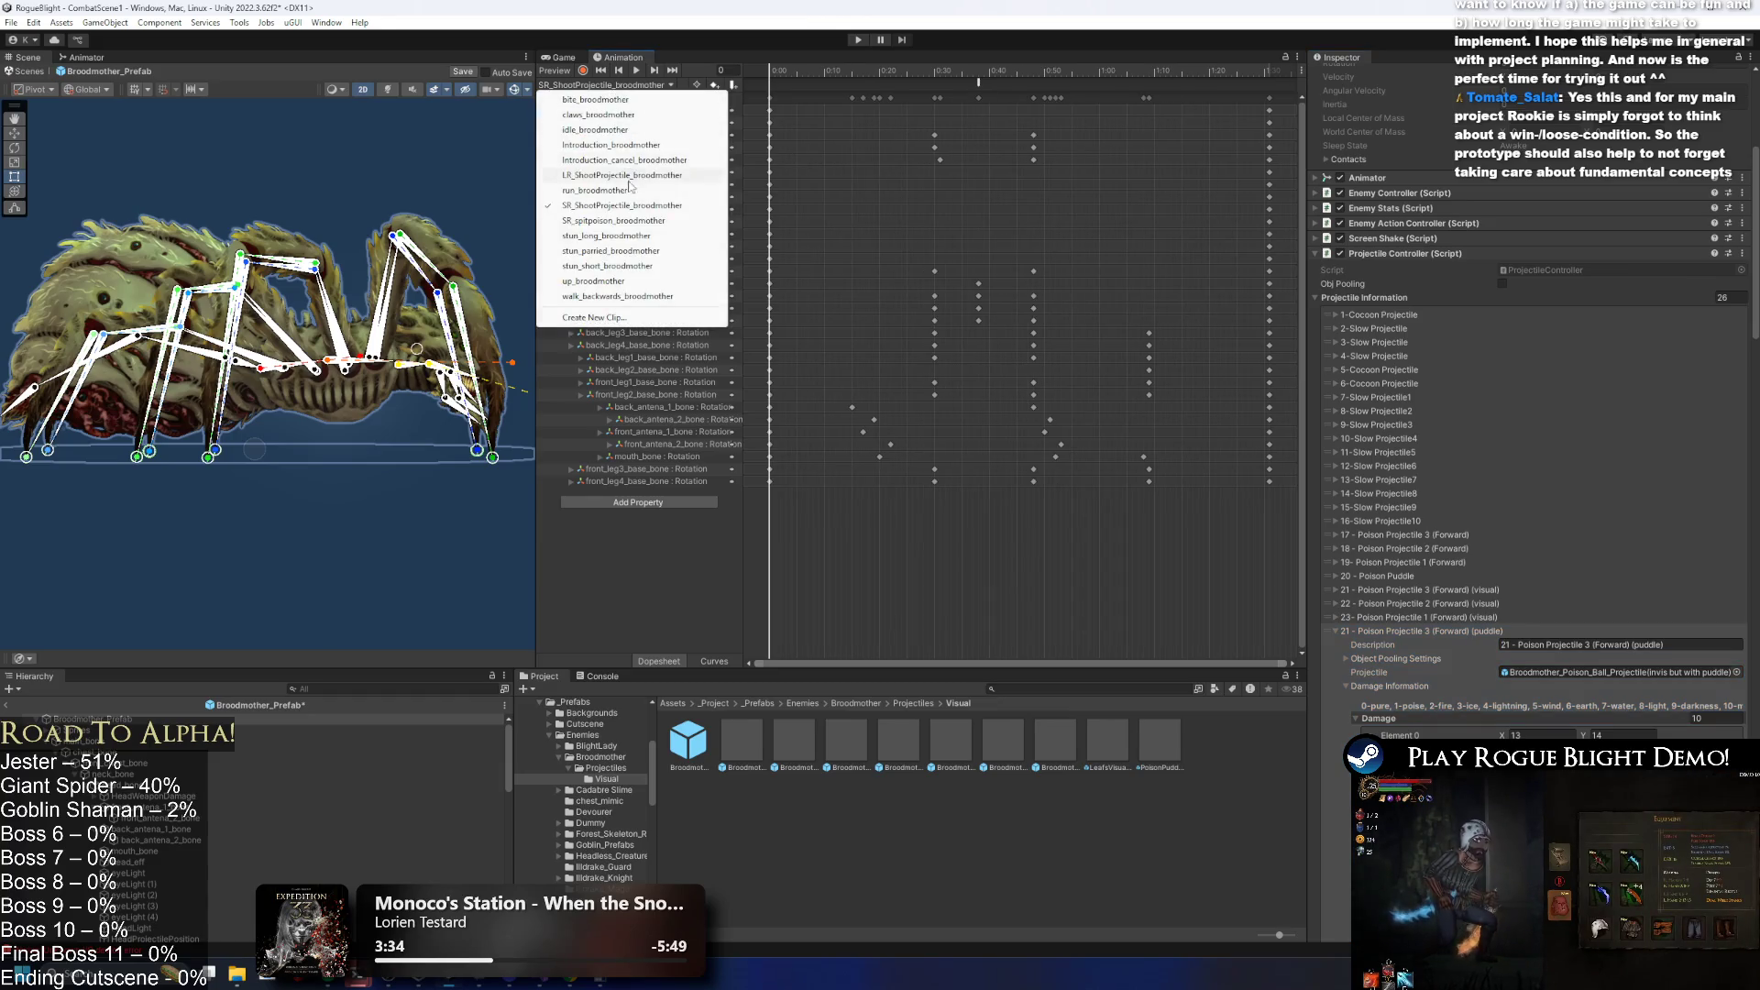
{"action": "left_click", "coordinate": [632, 220]}
{"action": "left_click", "coordinate": [1051, 85]}
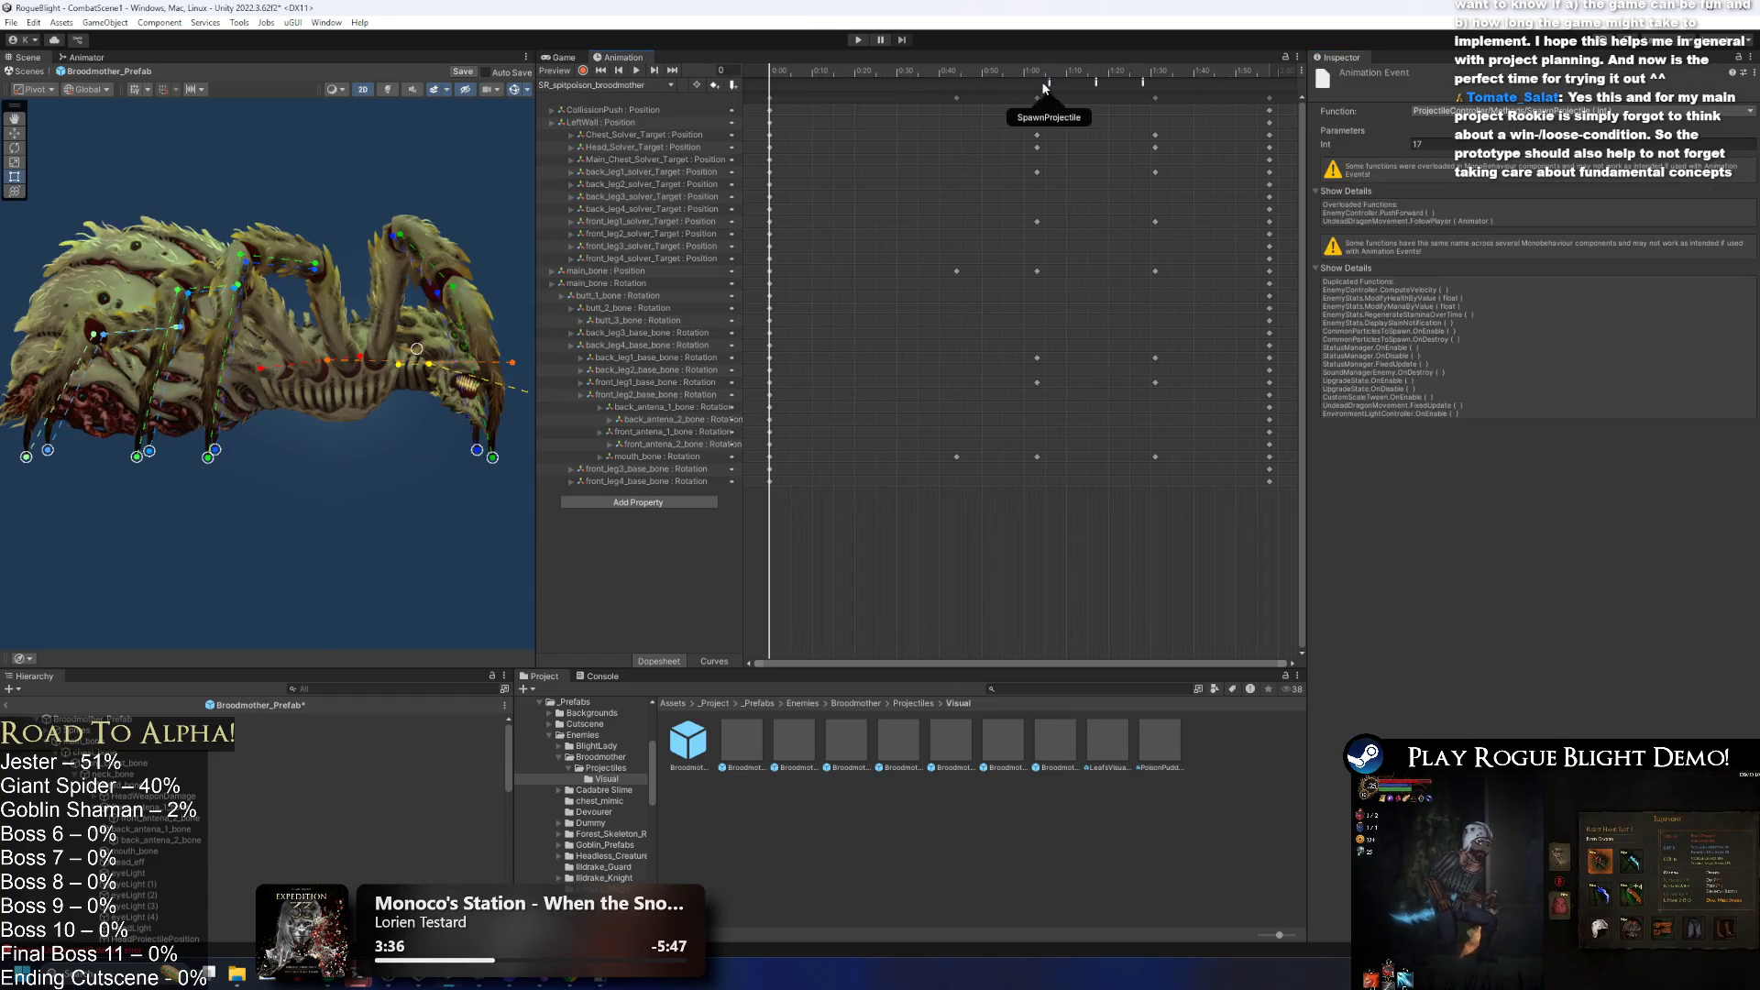
{"action": "left_click", "coordinate": [1033, 77]}
{"action": "left_click", "coordinate": [1049, 86]}
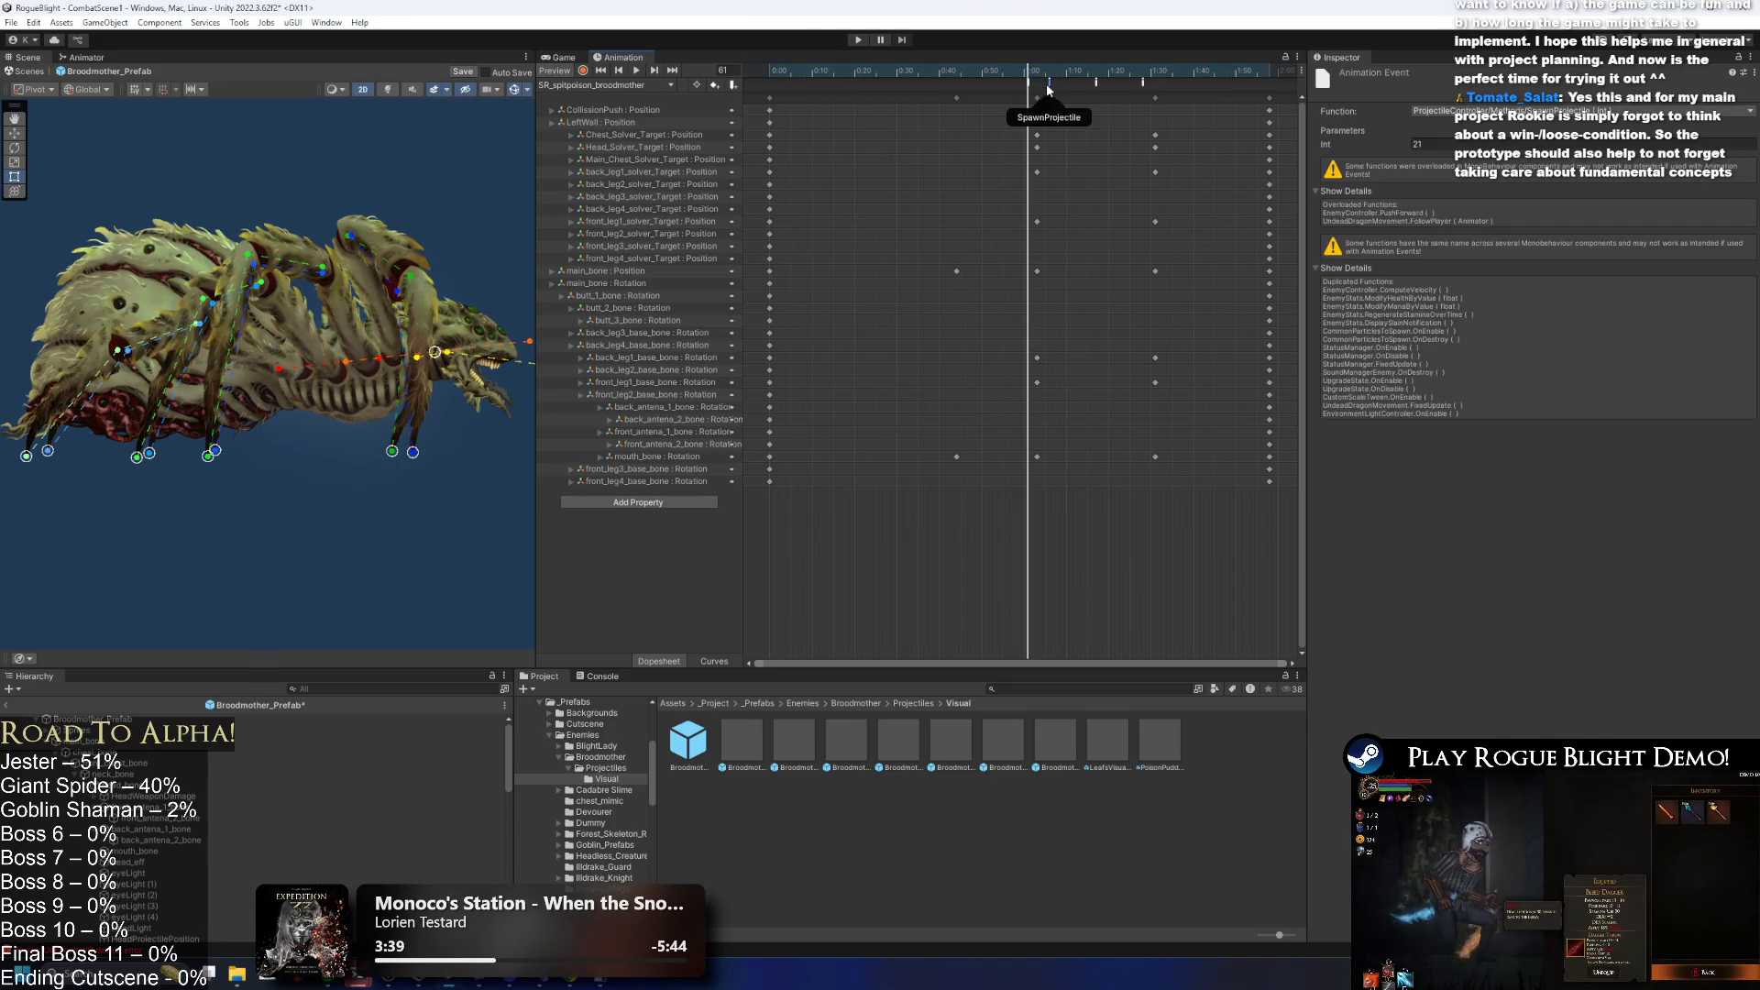
{"action": "left_click", "coordinate": [1097, 84]}
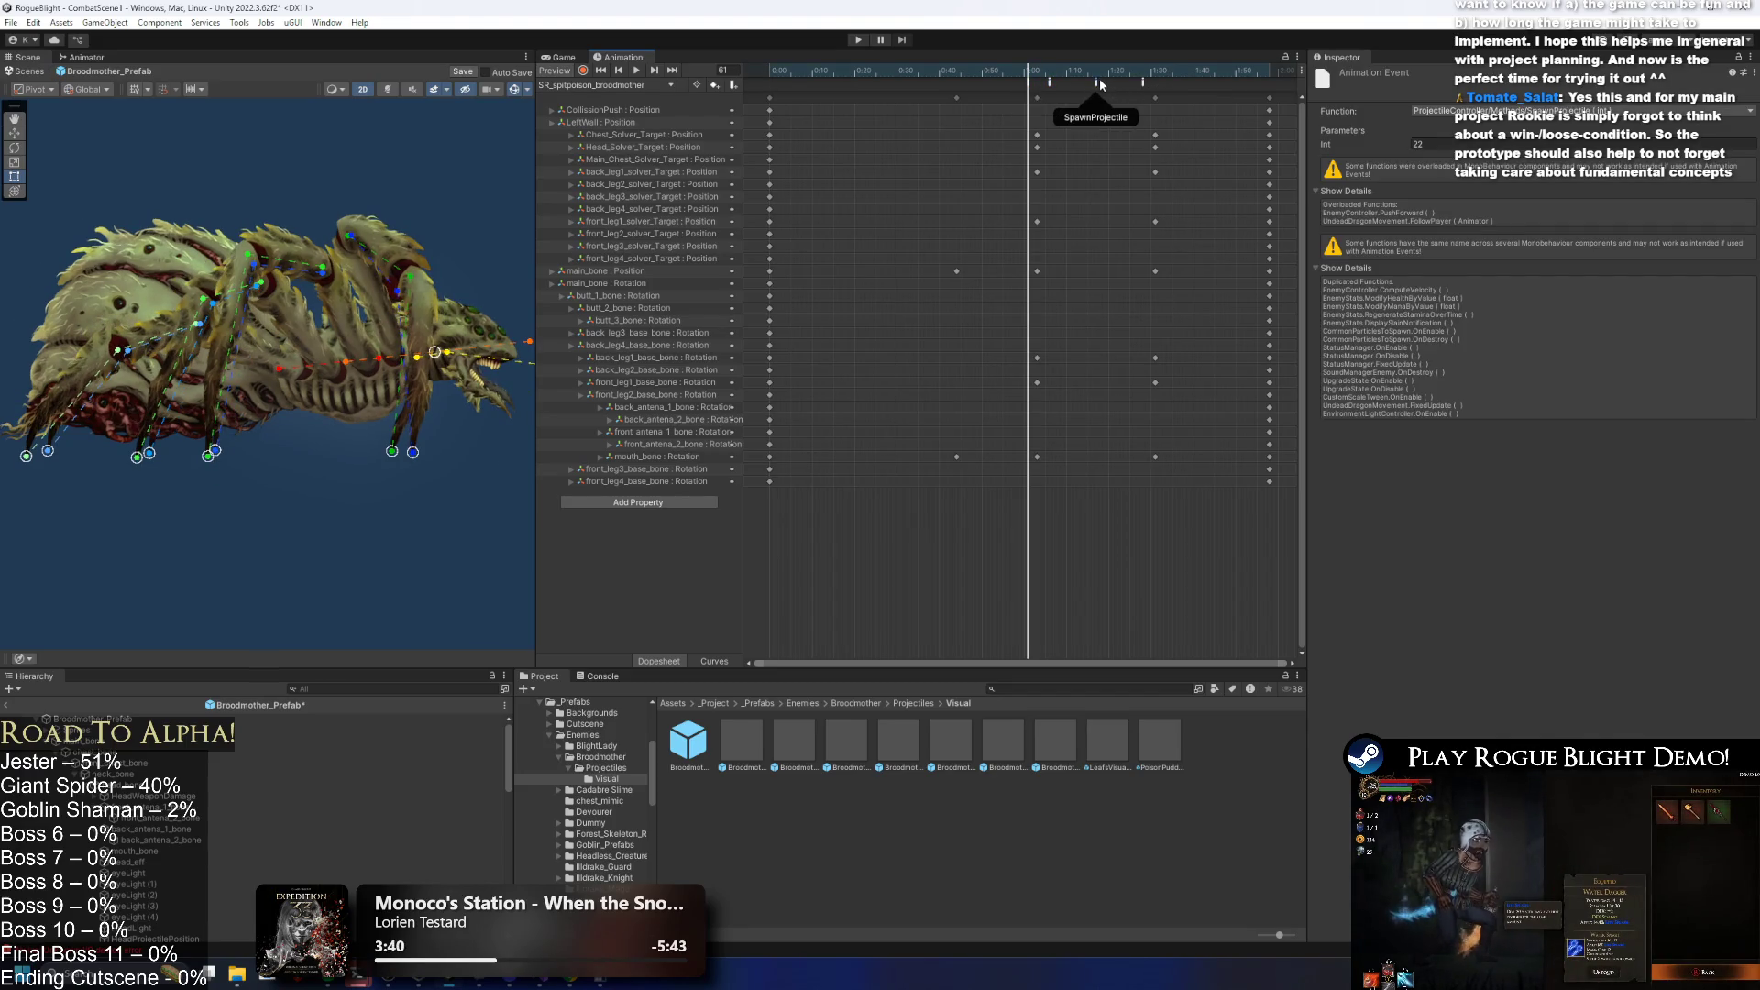
{"action": "left_click", "coordinate": [1026, 83]}
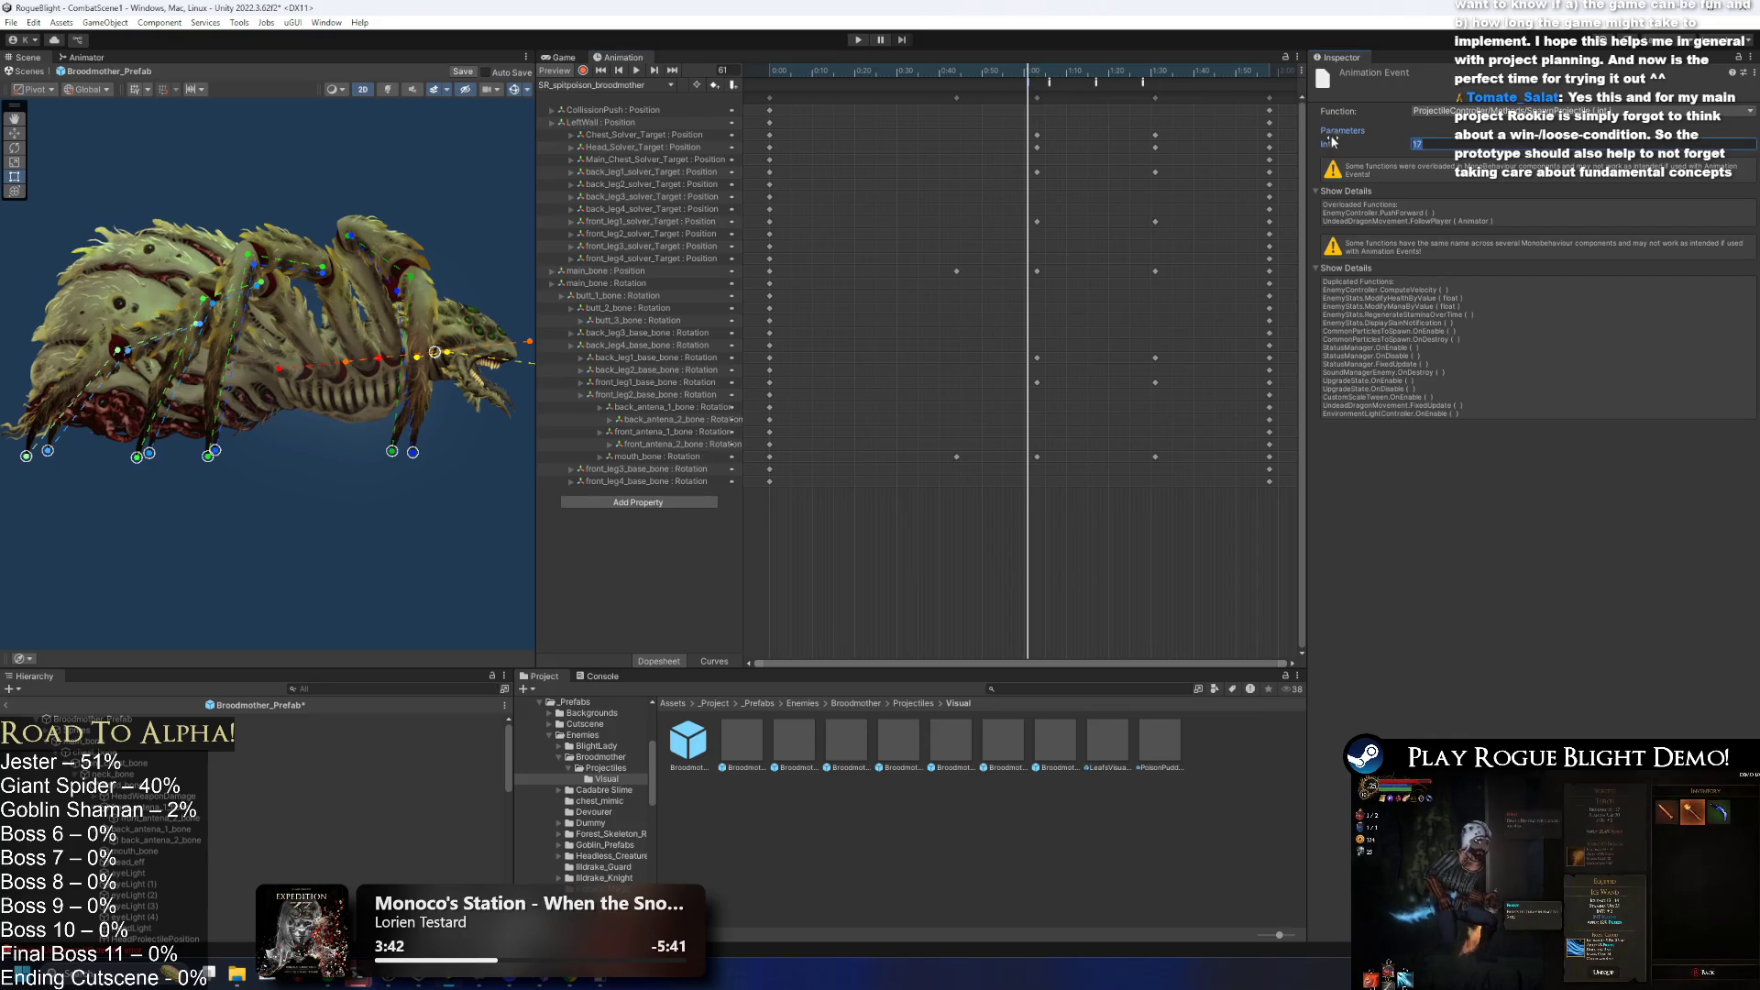
{"action": "left_click", "coordinate": [1095, 72]}
Set the frame-77 SpawnProjectile event's projectile number to 25 and start a playtest.
{"action": "left_click", "coordinate": [1427, 139]}
{"action": "type", "text": "25"}
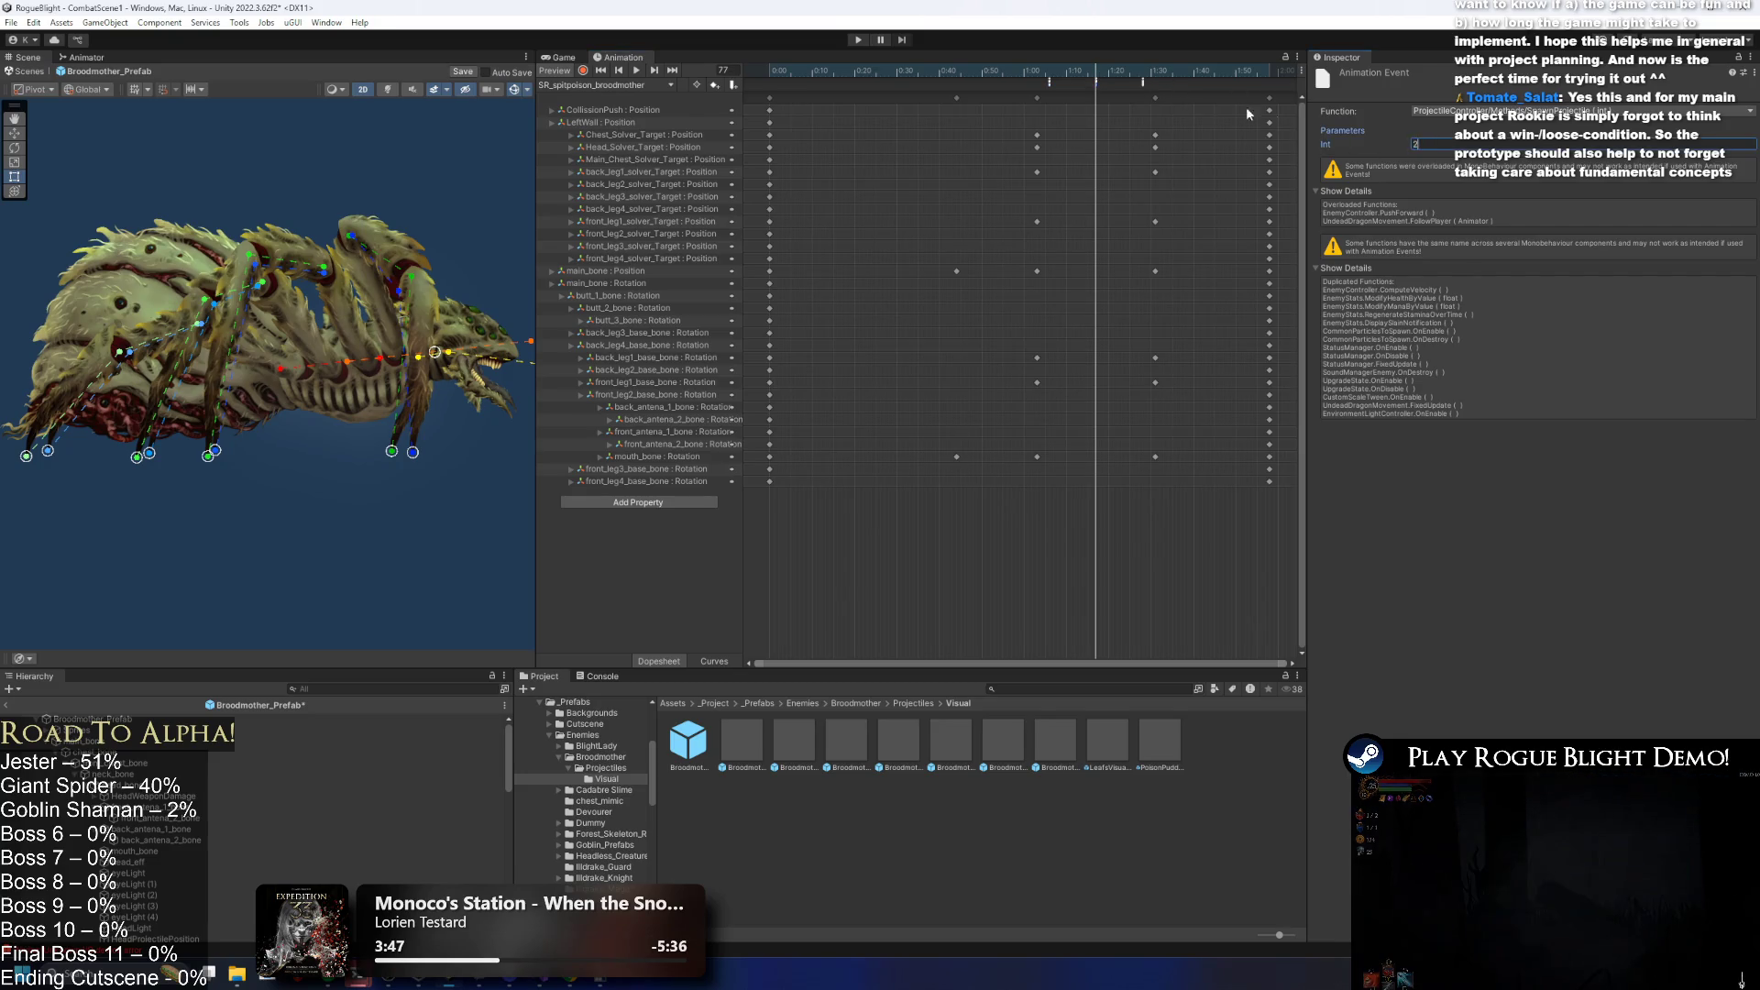
{"action": "left_click", "coordinate": [1144, 71]}
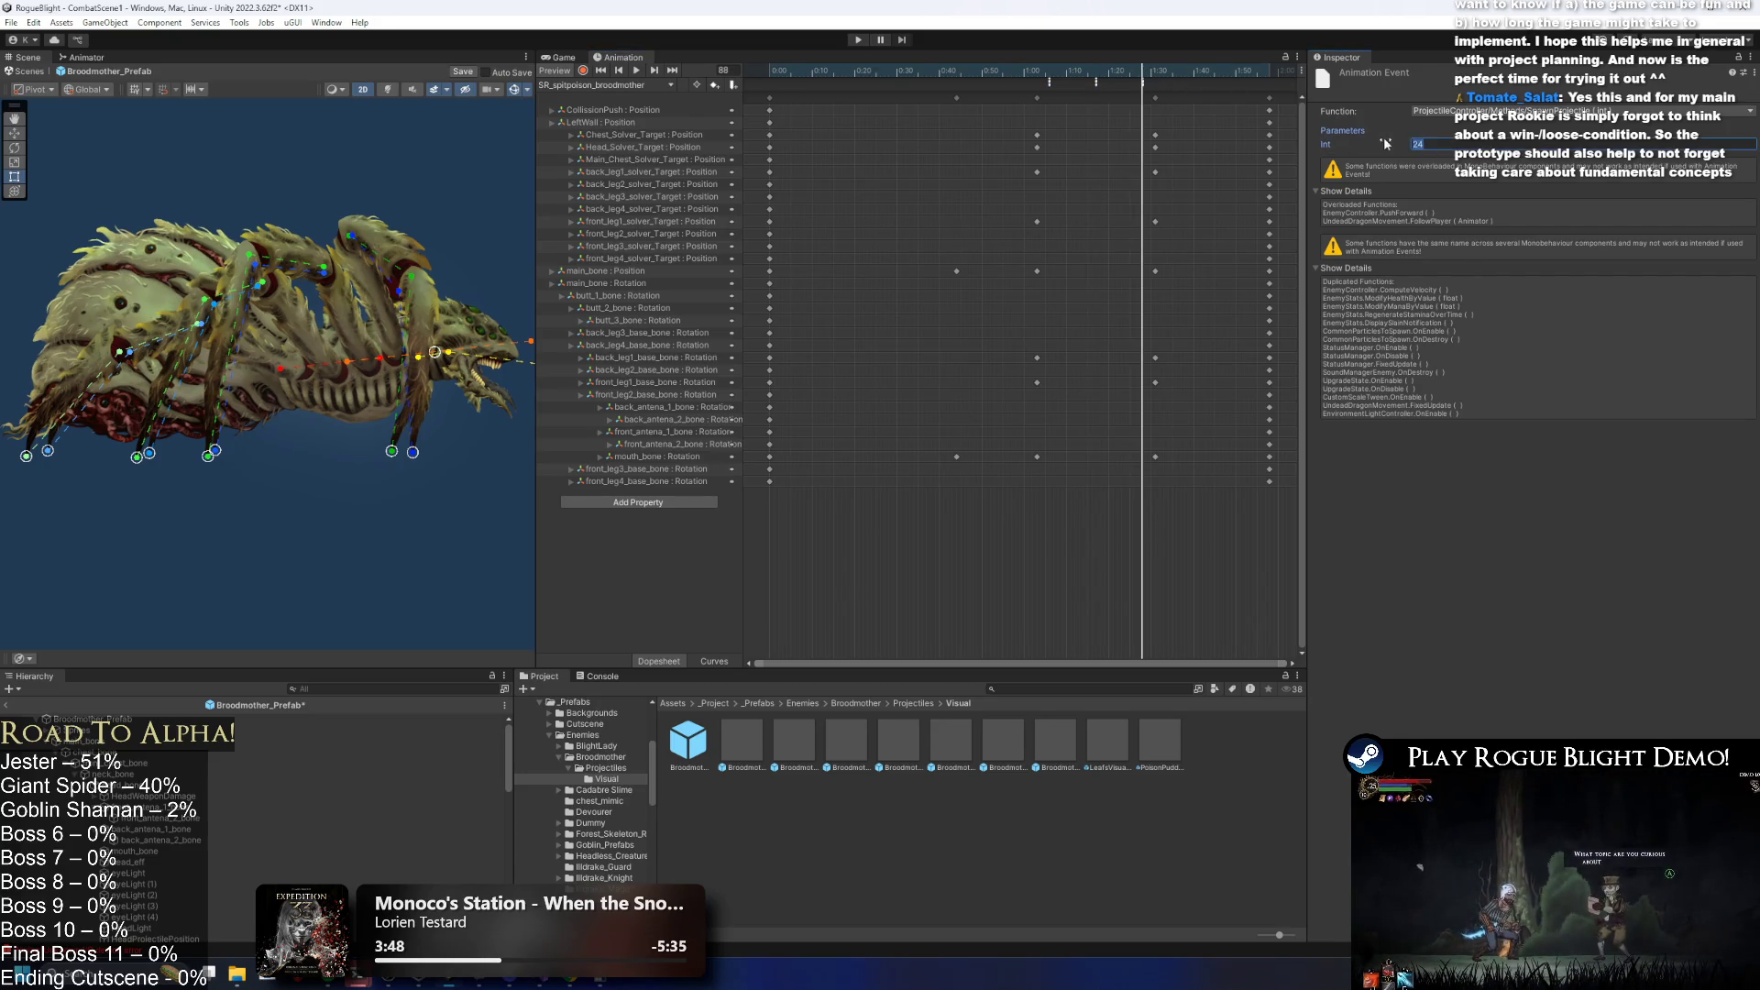
{"action": "left_click", "coordinate": [857, 40]}
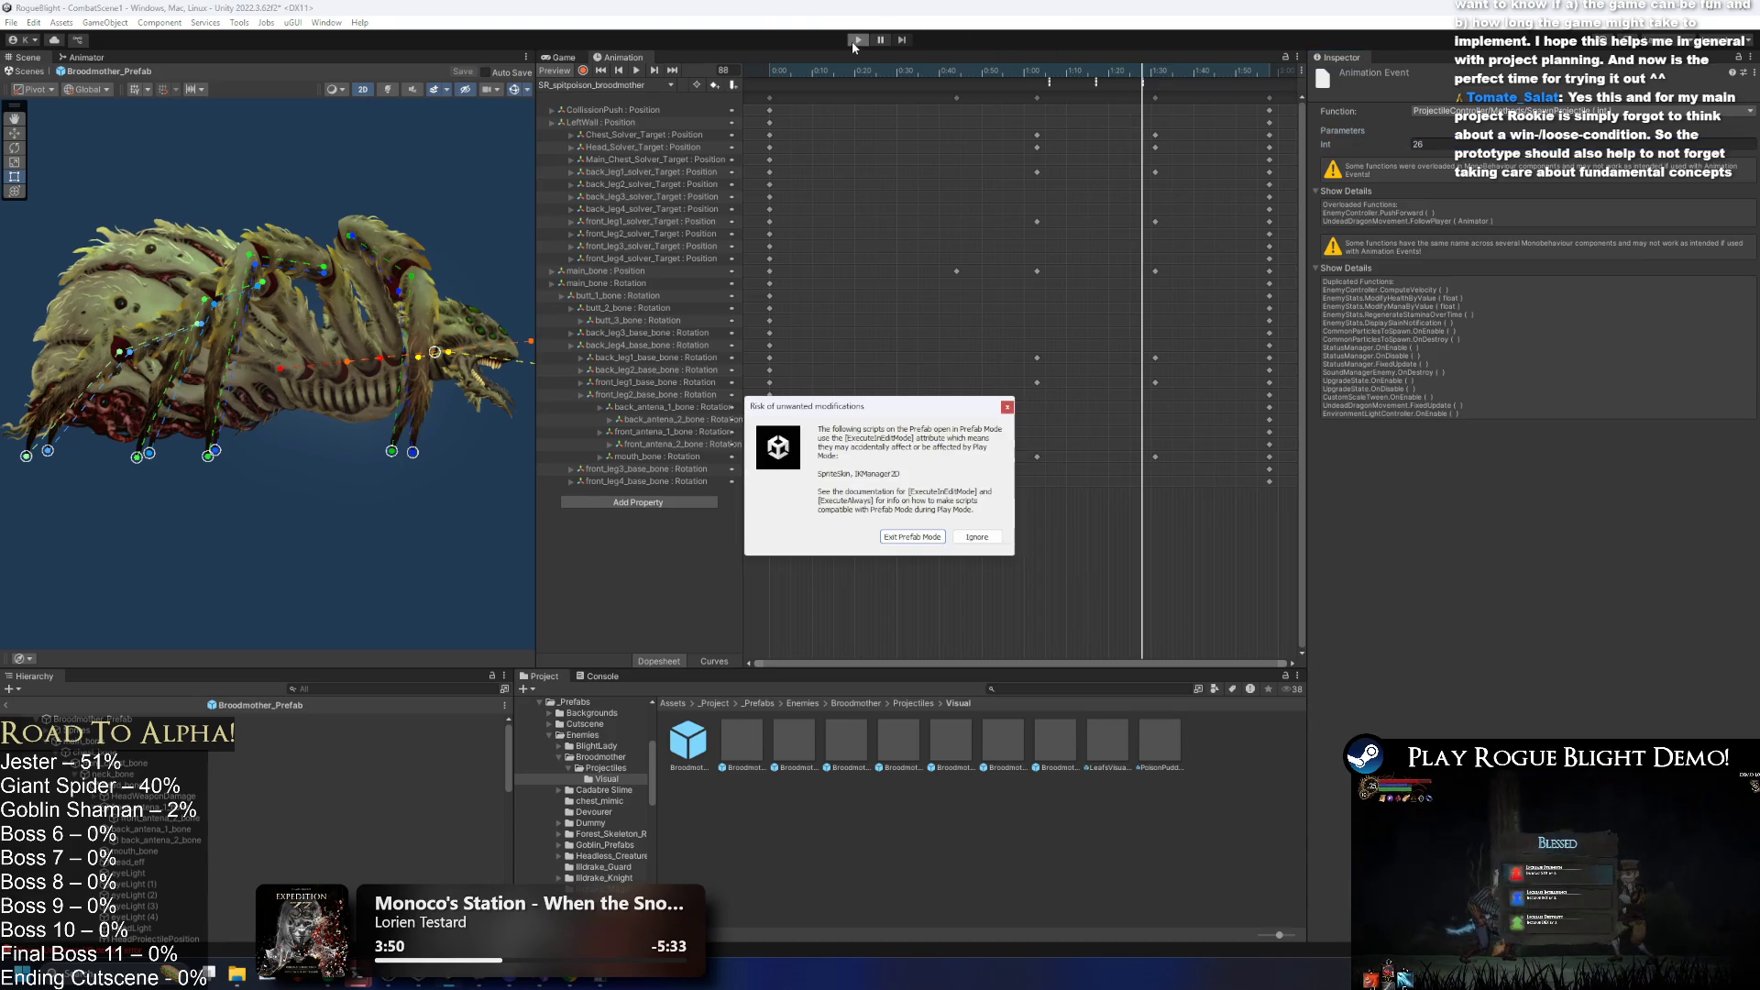
Dismiss the prefab warning and fight the Broodmother, dashing, leaping and slashing at it.
{"action": "key", "text": "Return"}
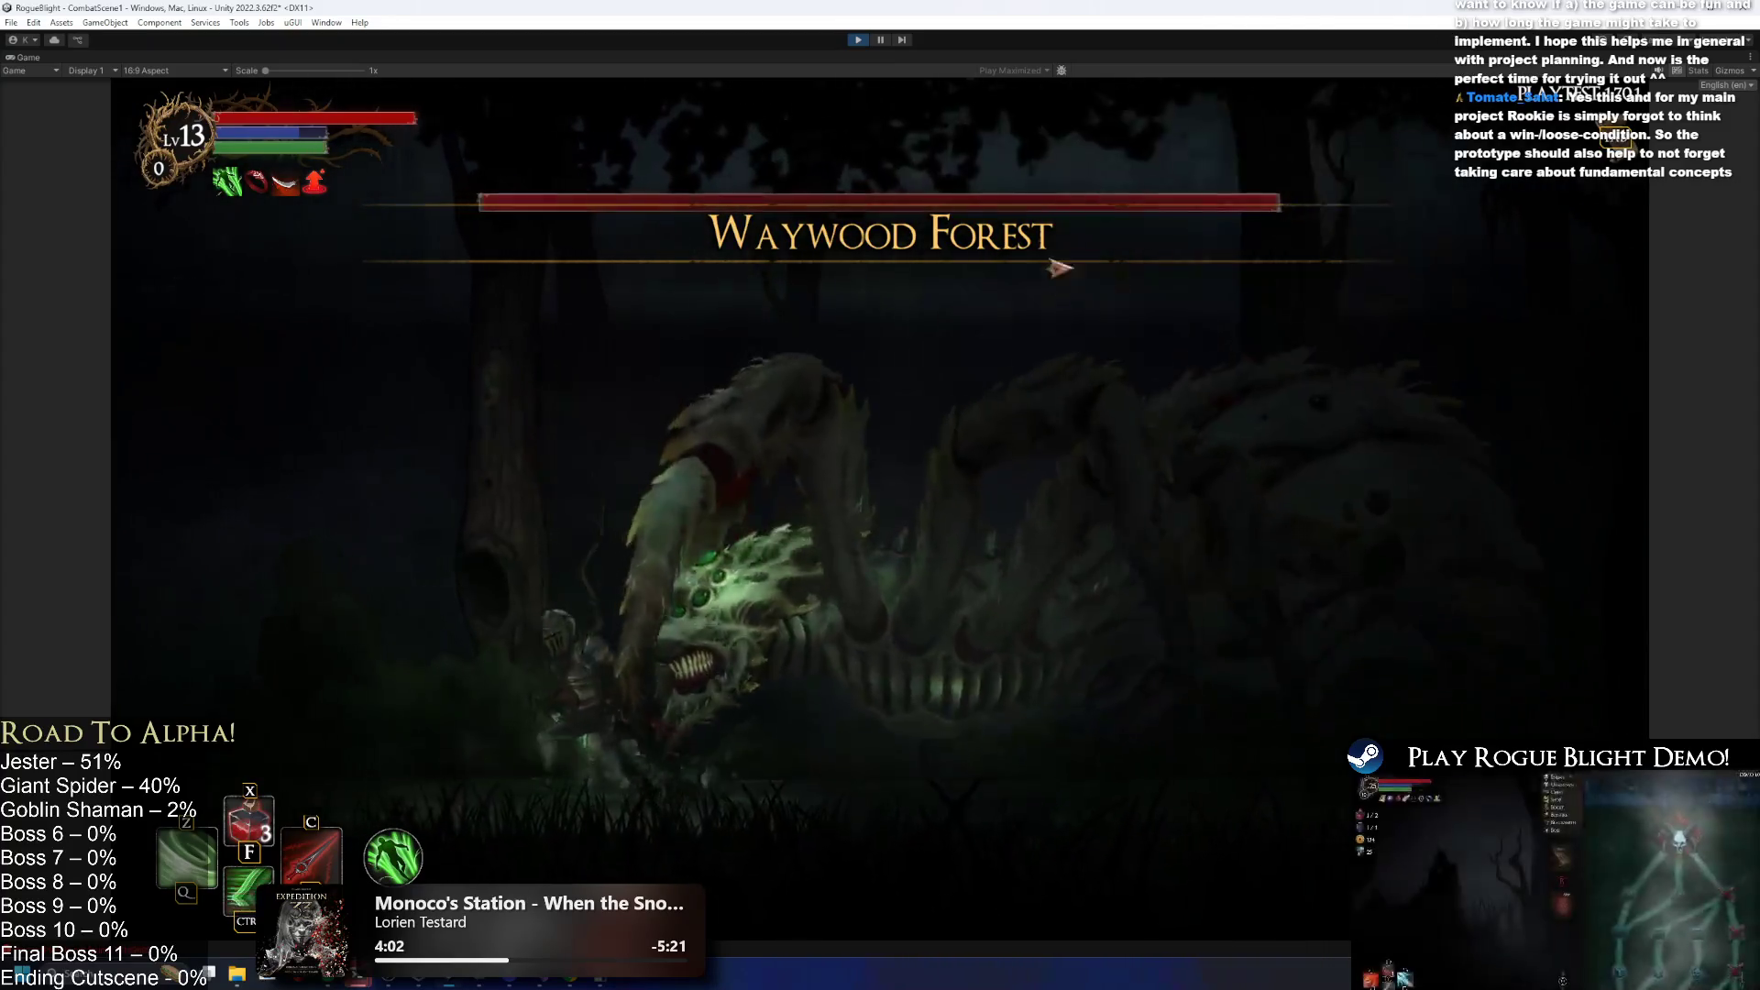
{"action": "key", "text": "Left"}
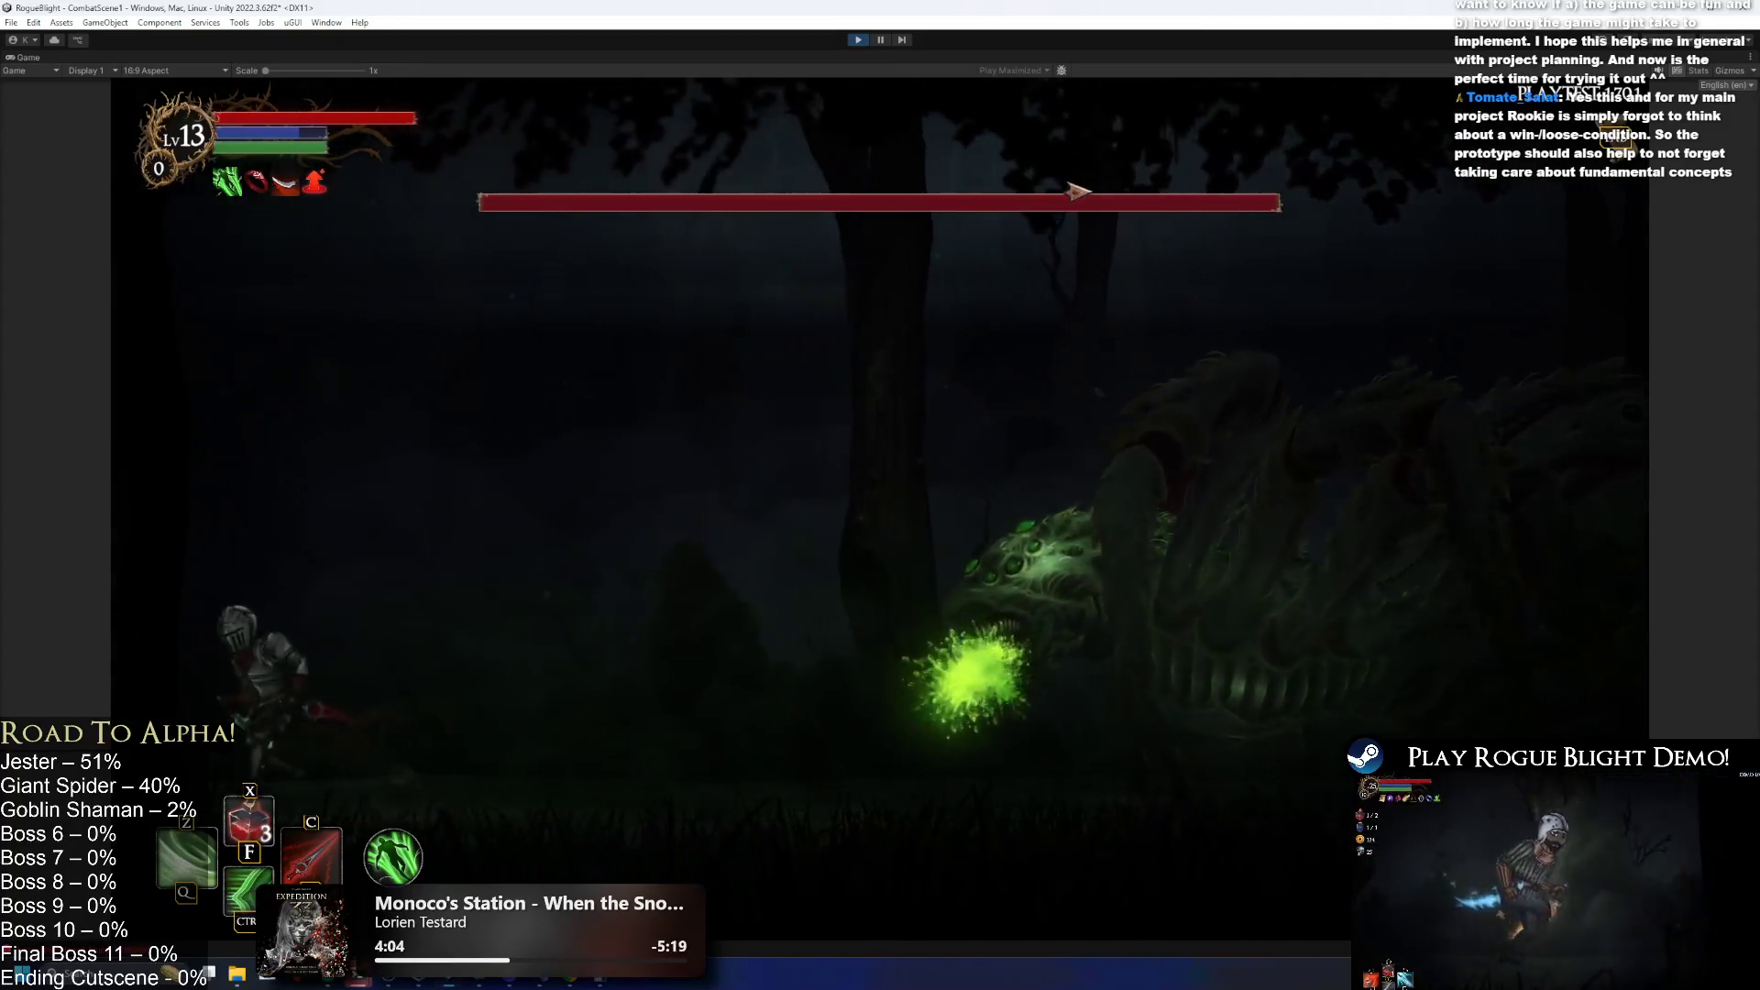
{"action": "key", "text": "Right"}
{"action": "key", "text": "space"}
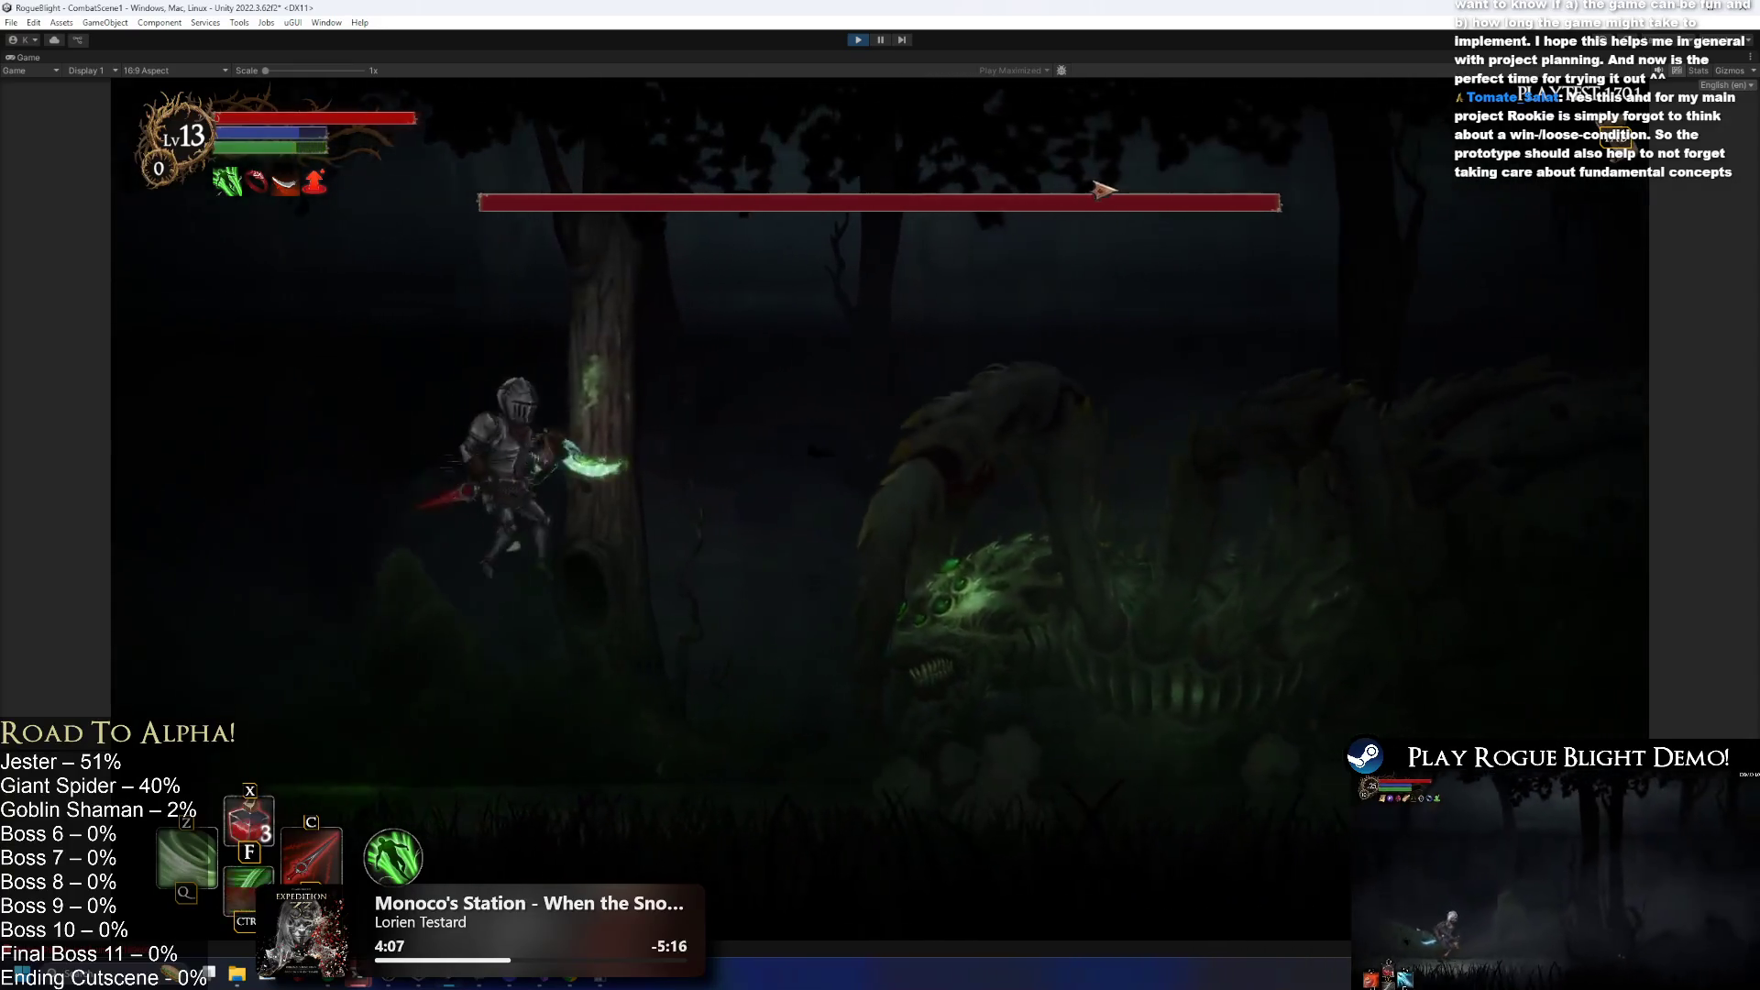
{"action": "key", "text": "ctrl"}
{"action": "key", "text": "Left"}
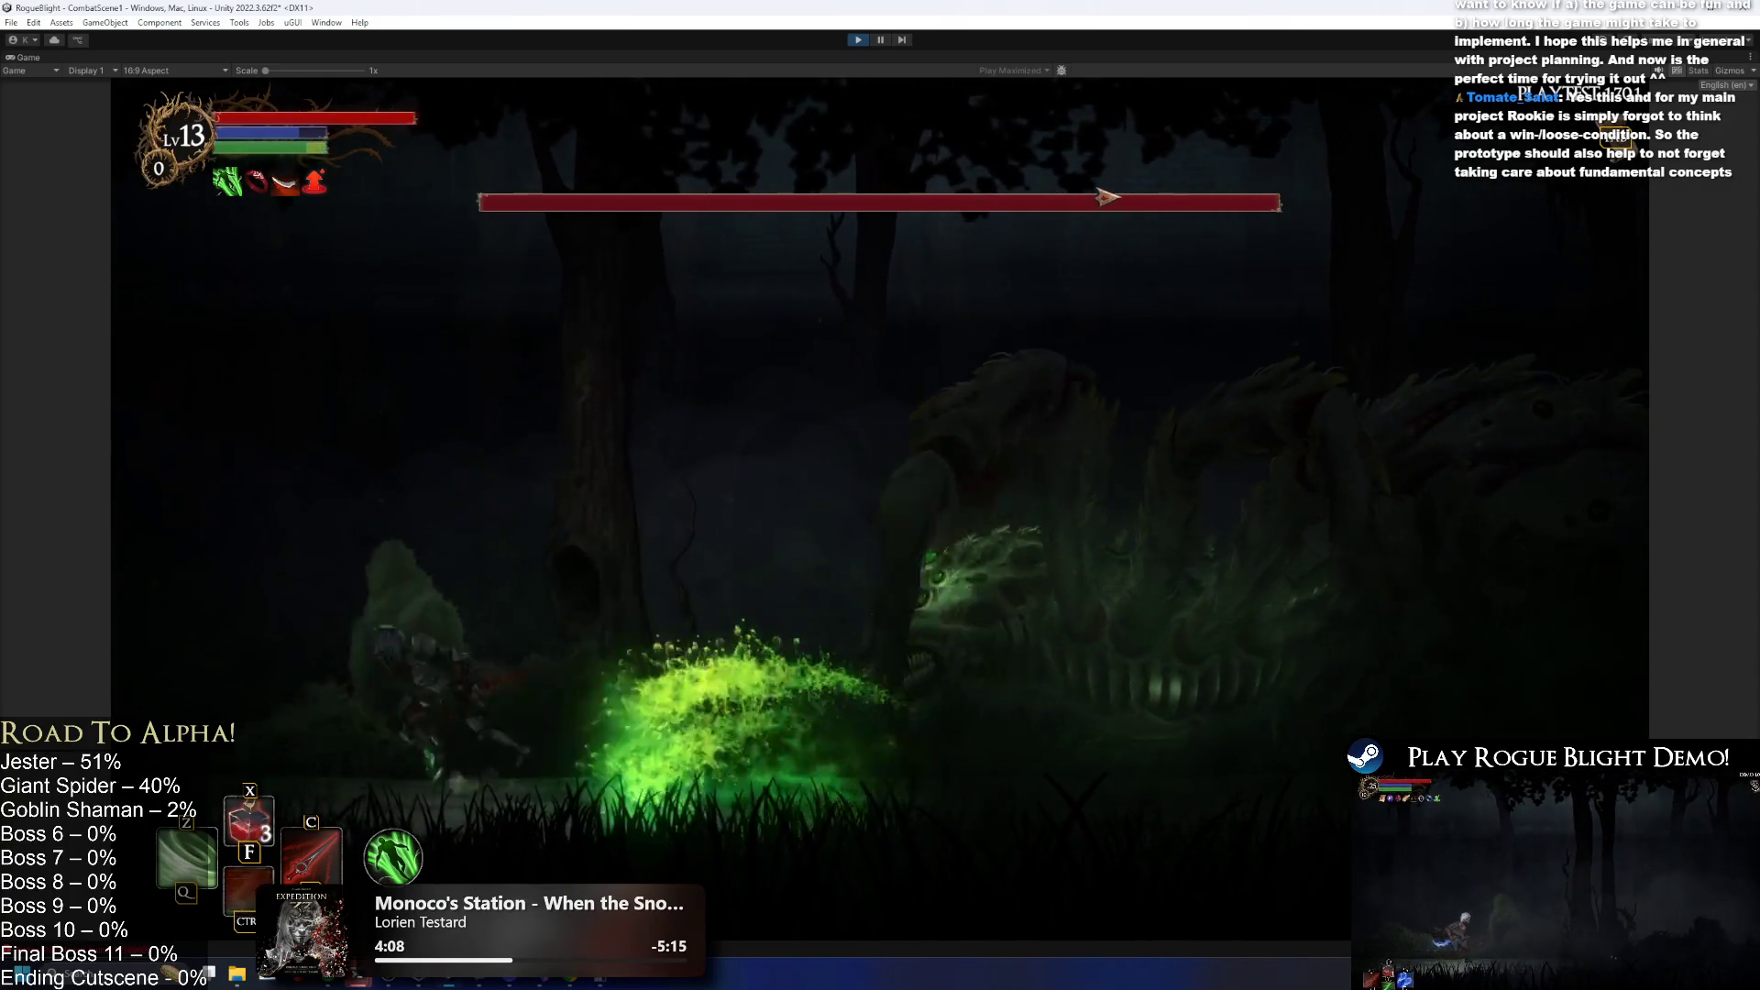
{"action": "key", "text": "Right"}
{"action": "key", "text": "space"}
{"action": "key", "text": "ctrl"}
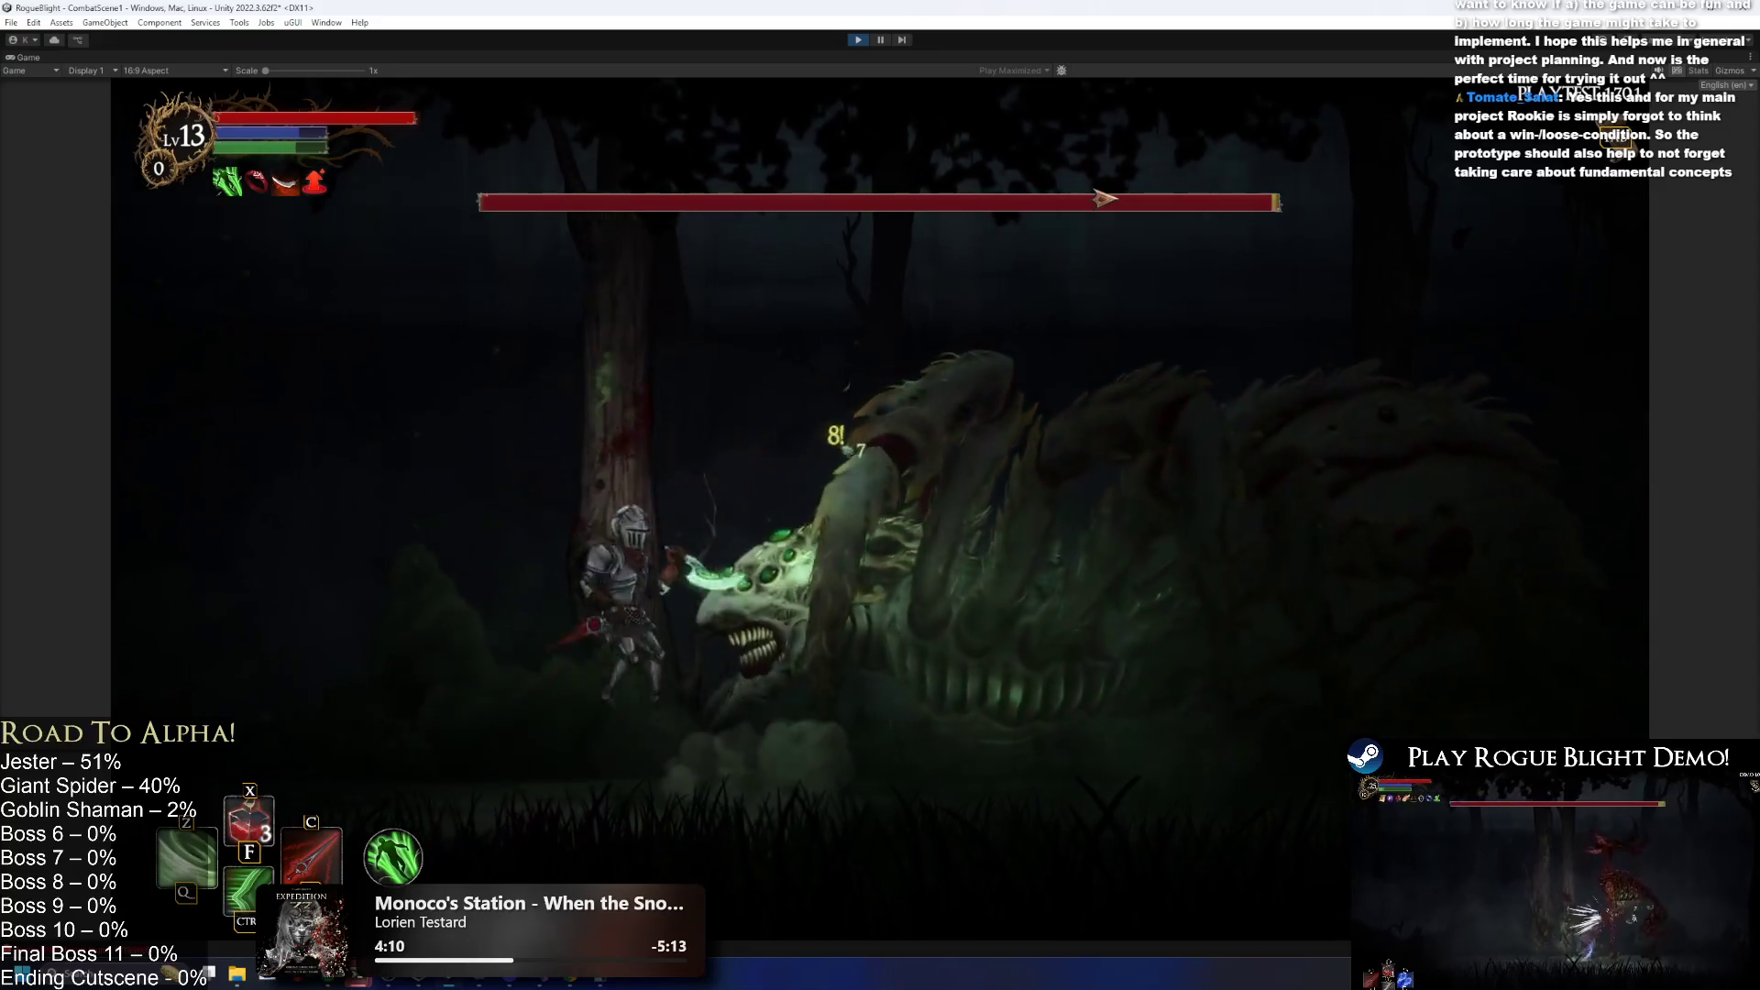
{"action": "key", "text": "Left"}
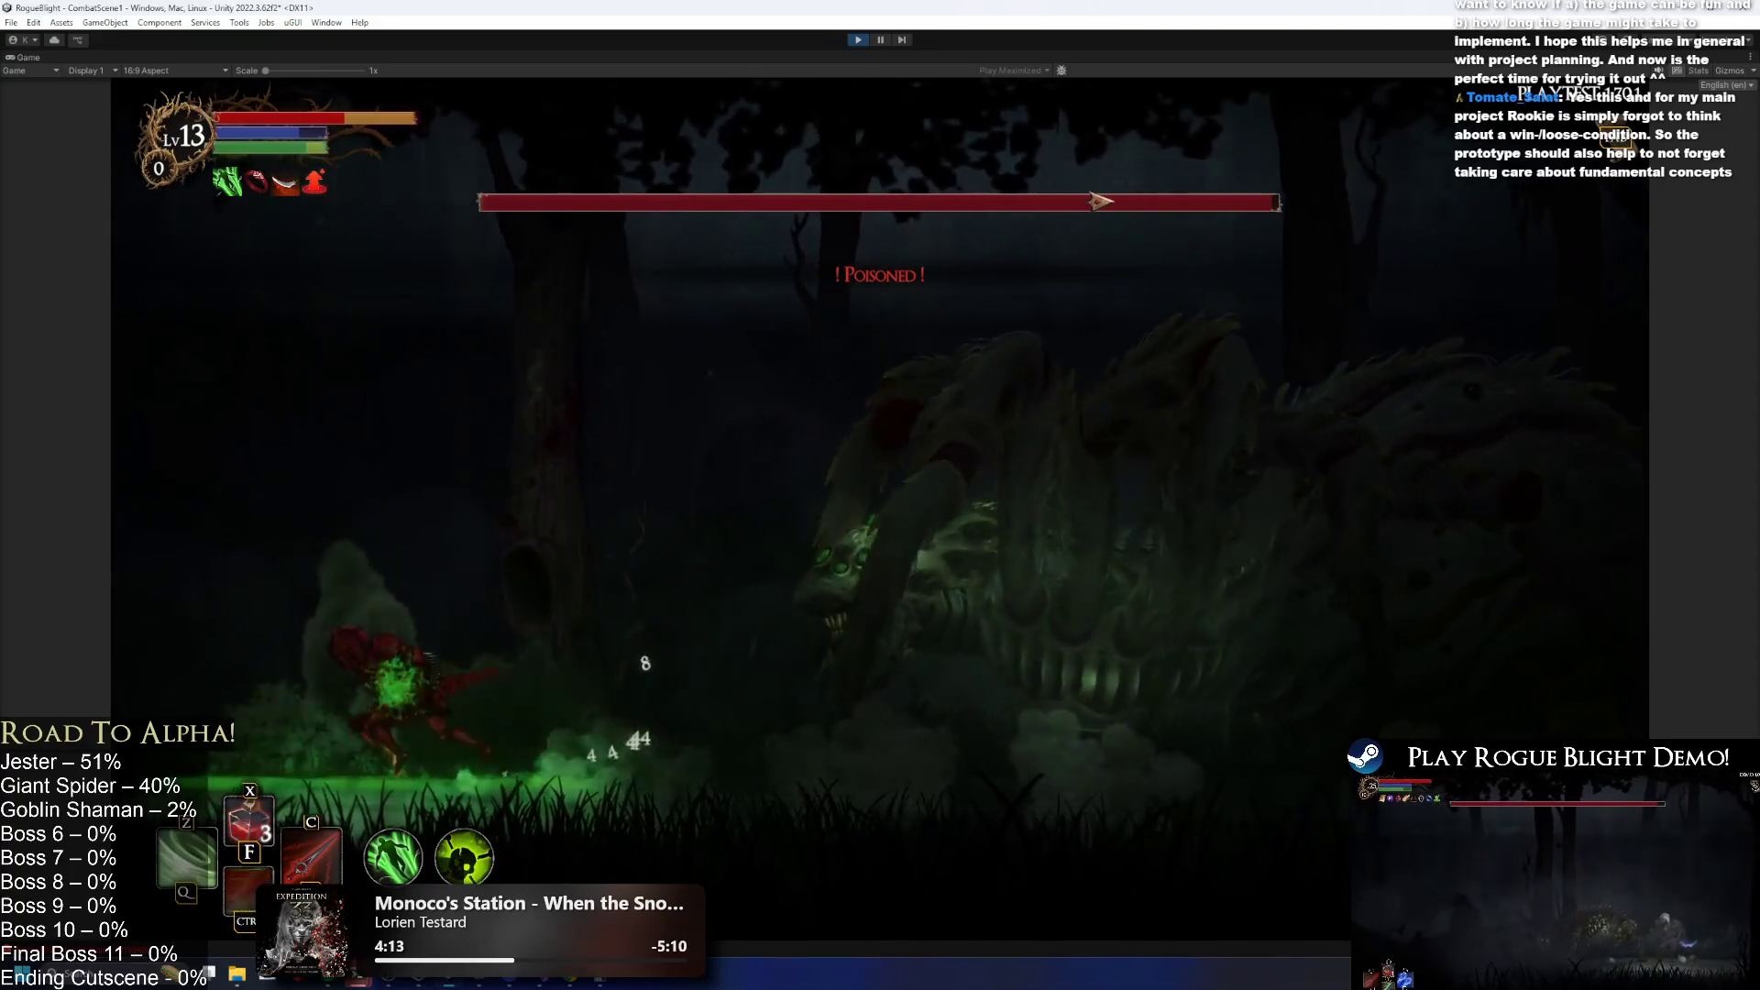
{"action": "key", "text": "Right"}
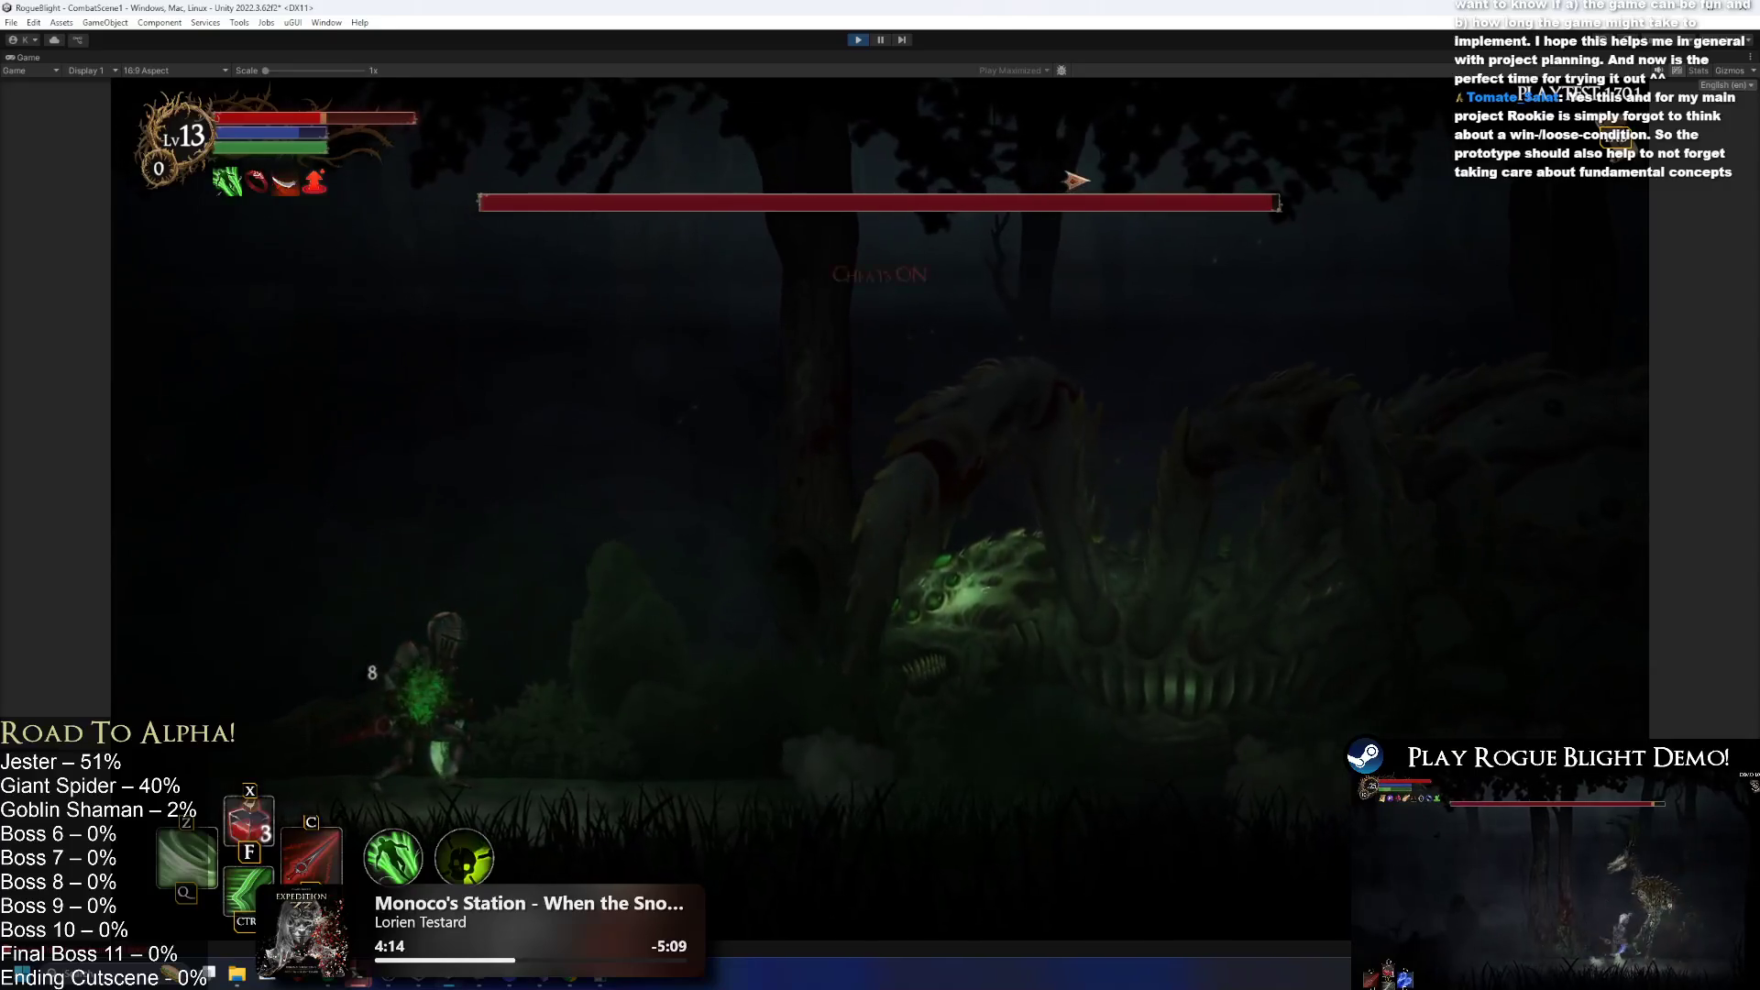
{"action": "key", "text": "Right"}
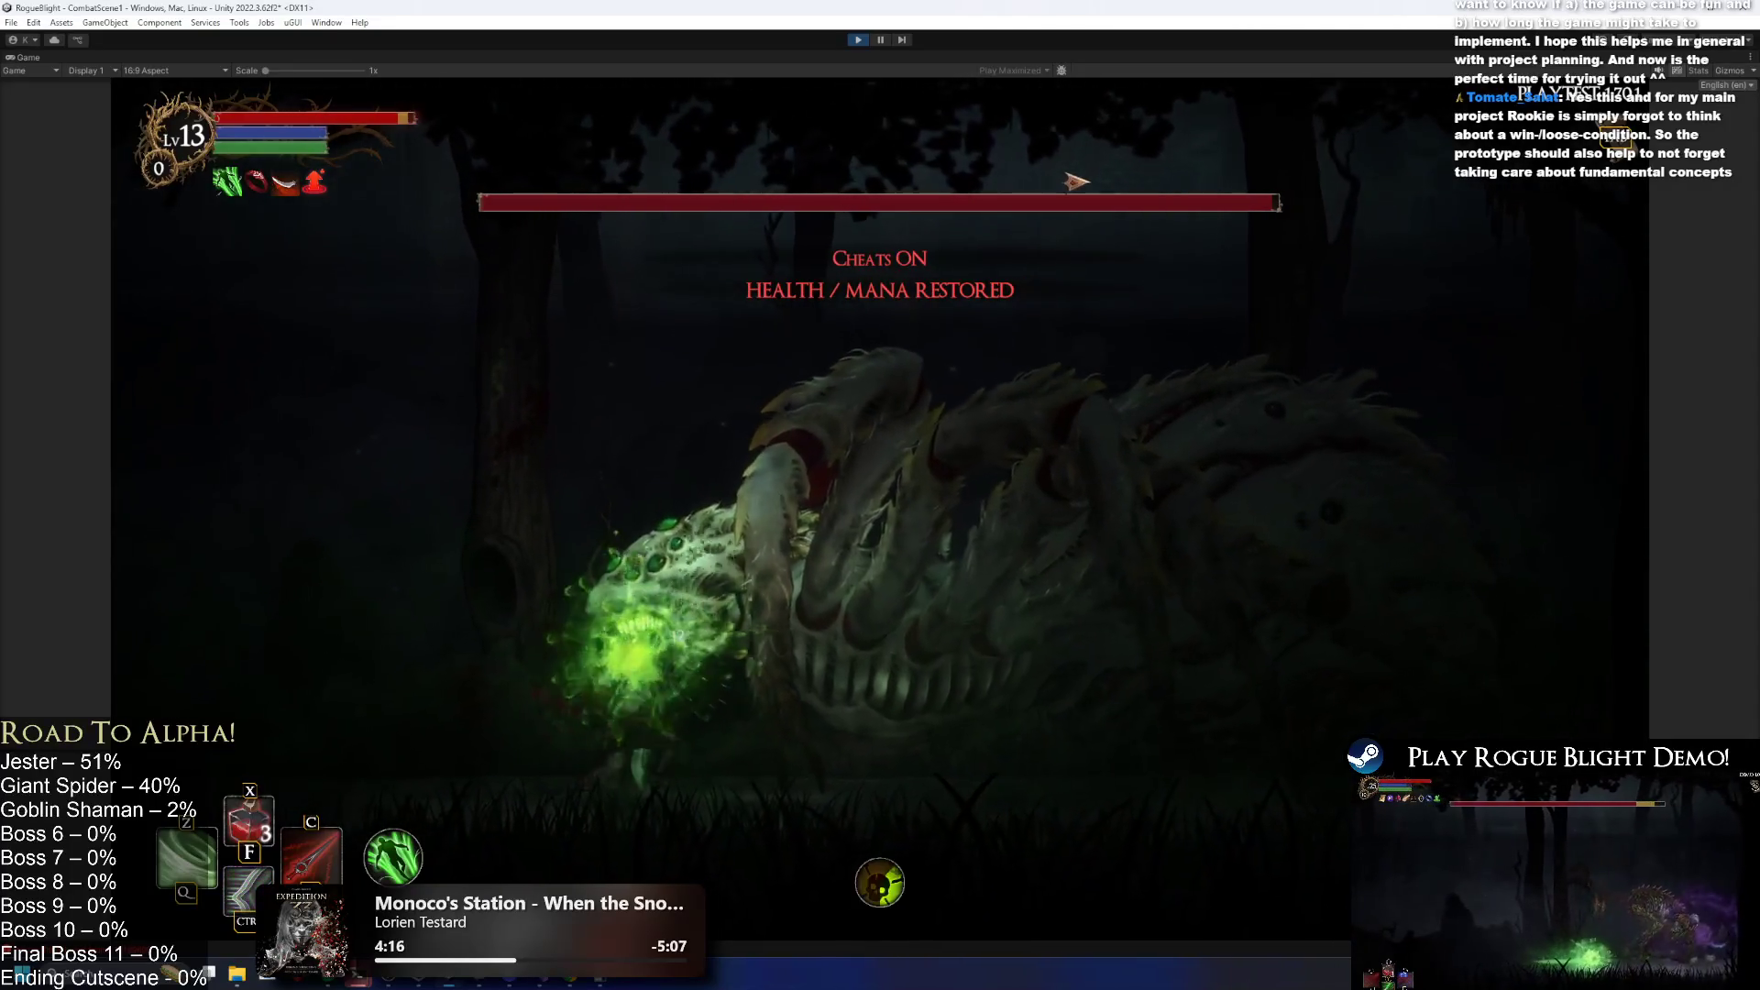
{"action": "key", "text": "Left"}
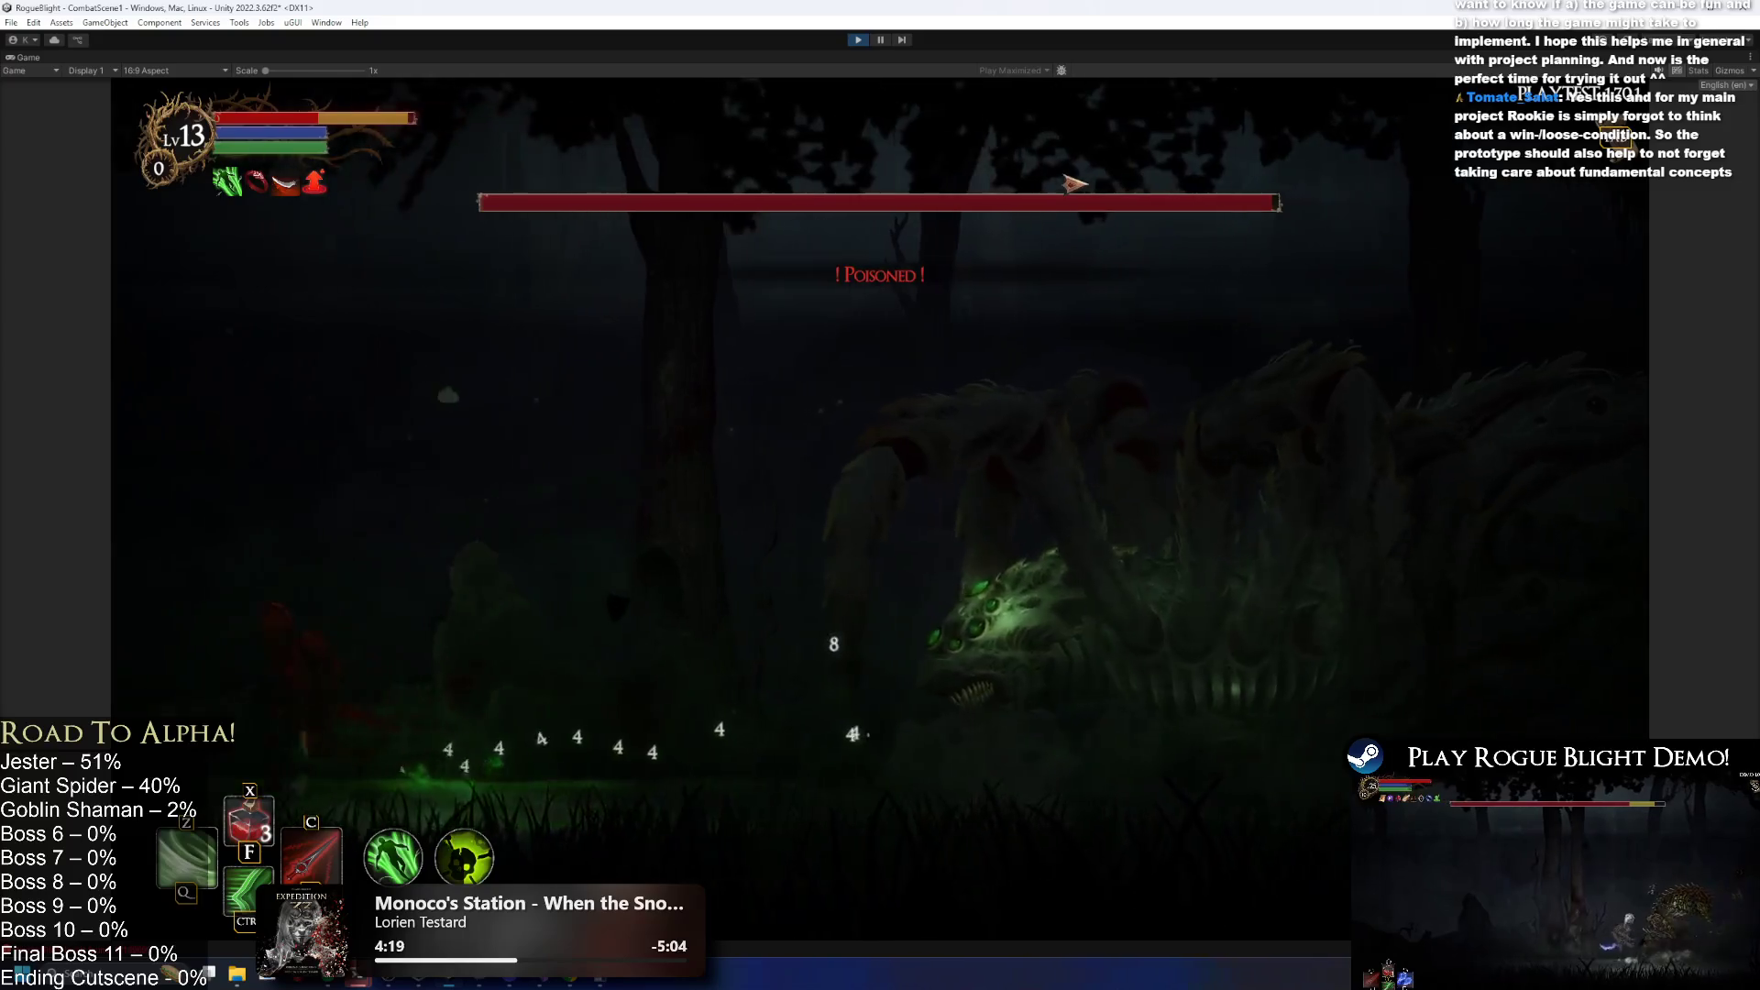
{"action": "key", "text": "Right"}
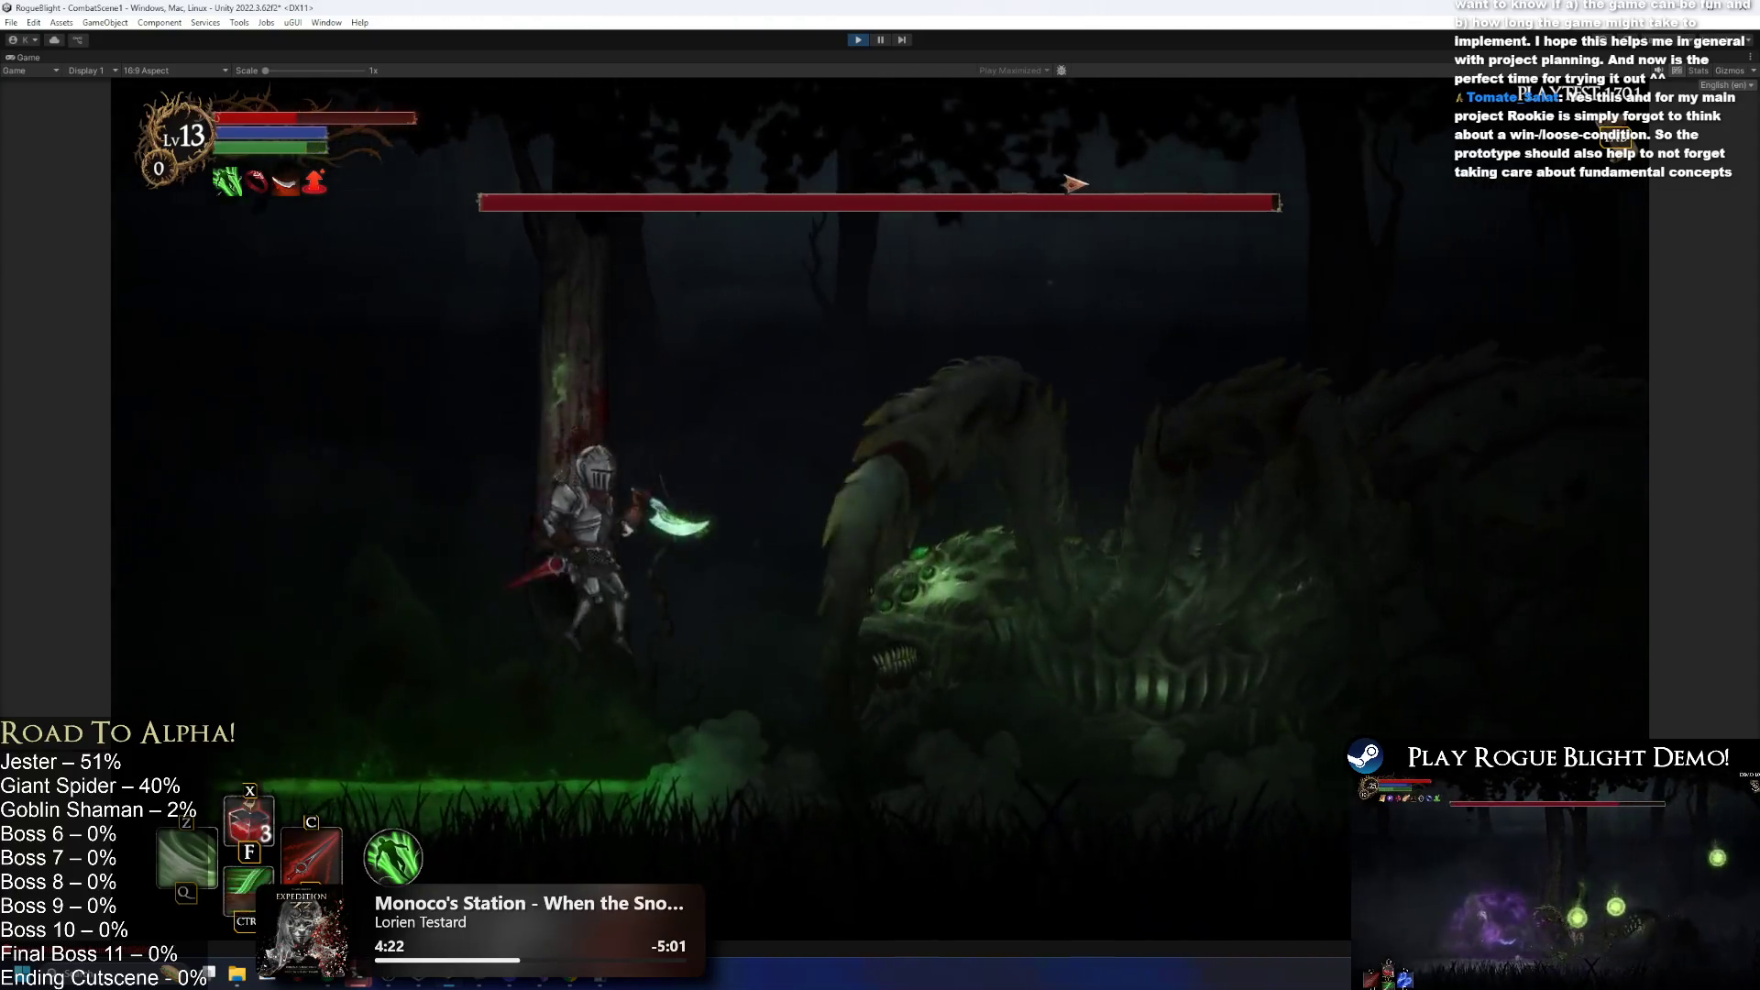
{"action": "key", "text": "x"}
Keep fighting, dodging the spider's slam, poison spit and acid clouds between attacks.
{"action": "key", "text": "Left"}
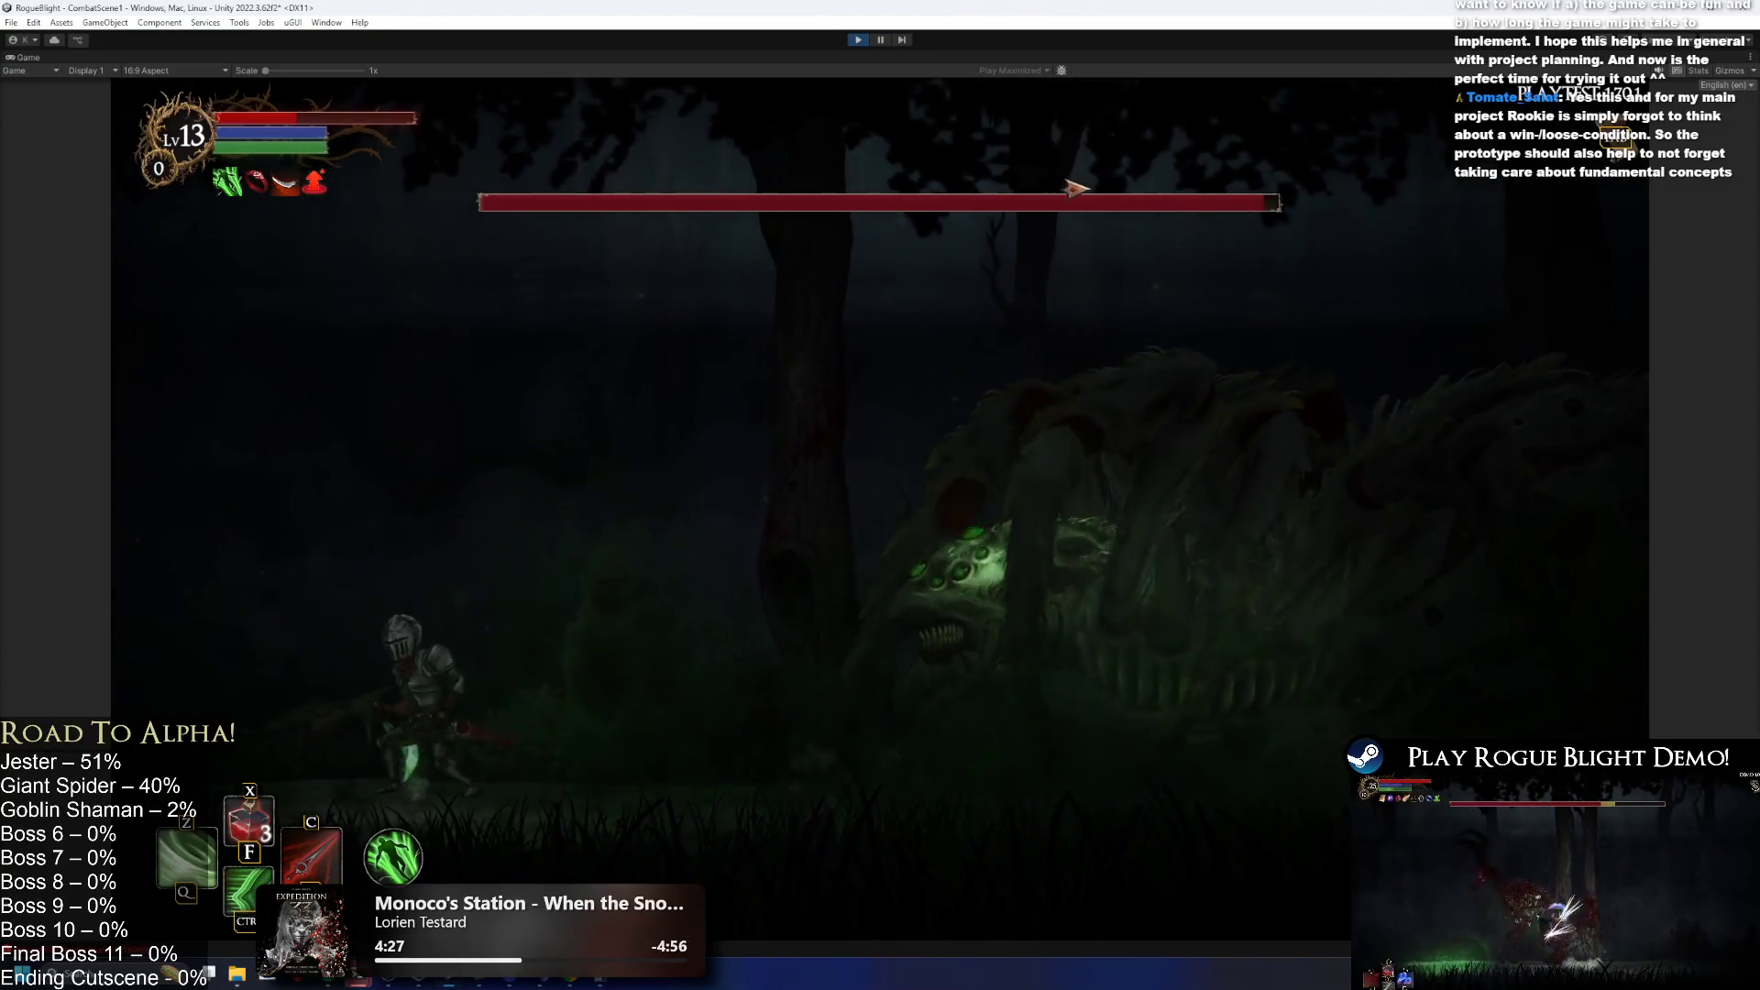
{"action": "key", "text": "Right"}
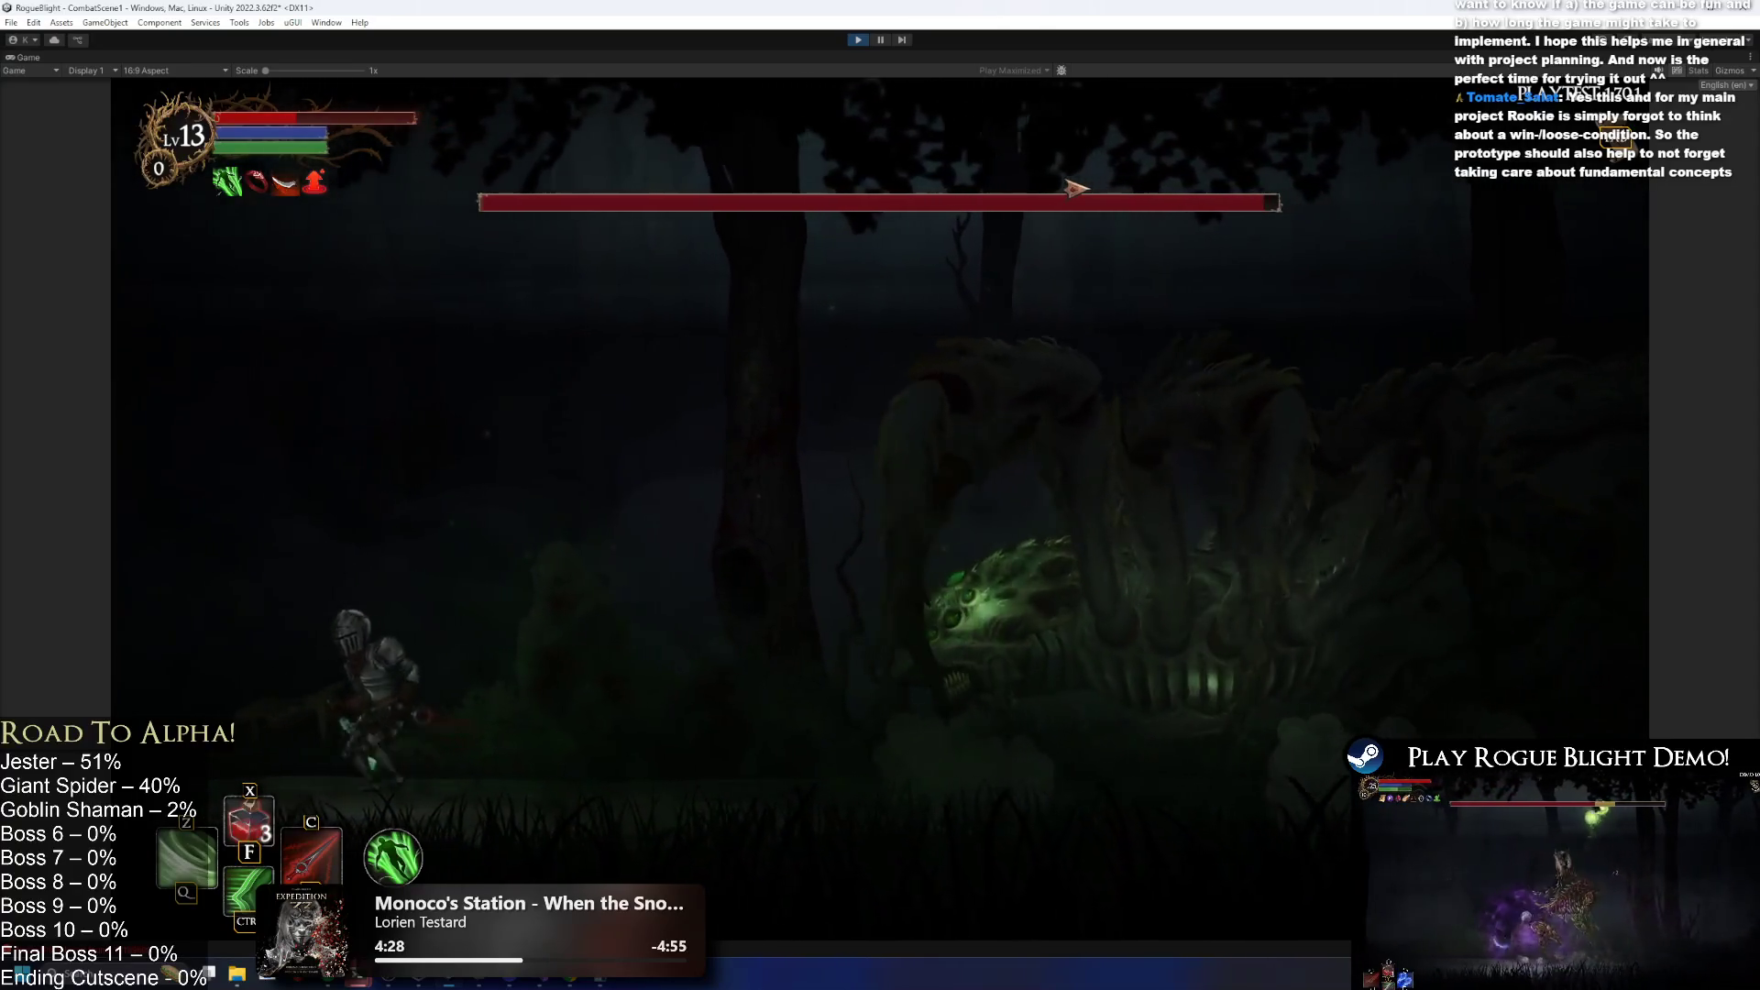
{"action": "key", "text": "Left"}
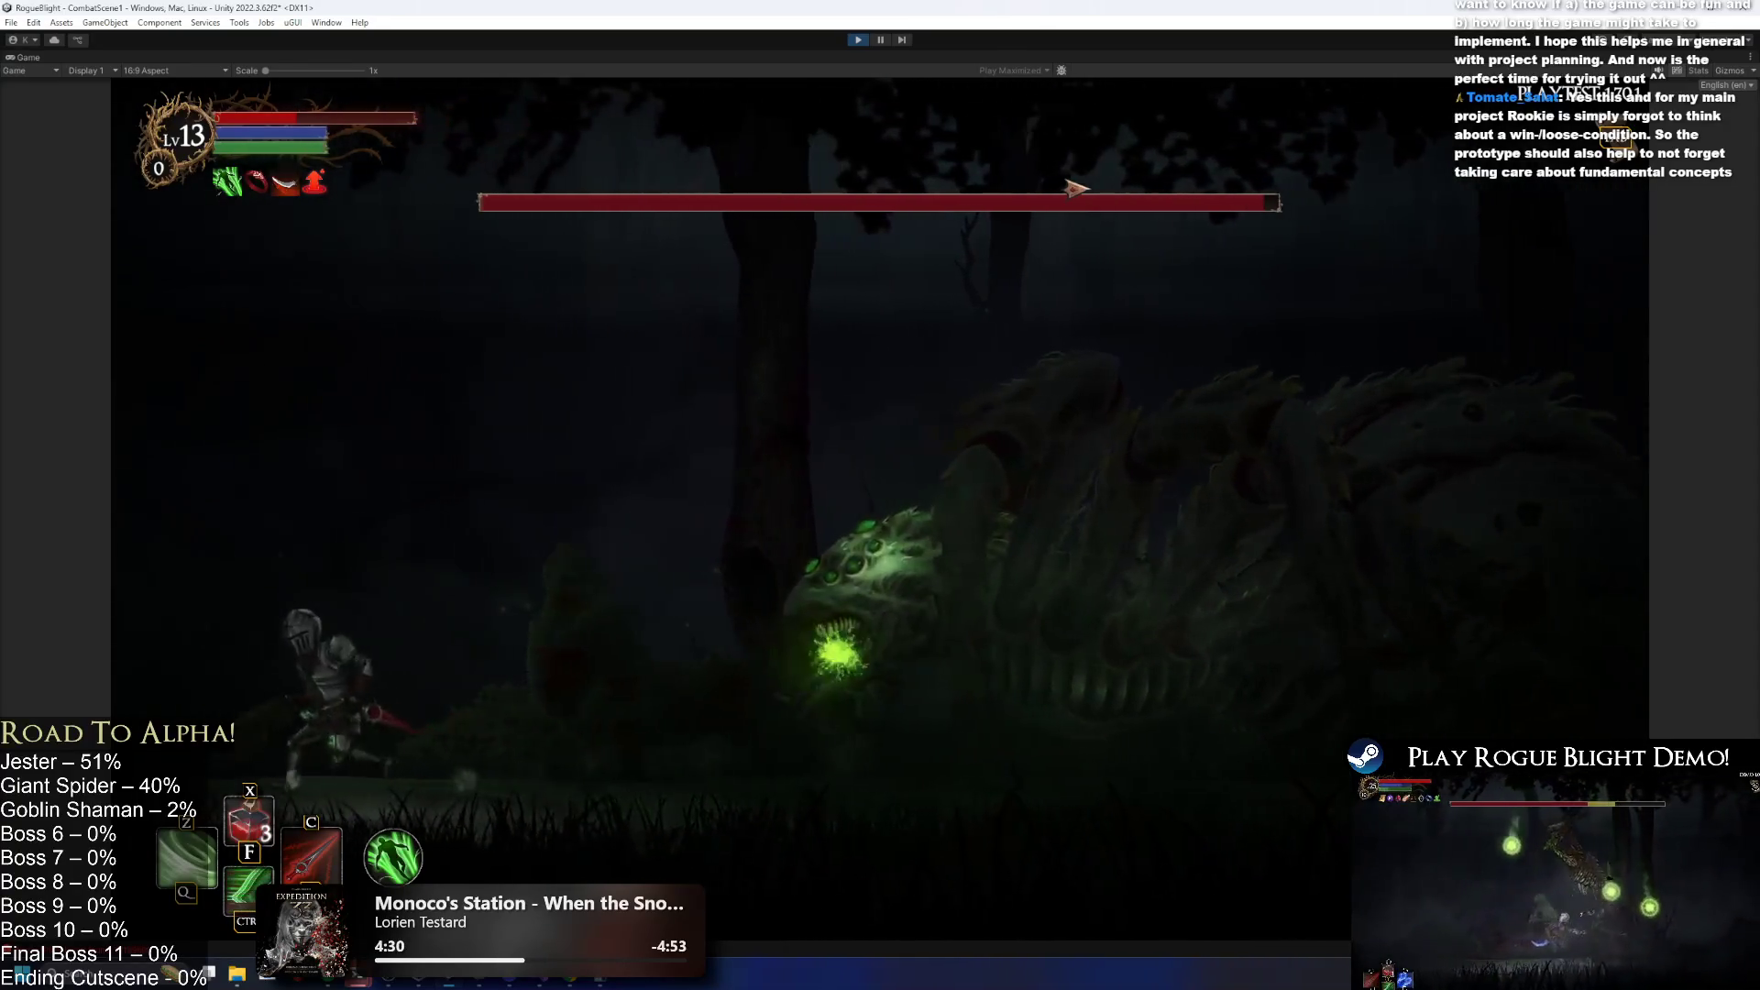
{"action": "key", "text": "Right"}
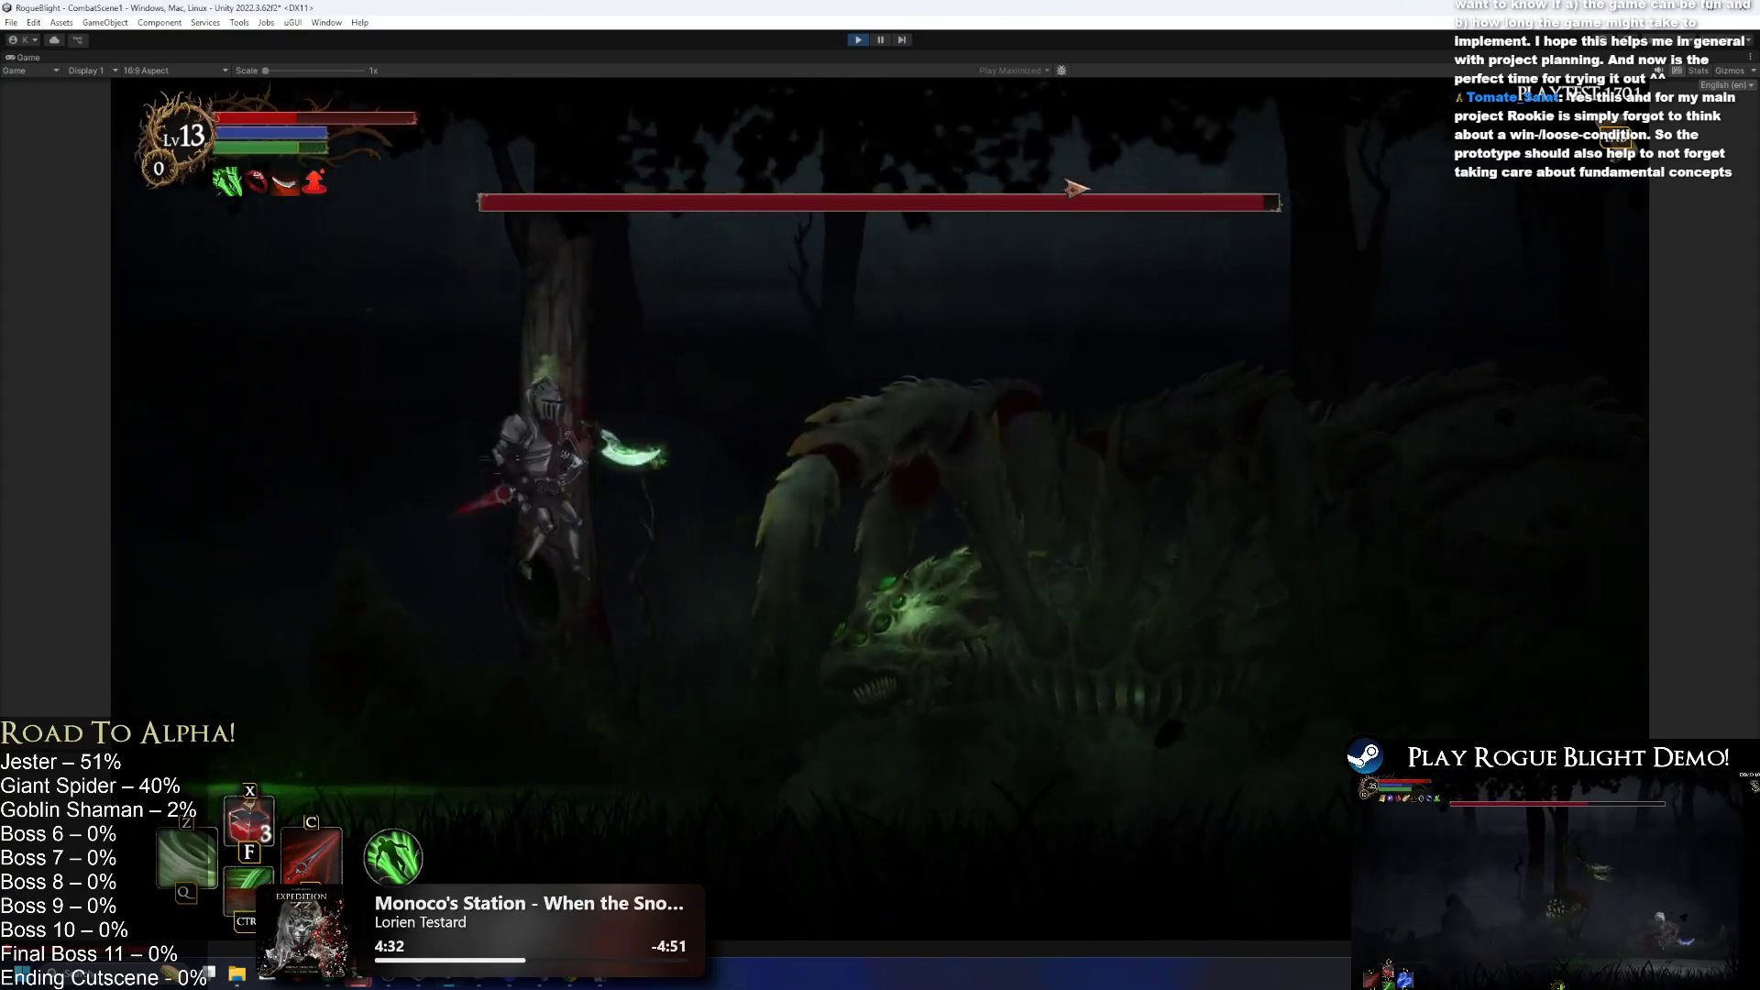
{"action": "key", "text": "Left"}
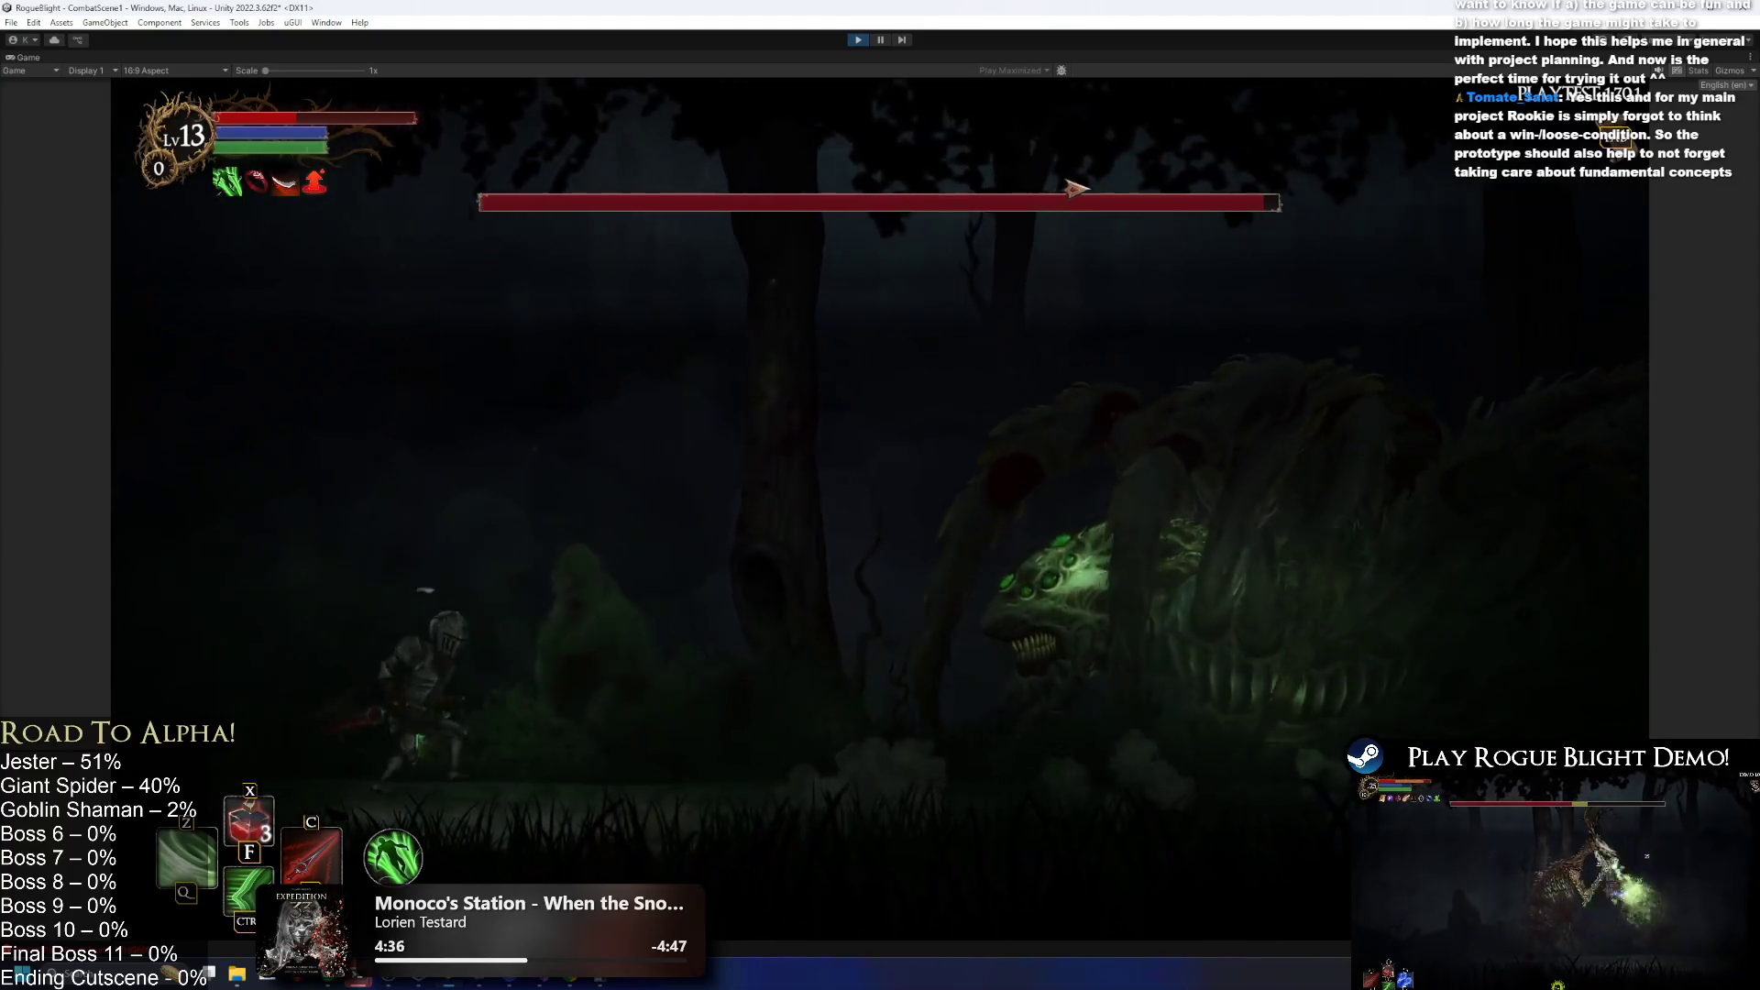
{"action": "key", "text": "Right"}
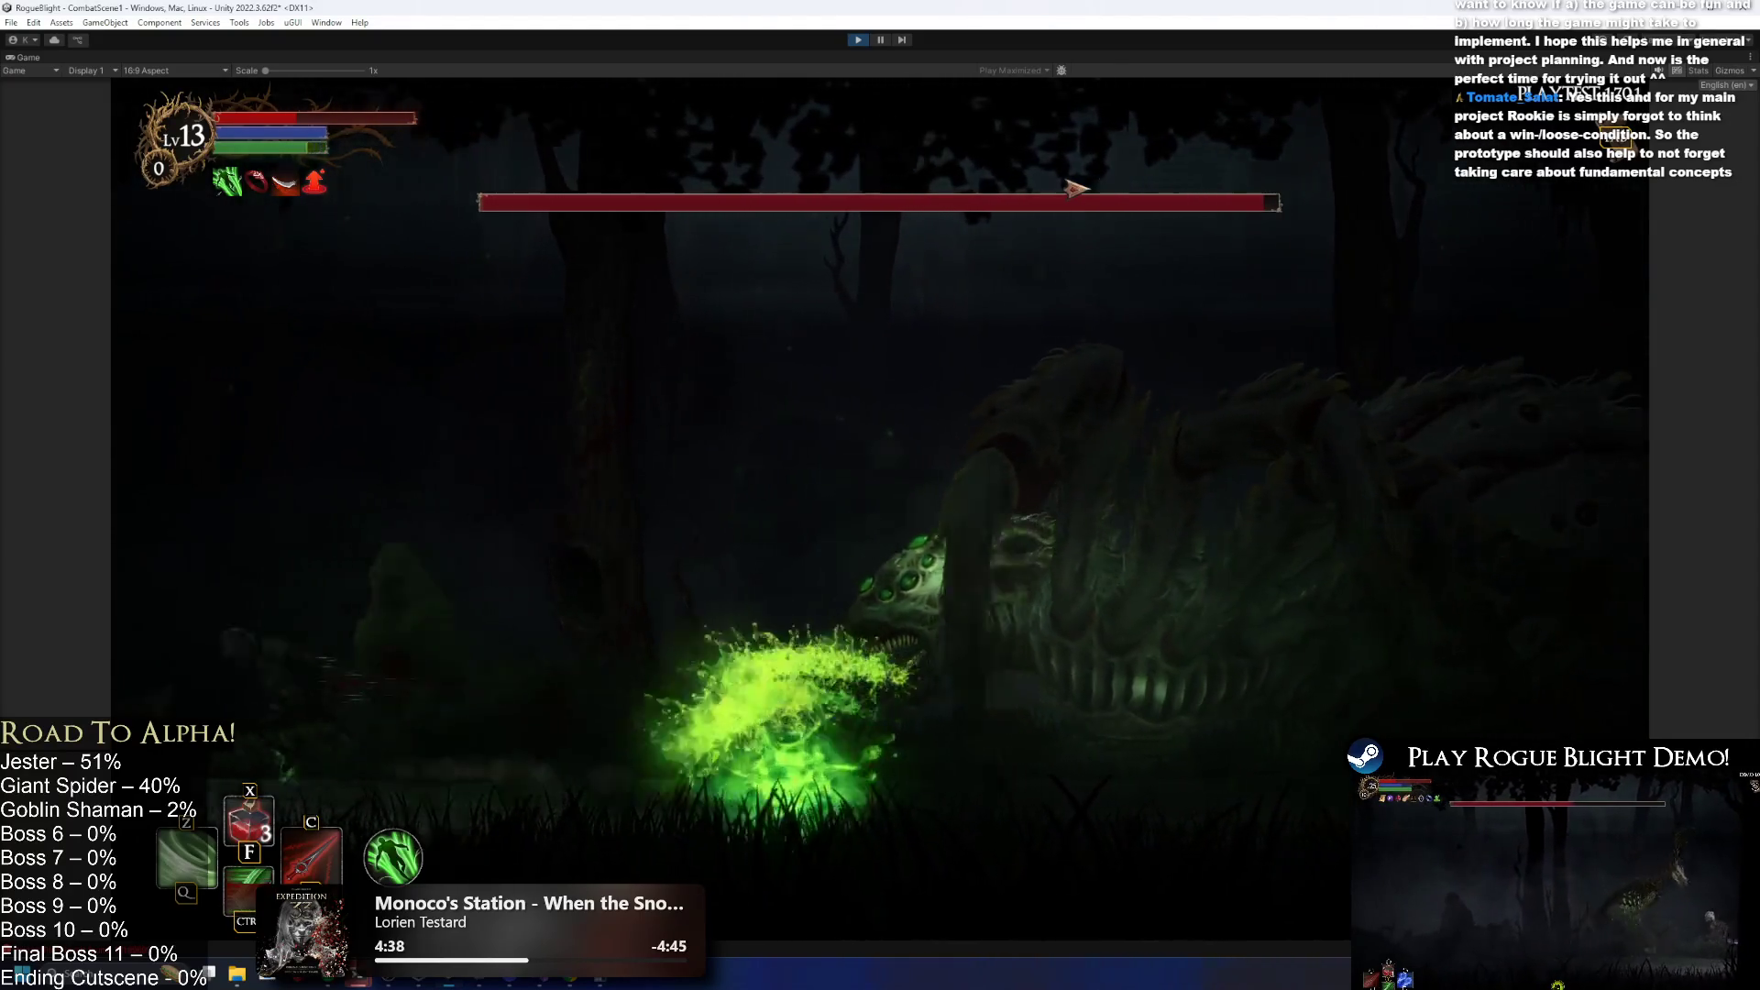
{"action": "key", "text": "Left"}
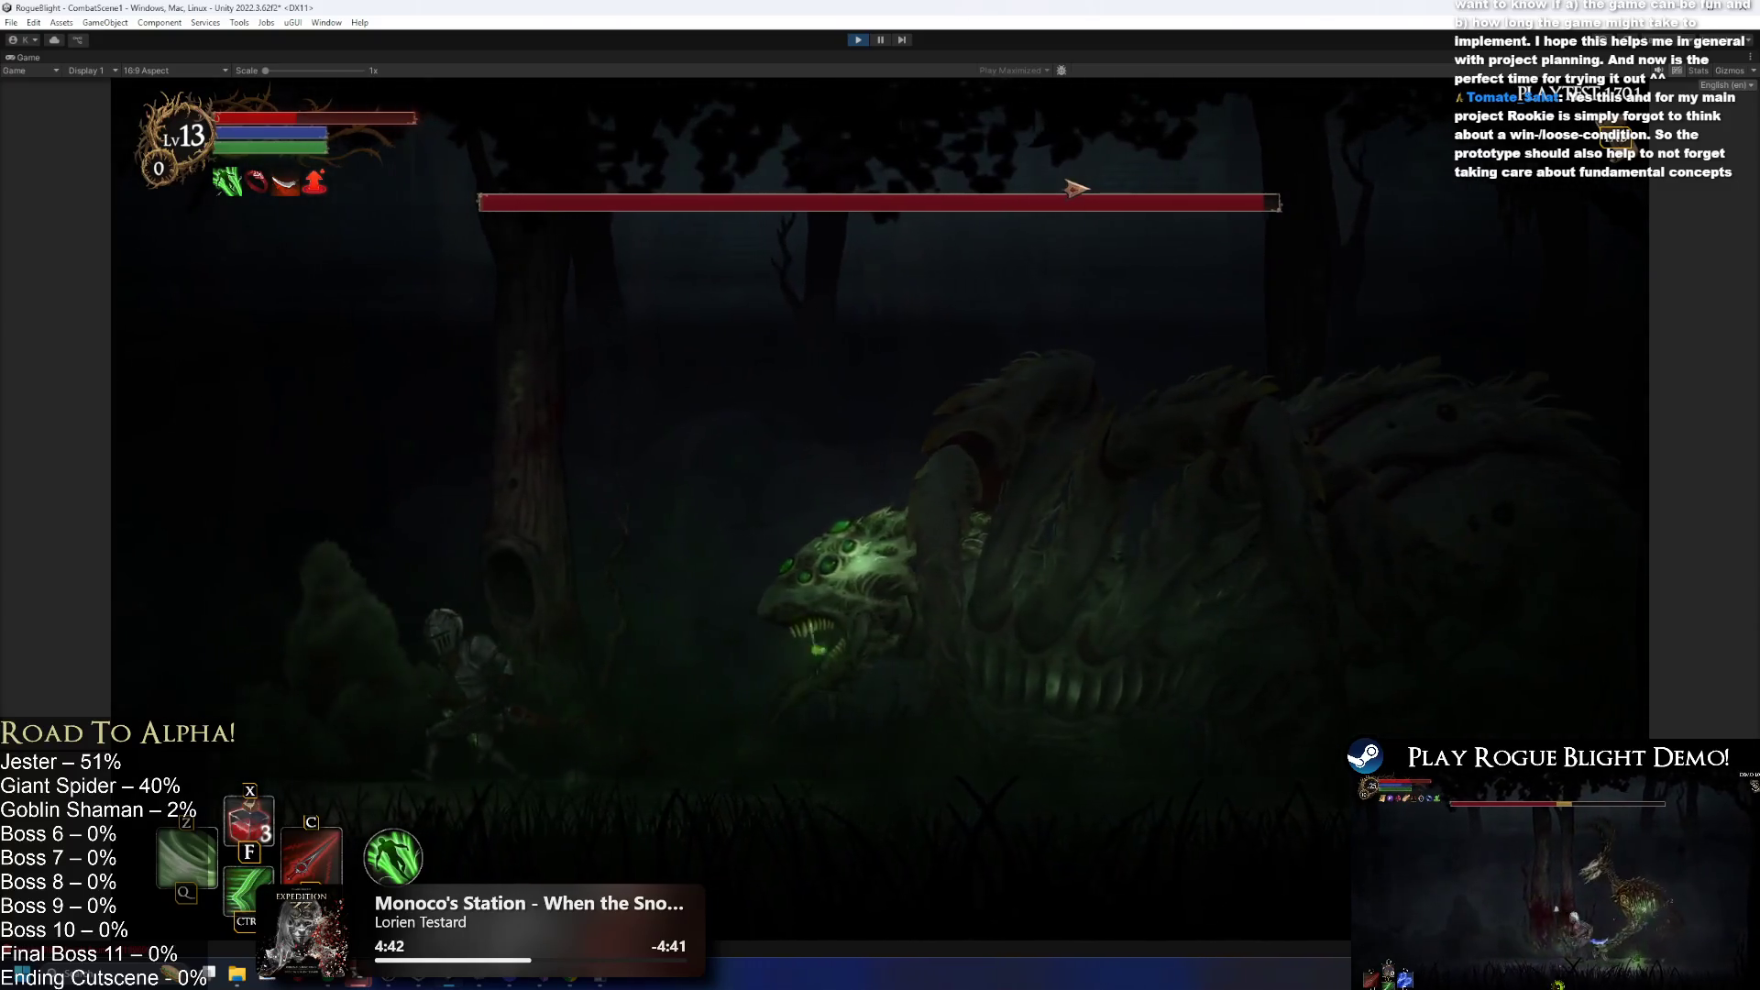
{"action": "key", "text": "Right"}
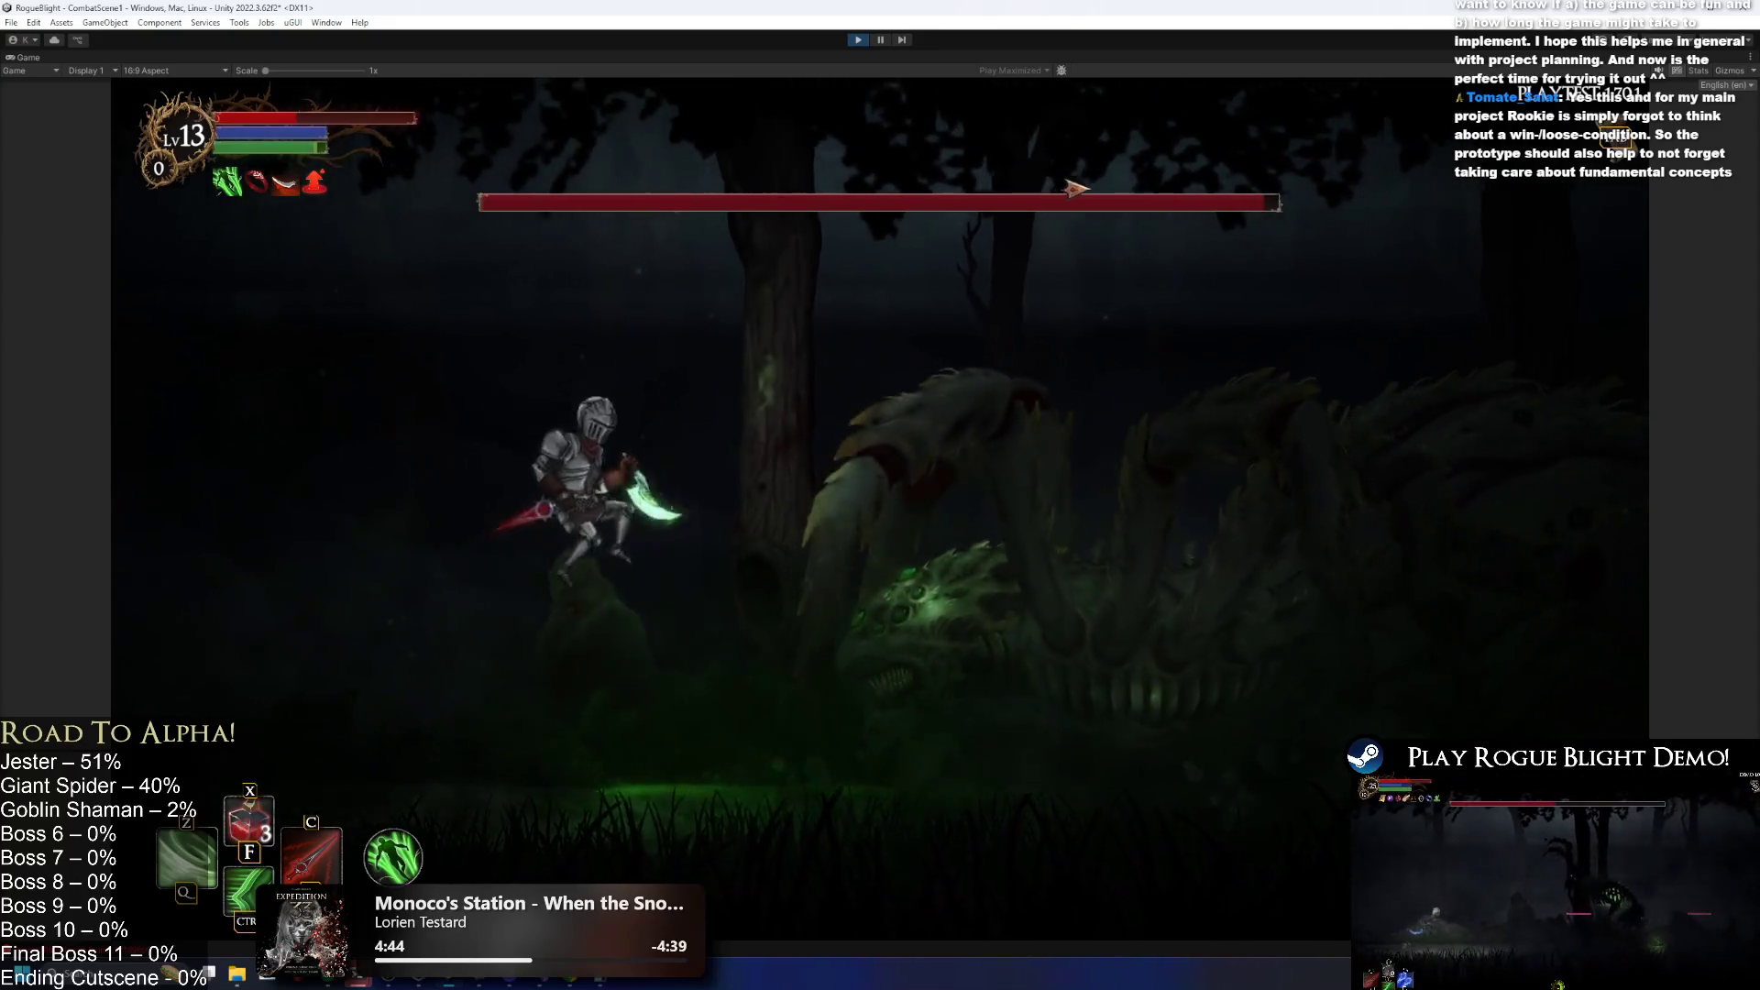
{"action": "key", "text": "Left"}
{"action": "key", "text": "Right"}
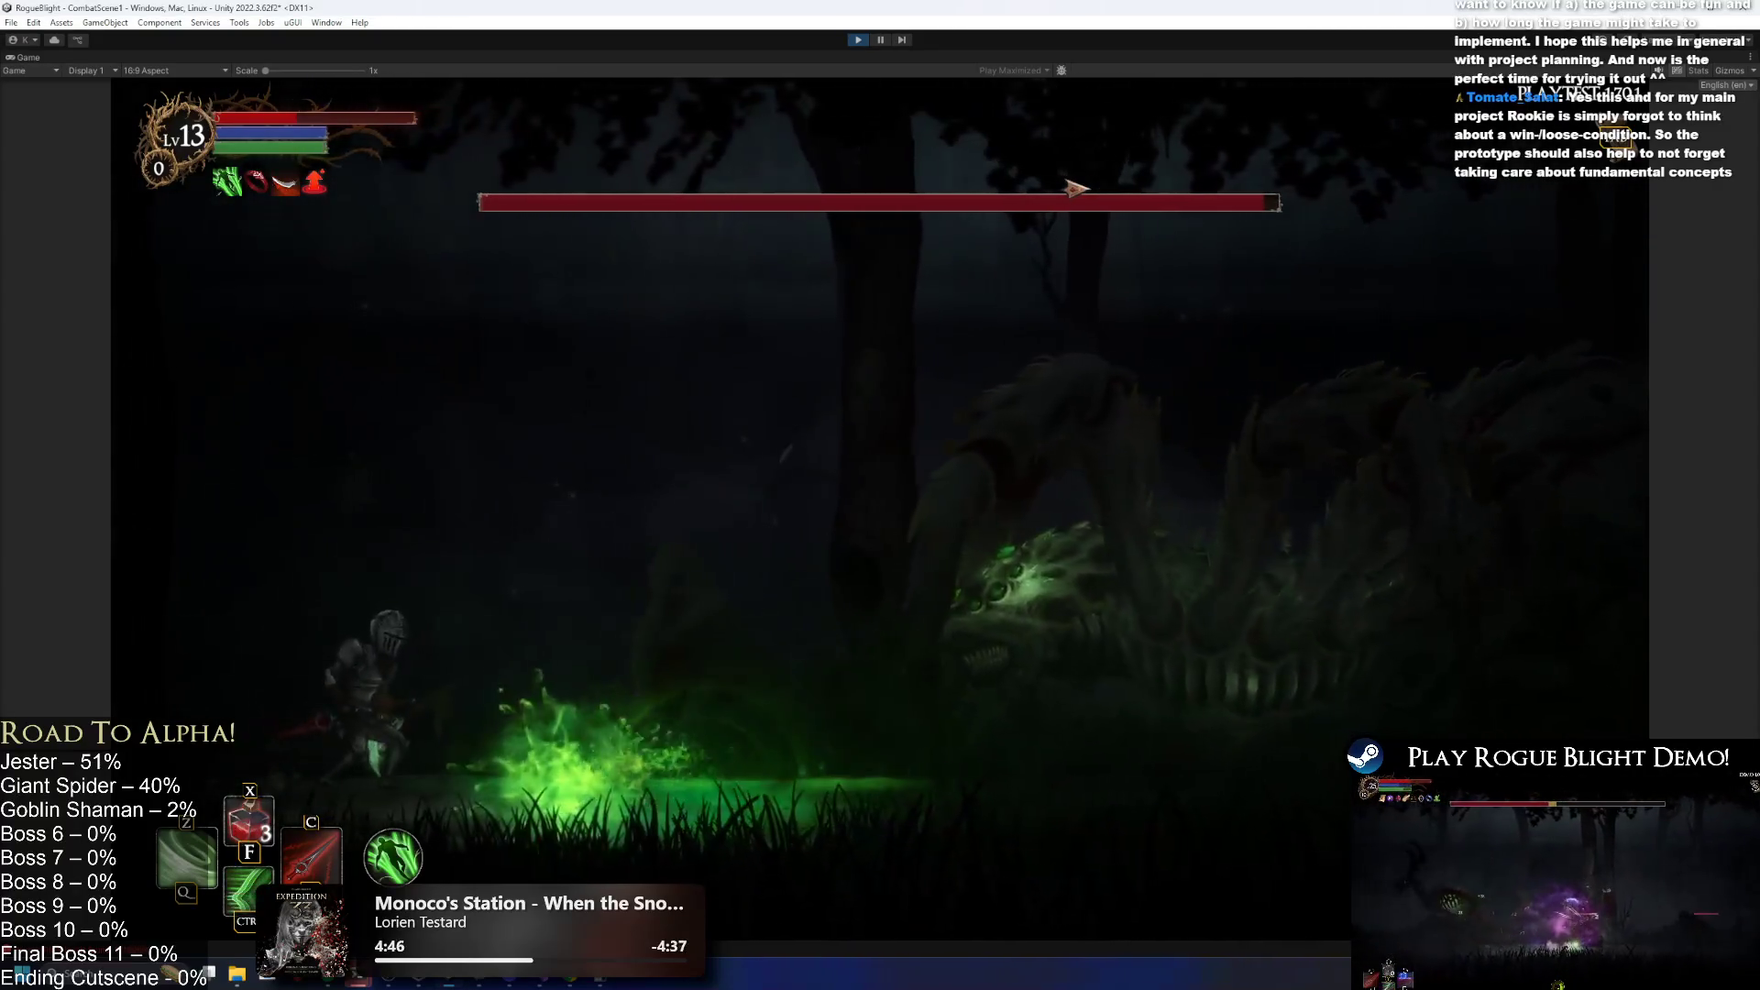
{"action": "key", "text": "space"}
{"action": "key", "text": "Right"}
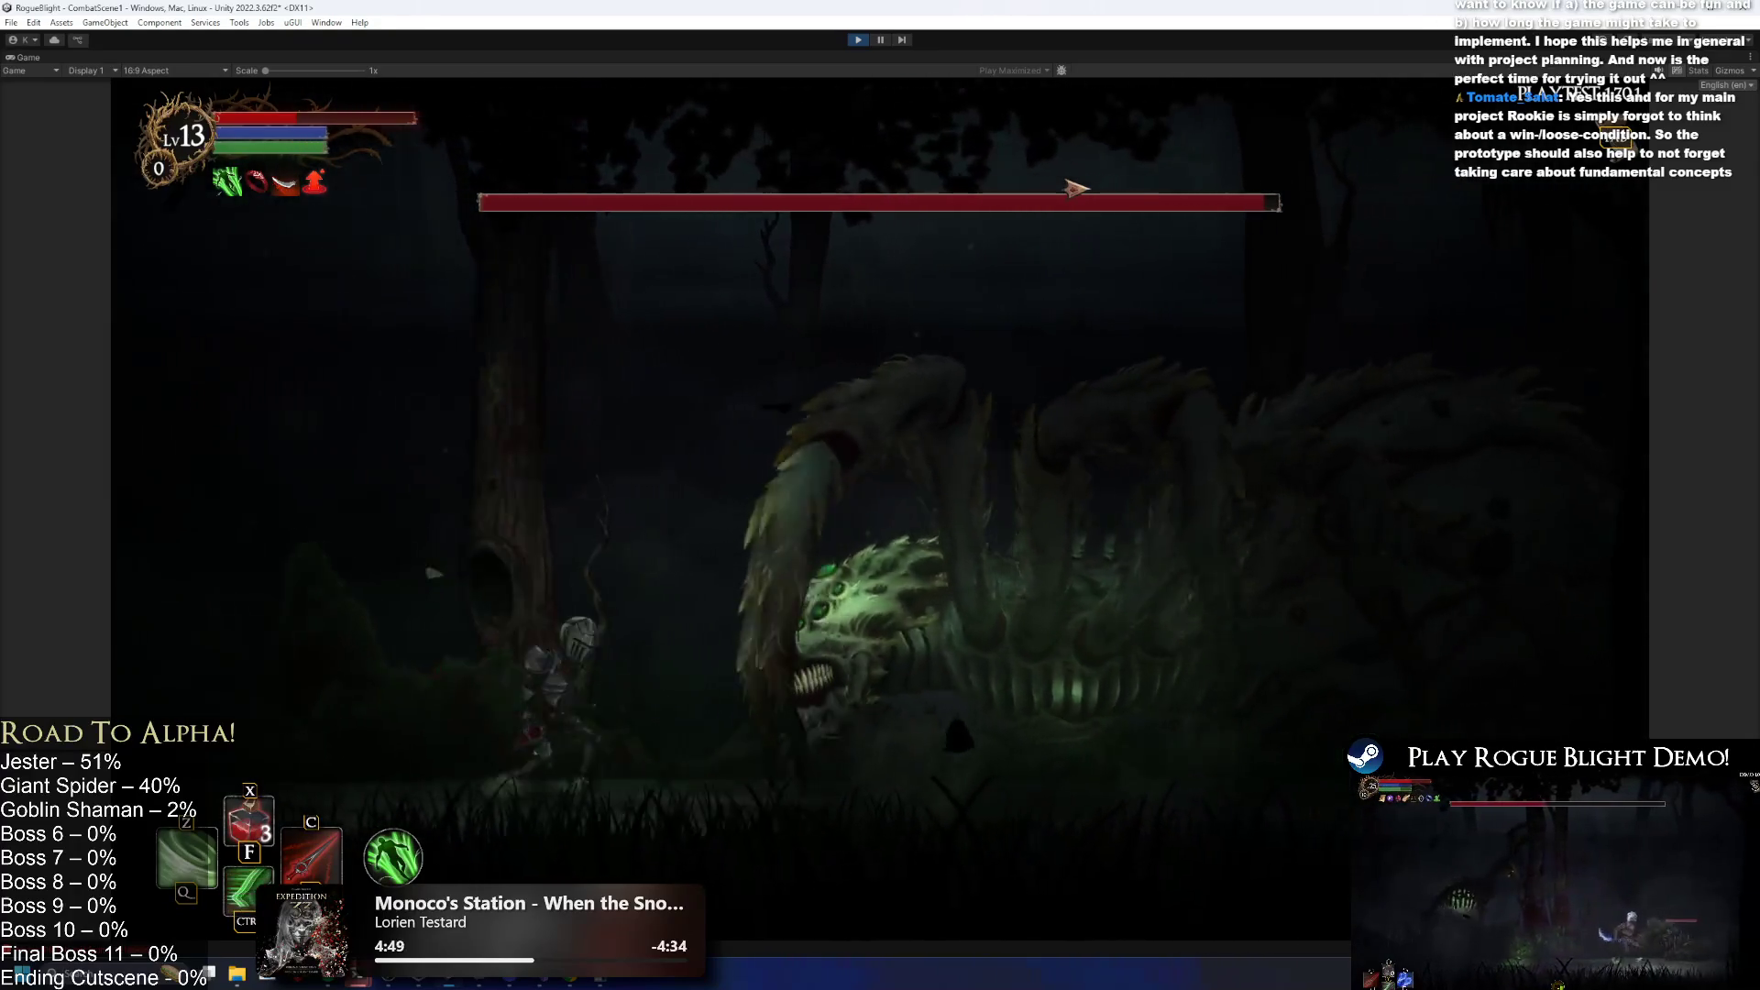
{"action": "key", "text": "Left"}
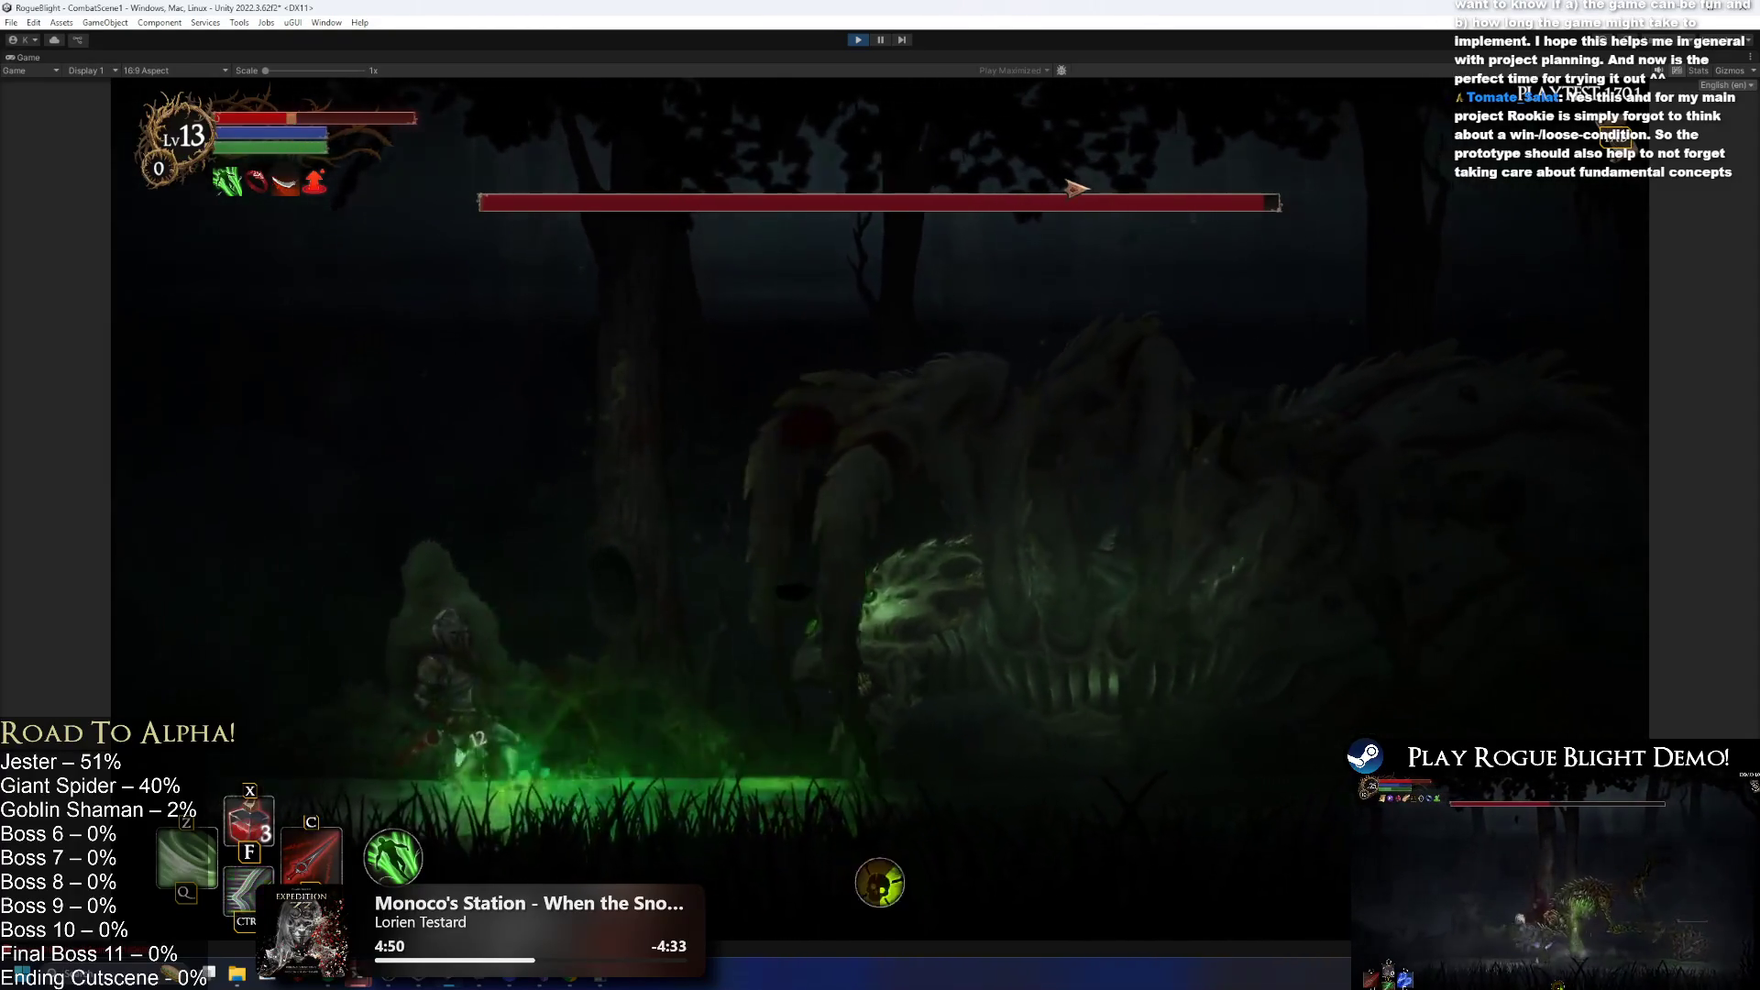
{"action": "key", "text": "Left"}
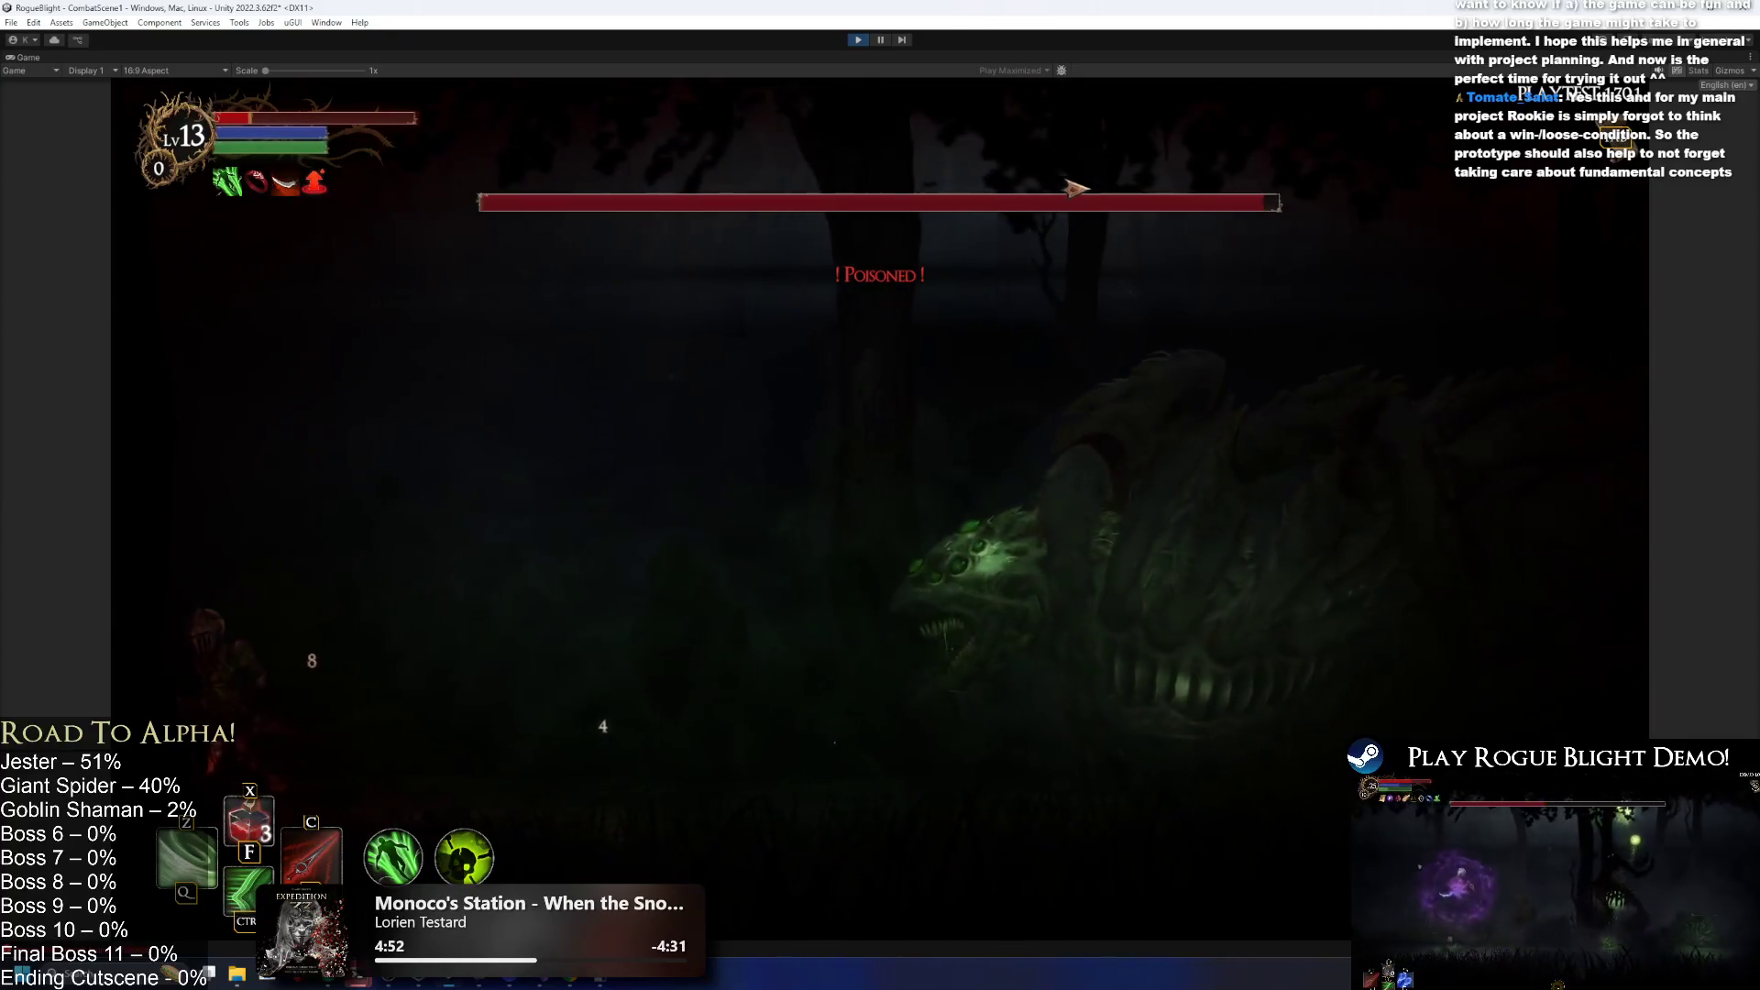
Restore health with the F1 cheat, move around the boss, then stop the playtest with Ctrl+P.
{"action": "key", "text": "F1"}
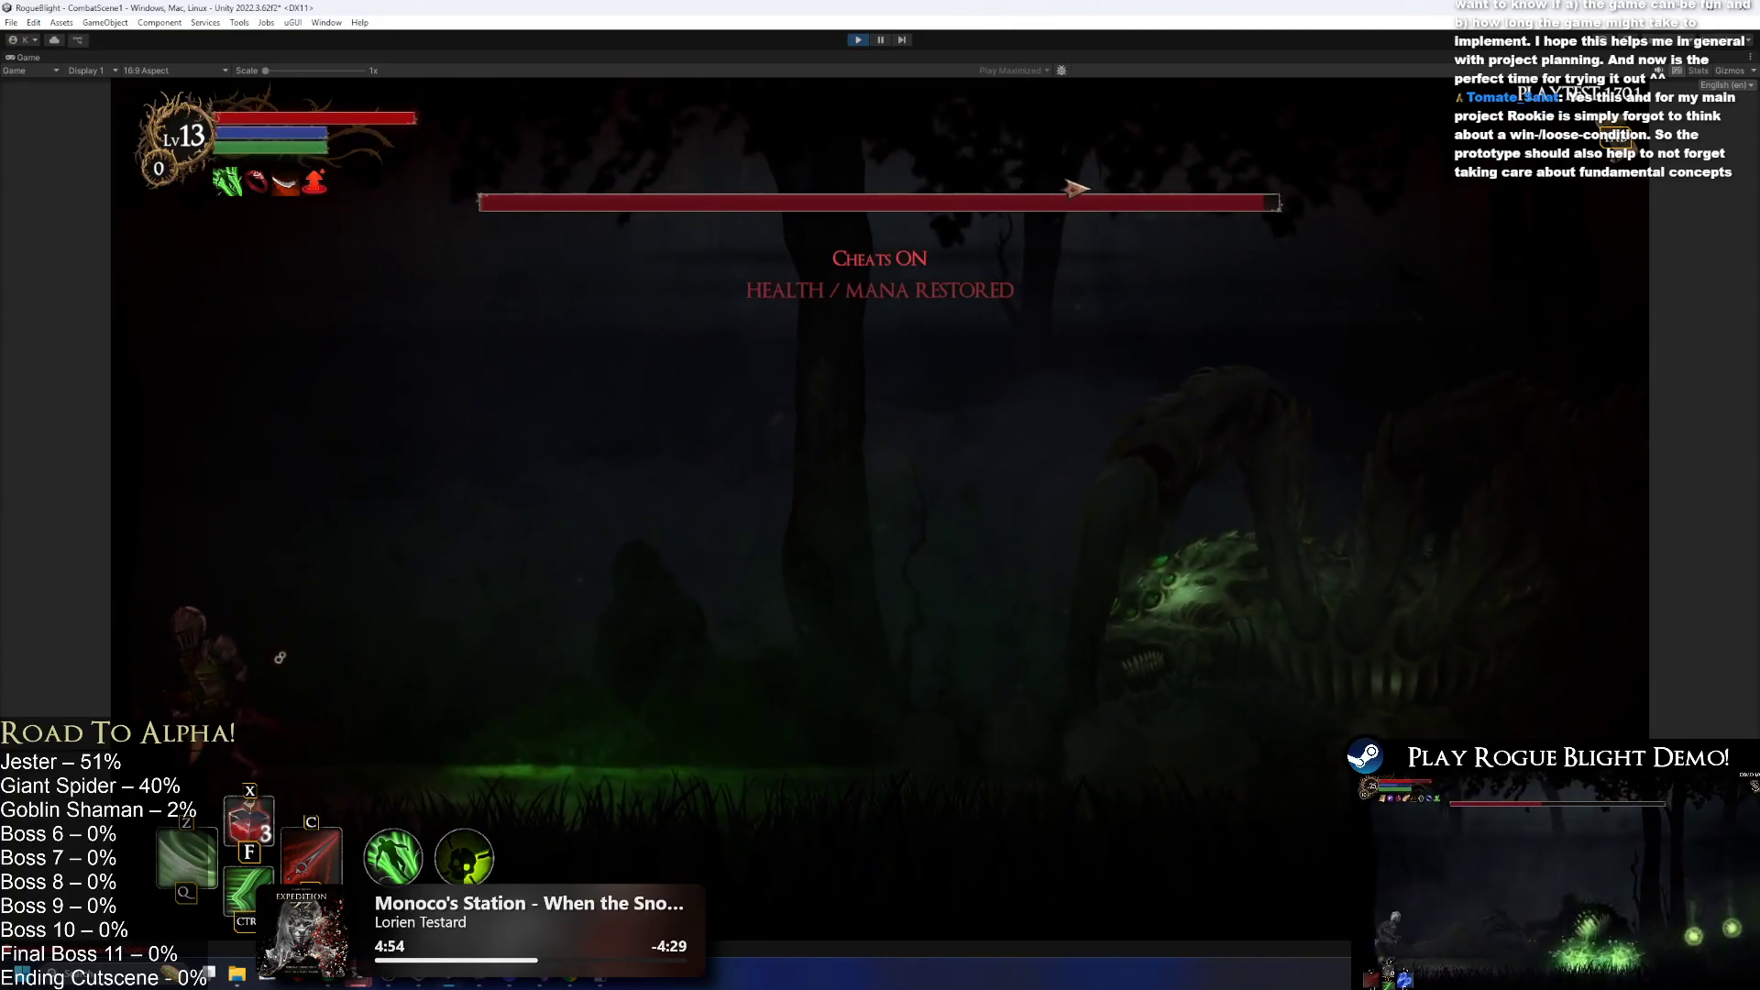
{"action": "key", "text": "Right"}
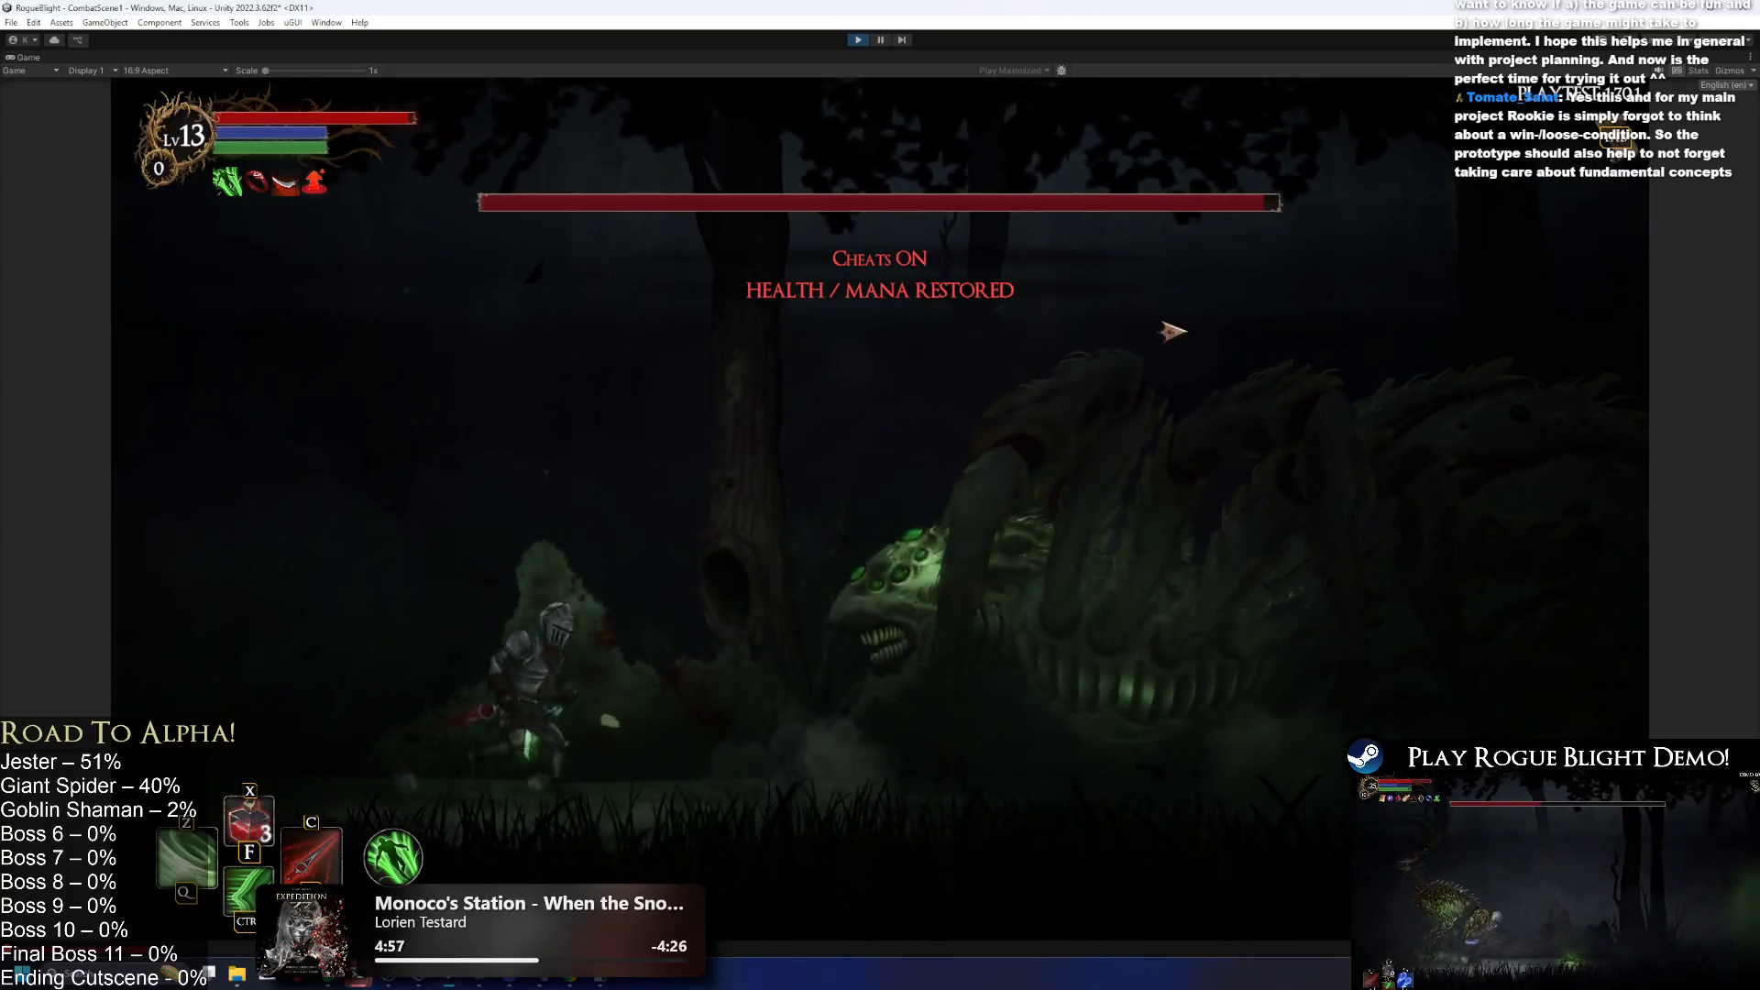
{"action": "key", "text": "space"}
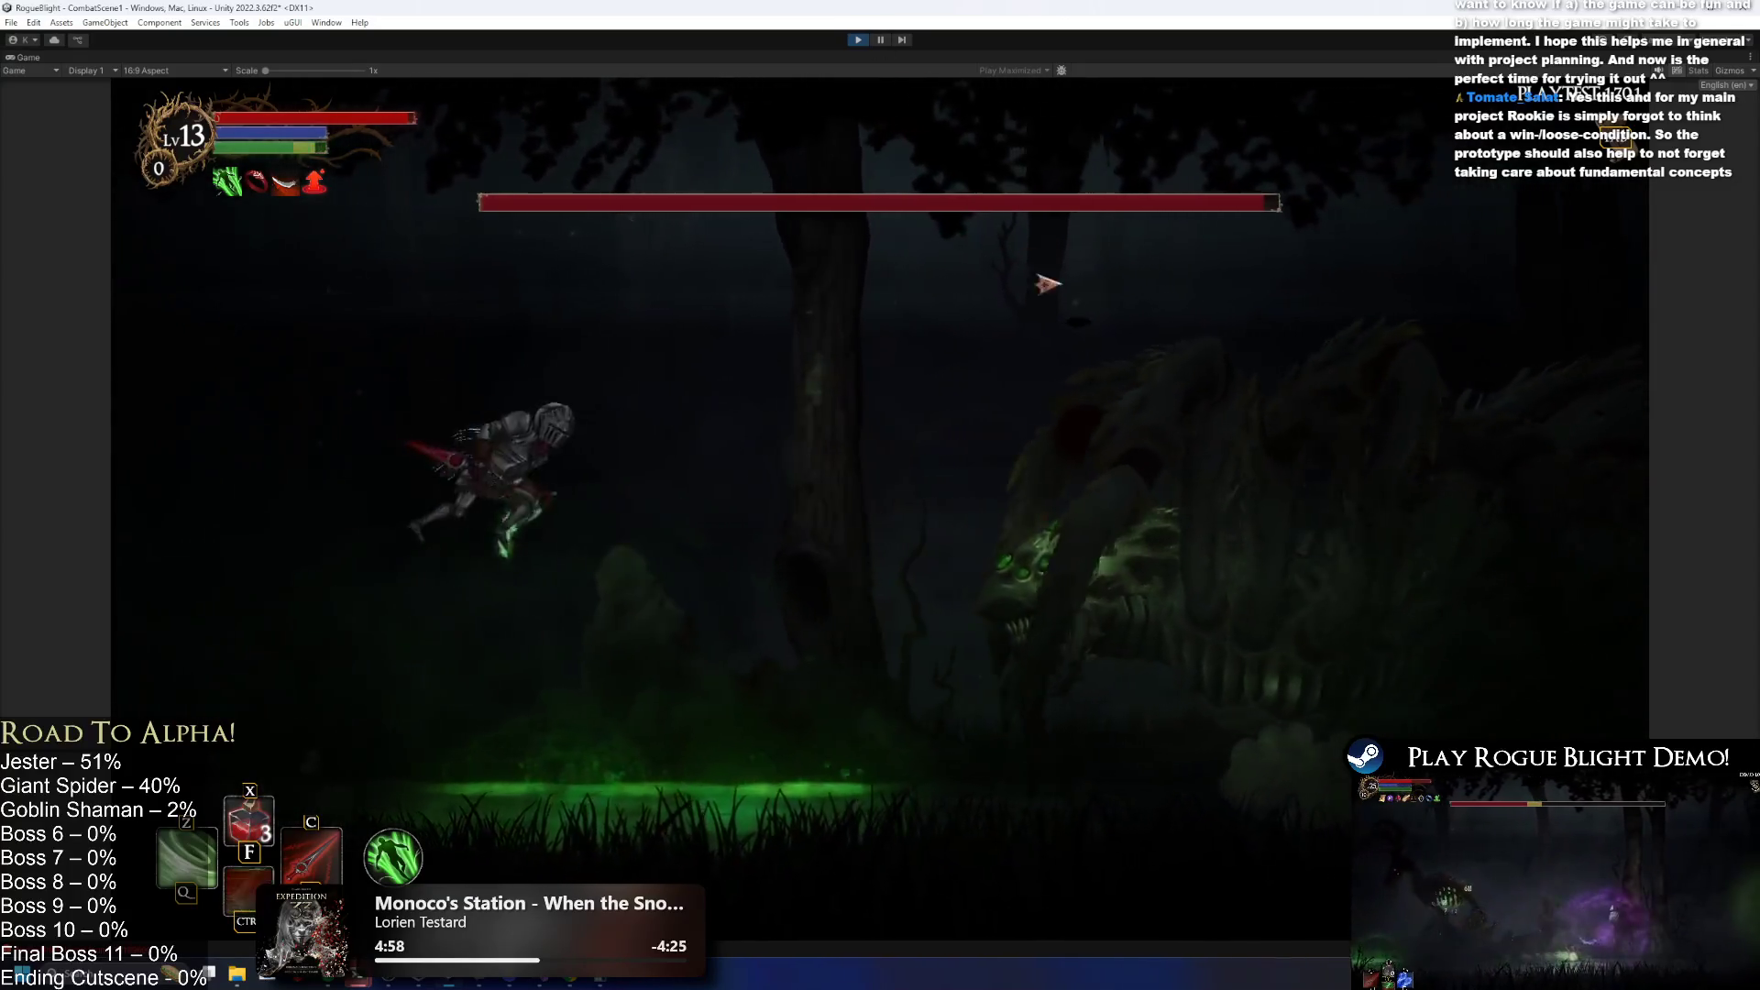
{"action": "key", "text": "Left"}
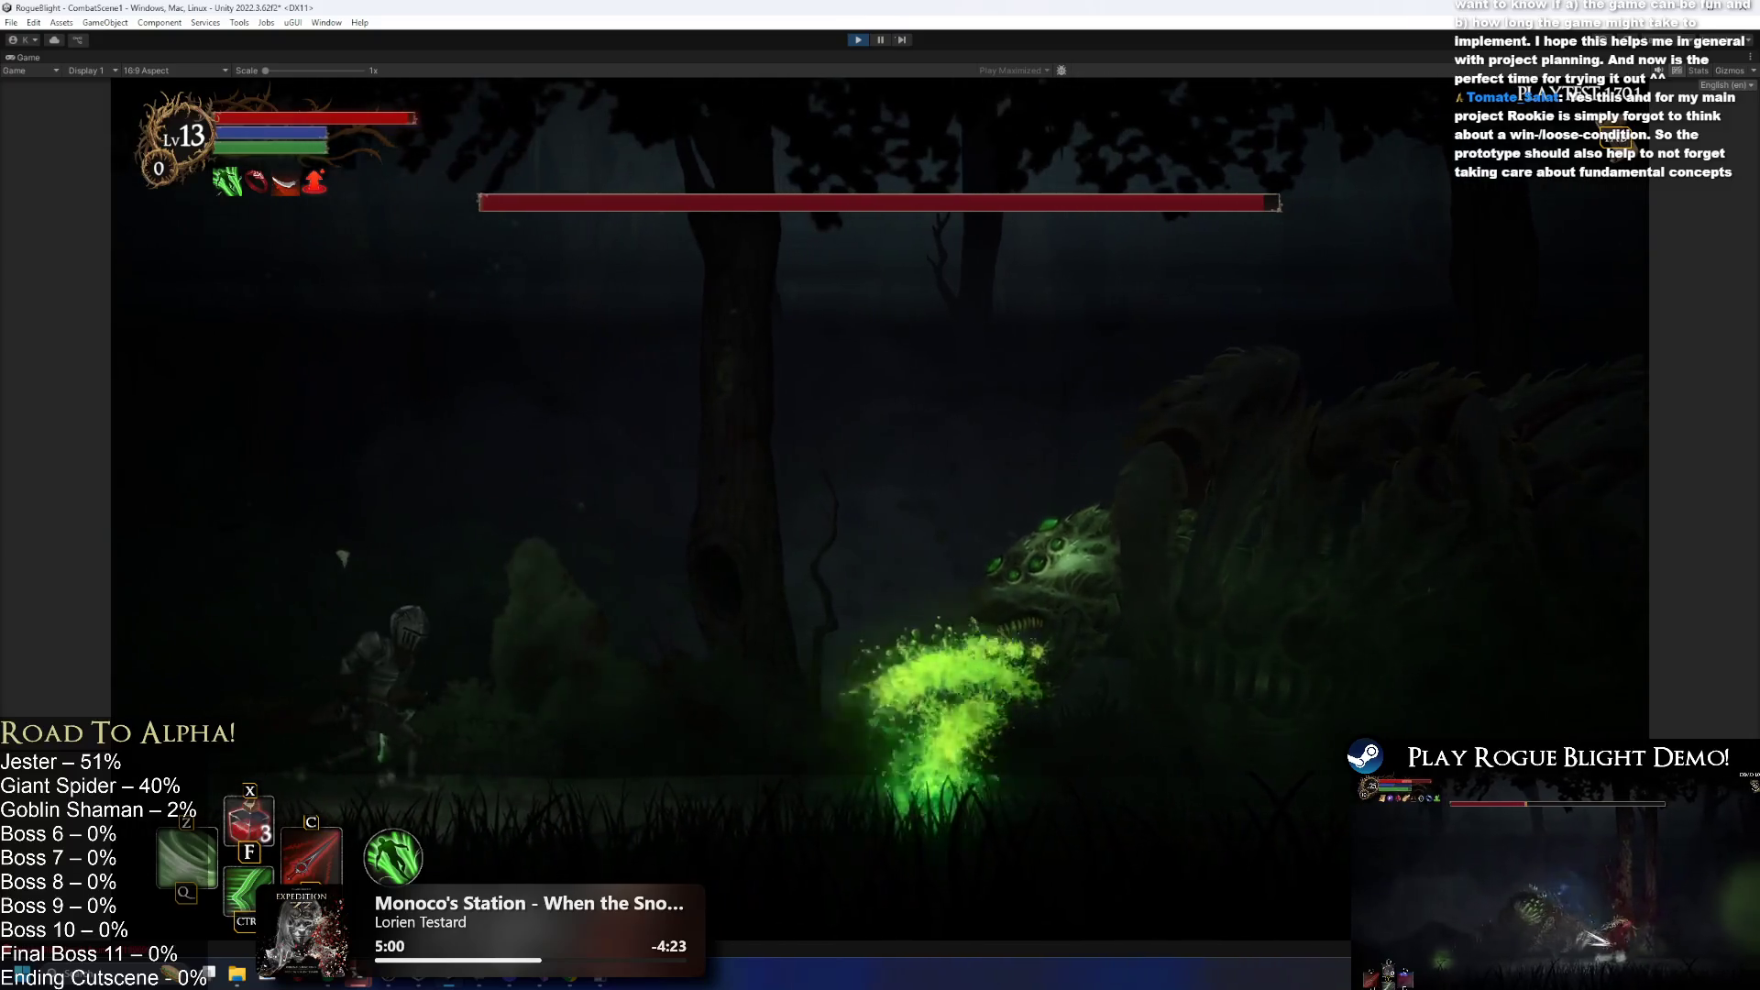
{"action": "key", "text": "ctrl+p"}
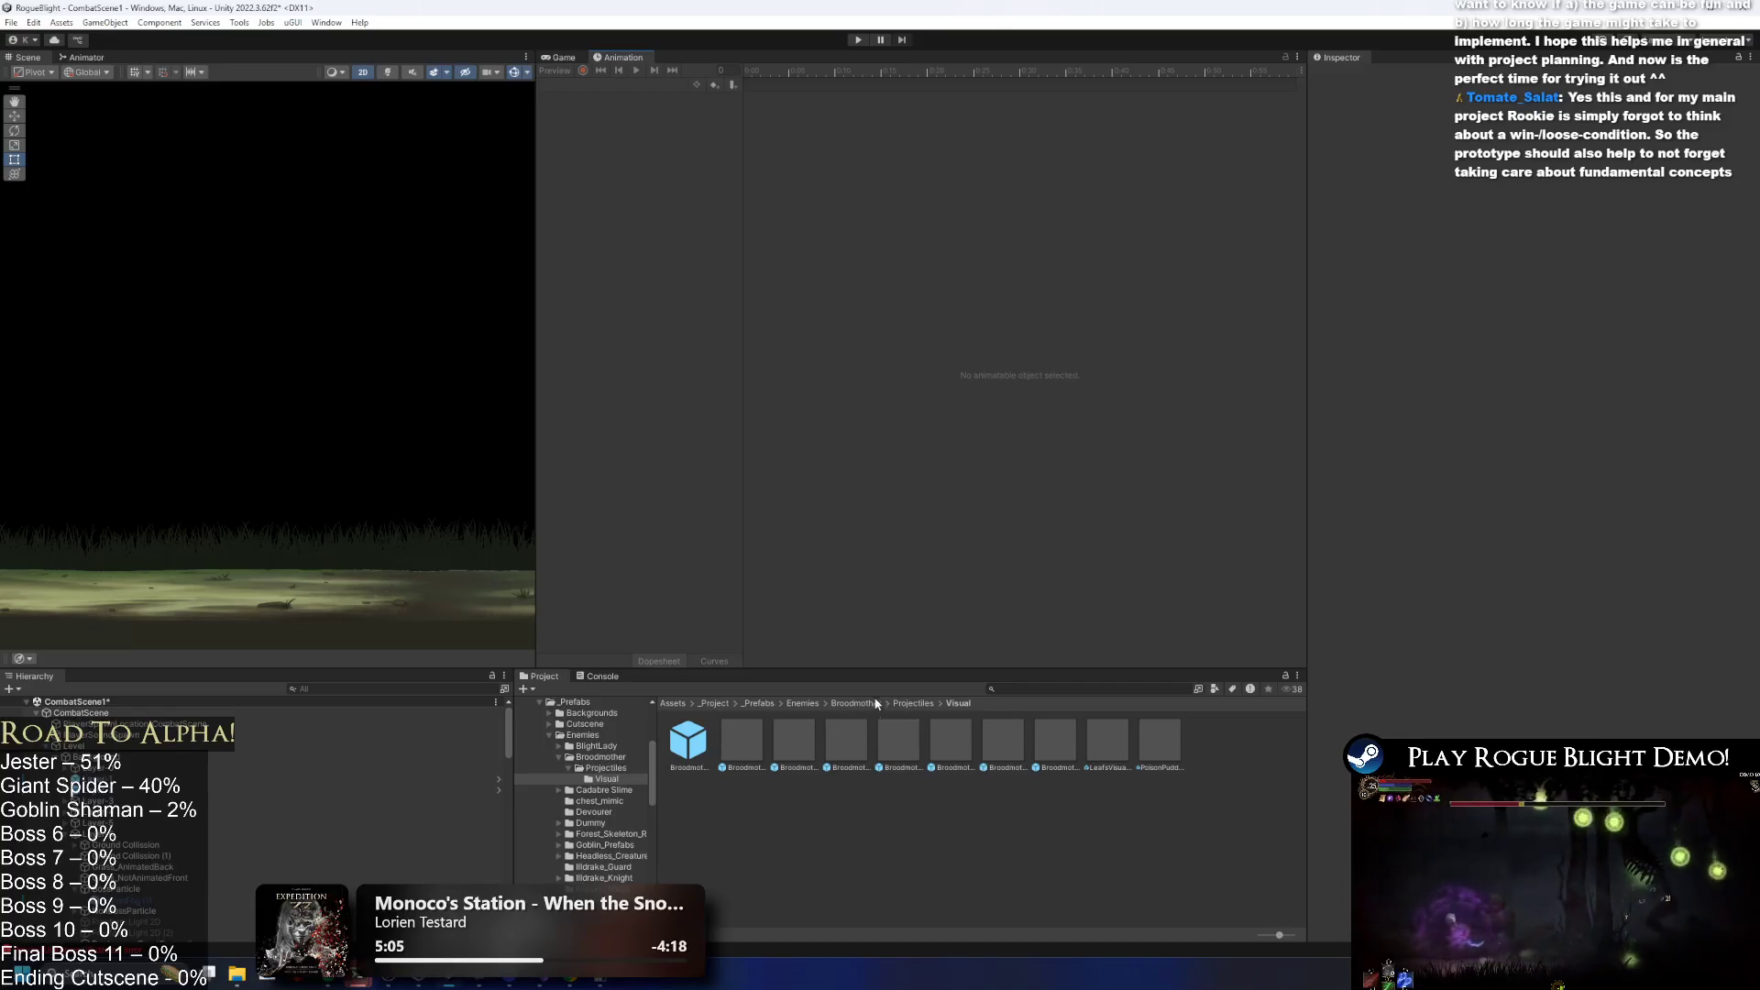
Select the Broodmother prefab and review puddle entries 21–23 and entry 23's projectile prefab.
{"action": "left_click", "coordinate": [871, 704]}
{"action": "left_click", "coordinate": [741, 741]}
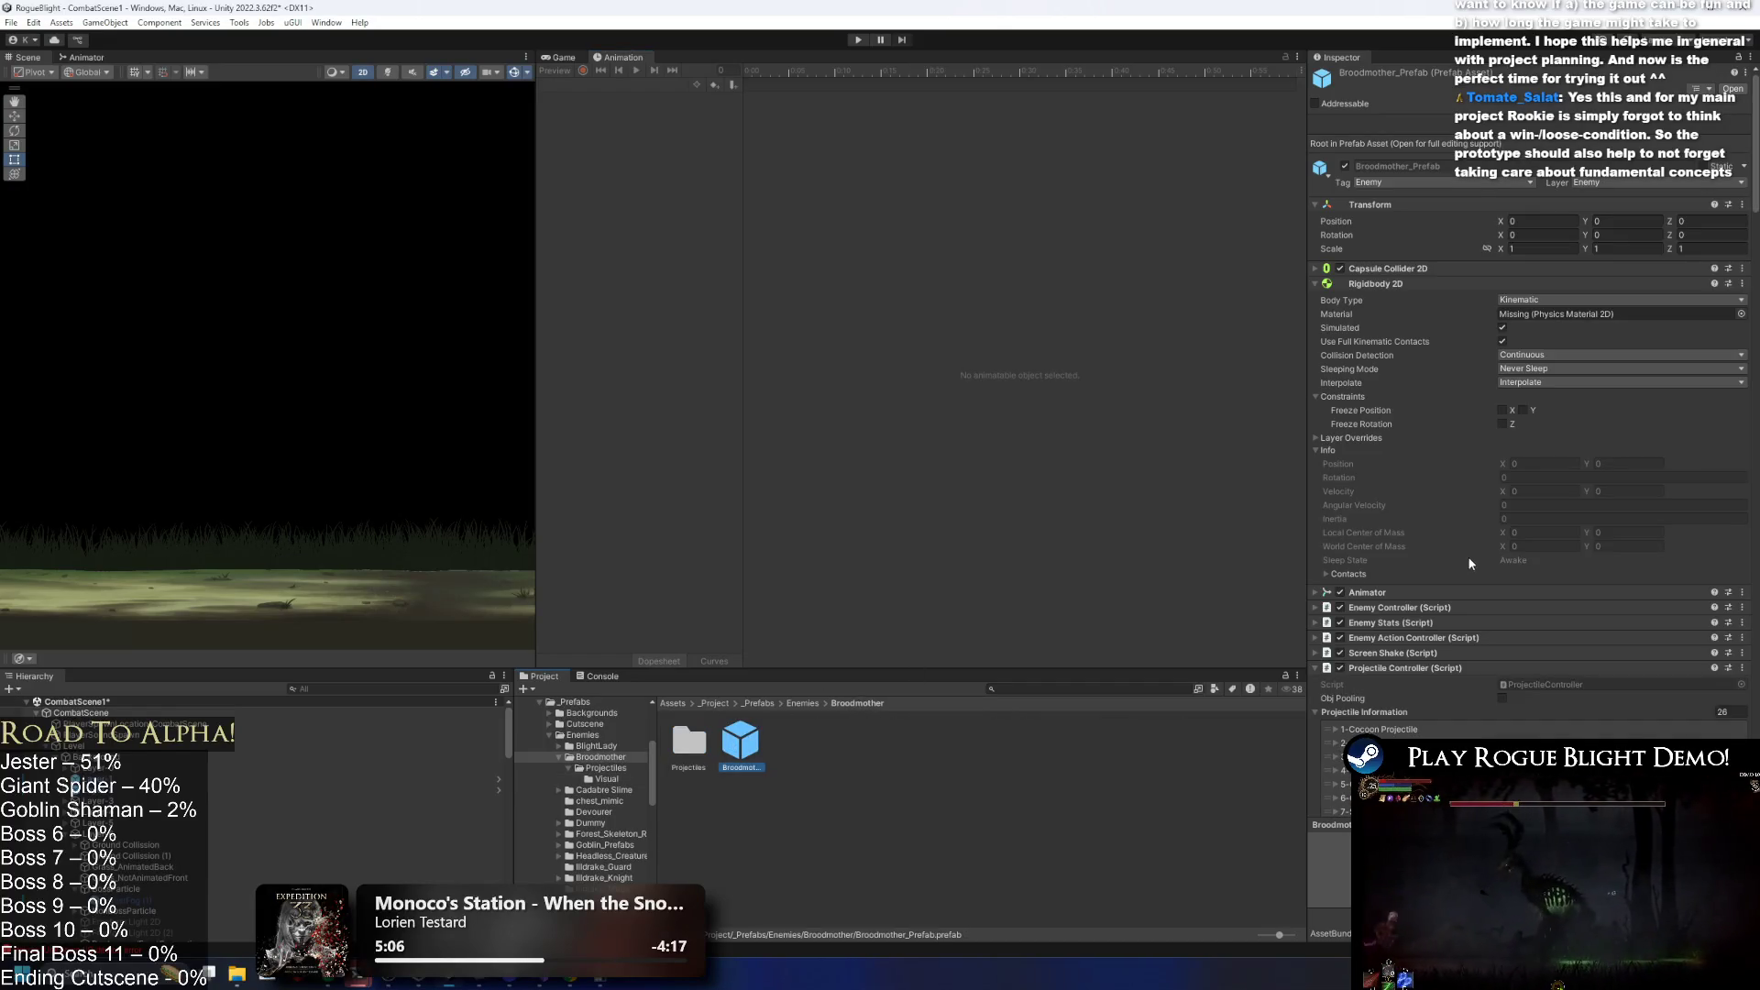
{"action": "scroll", "coordinate": [1475, 550], "scroll_direction": "down", "scroll_amount": 15}
{"action": "left_click", "coordinate": [1428, 302]}
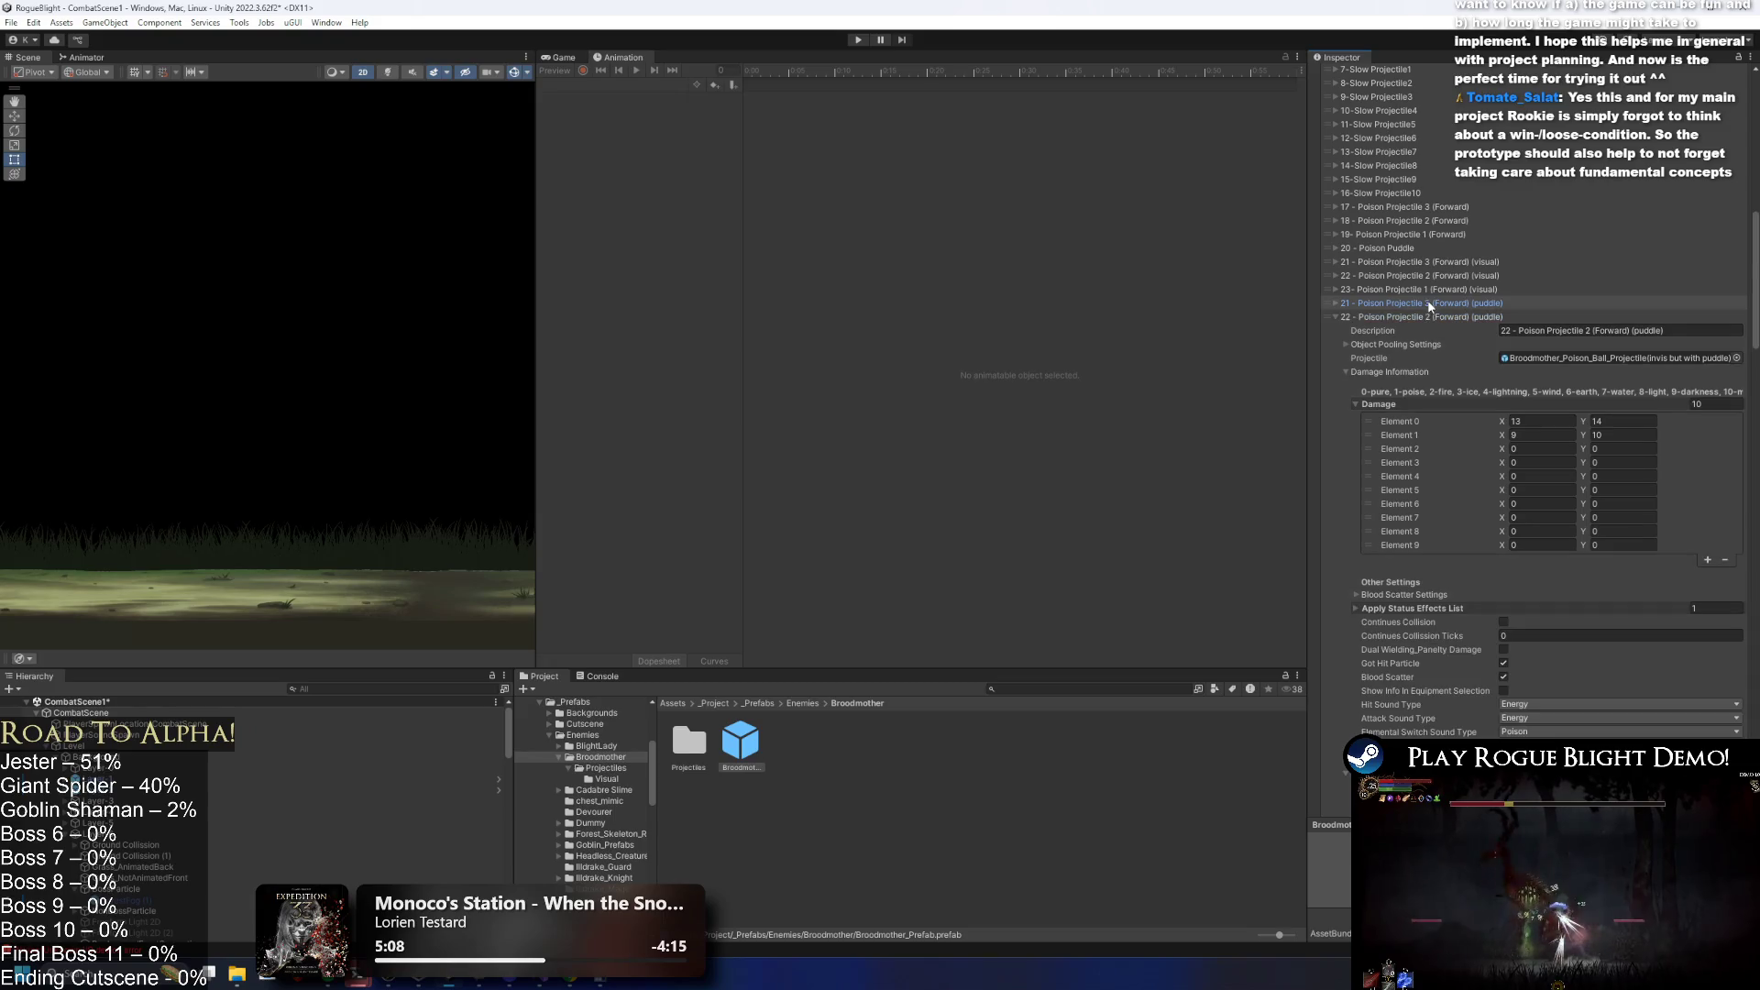
{"action": "left_click", "coordinate": [1431, 316]}
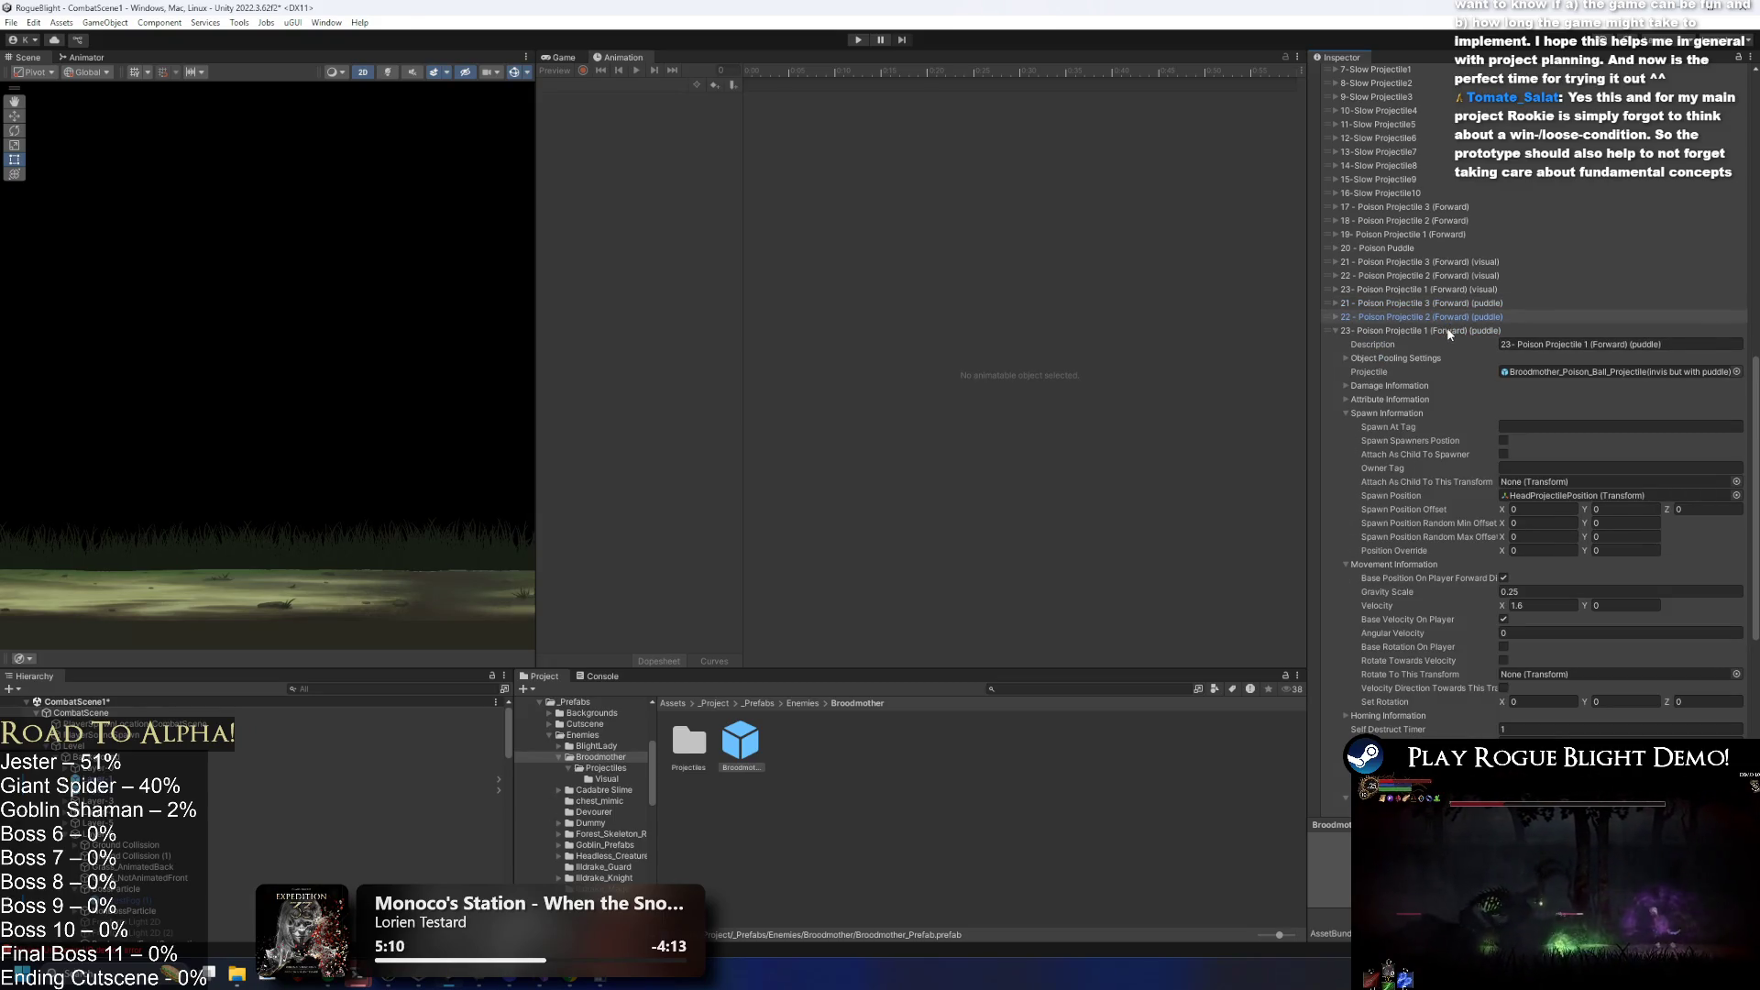
{"action": "double_click", "coordinate": [1582, 374]}
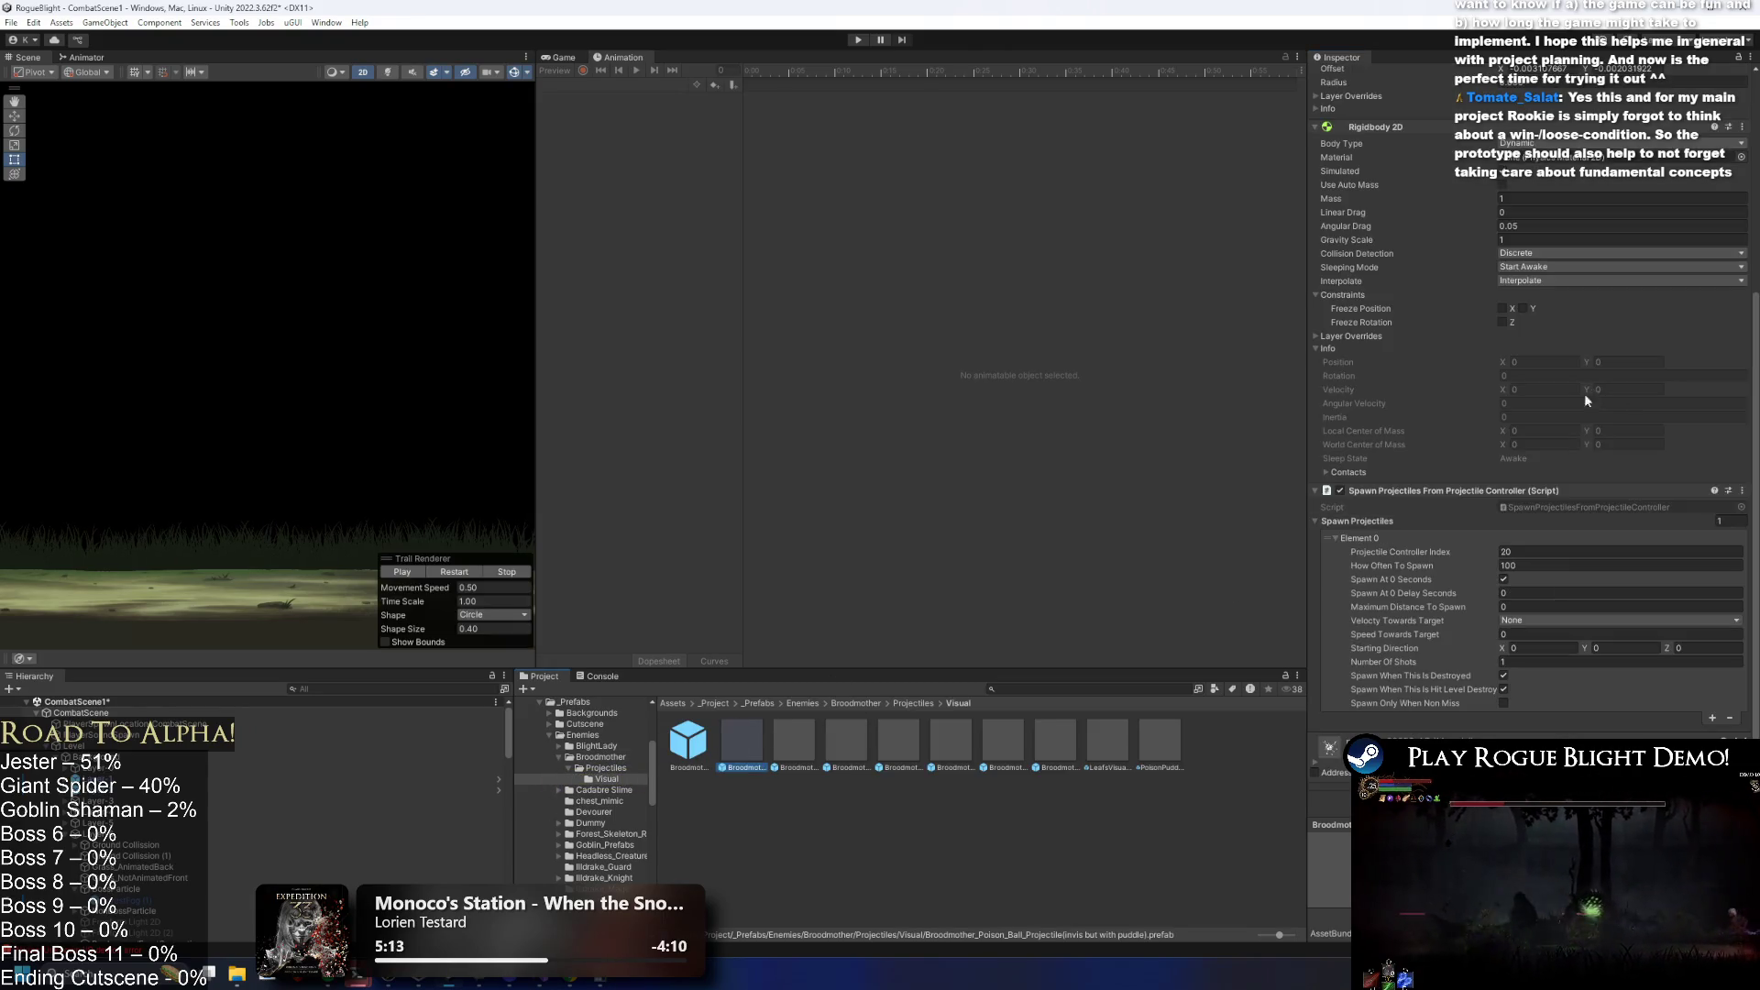
{"action": "scroll", "coordinate": [1513, 443], "scroll_direction": "up", "scroll_amount": 10}
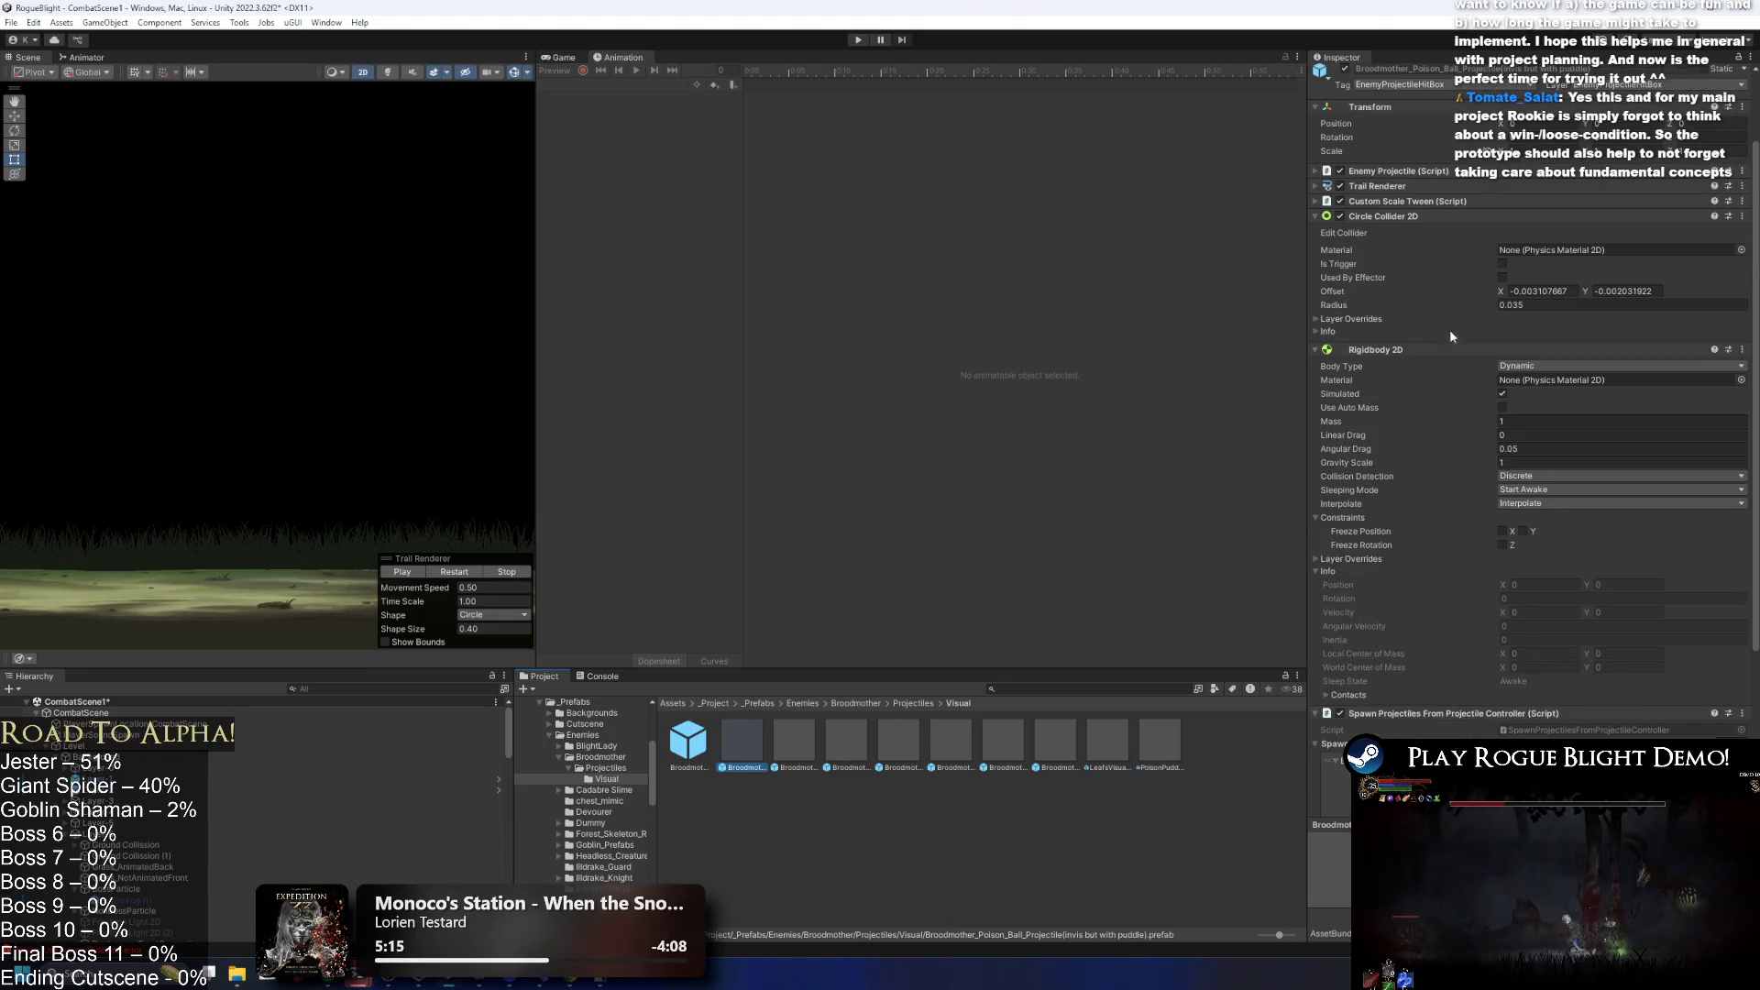
{"action": "left_click", "coordinate": [1401, 217]}
{"action": "left_click", "coordinate": [1401, 231]}
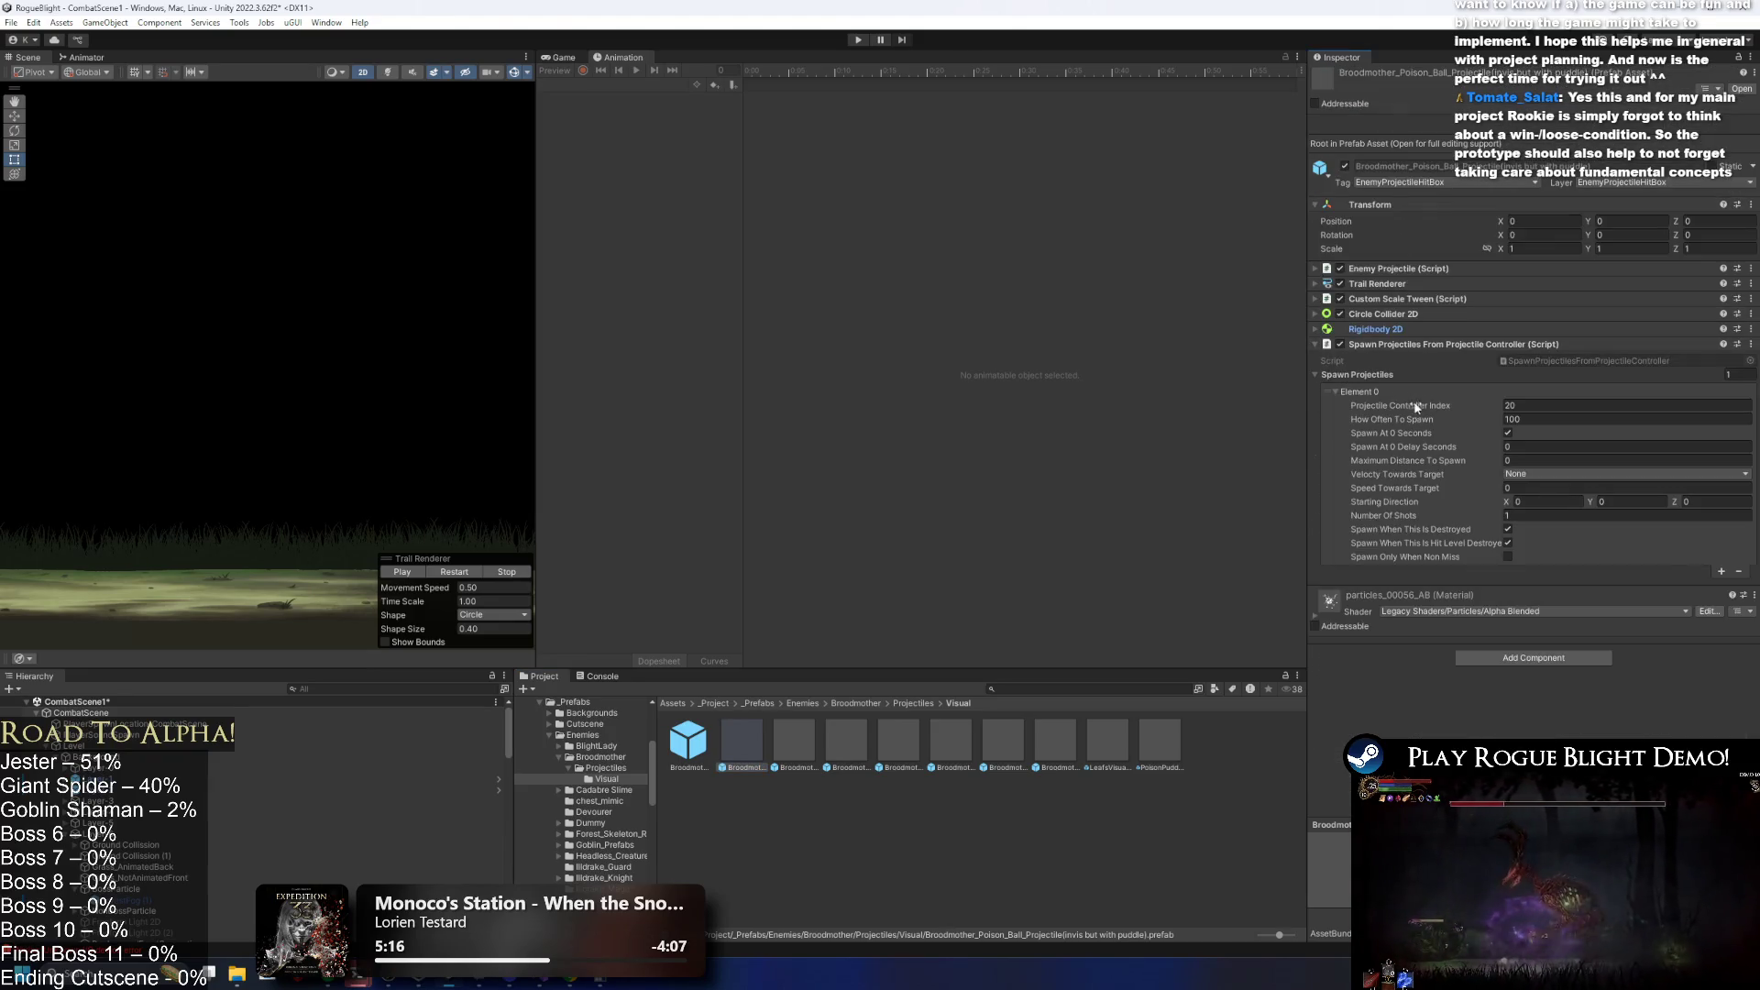
Return to the Broodmother folder and open Broodmother_Prefab in Prefab Mode.
{"action": "left_click", "coordinate": [910, 703]}
{"action": "left_click", "coordinate": [851, 703]}
{"action": "left_click", "coordinate": [746, 744]}
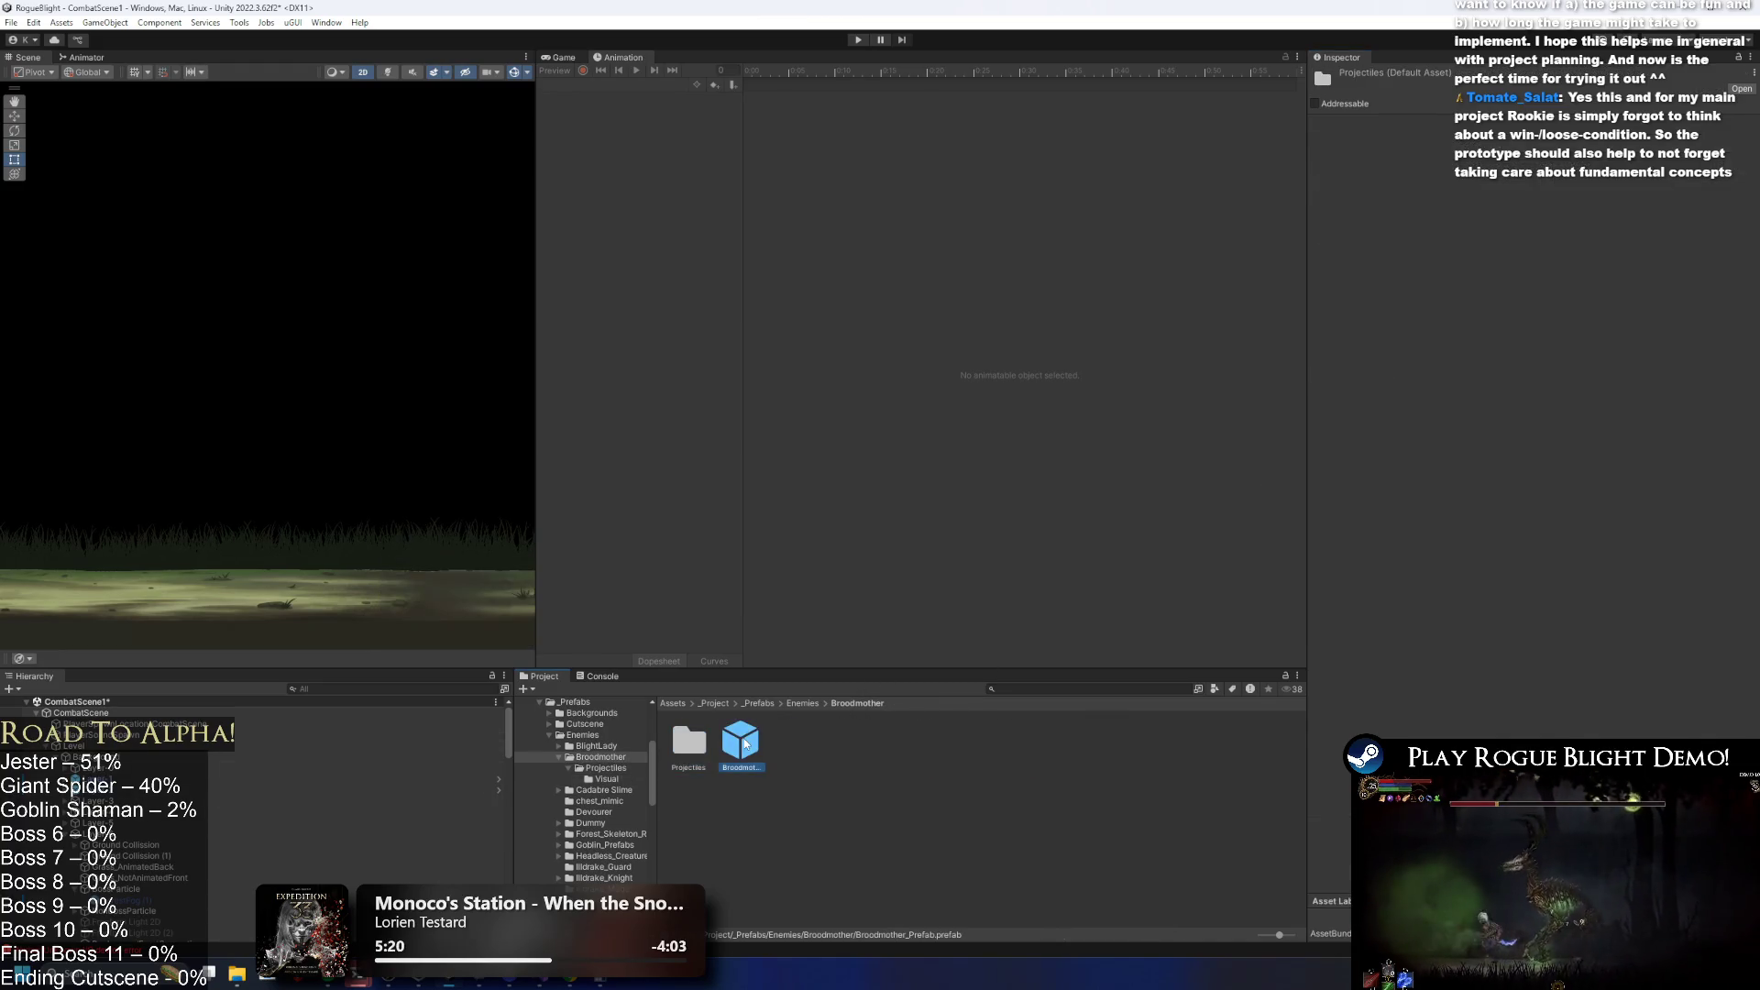
{"action": "double_click", "coordinate": [745, 744]}
{"action": "left_click", "coordinate": [1400, 689]}
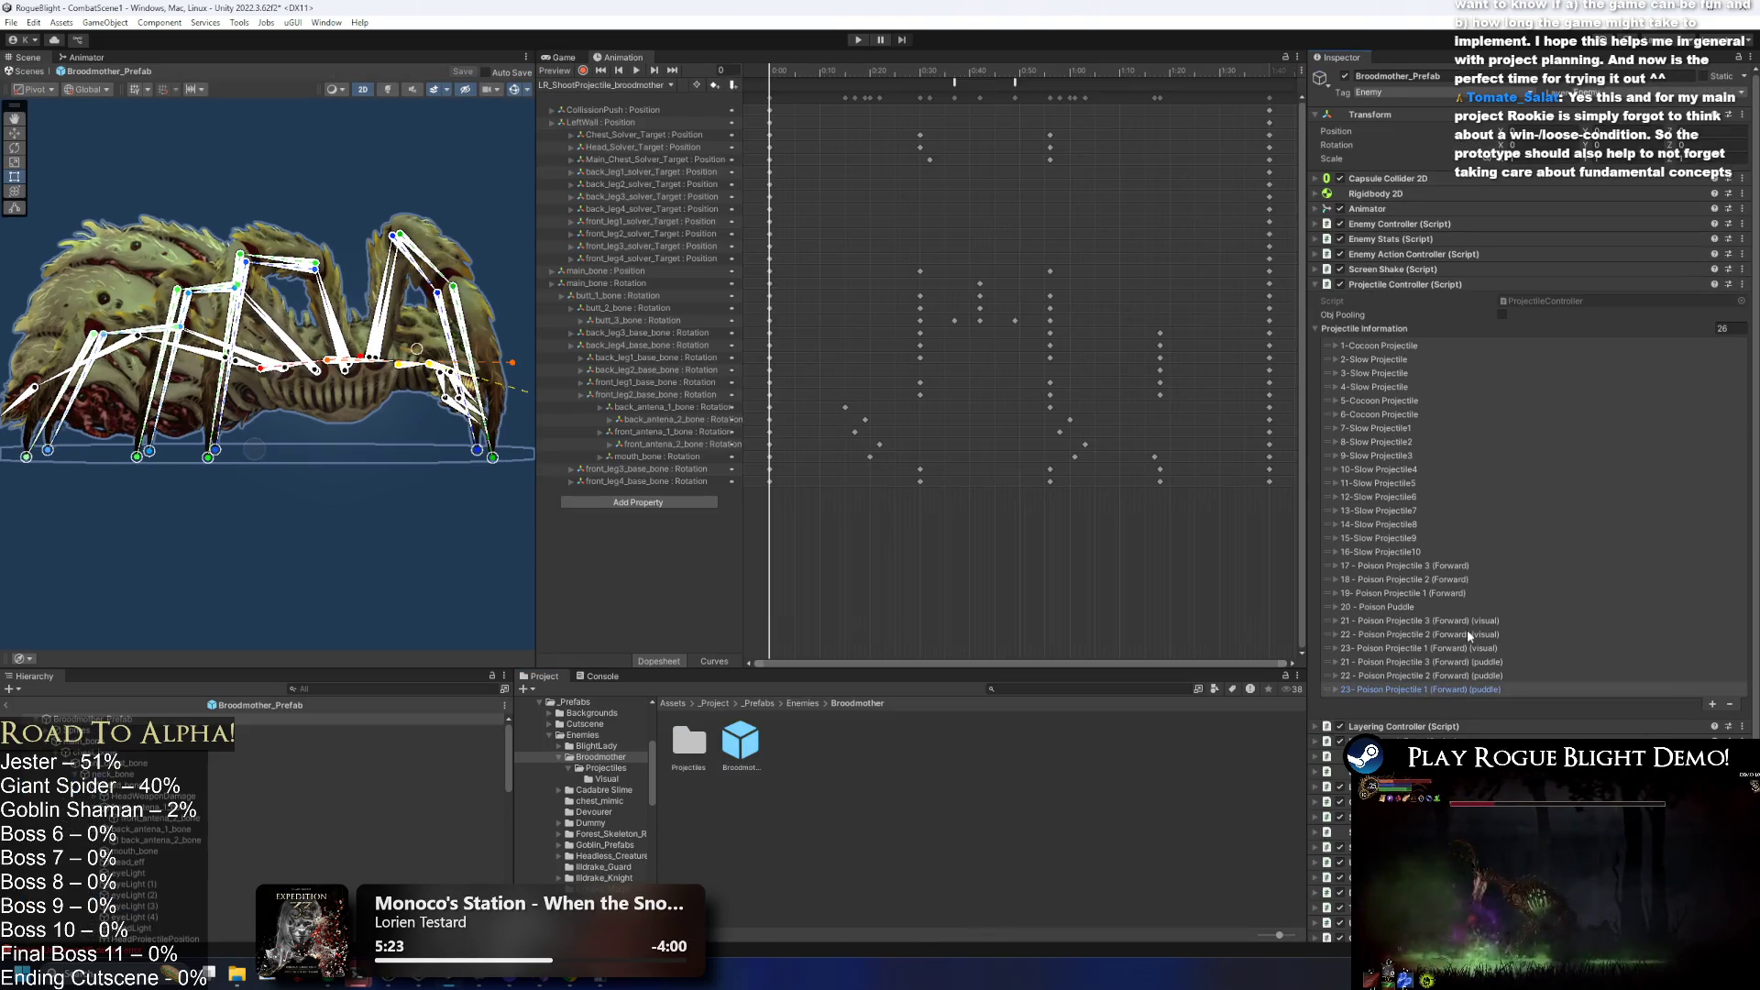
Set the Hit Sound Type of entry 17 Poison Projectile 3 (Forward) to Spider_webshoot.
{"action": "left_click", "coordinate": [1443, 561]}
{"action": "scroll", "coordinate": [1642, 574], "scroll_direction": "down", "scroll_amount": 10}
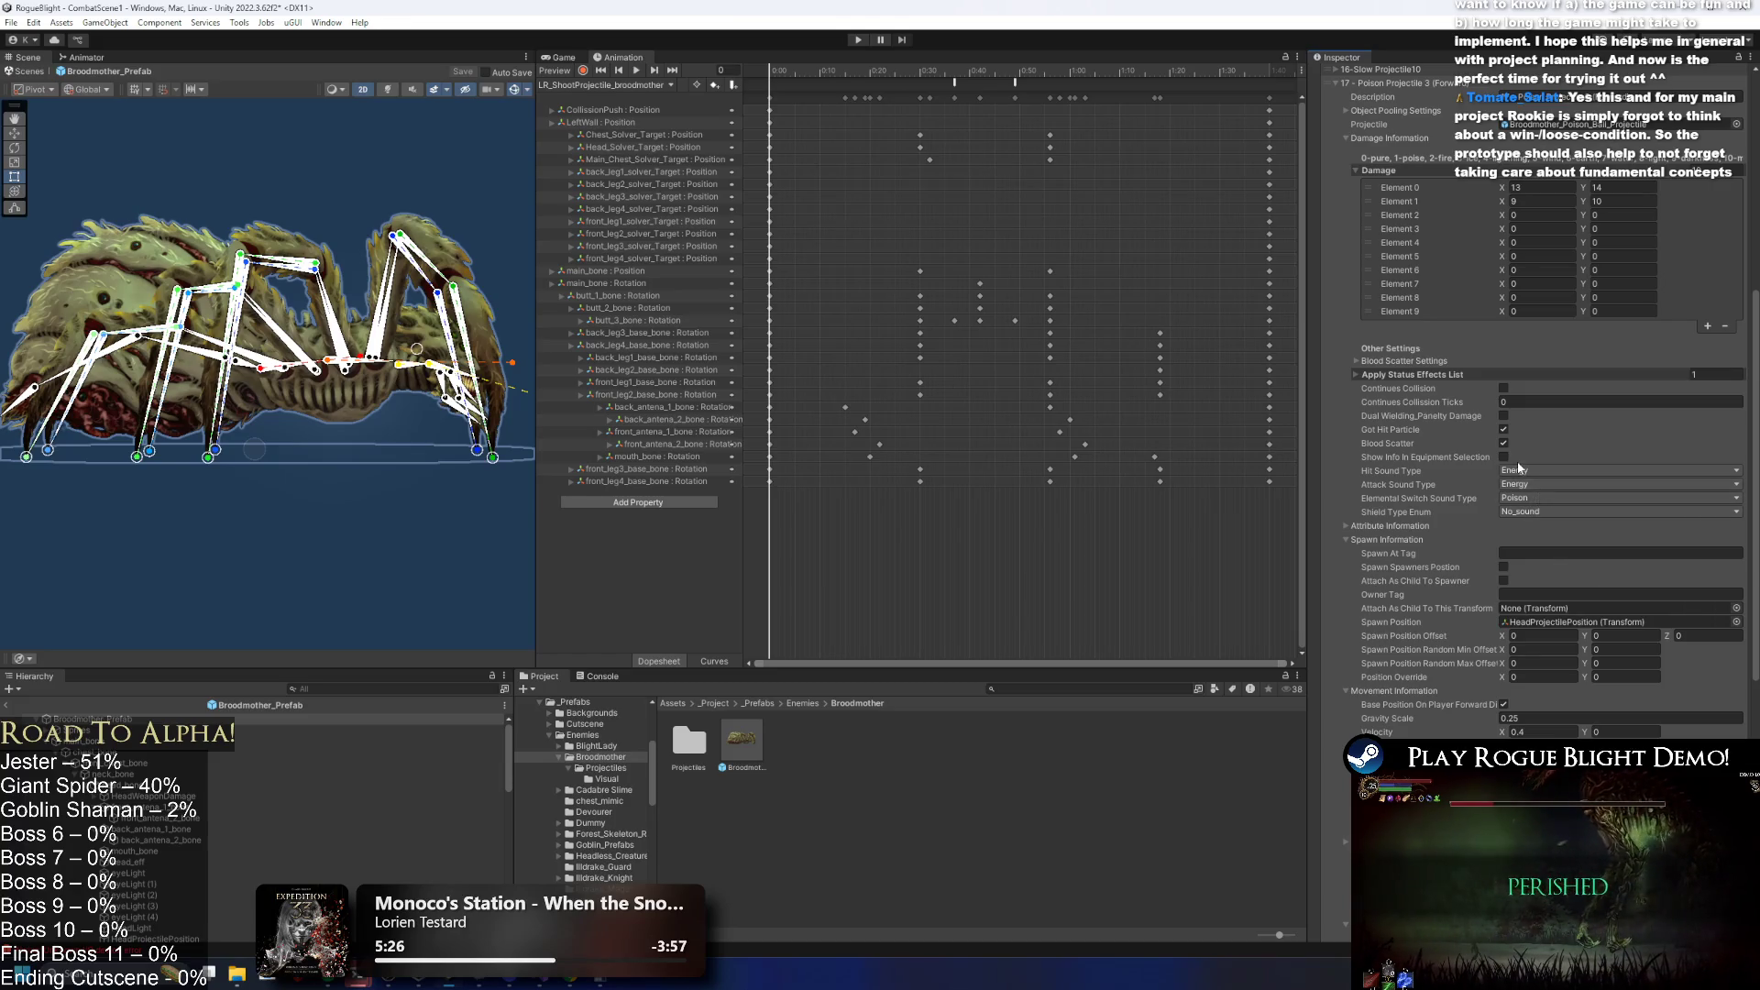
{"action": "left_click", "coordinate": [1520, 470]}
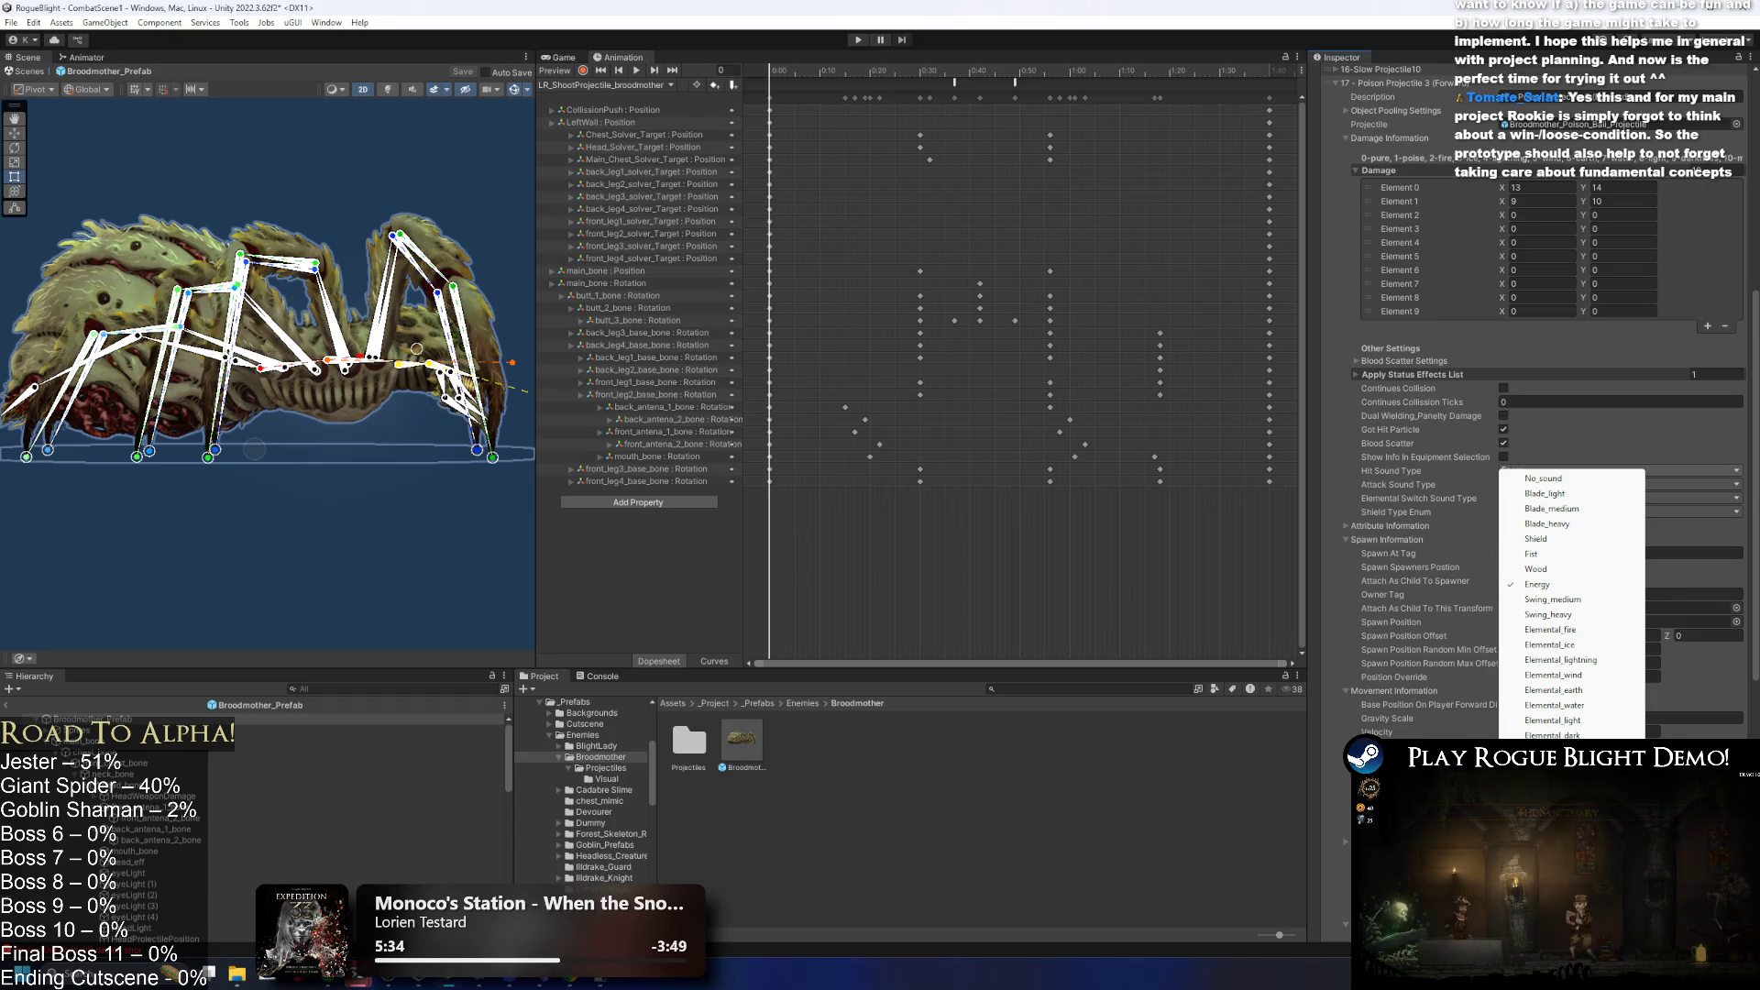
{"action": "left_click", "coordinate": [1558, 798]}
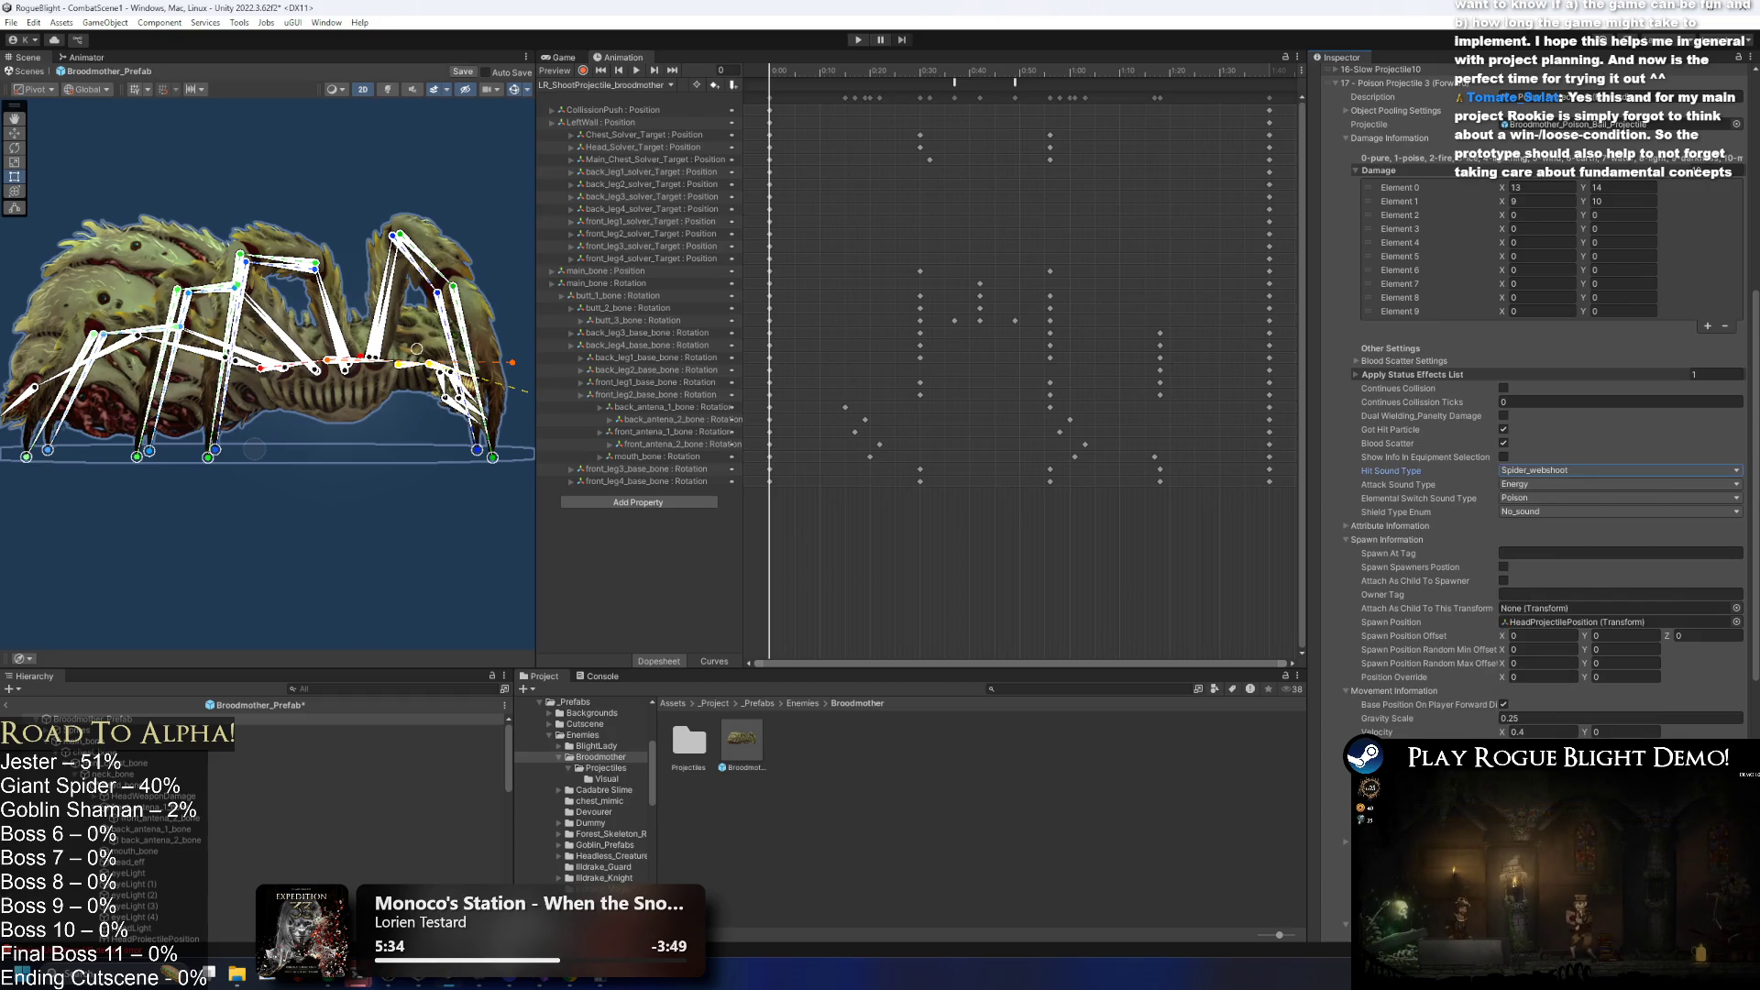
{"action": "left_click", "coordinate": [1552, 469]}
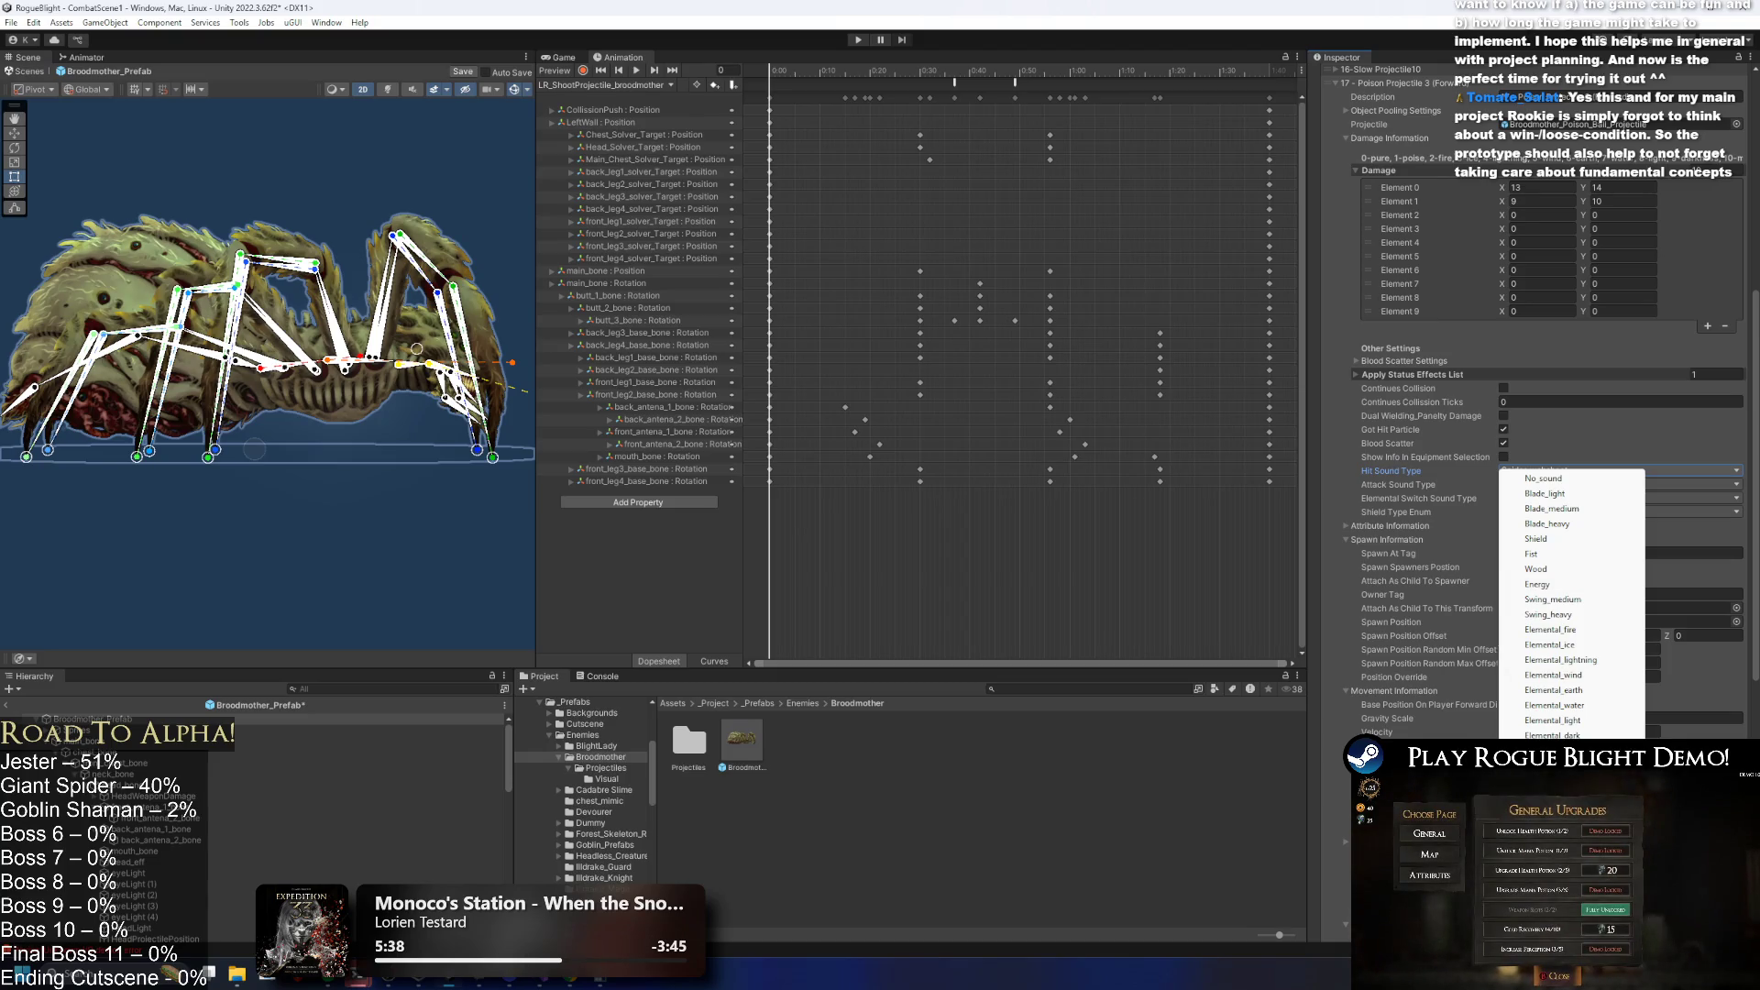
{"action": "key", "text": "Escape"}
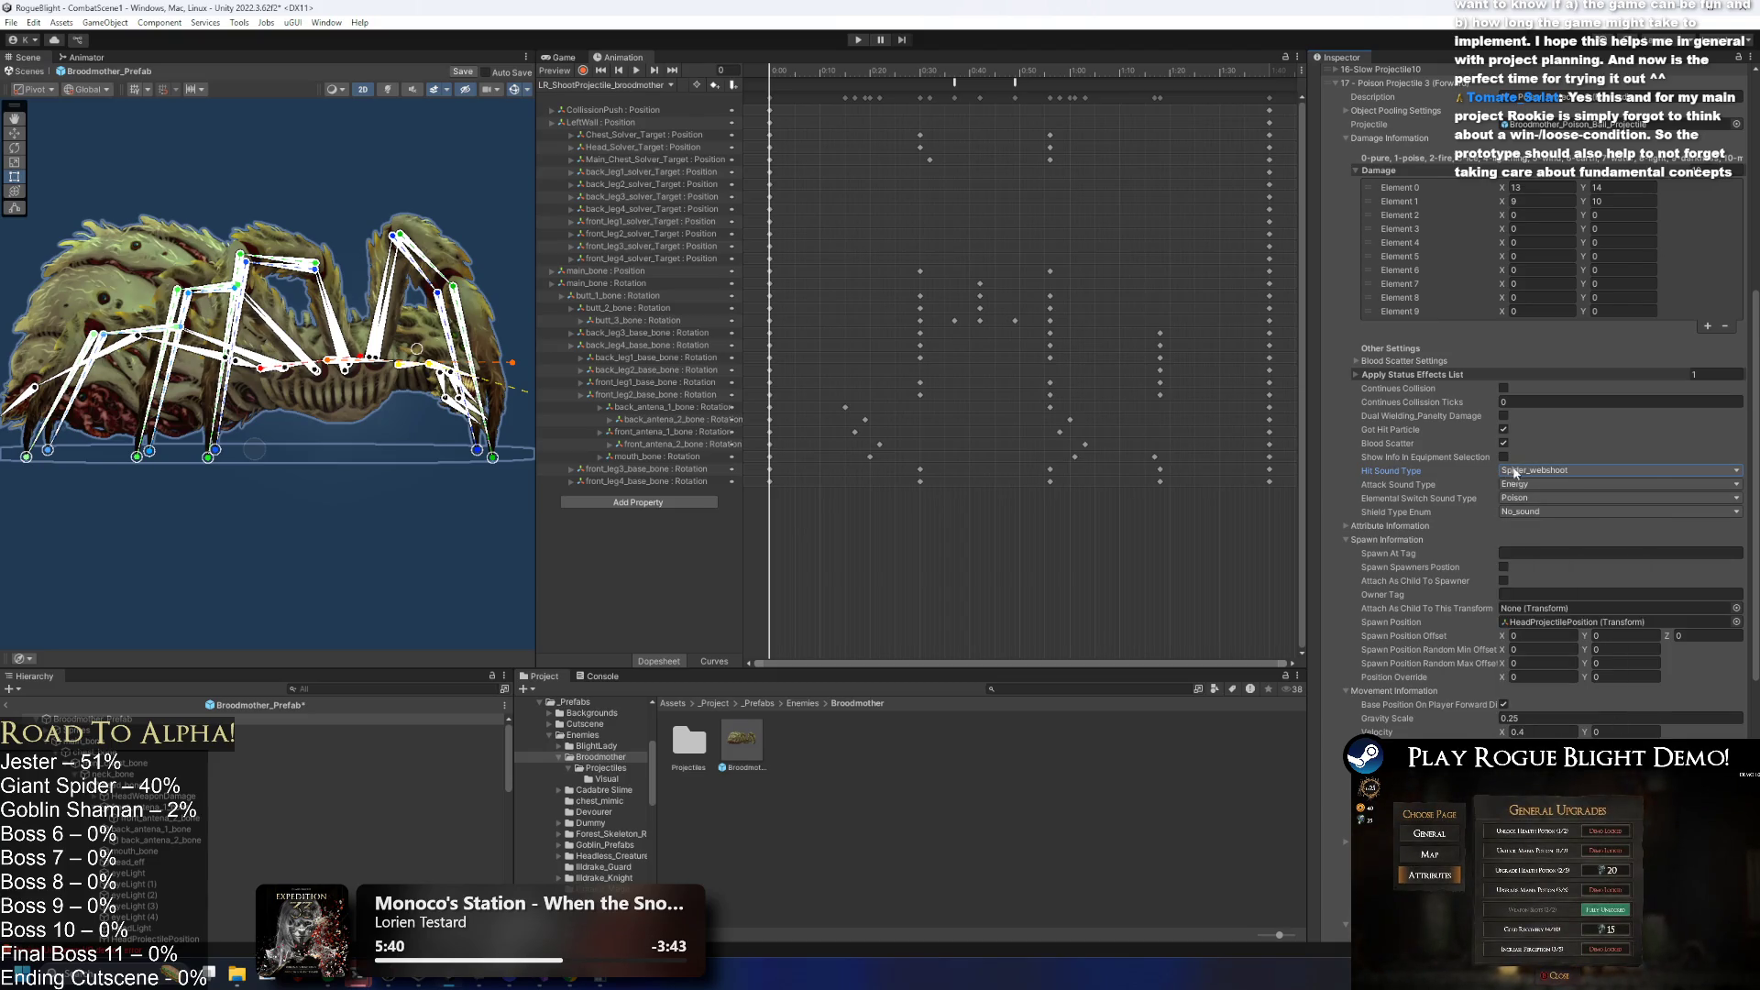
Copy the Spider_webshoot hit sound and paste it into entry 17's Attack Sound Type.
{"action": "right_click", "coordinate": [1516, 470]}
{"action": "left_click", "coordinate": [1578, 508]}
{"action": "right_click", "coordinate": [1543, 490]}
{"action": "left_click", "coordinate": [1578, 529]}
{"action": "right_click", "coordinate": [1551, 487]}
{"action": "left_click", "coordinate": [1595, 517]}
{"action": "scroll", "coordinate": [1446, 403], "scroll_direction": "up", "scroll_amount": 5}
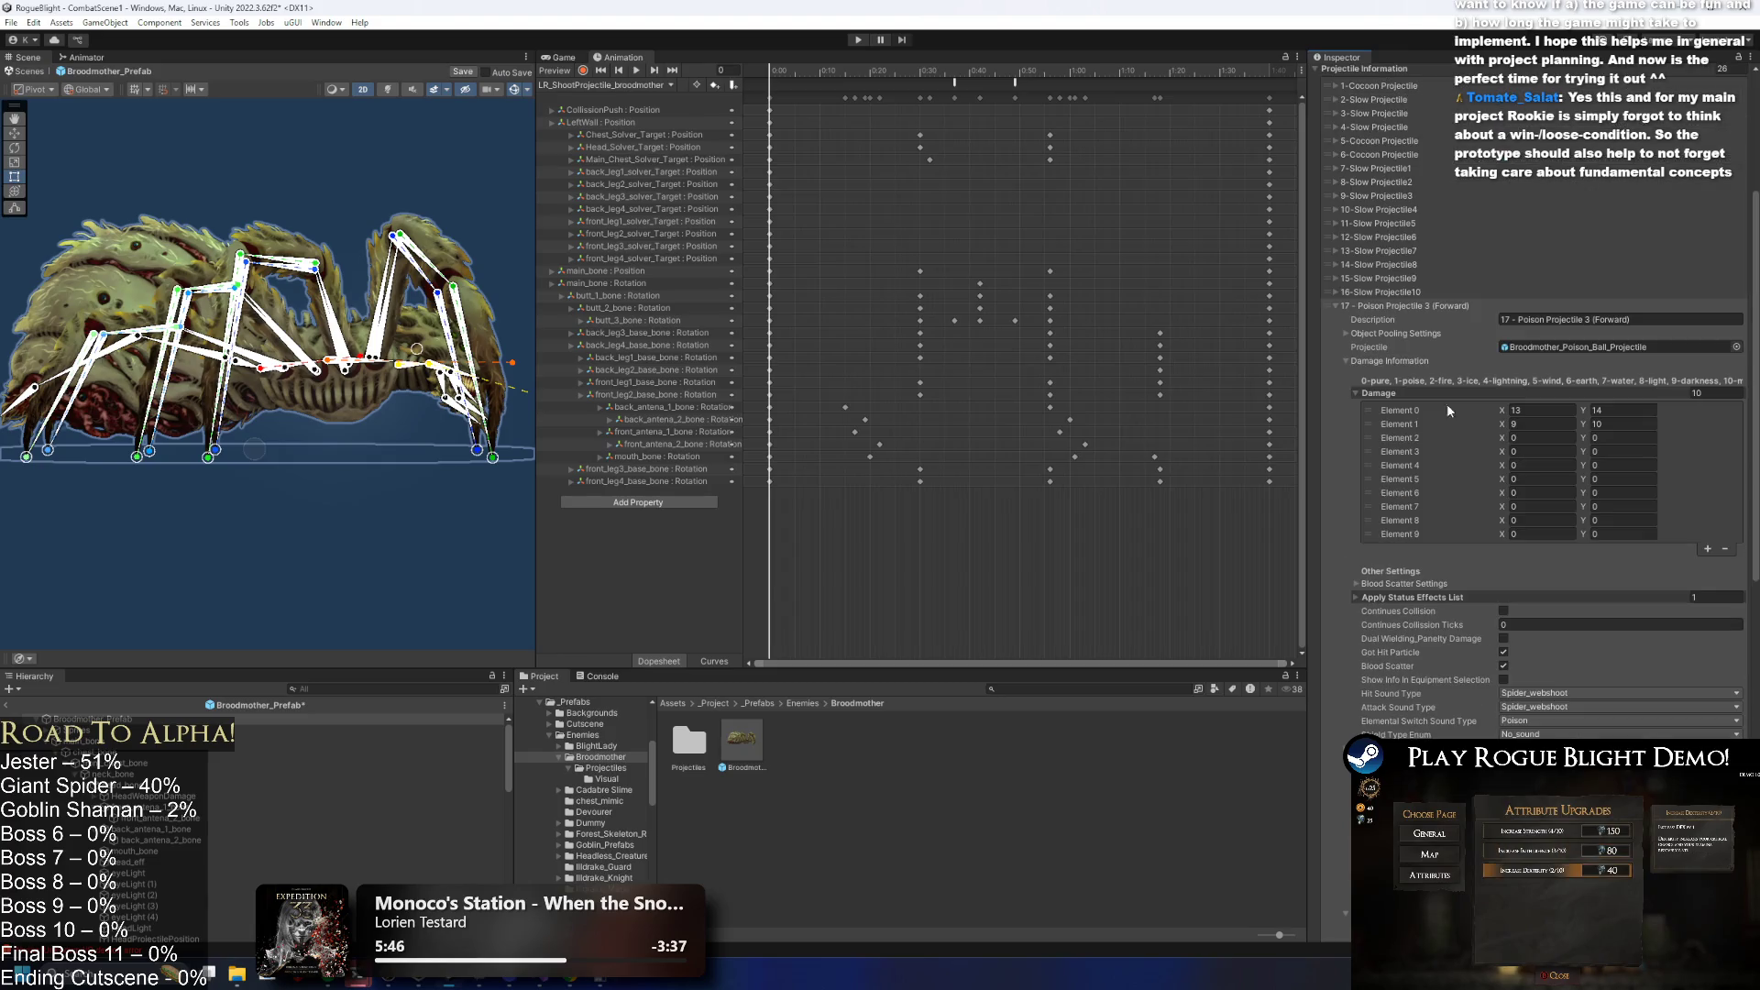
Set entry 18 Poison Projectile 2 (Forward) hit and attack sounds to Spider_webshoot.
{"action": "left_click", "coordinate": [1417, 304]}
{"action": "left_click", "coordinate": [1424, 531]}
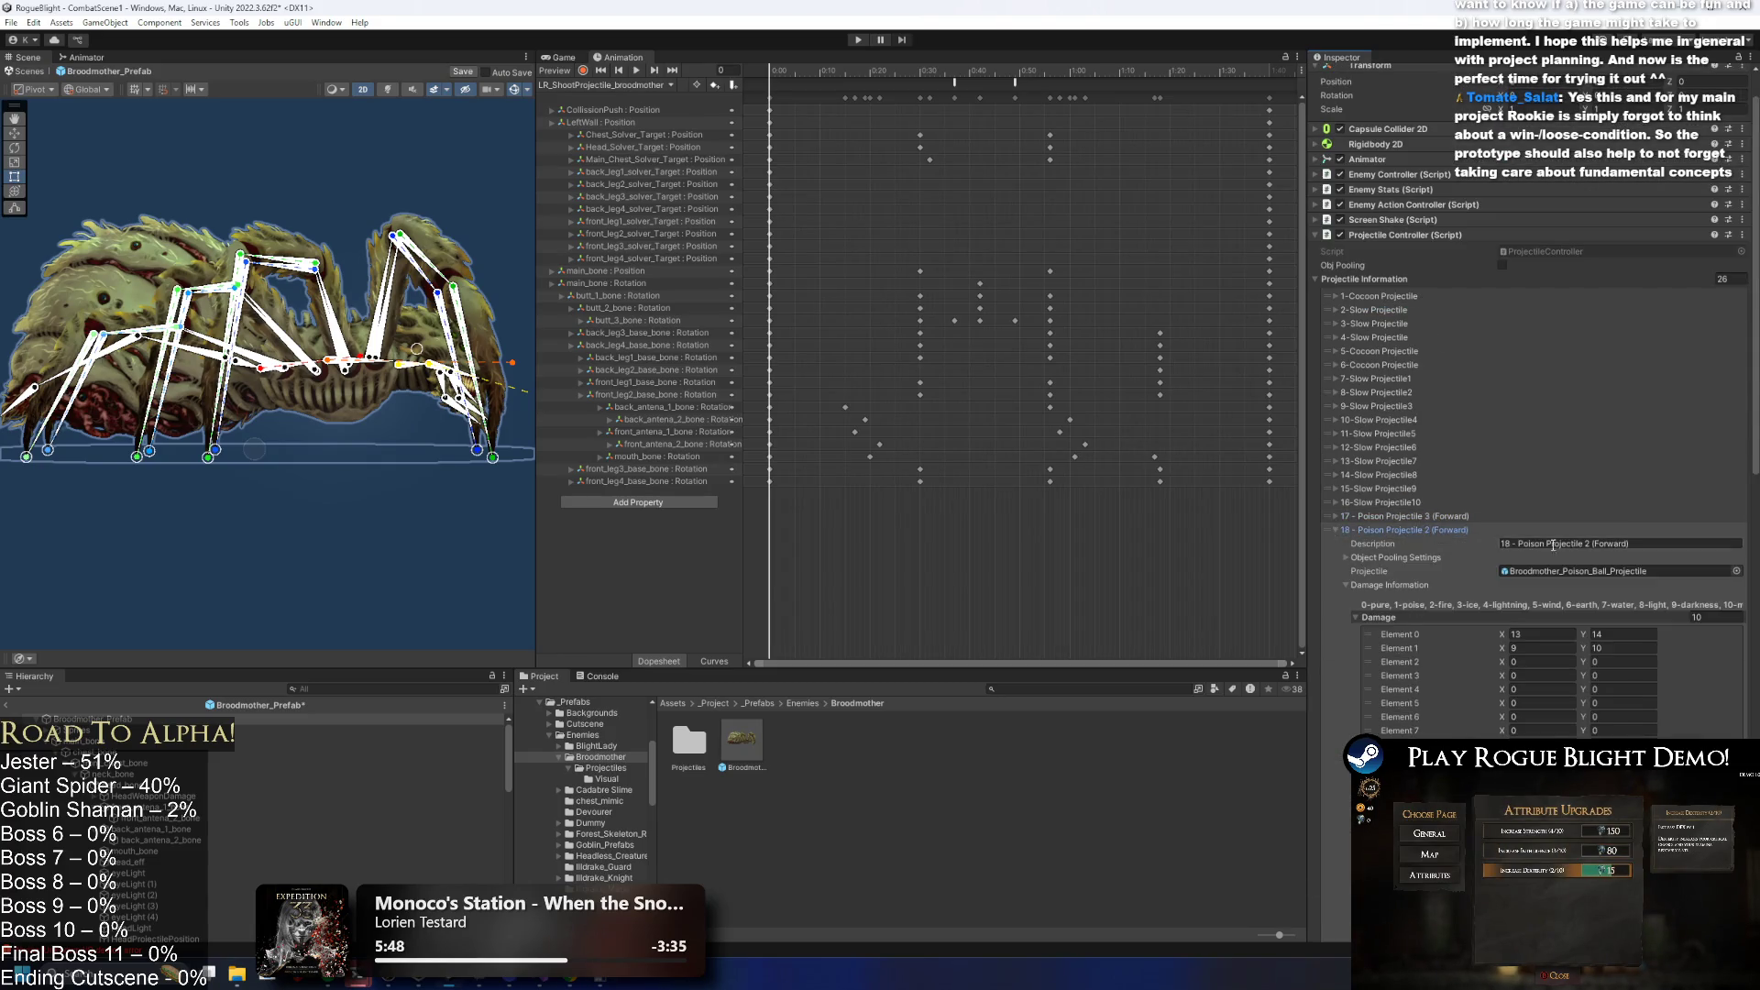
{"action": "scroll", "coordinate": [1595, 577], "scroll_direction": "down", "scroll_amount": 10}
{"action": "scroll", "coordinate": [1575, 562], "scroll_direction": "down", "scroll_amount": 5}
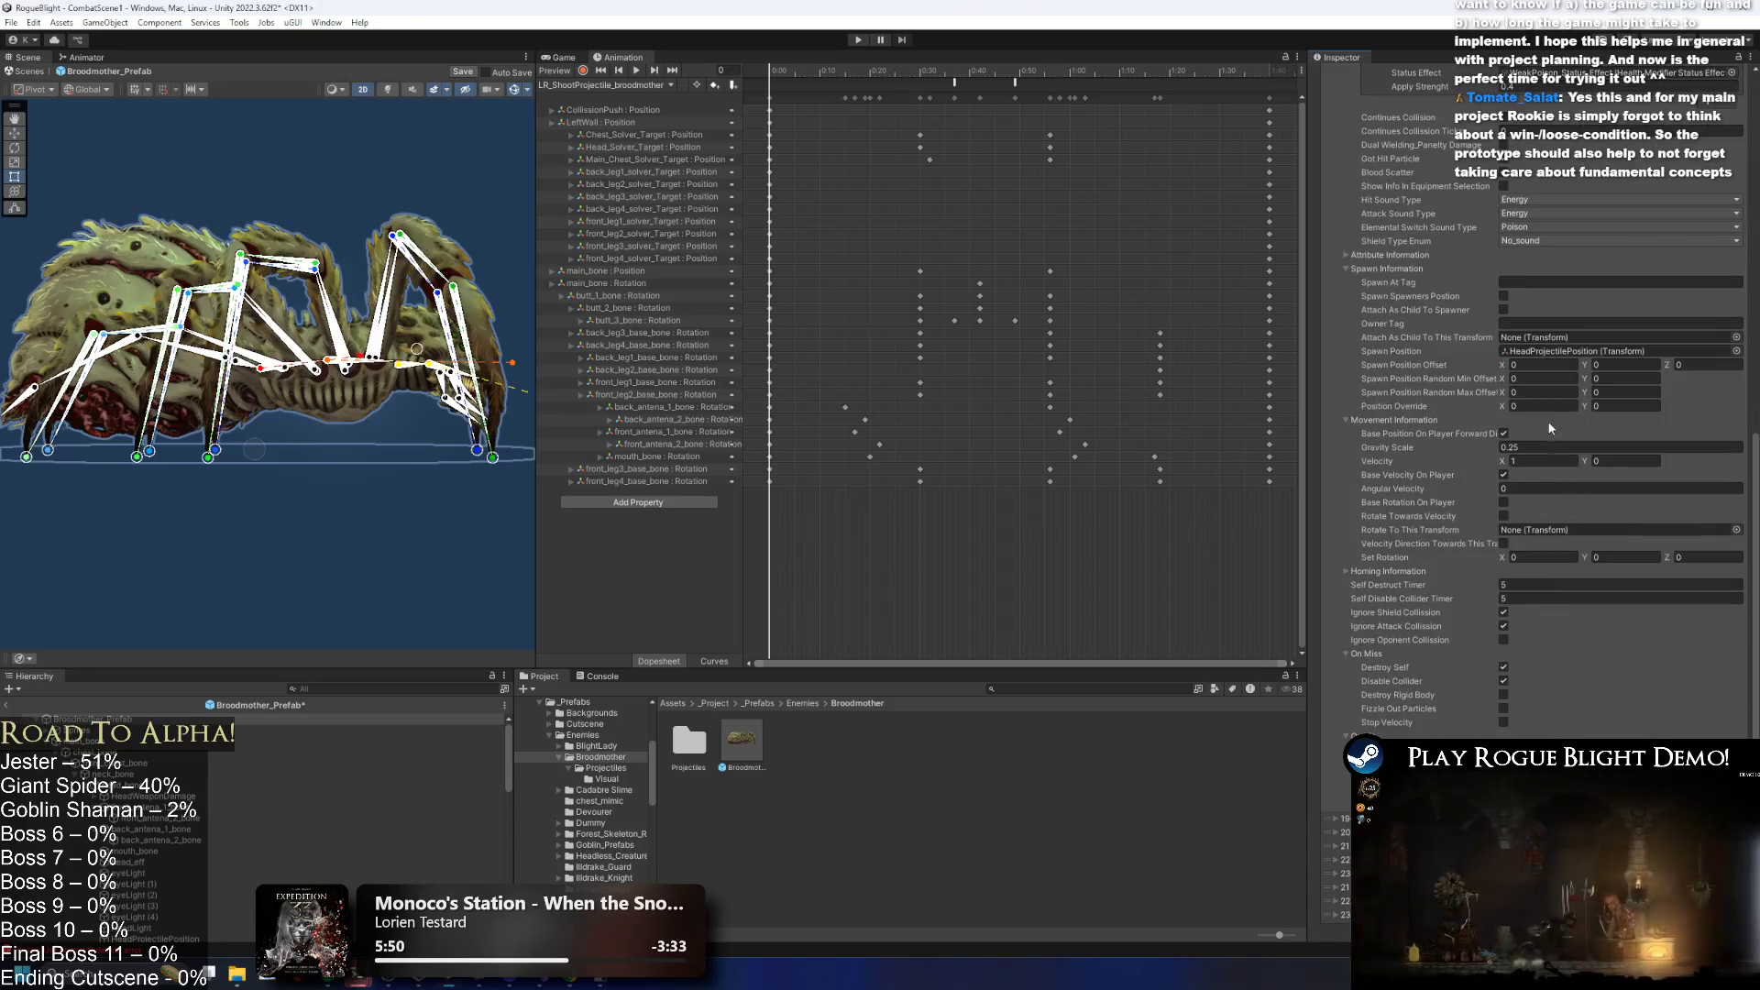
{"action": "scroll", "coordinate": [1528, 473], "scroll_direction": "up", "scroll_amount": 2}
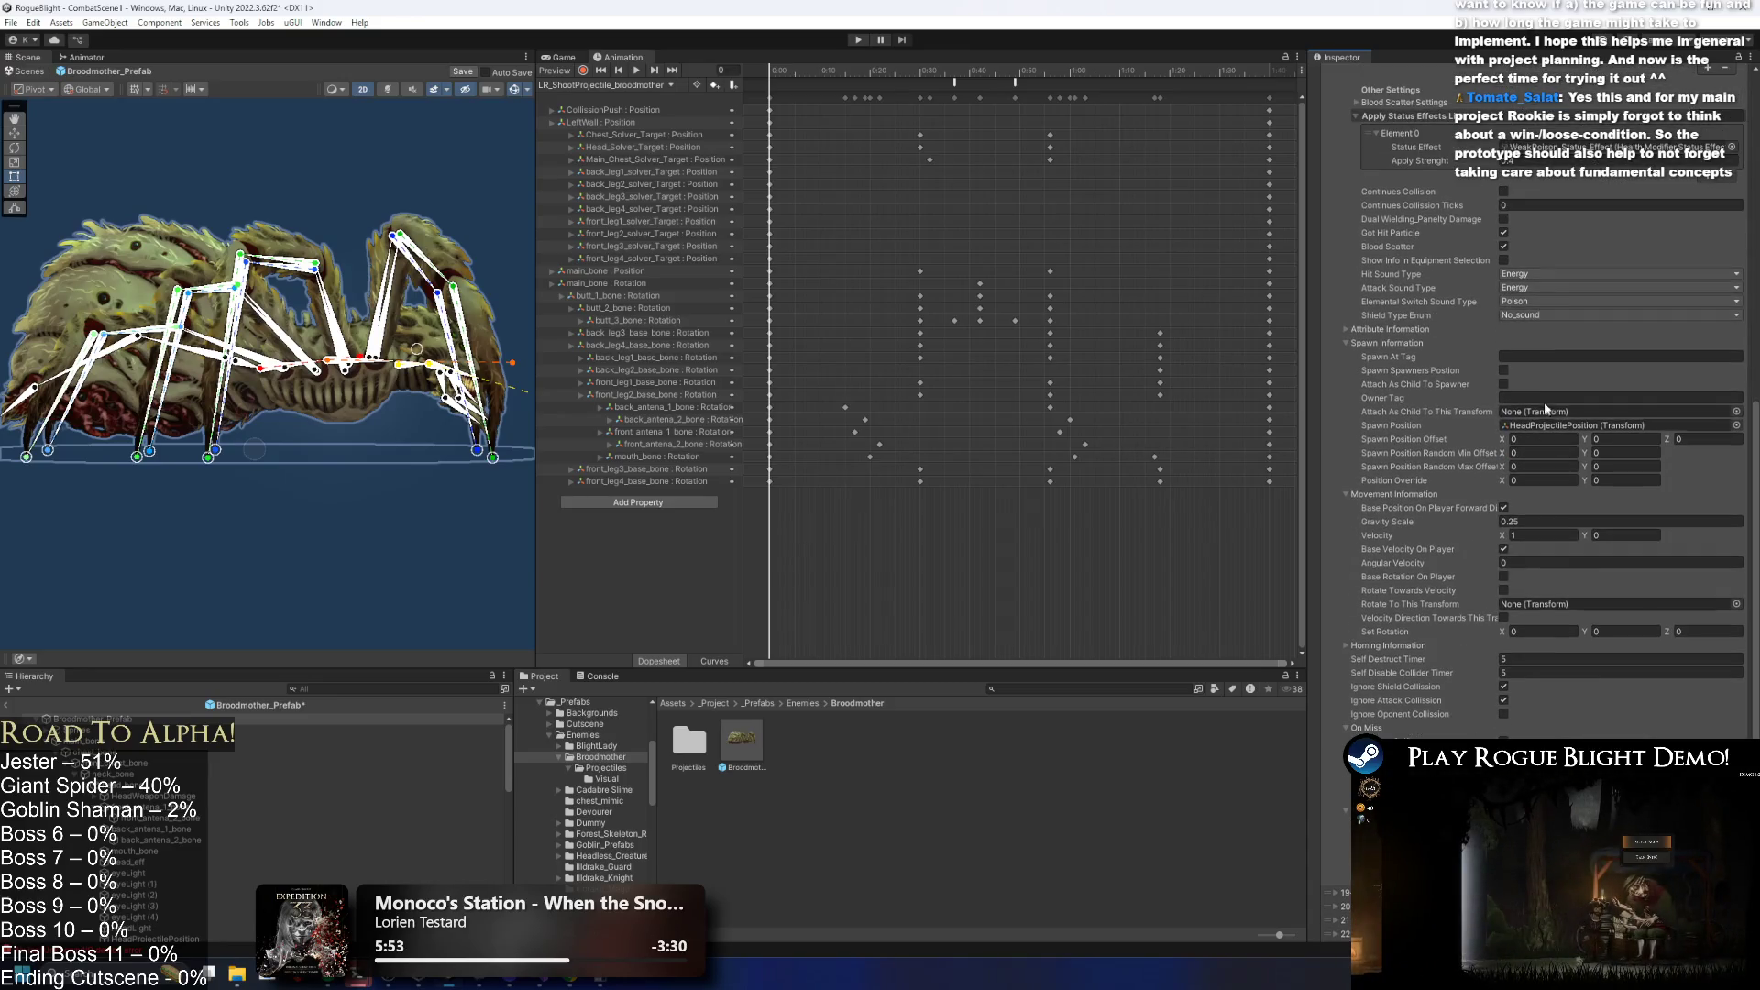
{"action": "left_click", "coordinate": [1522, 272]}
{"action": "left_click", "coordinate": [1549, 316]}
{"action": "left_click", "coordinate": [1540, 287]}
{"action": "left_click", "coordinate": [1580, 332]}
{"action": "scroll", "coordinate": [1476, 295], "scroll_direction": "up", "scroll_amount": 10}
{"action": "left_click", "coordinate": [1409, 197]}
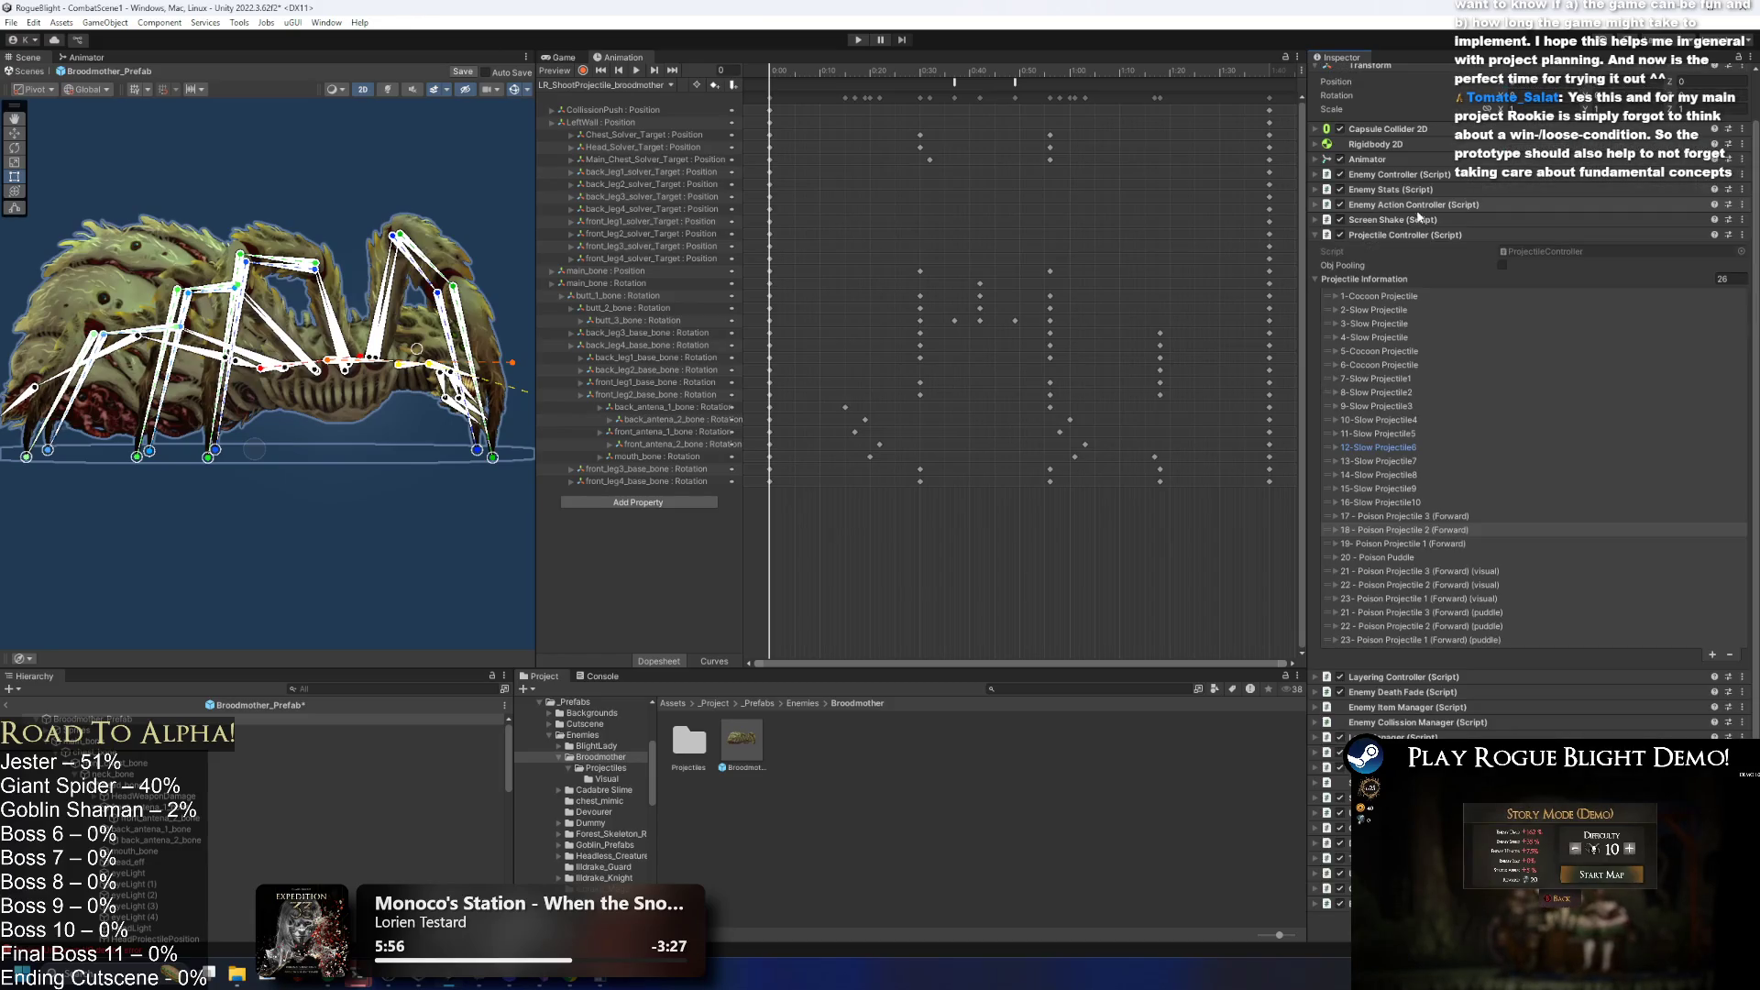
Check entry 19 Poison Projectile 1 (Forward) uses Spider_webshoot for hit and attack sounds.
{"action": "left_click", "coordinate": [1432, 536]}
{"action": "scroll", "coordinate": [1563, 503], "scroll_direction": "down", "scroll_amount": 10}
{"action": "scroll", "coordinate": [1564, 503], "scroll_direction": "down", "scroll_amount": 13}
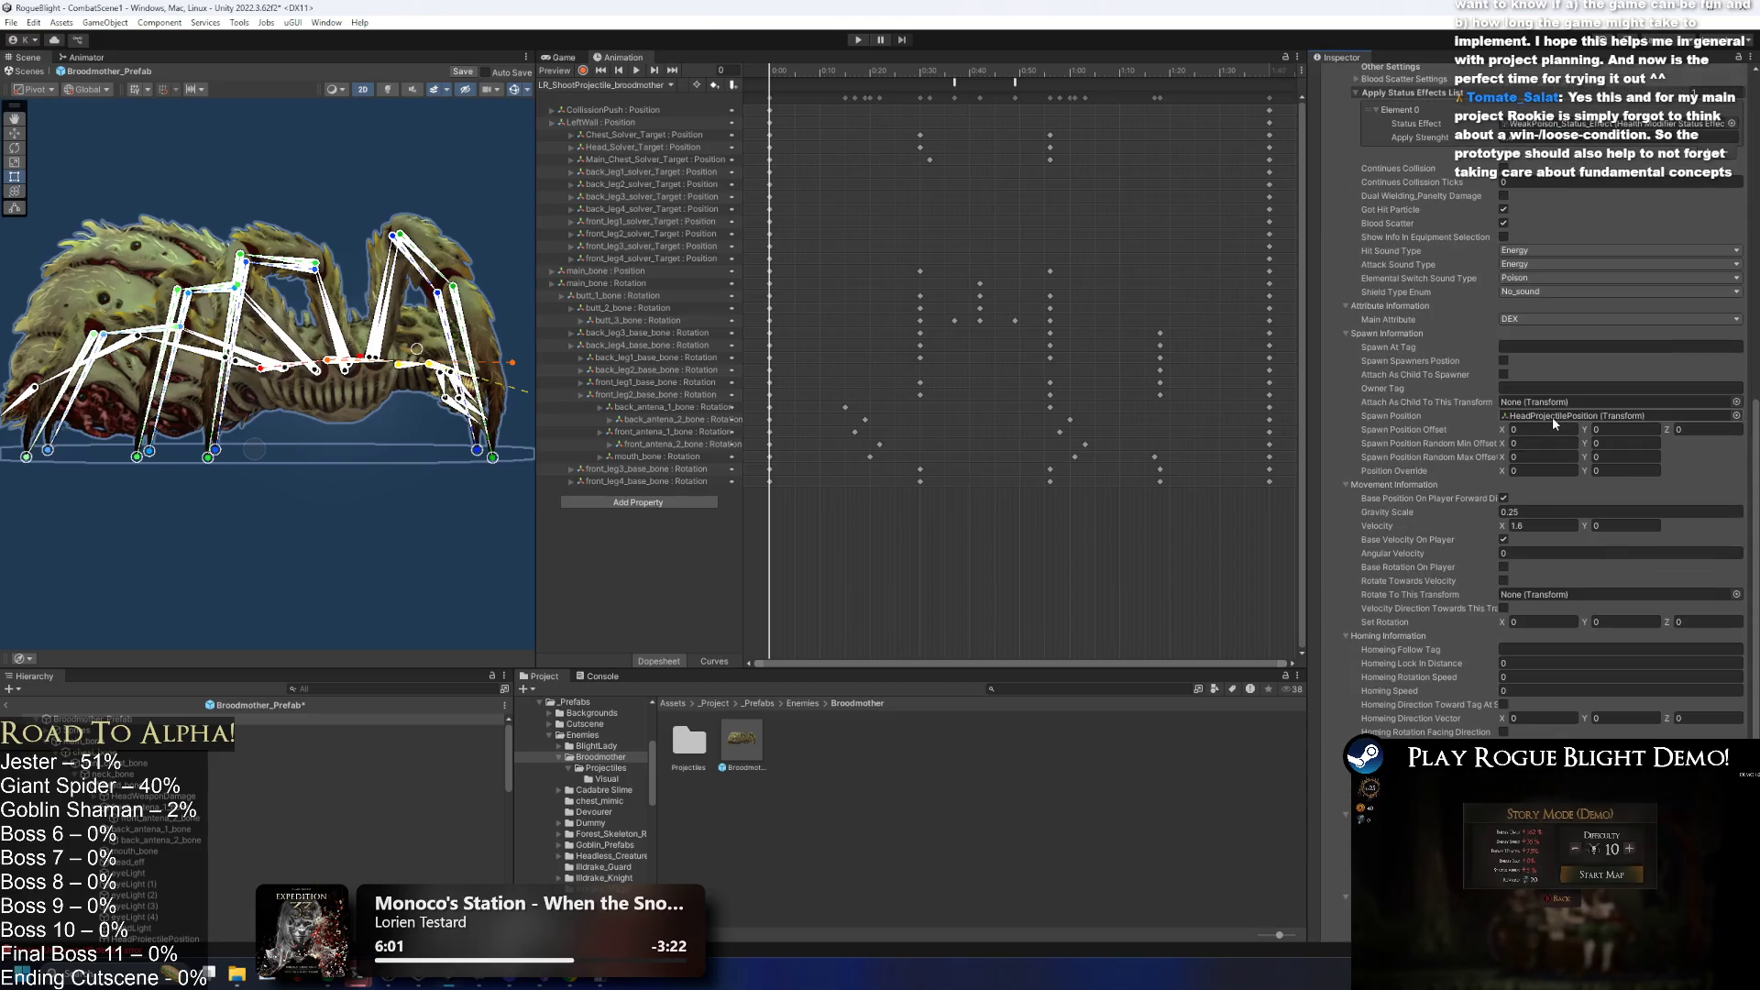
{"action": "scroll", "coordinate": [1559, 405], "scroll_direction": "up", "scroll_amount": 7}
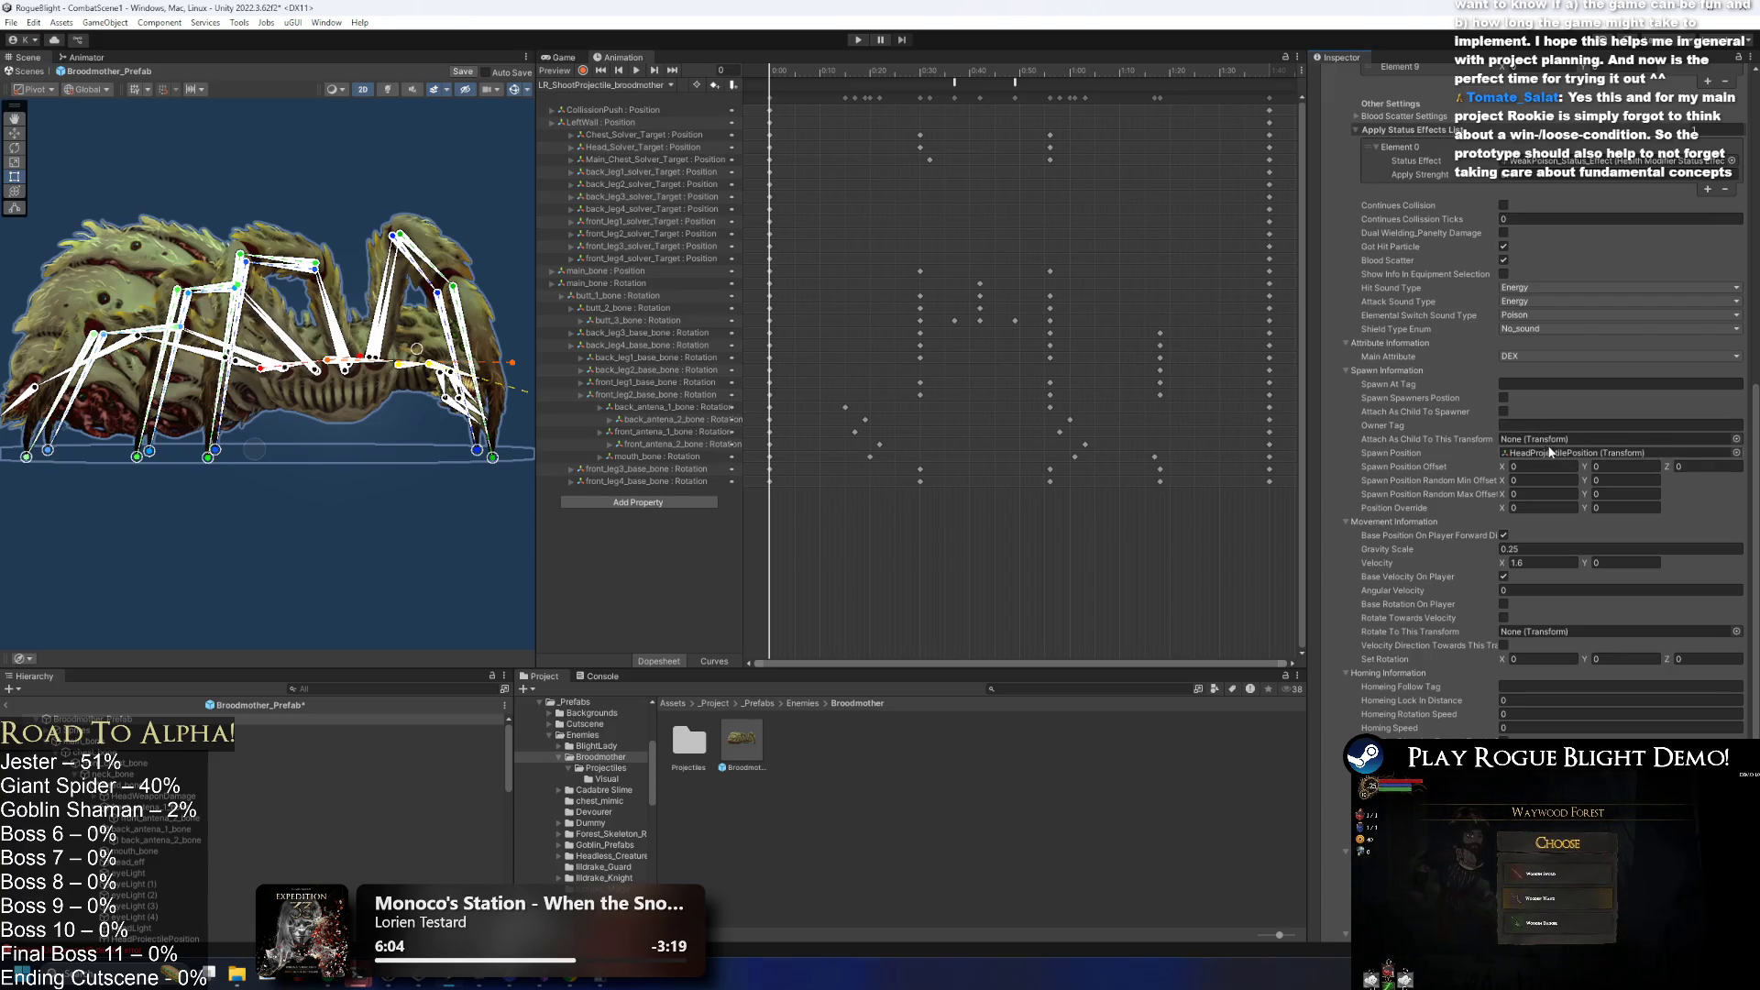
{"action": "scroll", "coordinate": [1551, 451], "scroll_direction": "up", "scroll_amount": 6}
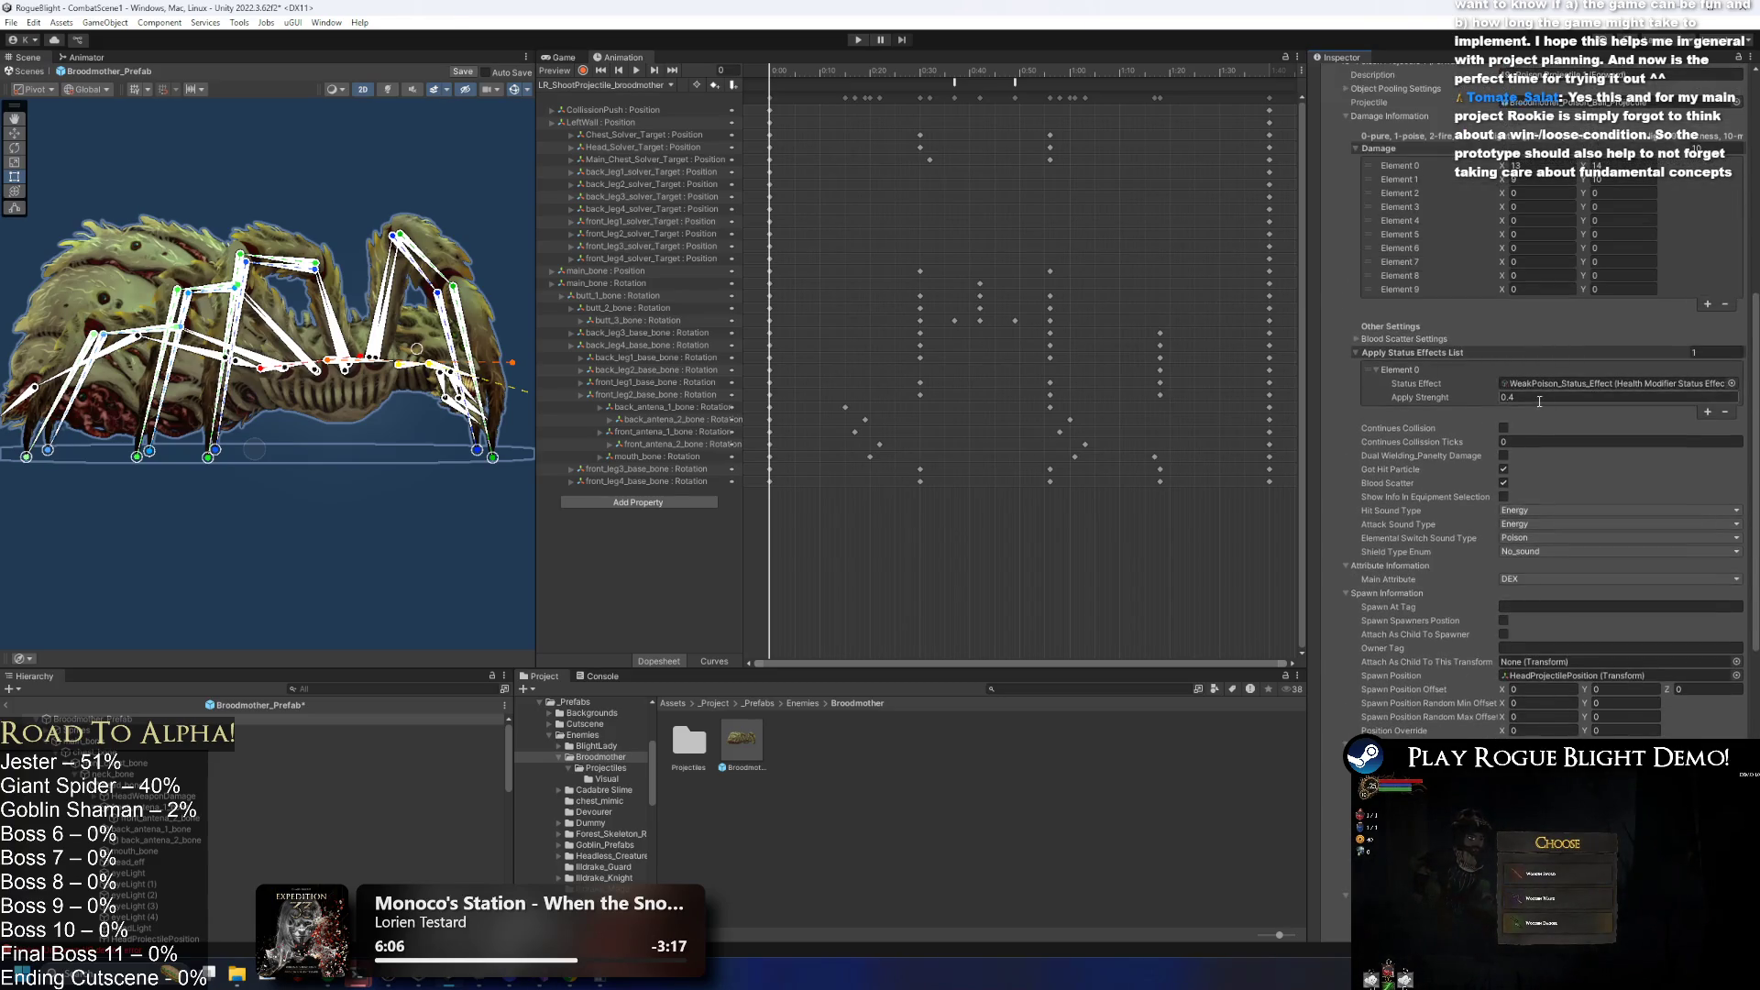
{"action": "scroll", "coordinate": [1539, 400], "scroll_direction": "down", "scroll_amount": 1}
{"action": "right_click", "coordinate": [1544, 476]}
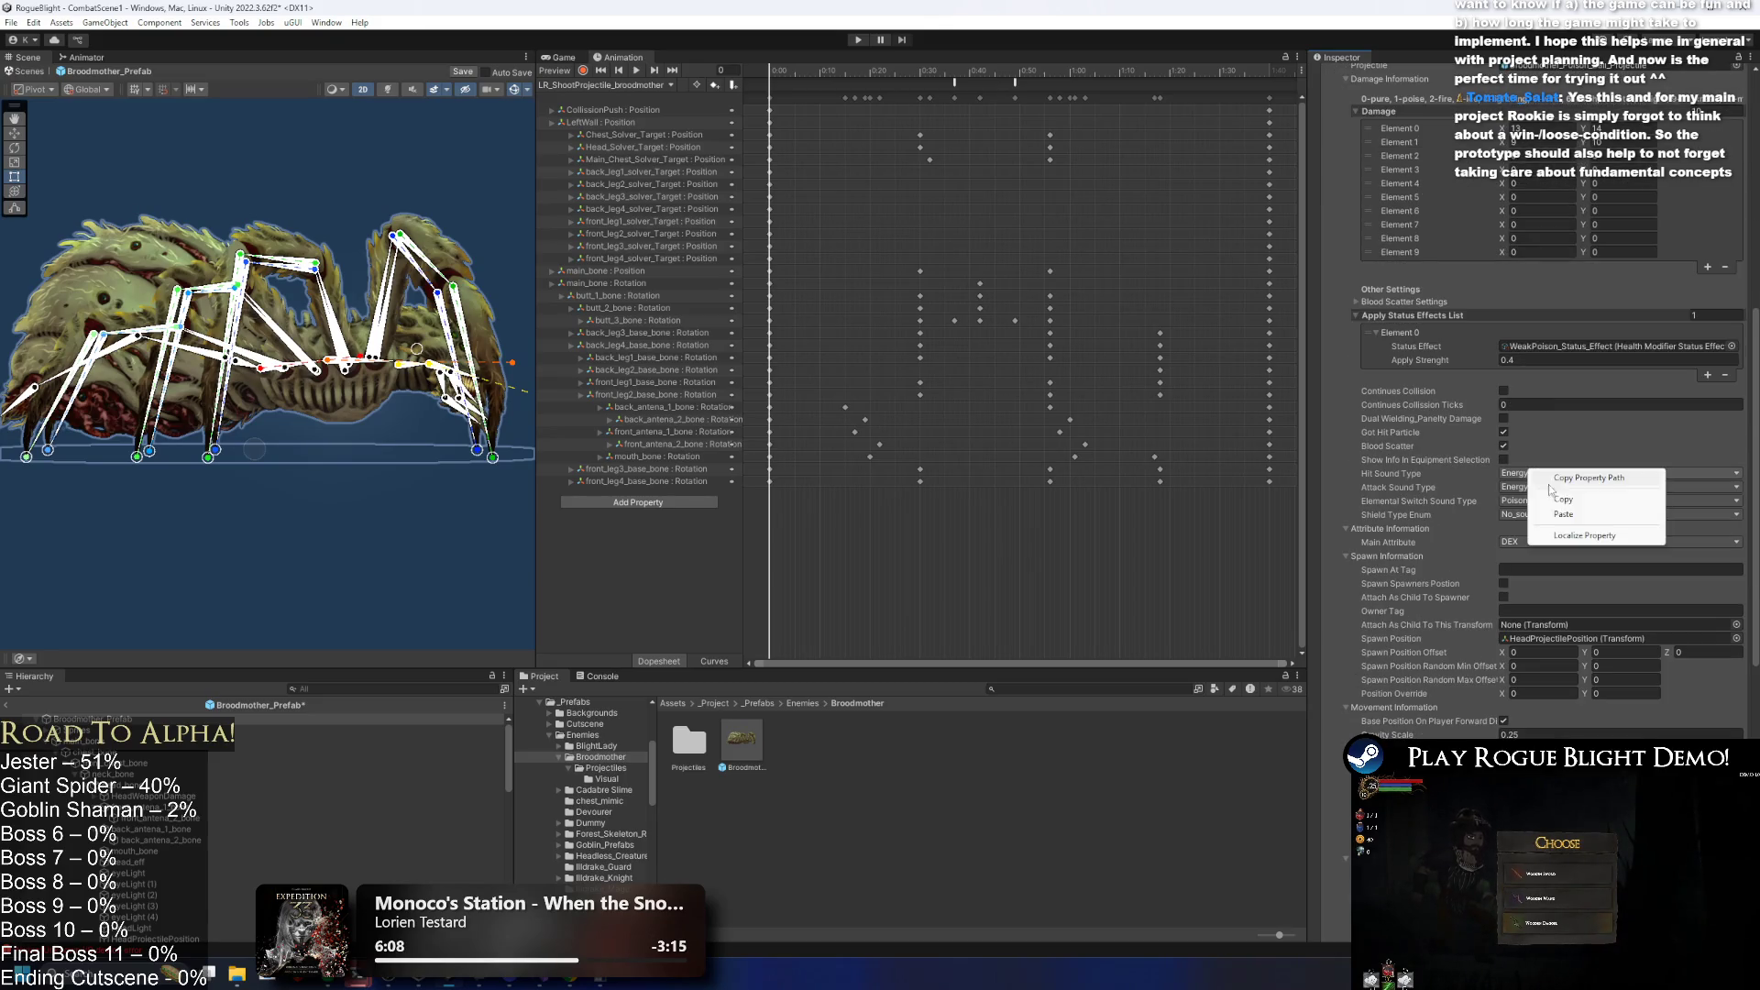
{"action": "scroll", "coordinate": [1532, 377], "scroll_direction": "up", "scroll_amount": 5}
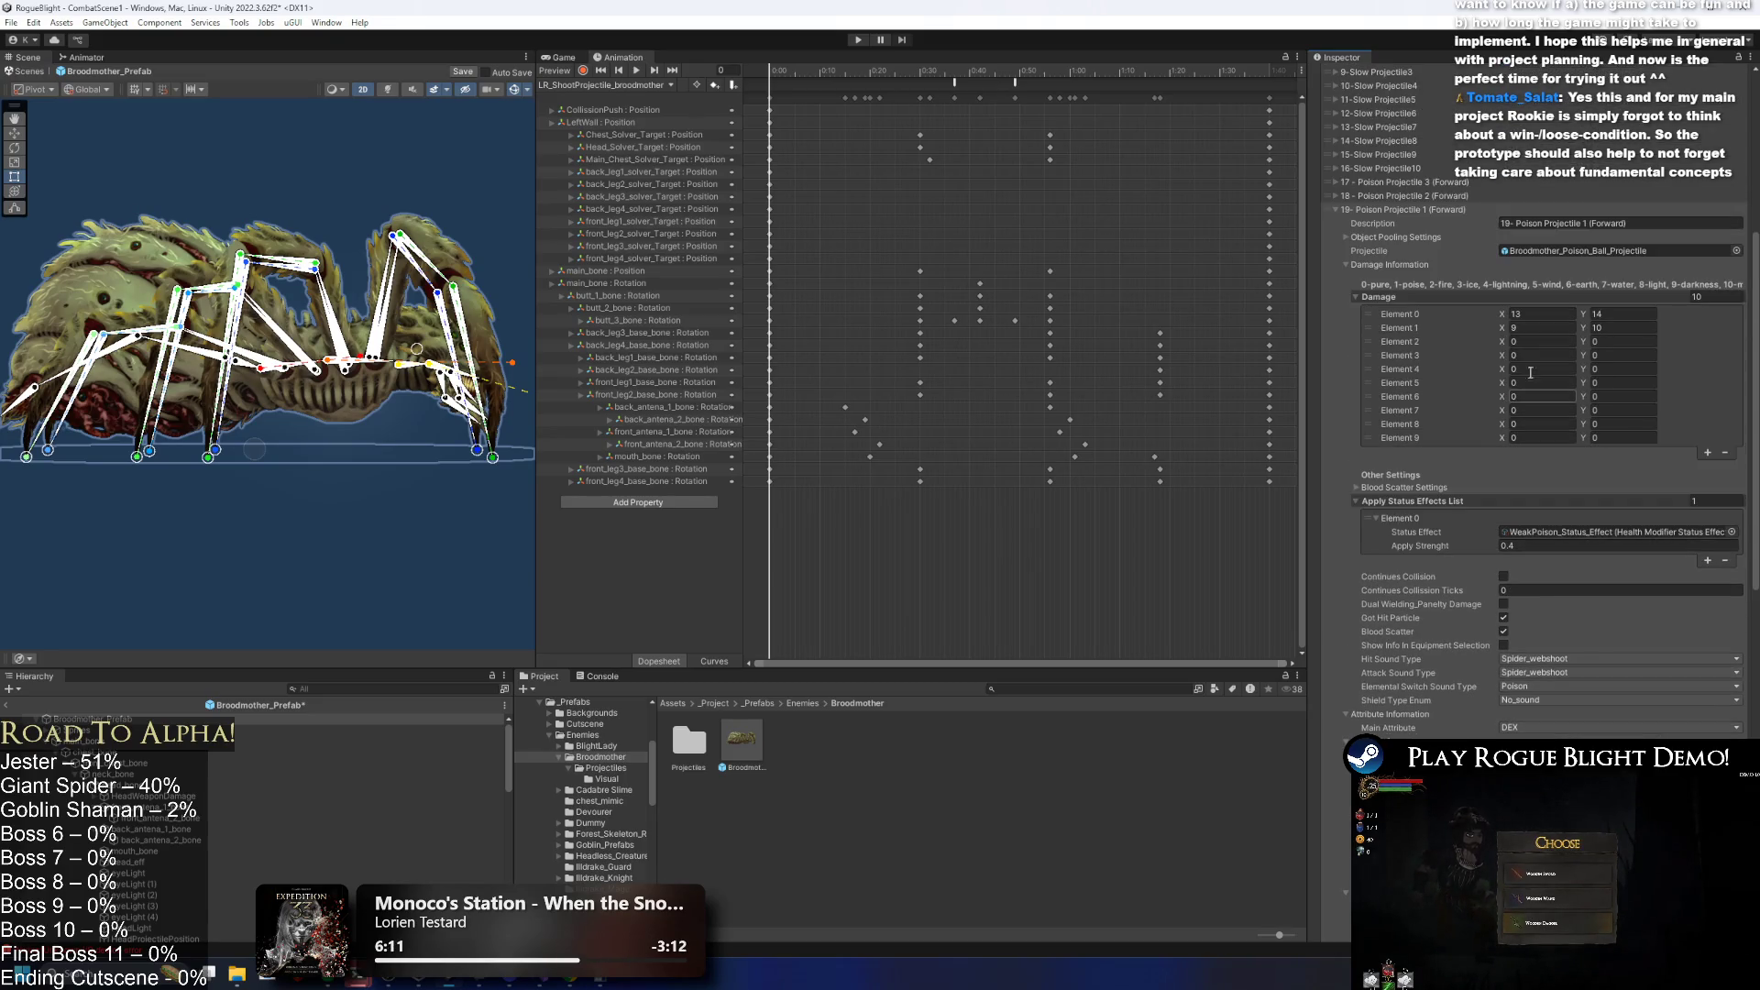
{"action": "scroll", "coordinate": [1476, 321], "scroll_direction": "up", "scroll_amount": 3}
{"action": "left_click", "coordinate": [1405, 319]}
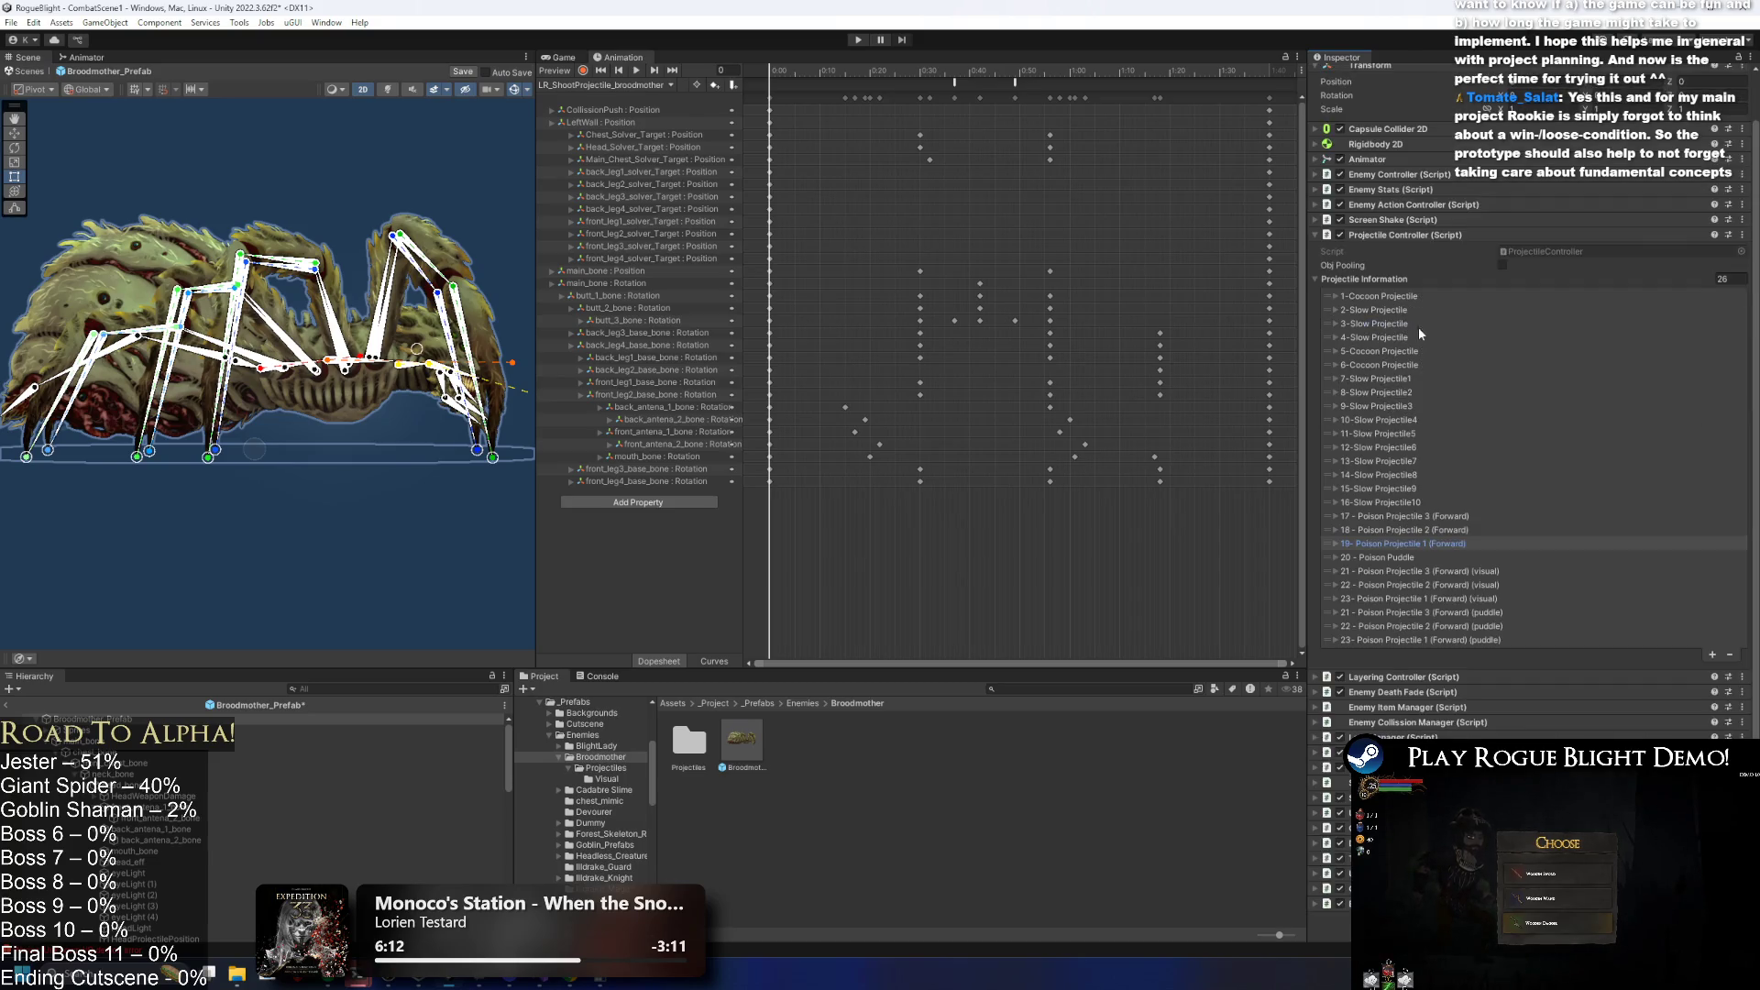
Set visual entry 21 Poison Projectile 3's hit and elemental switch sounds to No_sound.
{"action": "left_click", "coordinate": [1417, 562]}
{"action": "scroll", "coordinate": [1566, 581], "scroll_direction": "down", "scroll_amount": 10}
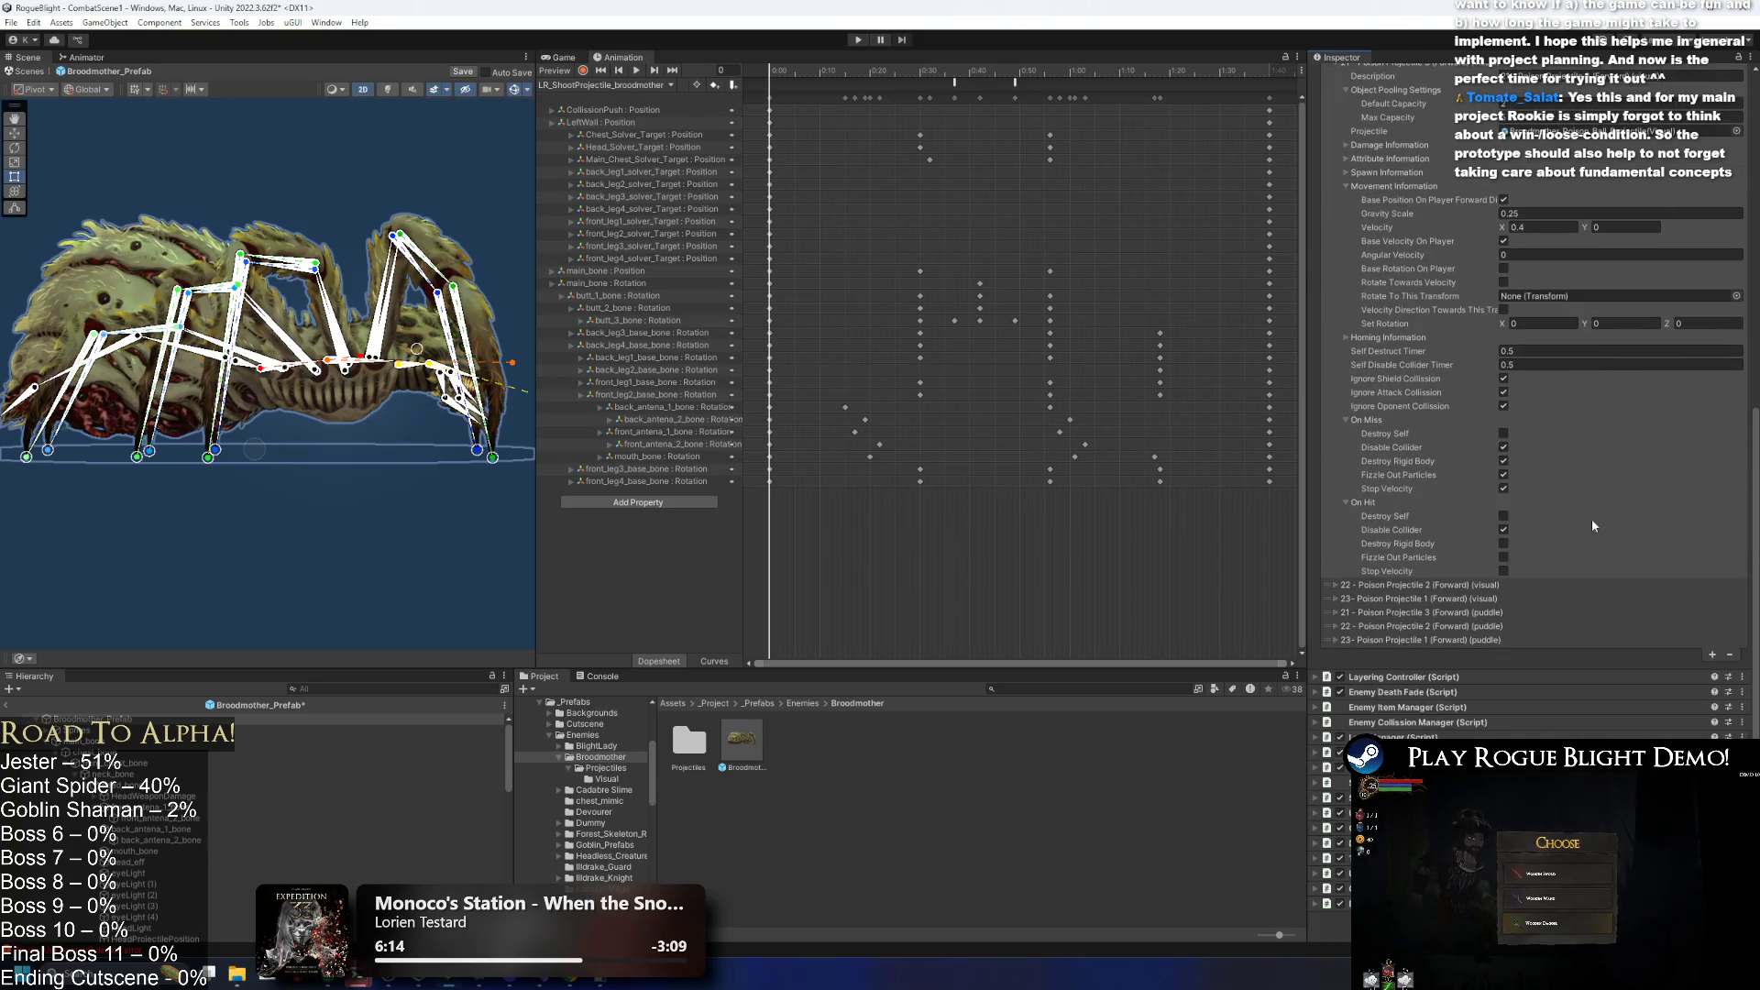
{"action": "scroll", "coordinate": [1555, 343], "scroll_direction": "up", "scroll_amount": 3}
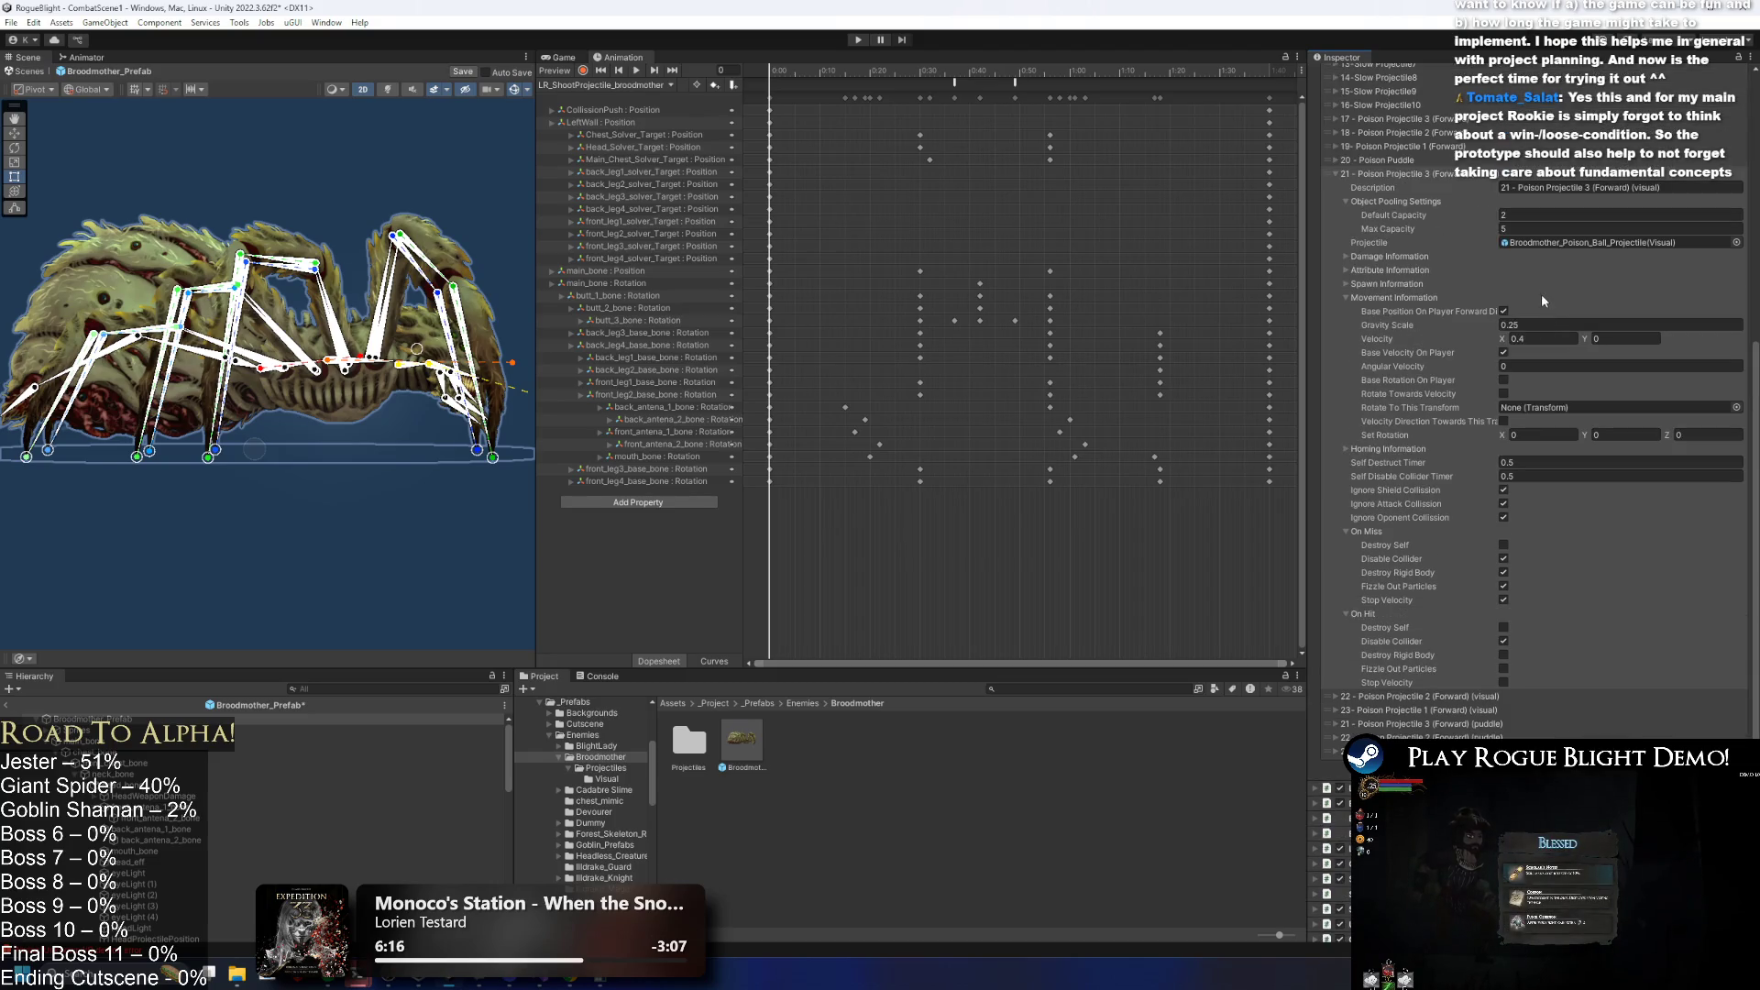
{"action": "left_click", "coordinate": [1411, 260]}
{"action": "left_click", "coordinate": [1547, 592]}
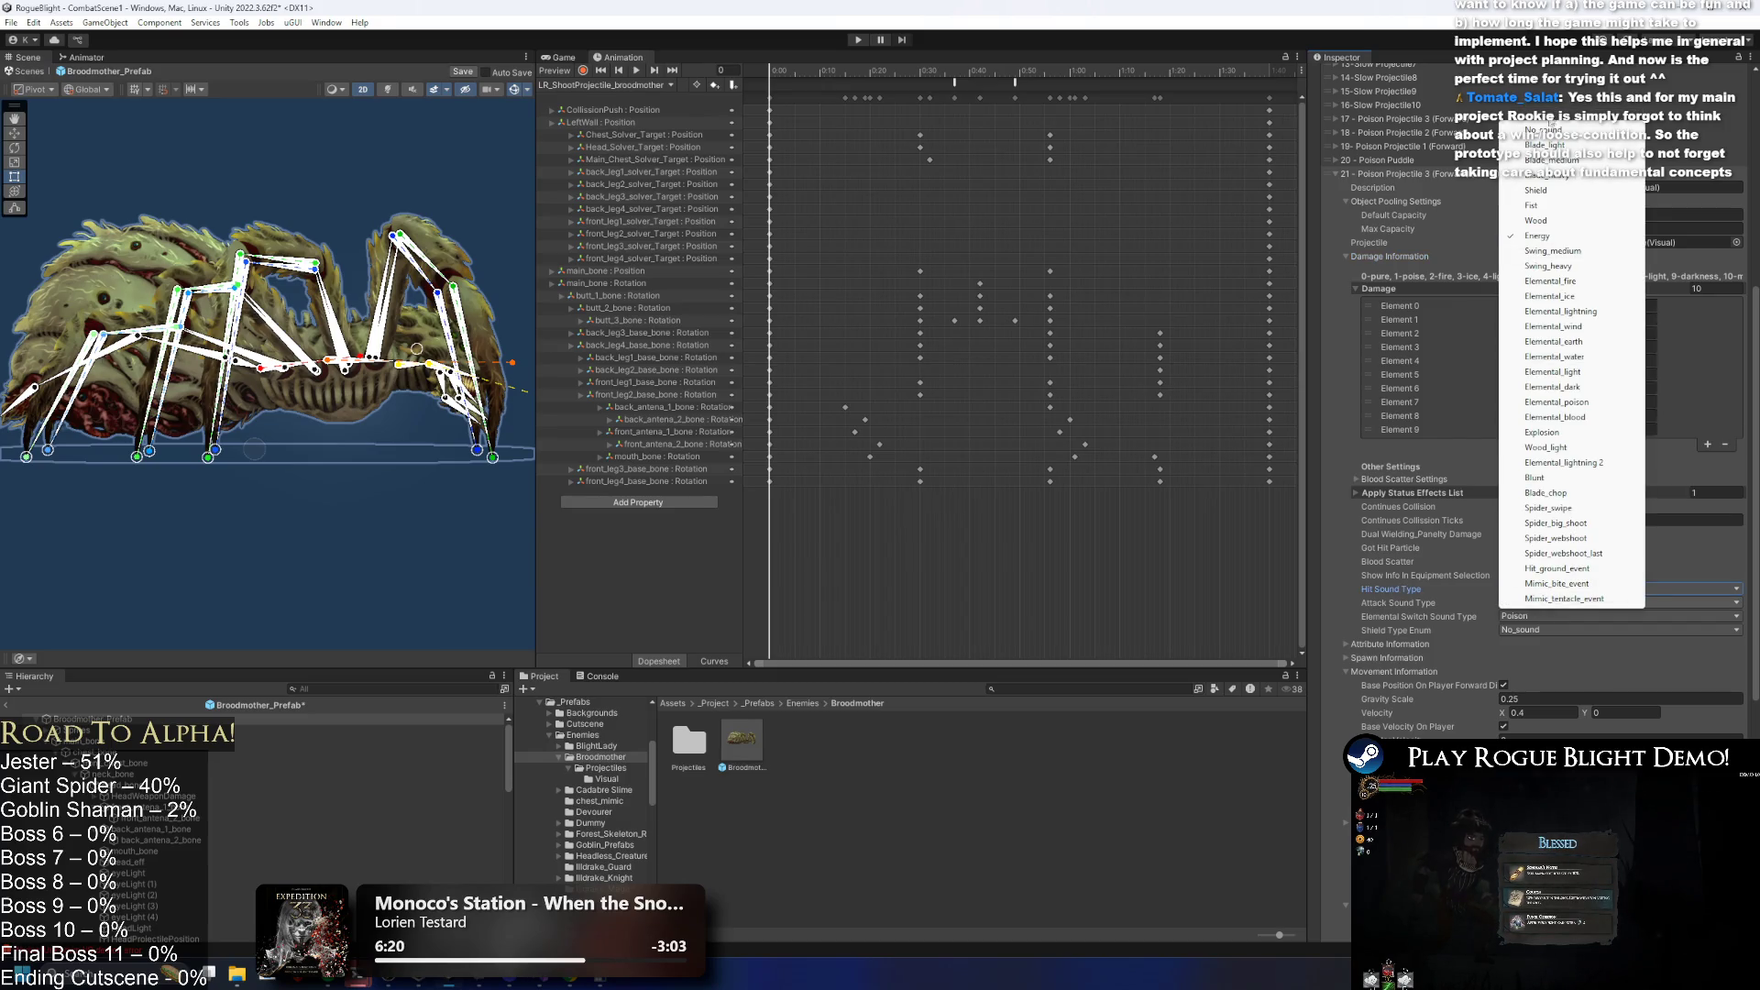
{"action": "left_click", "coordinate": [1545, 130]}
{"action": "left_click", "coordinate": [1538, 616]}
{"action": "left_click", "coordinate": [1546, 598]}
{"action": "scroll", "coordinate": [1487, 290], "scroll_direction": "up", "scroll_amount": 2}
{"action": "scroll", "coordinate": [1487, 290], "scroll_direction": "up", "scroll_amount": 2}
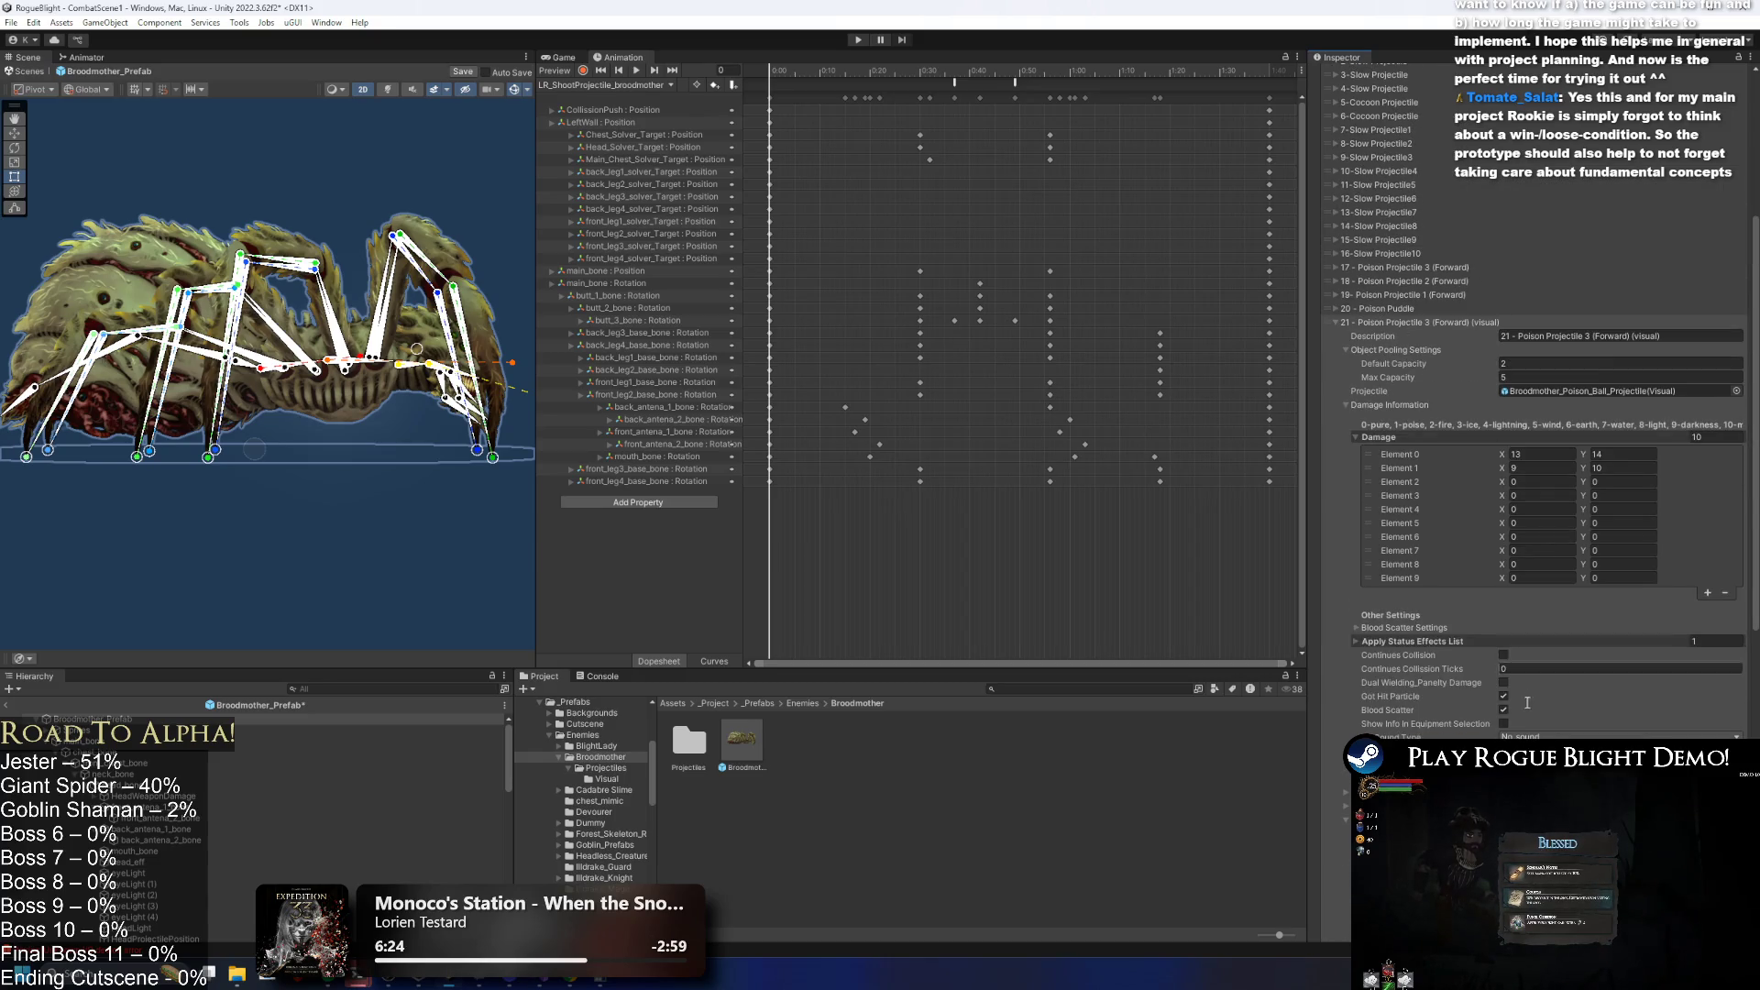
{"action": "left_click", "coordinate": [1395, 323]}
Set visual entry 22 Poison Projectile 2's hit, attack and elemental switch sounds to No_sound.
{"action": "left_click", "coordinate": [1395, 335]}
{"action": "scroll", "coordinate": [1459, 576], "scroll_direction": "down", "scroll_amount": 6}
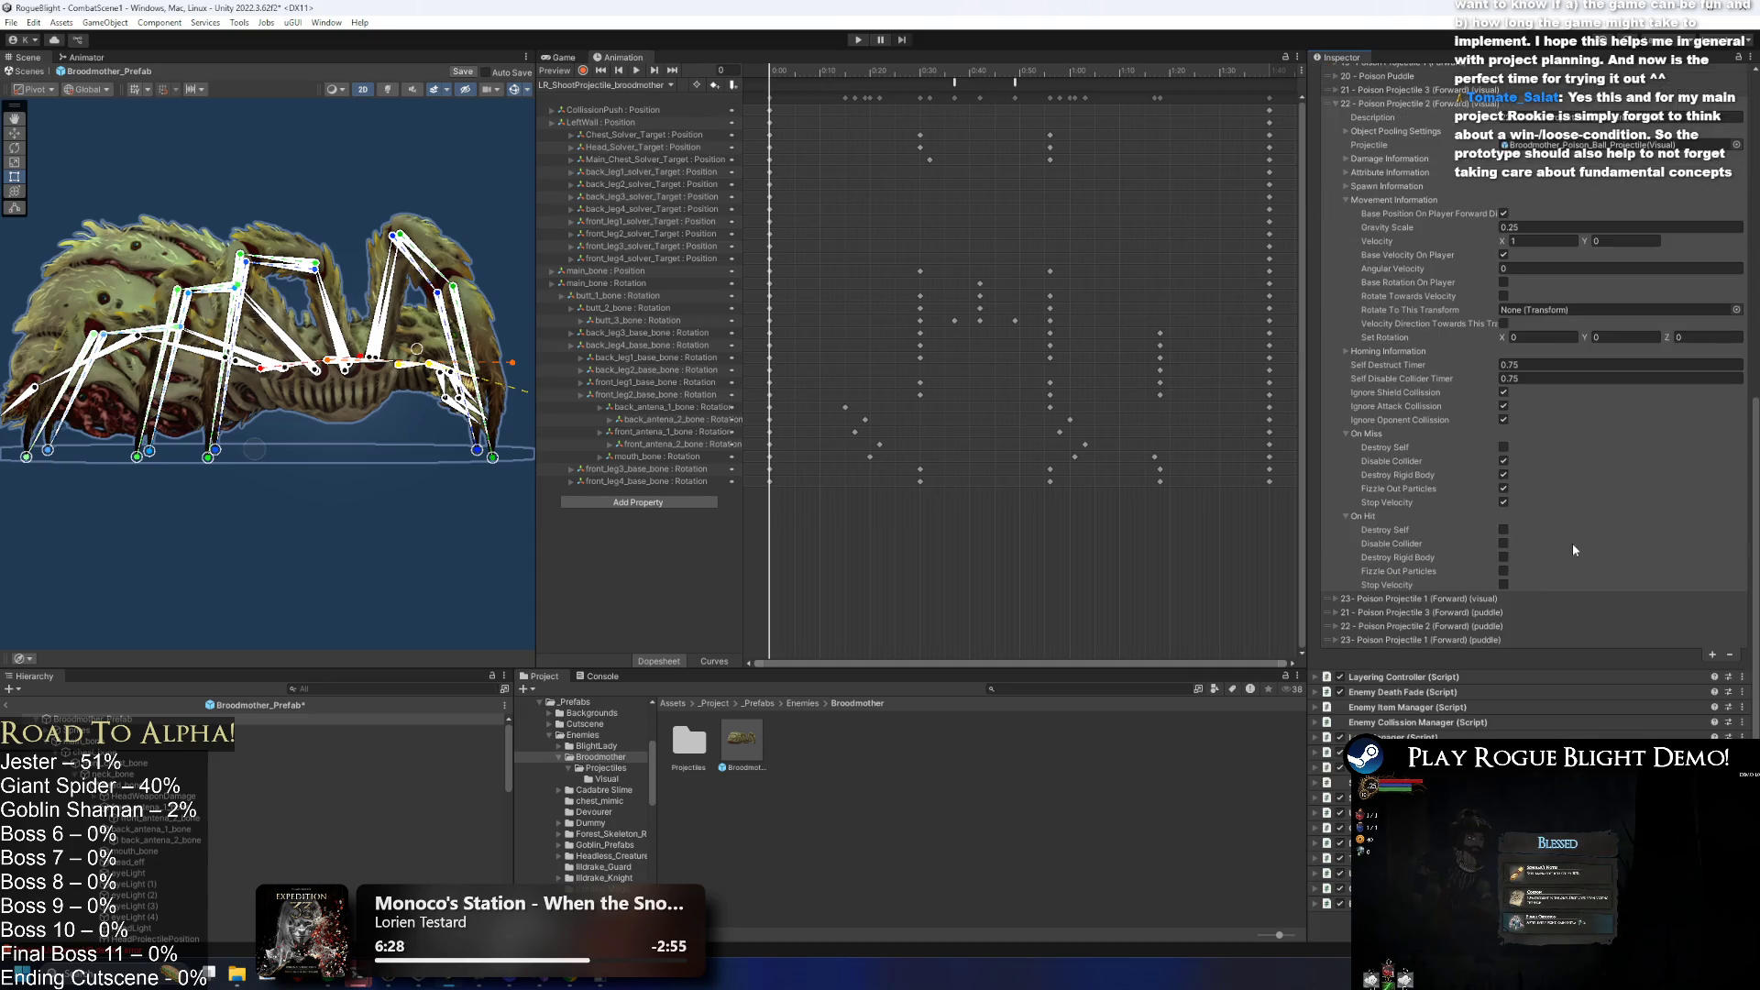
{"action": "left_click", "coordinate": [1412, 188]}
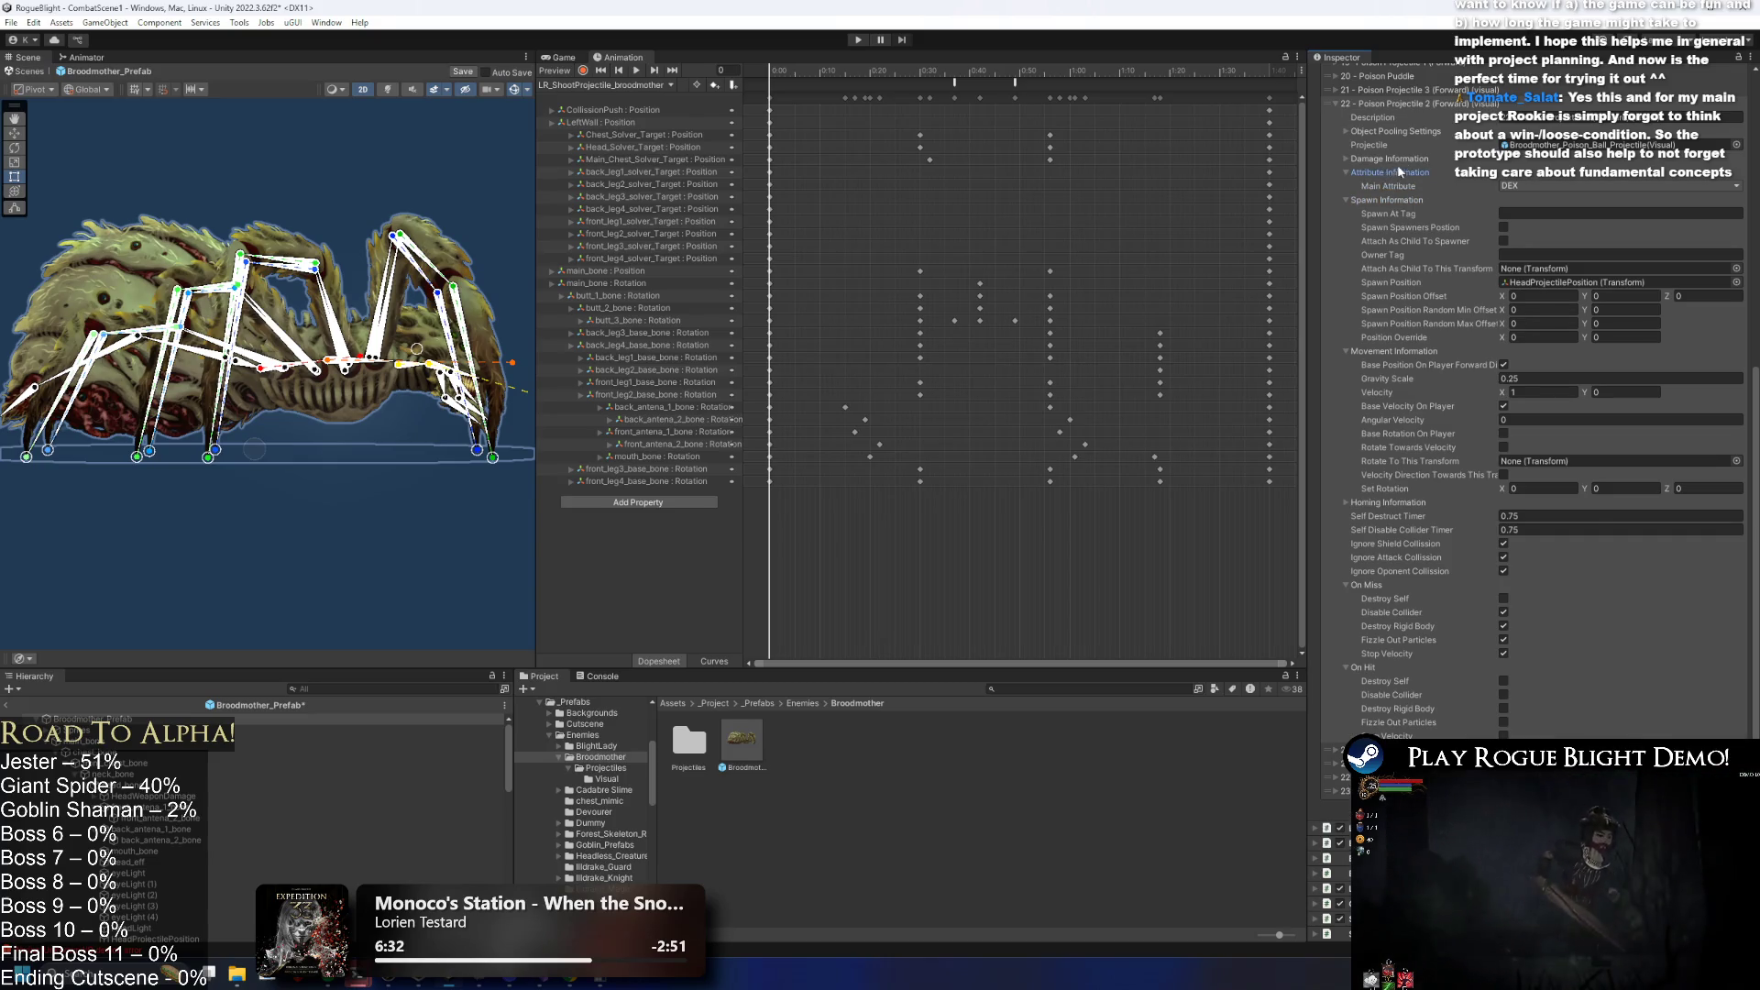
{"action": "left_click", "coordinate": [1389, 159]}
{"action": "left_click", "coordinate": [1529, 333]}
{"action": "left_click", "coordinate": [1533, 349]}
{"action": "left_click", "coordinate": [1533, 346]}
{"action": "left_click", "coordinate": [1530, 363]}
{"action": "left_click", "coordinate": [1532, 360]}
{"action": "left_click", "coordinate": [1531, 375]}
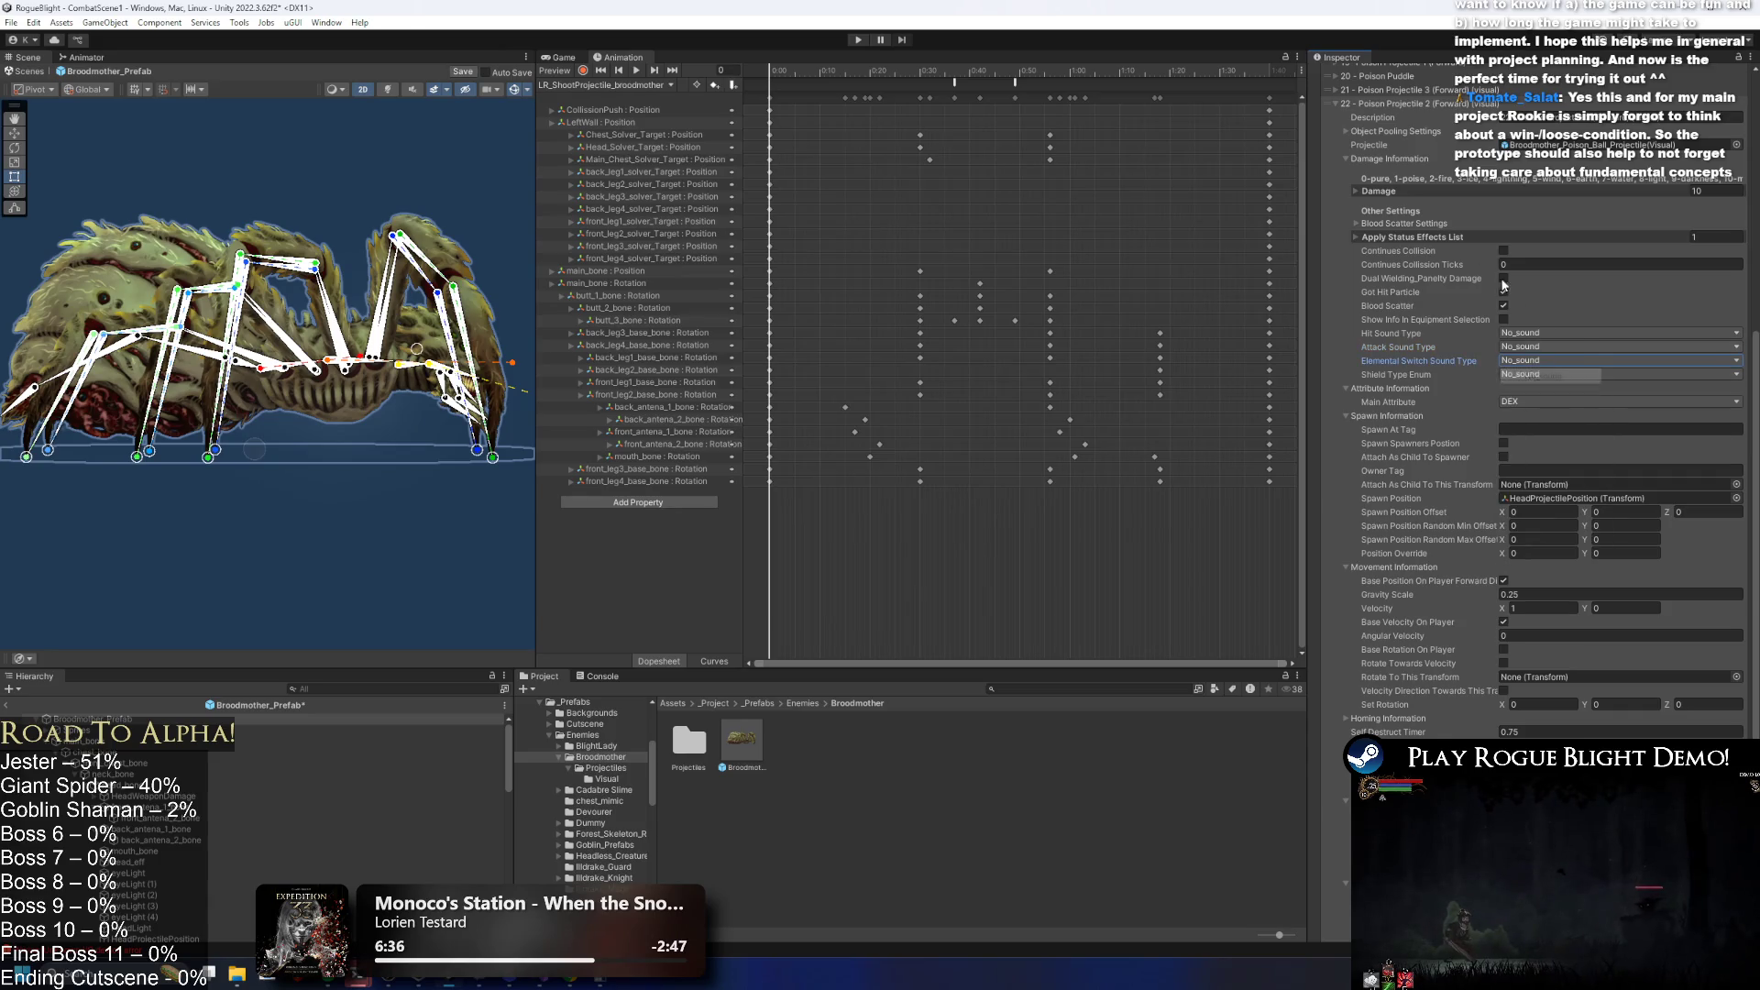
{"action": "left_click", "coordinate": [1390, 104]}
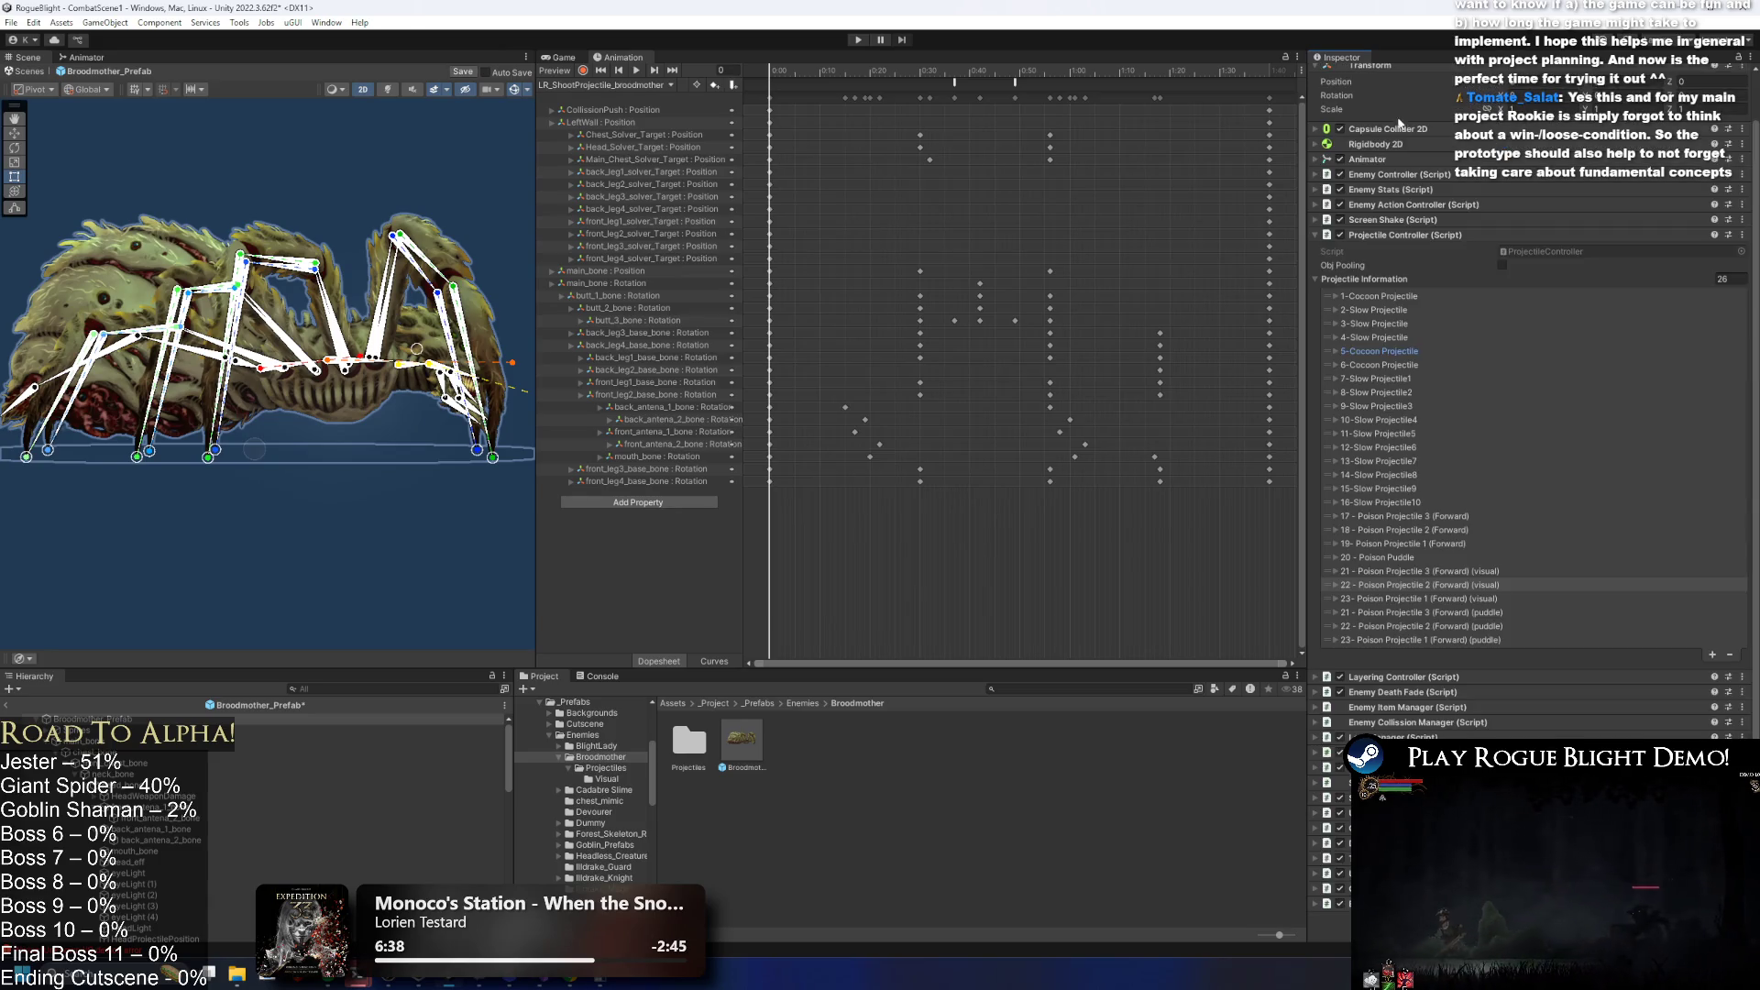
Set the visual entry 23 Poison Projectile 1 hit and attack sounds to No_sound.
{"action": "left_click", "coordinate": [1451, 599]}
{"action": "scroll", "coordinate": [1595, 484], "scroll_direction": "down", "scroll_amount": 5}
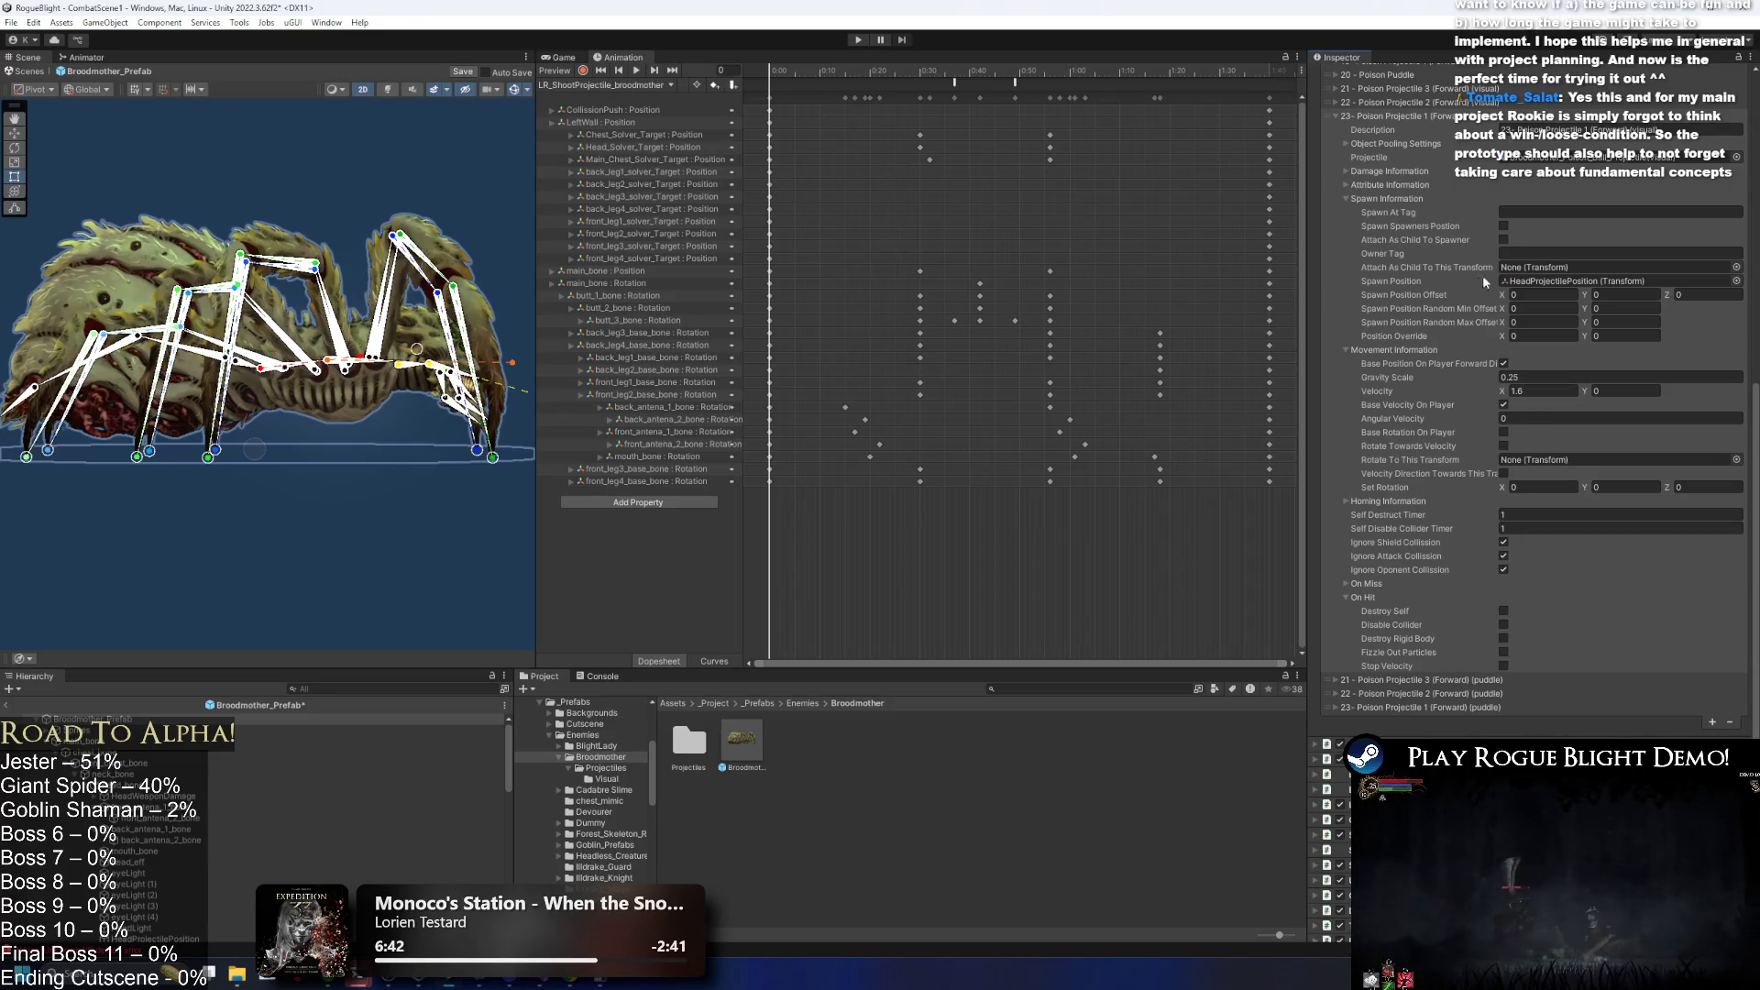
{"action": "left_click", "coordinate": [1402, 172]}
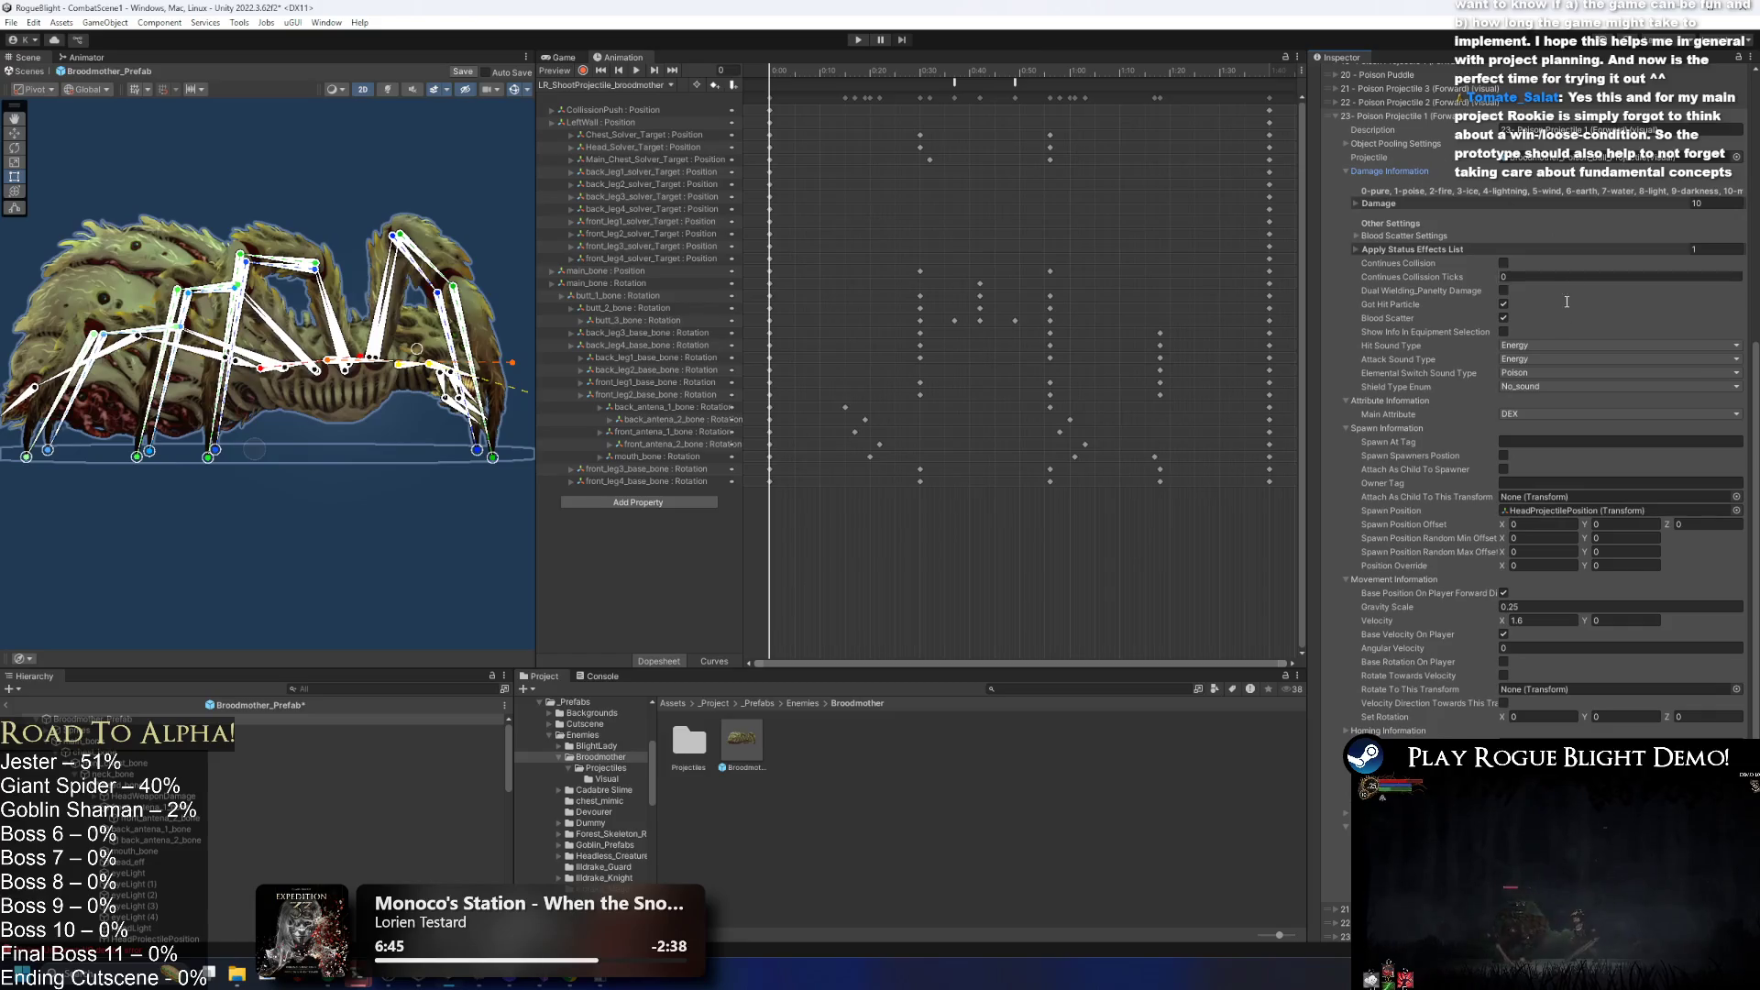
{"action": "left_click", "coordinate": [1529, 385]}
{"action": "left_click", "coordinate": [1529, 364]}
{"action": "left_click", "coordinate": [1540, 413]}
{"action": "left_click", "coordinate": [1401, 119]}
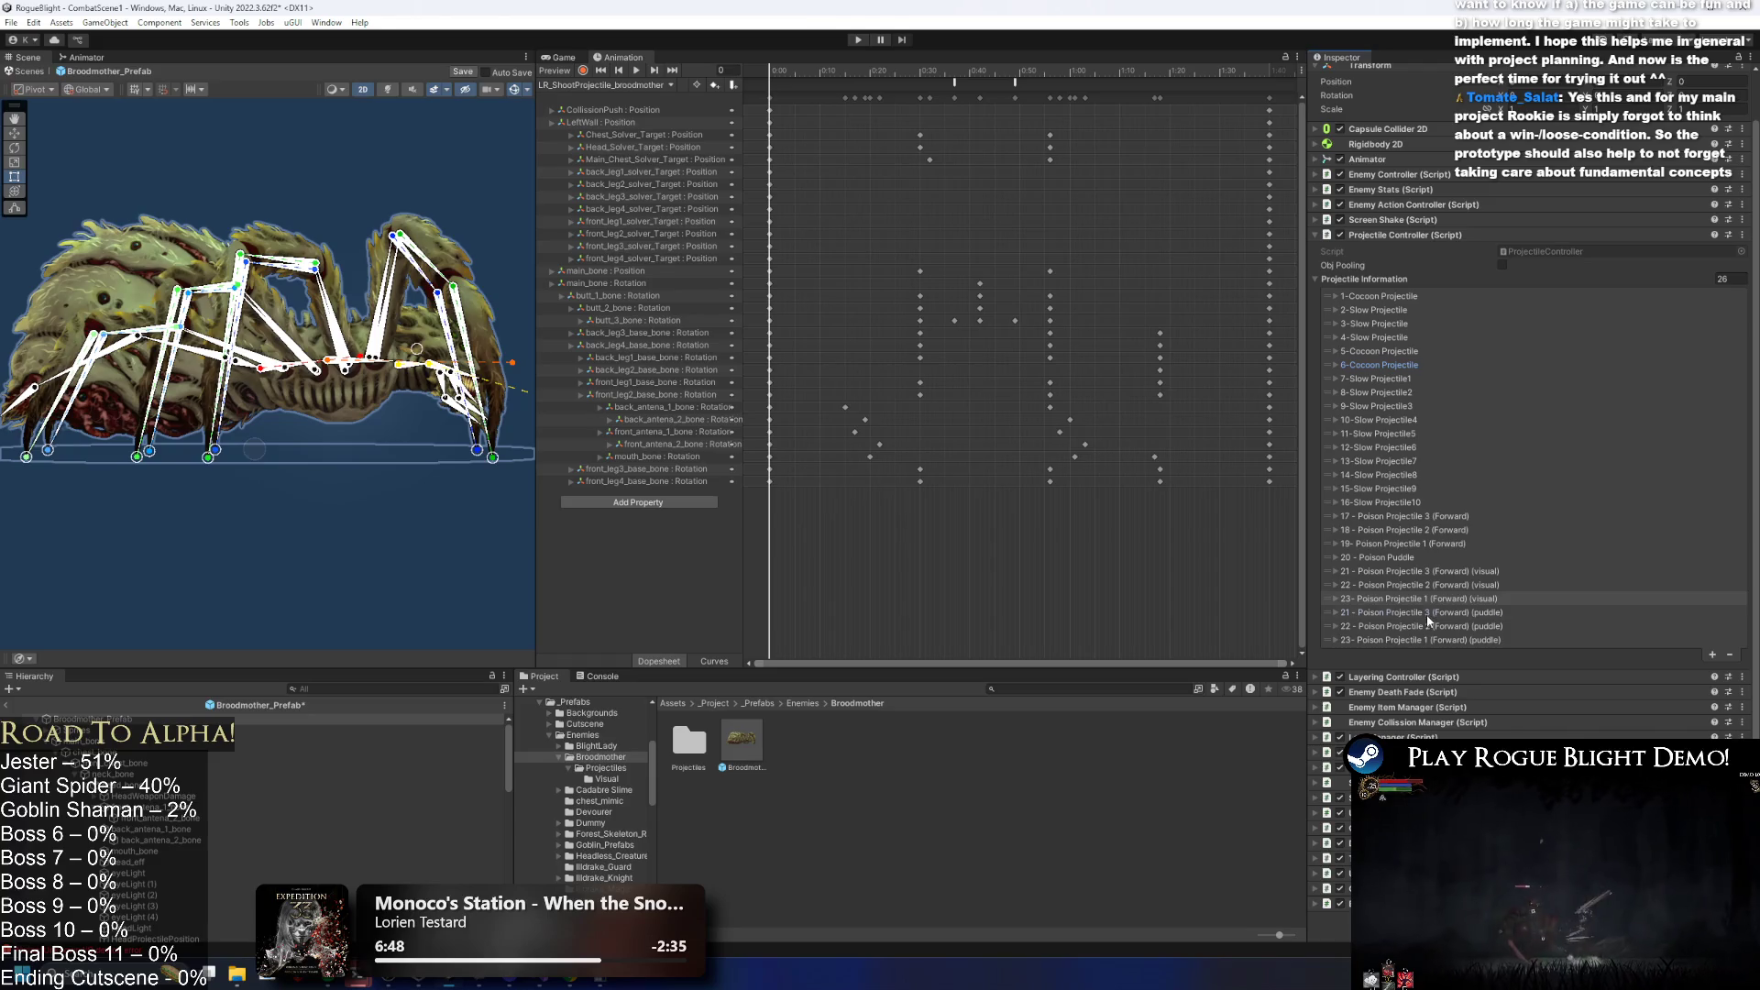
Set the visual entry 23's elemental switch sound to No_sound as well.
{"action": "left_click", "coordinate": [1427, 612]}
{"action": "scroll", "coordinate": [1558, 477], "scroll_direction": "down", "scroll_amount": 10}
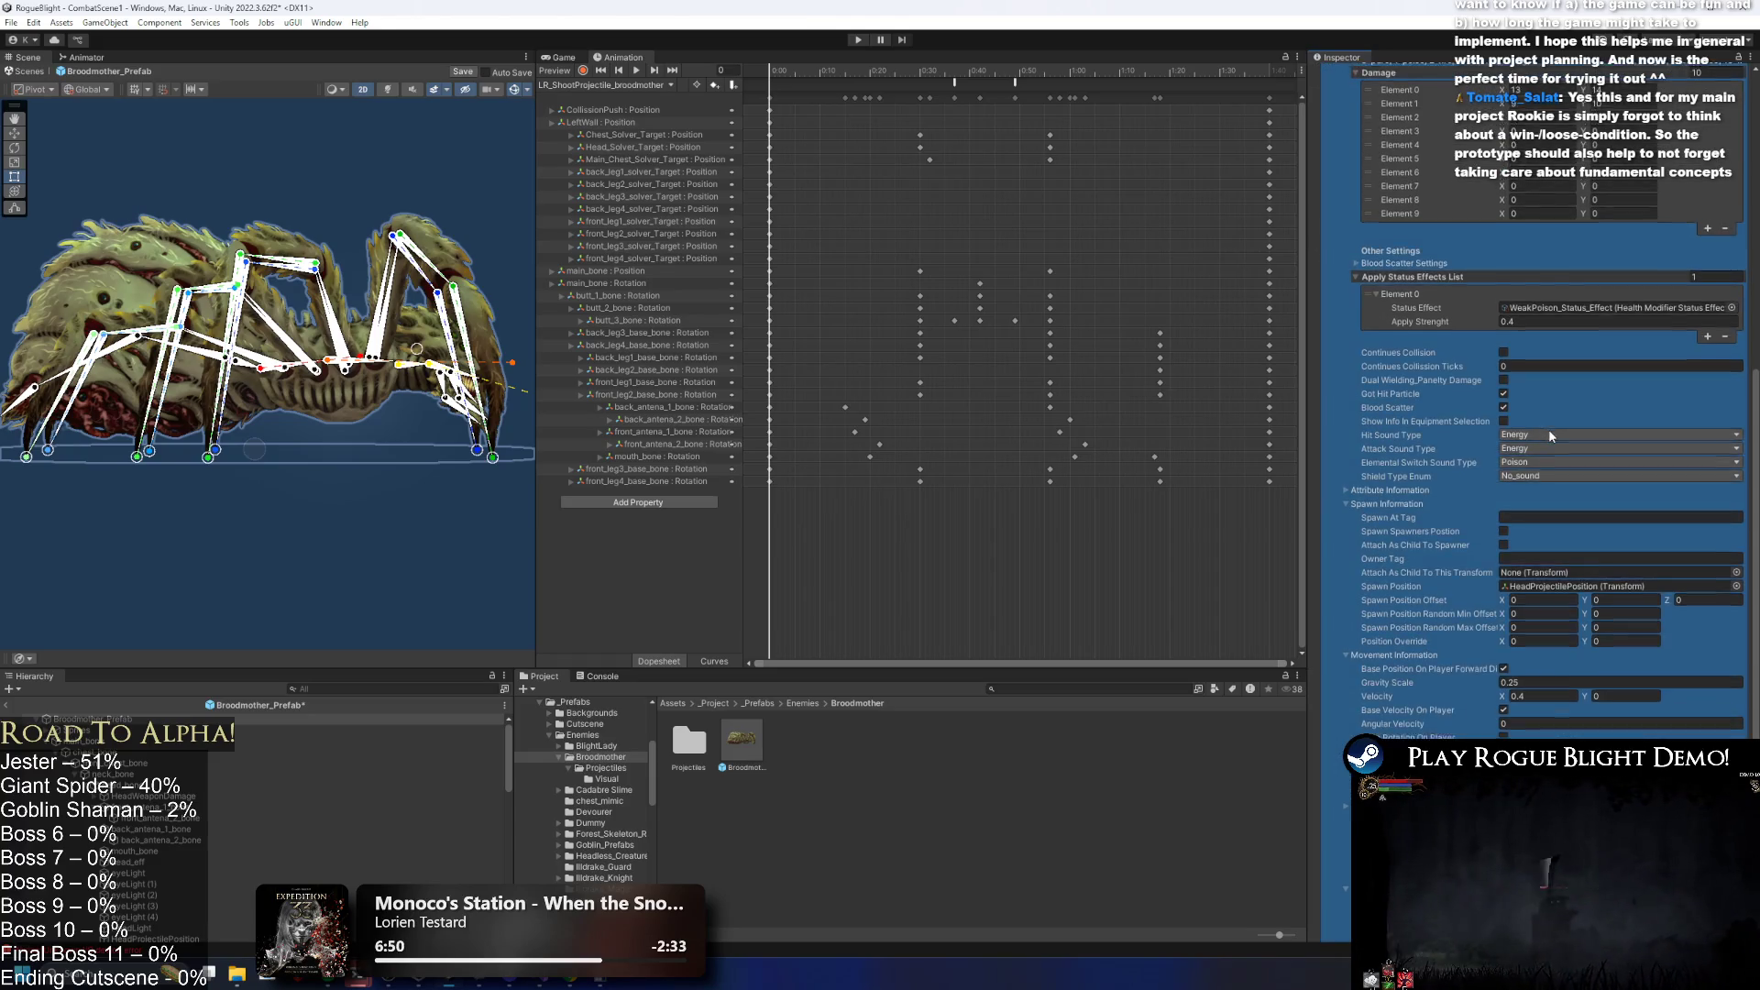
{"action": "scroll", "coordinate": [1514, 302], "scroll_direction": "up", "scroll_amount": 3}
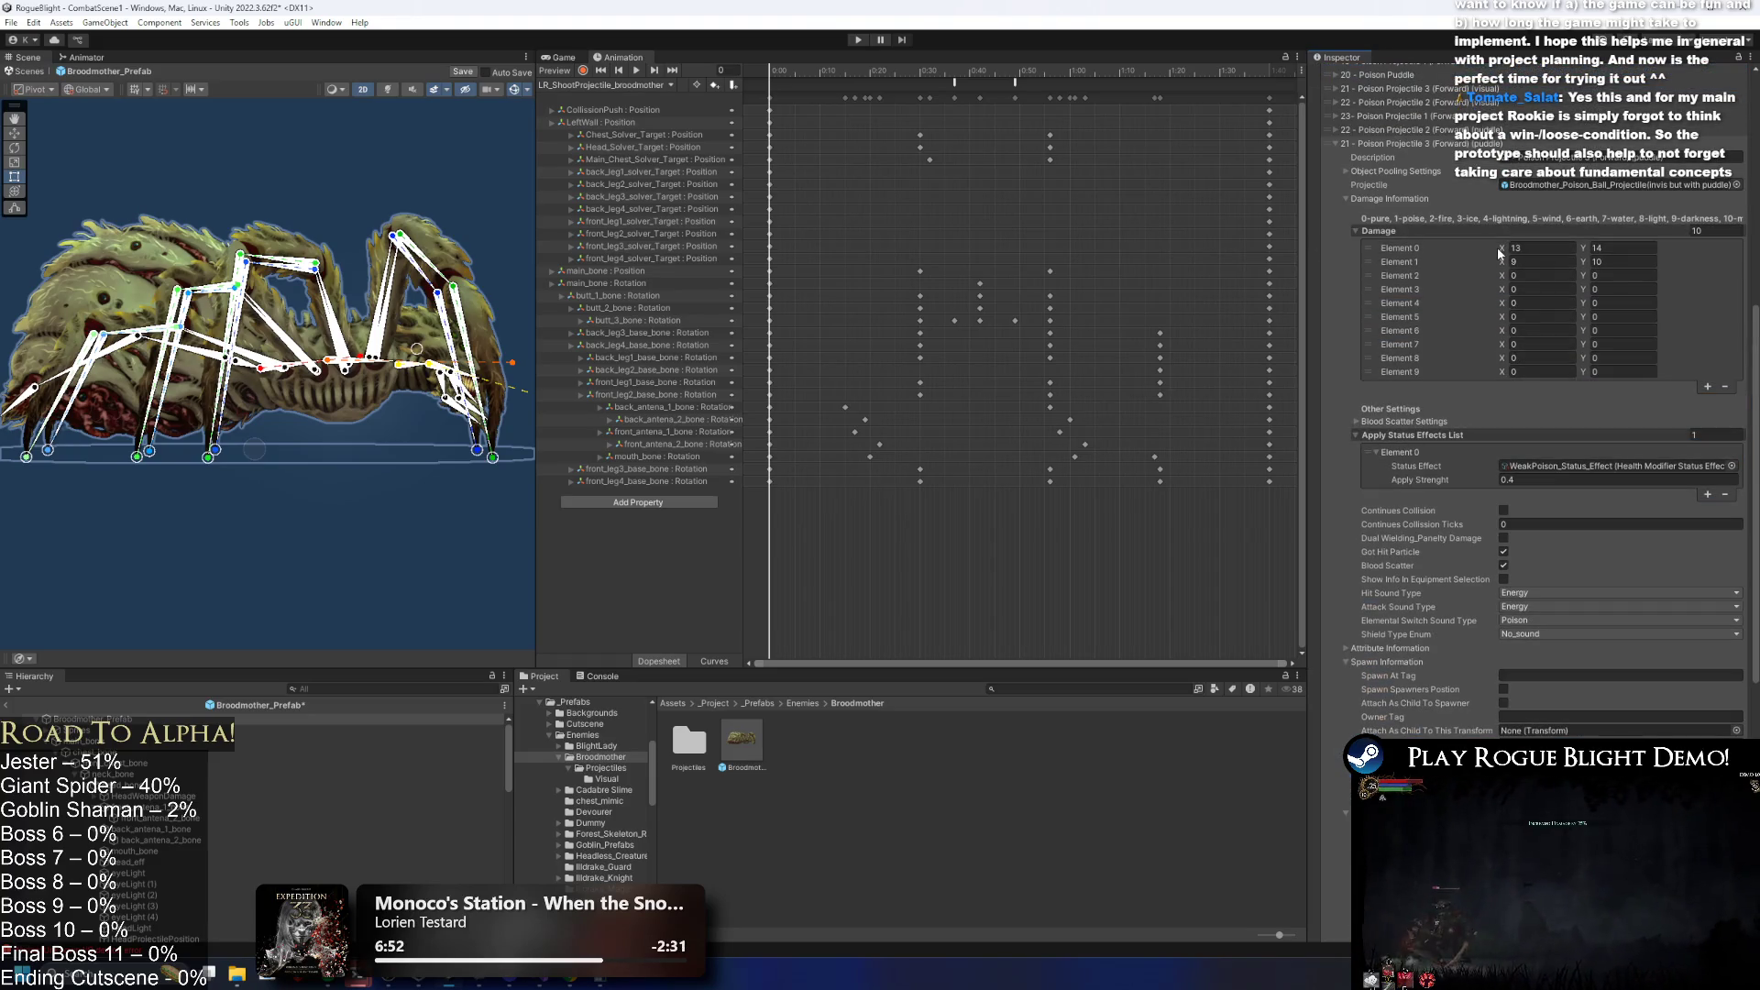
{"action": "left_click", "coordinate": [1378, 138]}
{"action": "scroll", "coordinate": [1373, 147], "scroll_direction": "up", "scroll_amount": 9}
{"action": "left_click", "coordinate": [1390, 599]}
{"action": "scroll", "coordinate": [1562, 513], "scroll_direction": "down", "scroll_amount": 8}
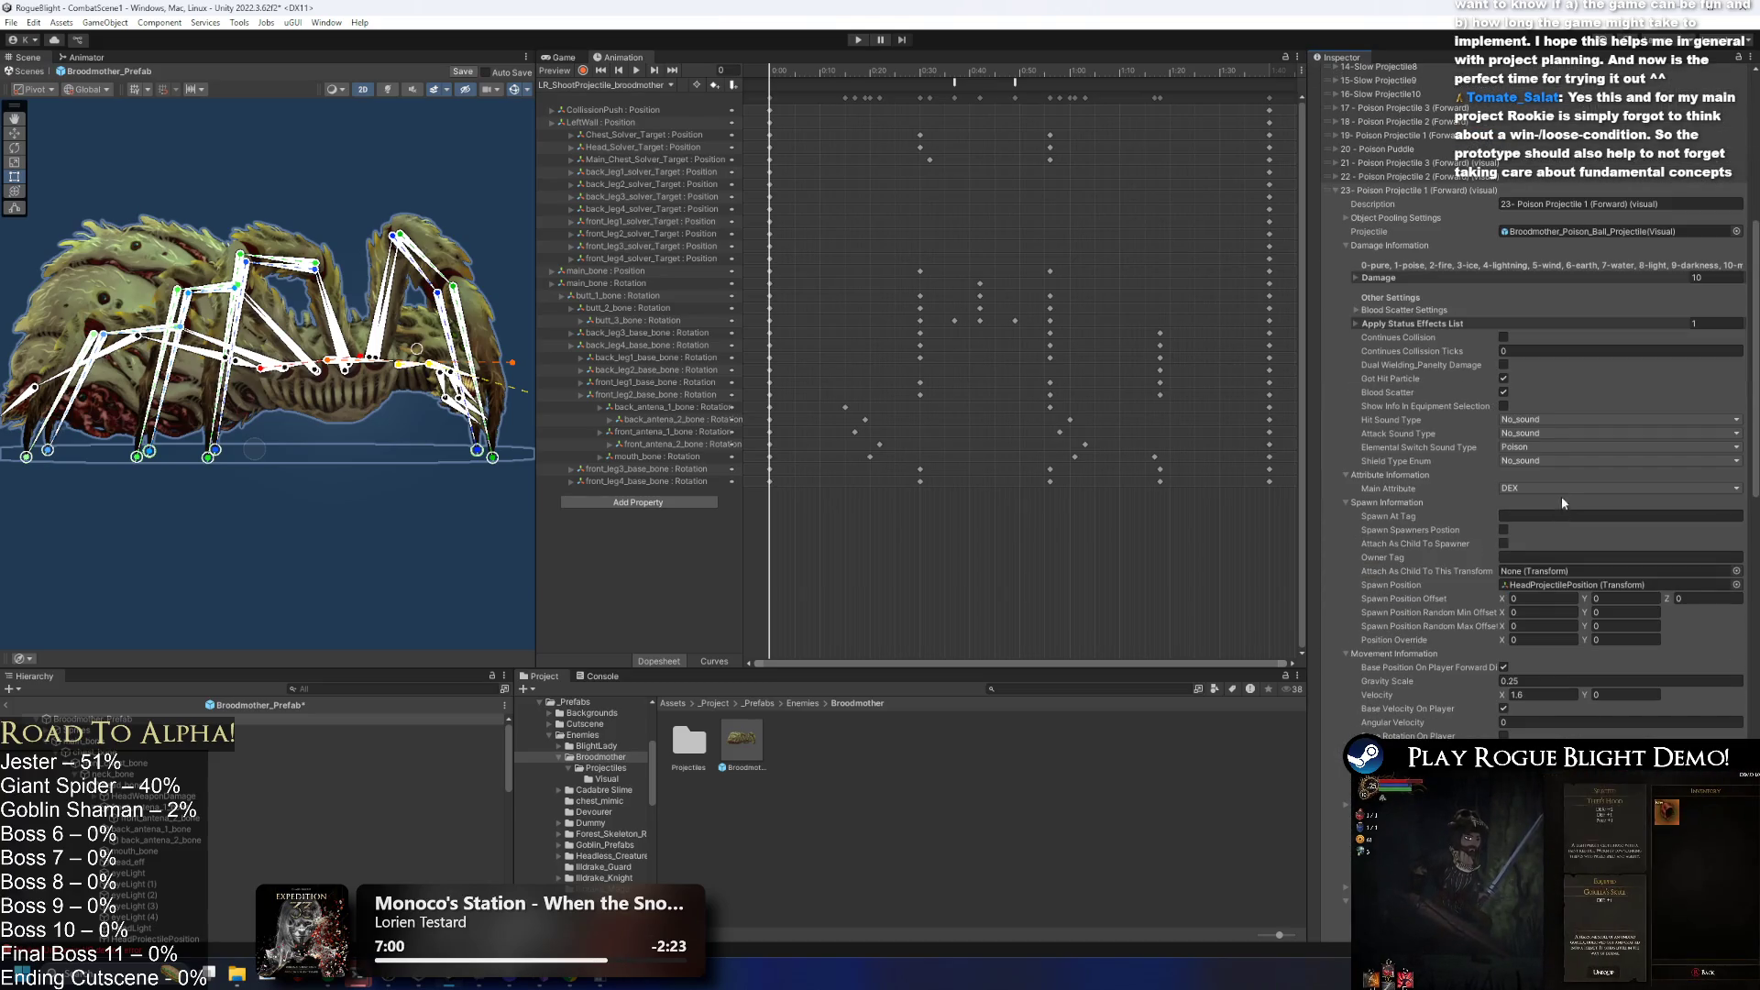
{"action": "left_click", "coordinate": [1539, 445]}
{"action": "left_click", "coordinate": [1541, 463]}
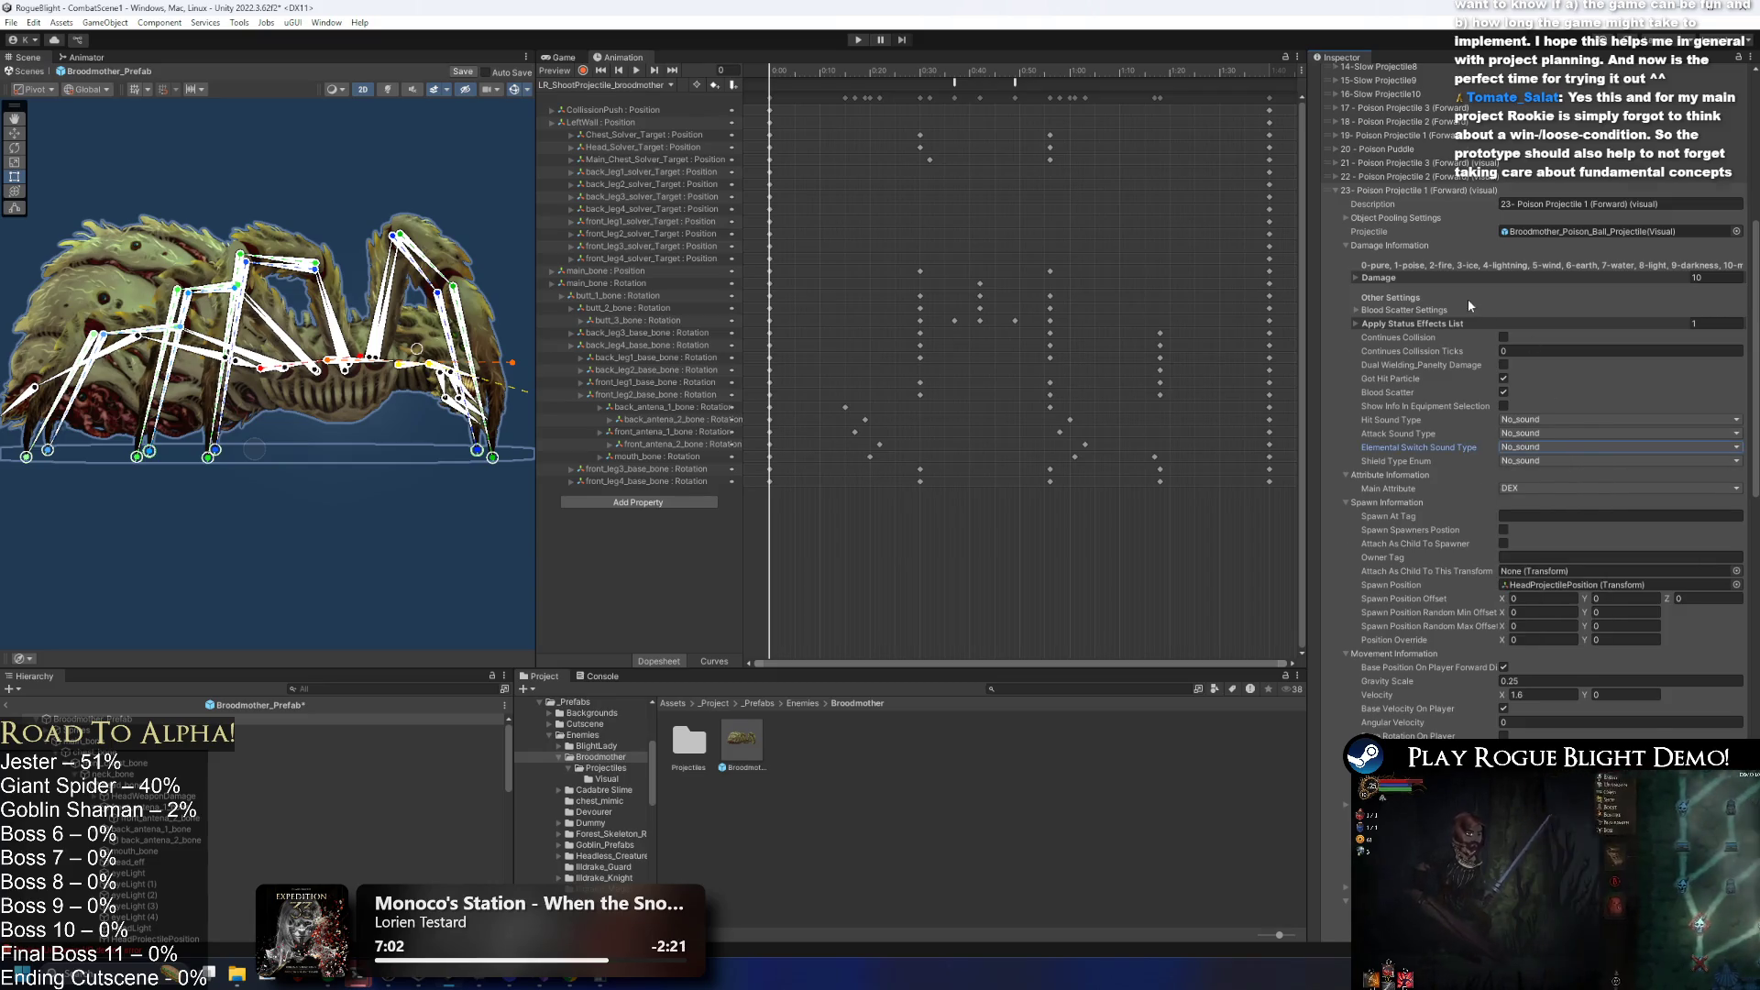
{"action": "scroll", "coordinate": [1470, 299], "scroll_direction": "up", "scroll_amount": 4}
{"action": "left_click", "coordinate": [1416, 341]}
Set puddle entry 21 Poison Projectile 3 hit and elemental switch sounds to No_sound.
{"action": "scroll", "coordinate": [1596, 513], "scroll_direction": "down", "scroll_amount": 5}
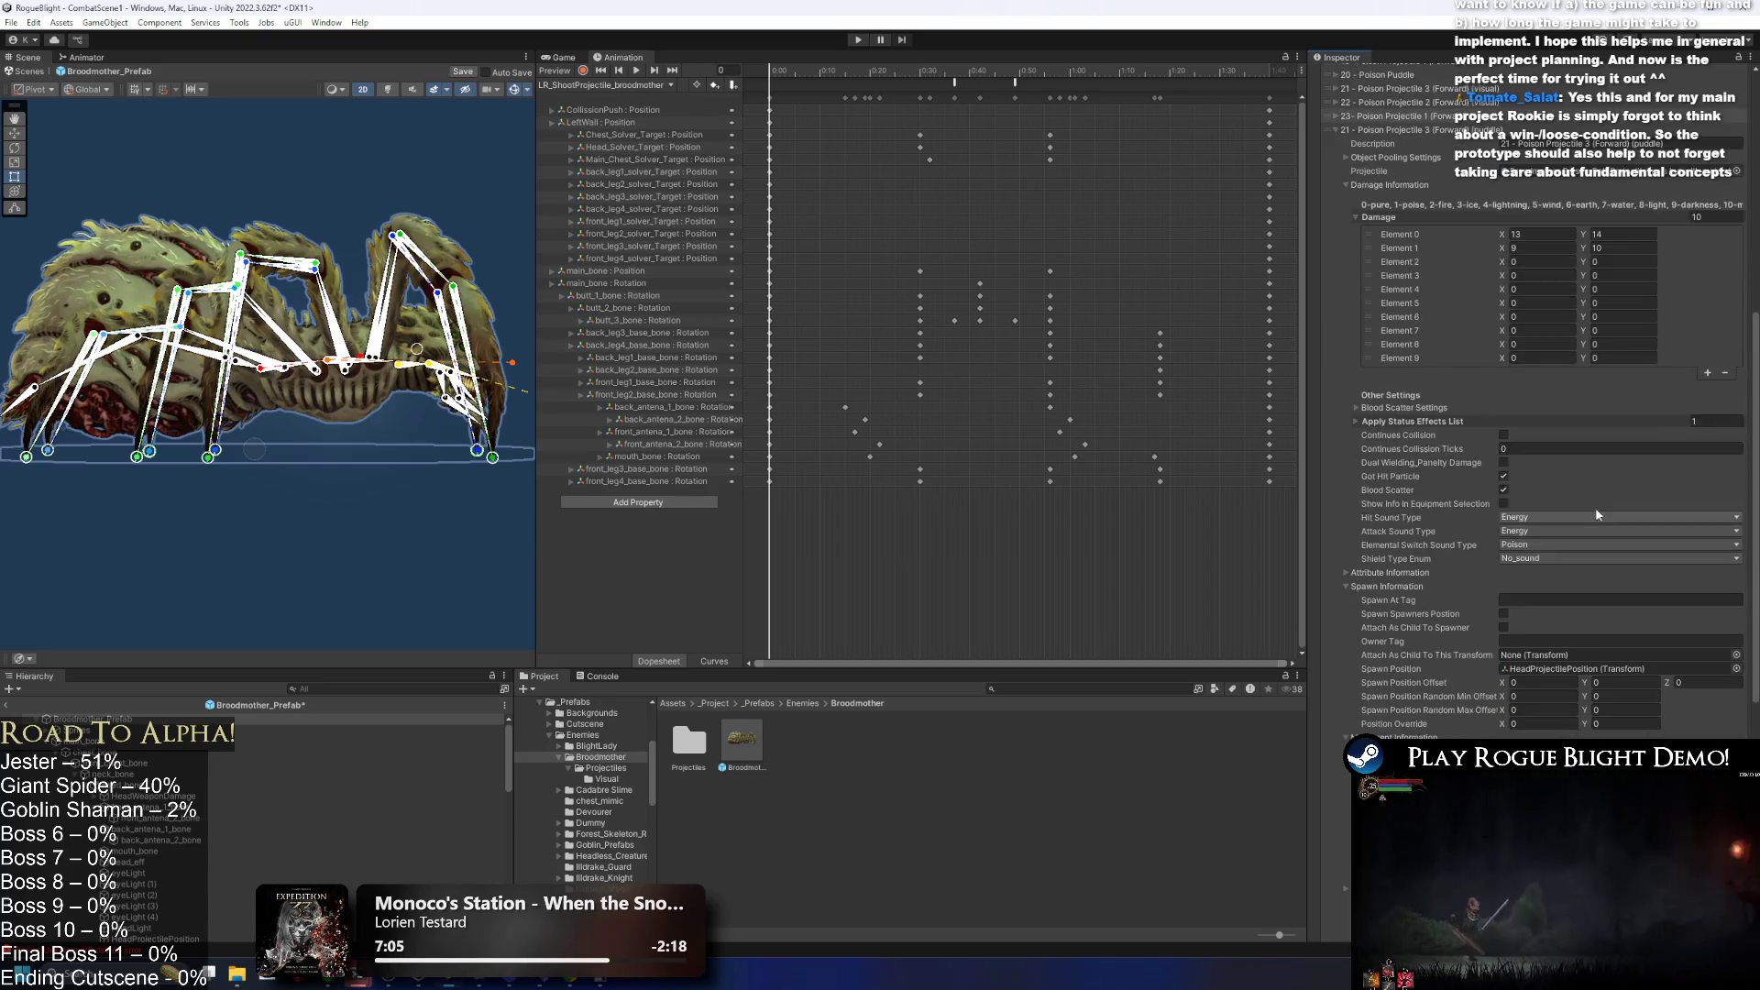
{"action": "left_click", "coordinate": [1547, 480]}
{"action": "scroll", "coordinate": [1543, 477], "scroll_direction": "down", "scroll_amount": 10}
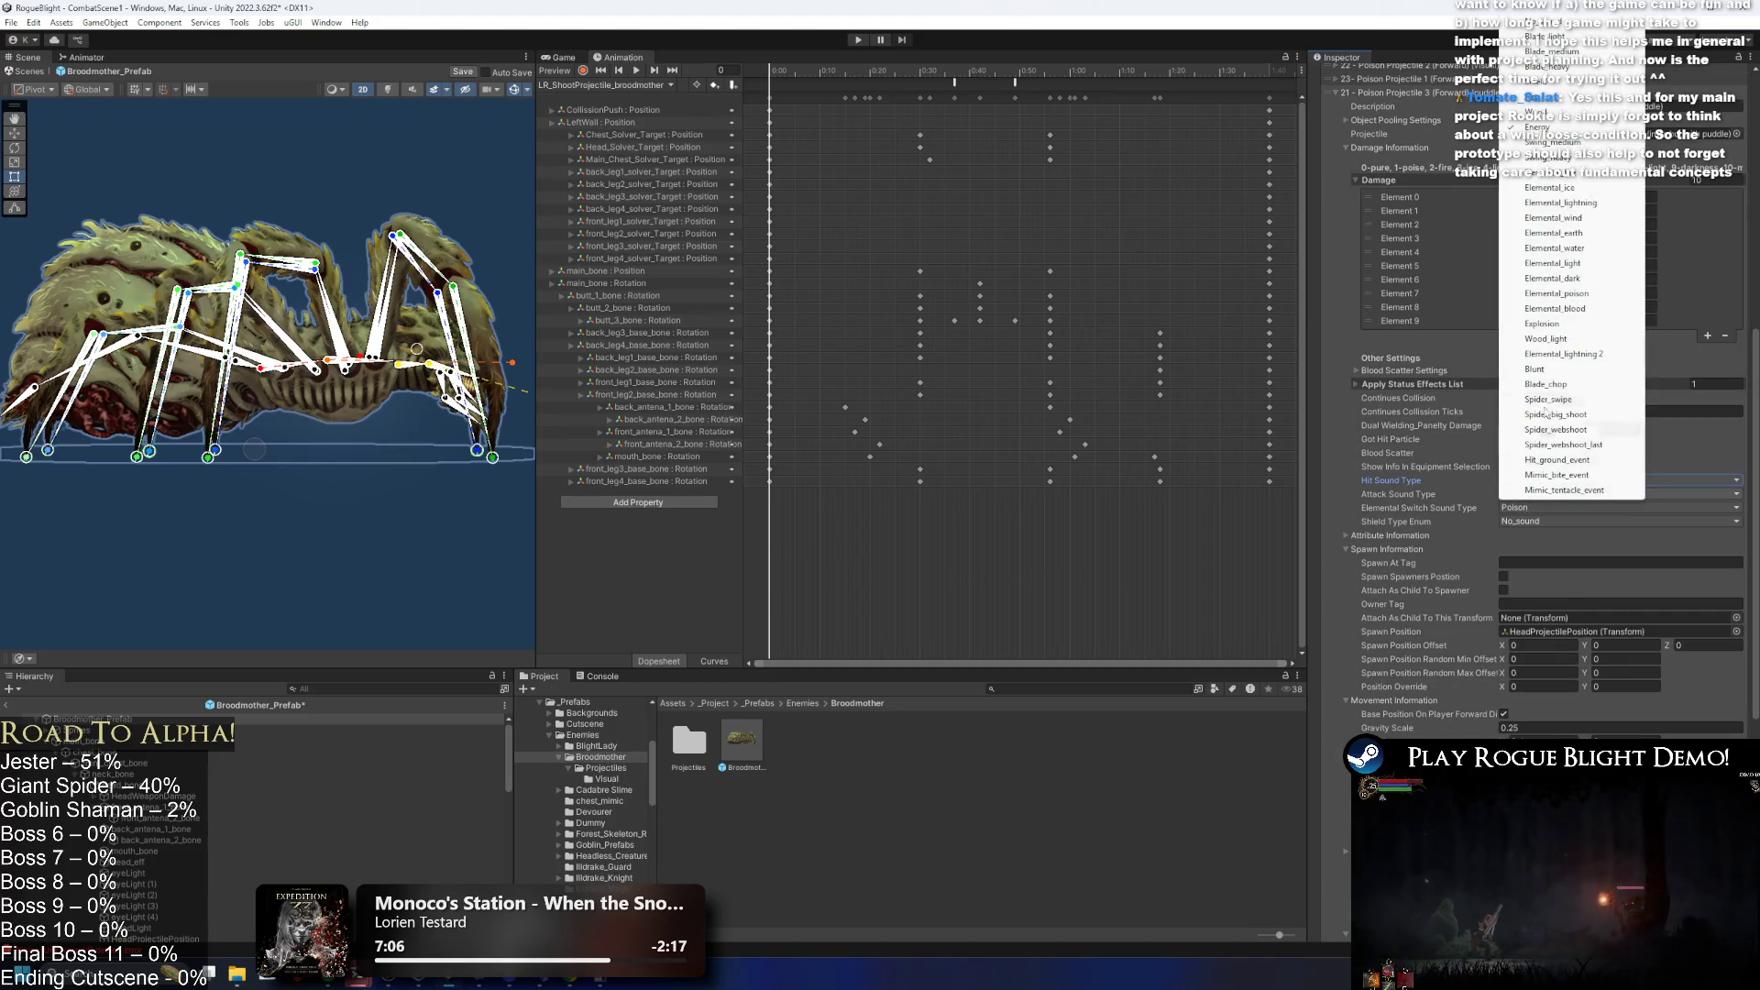
{"action": "left_click", "coordinate": [1544, 319]}
{"action": "left_click", "coordinate": [1520, 504]}
{"action": "left_click", "coordinate": [1521, 524]}
{"action": "left_click", "coordinate": [1405, 91]}
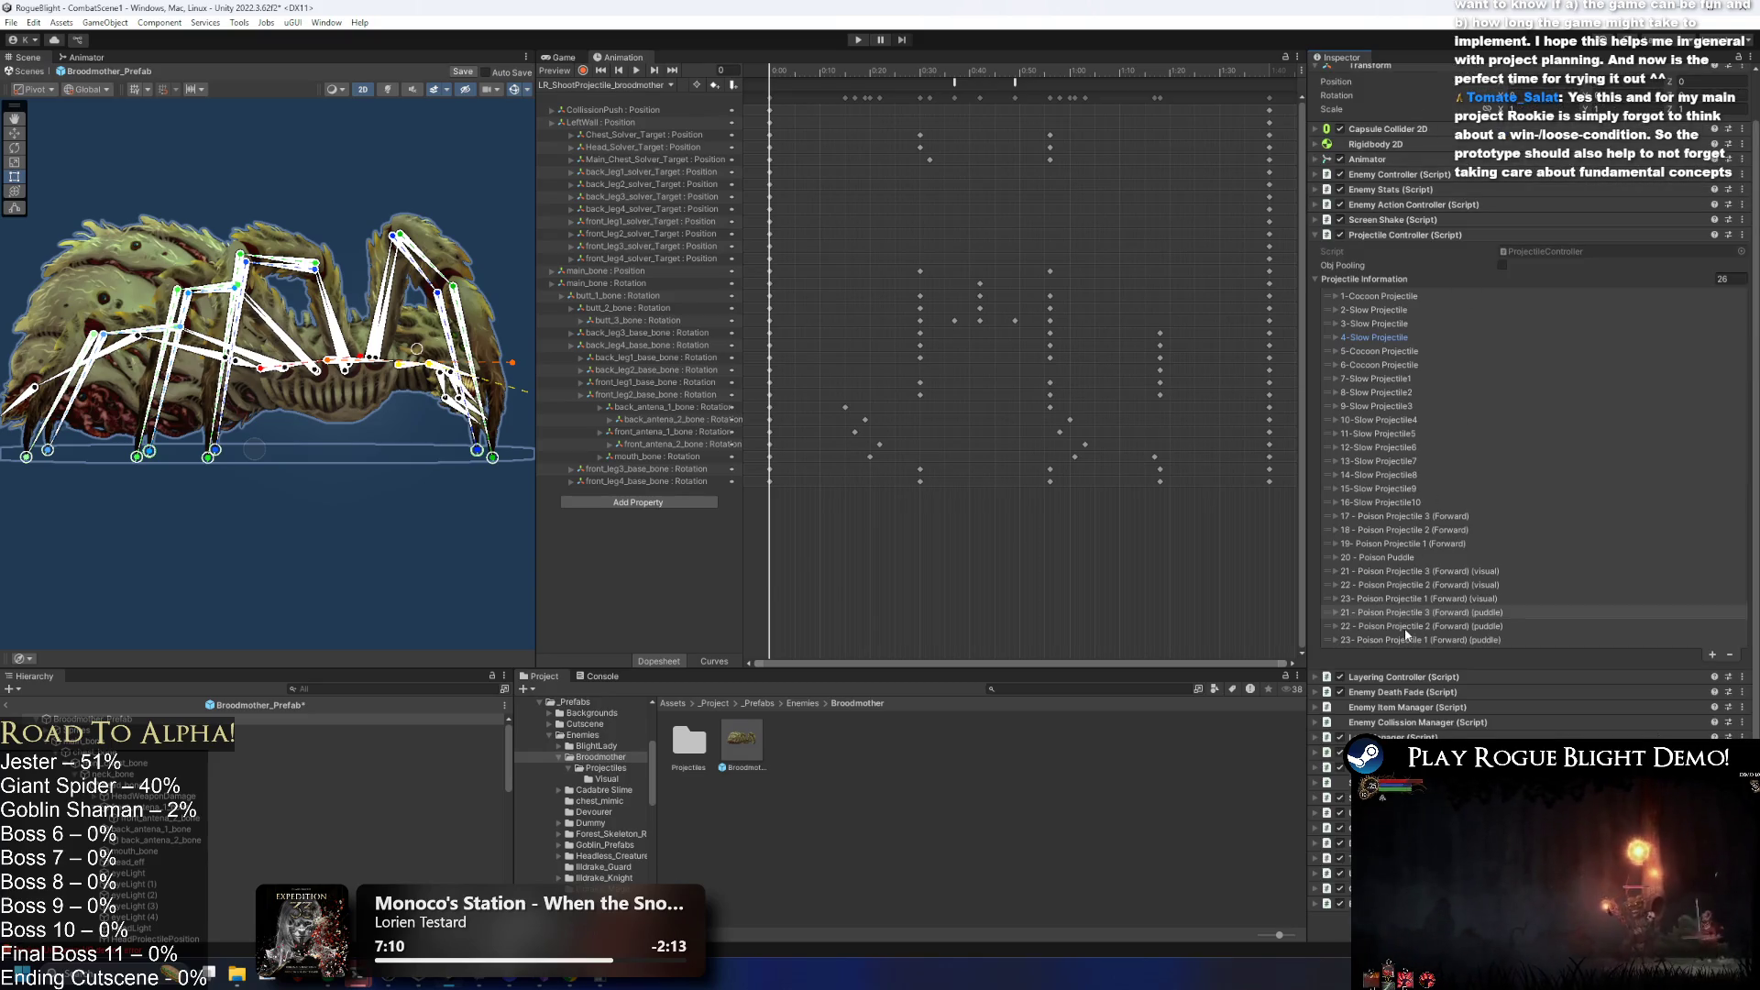
Set puddle entry 22 Poison Projectile 2 hit and elemental switch sounds to No_sound.
{"action": "left_click", "coordinate": [1406, 626]}
{"action": "scroll", "coordinate": [1586, 562], "scroll_direction": "down", "scroll_amount": 5}
{"action": "left_click", "coordinate": [1519, 523]}
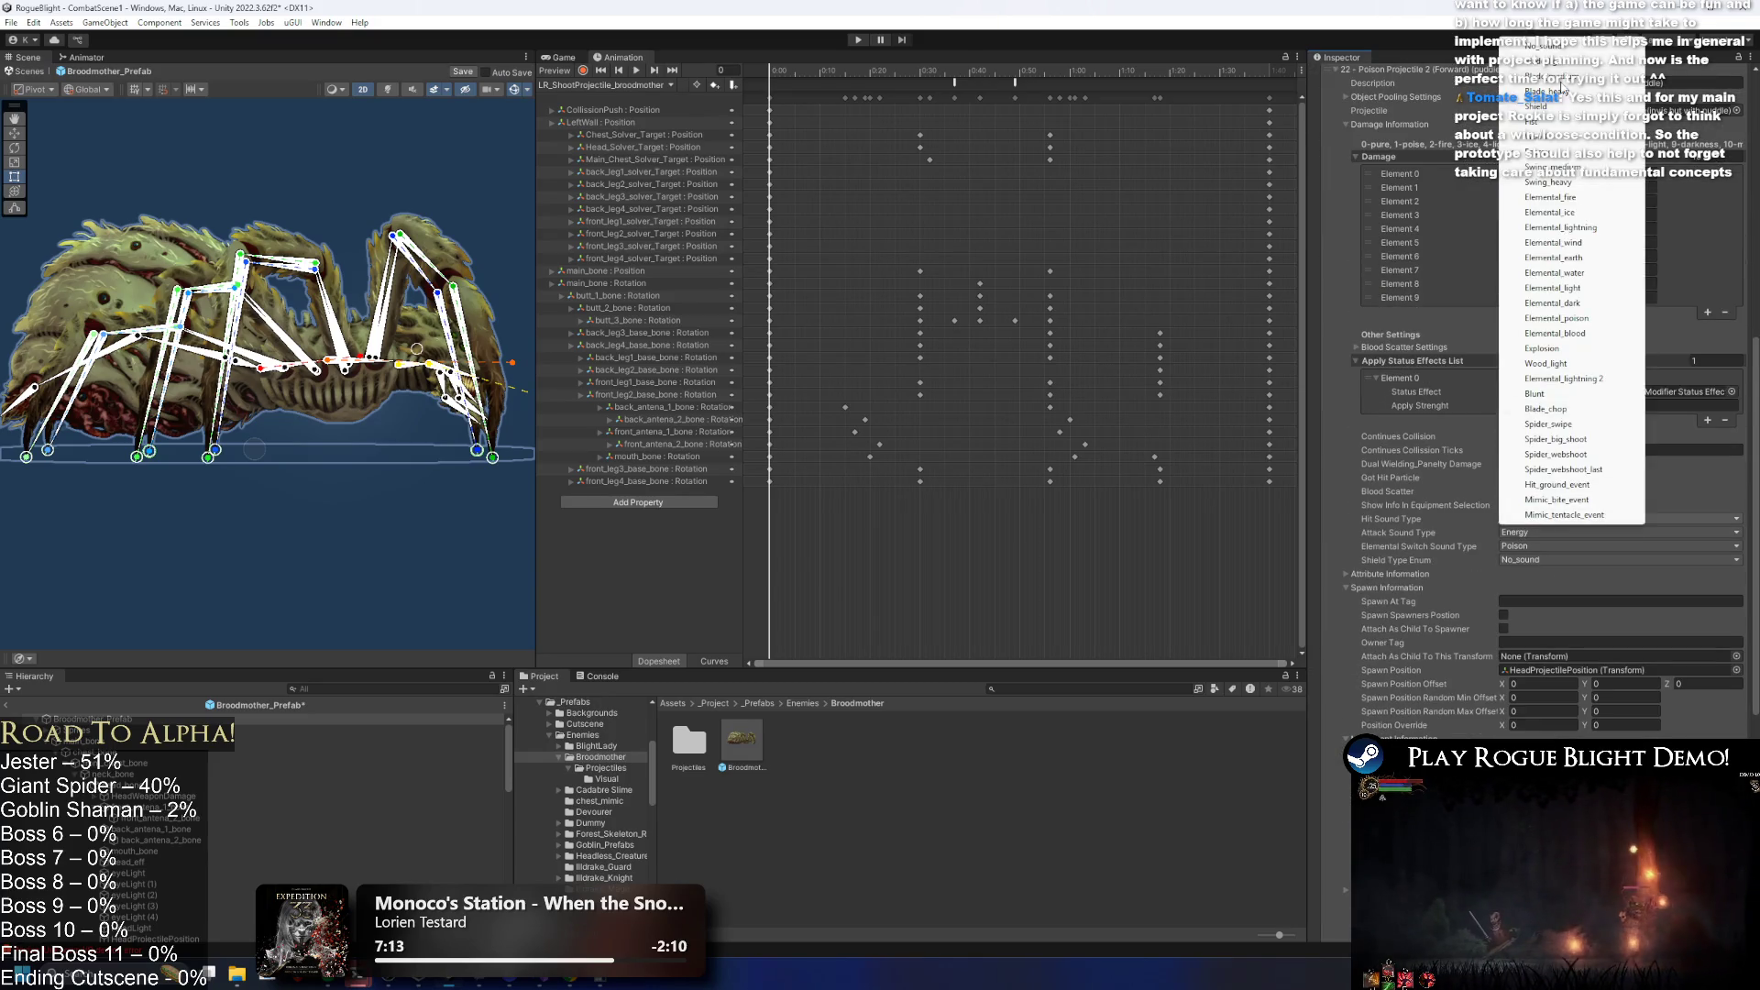
{"action": "left_click", "coordinate": [1538, 524]}
{"action": "left_click", "coordinate": [1539, 524]}
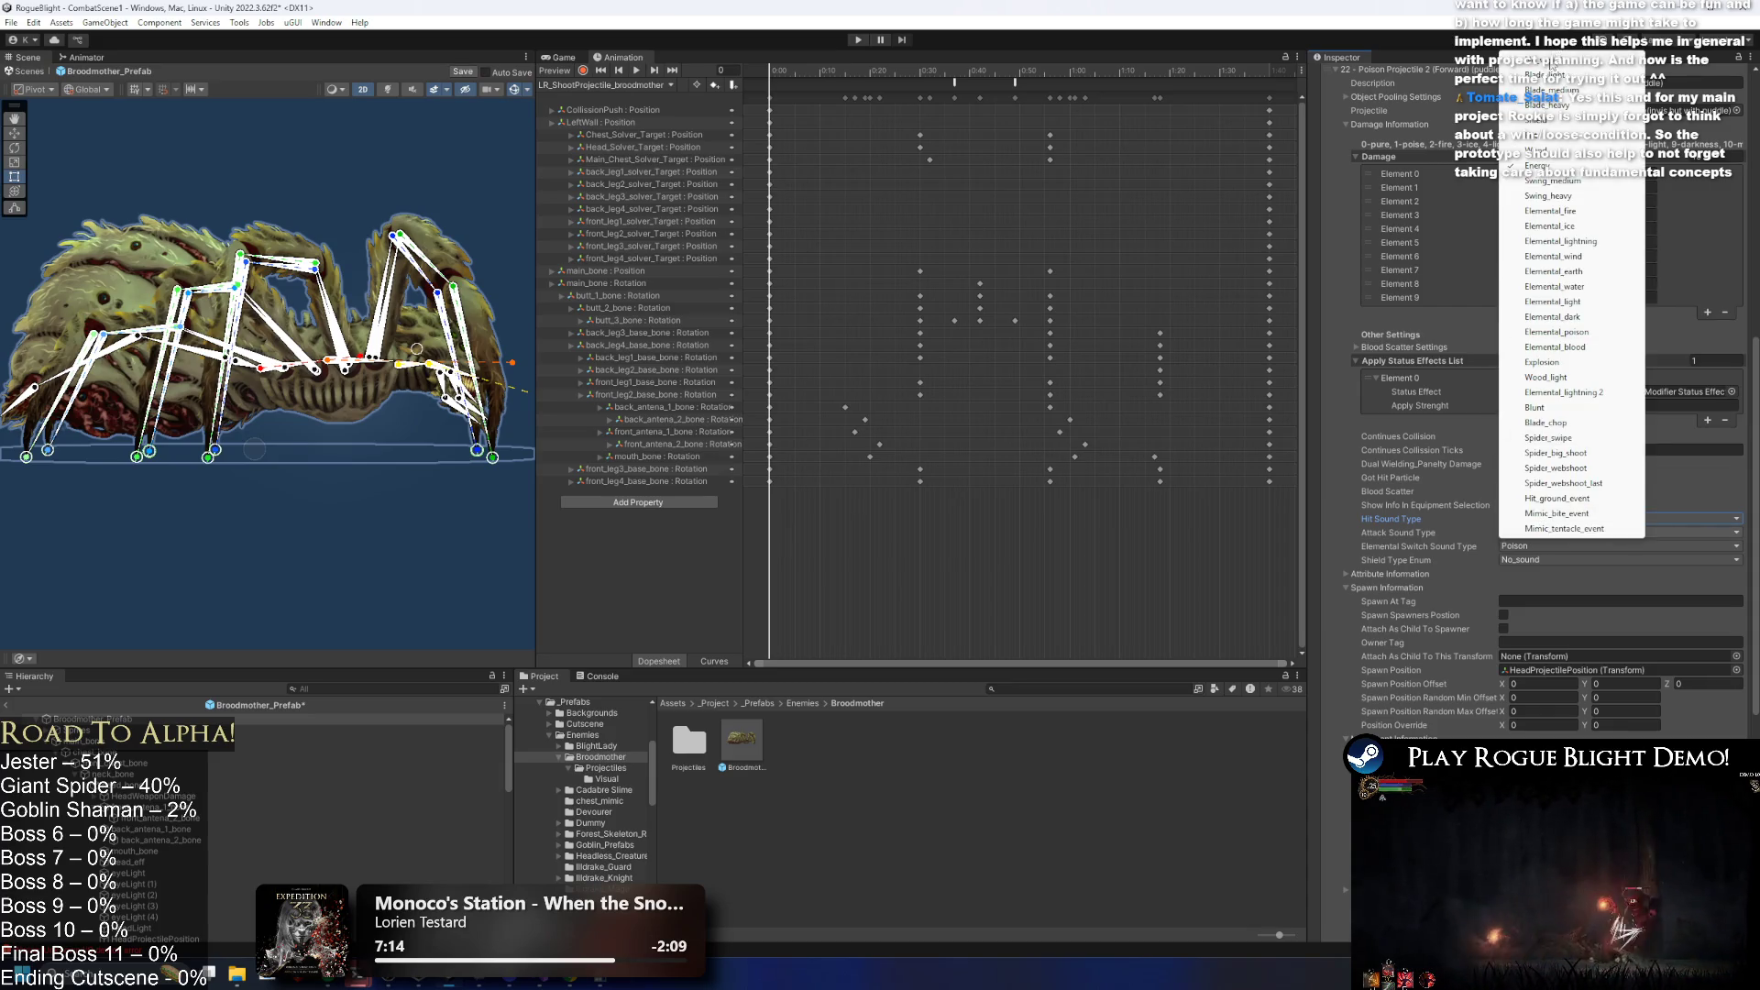
{"action": "left_click", "coordinate": [1549, 531]}
{"action": "left_click", "coordinate": [1530, 548]}
{"action": "left_click", "coordinate": [1553, 533]}
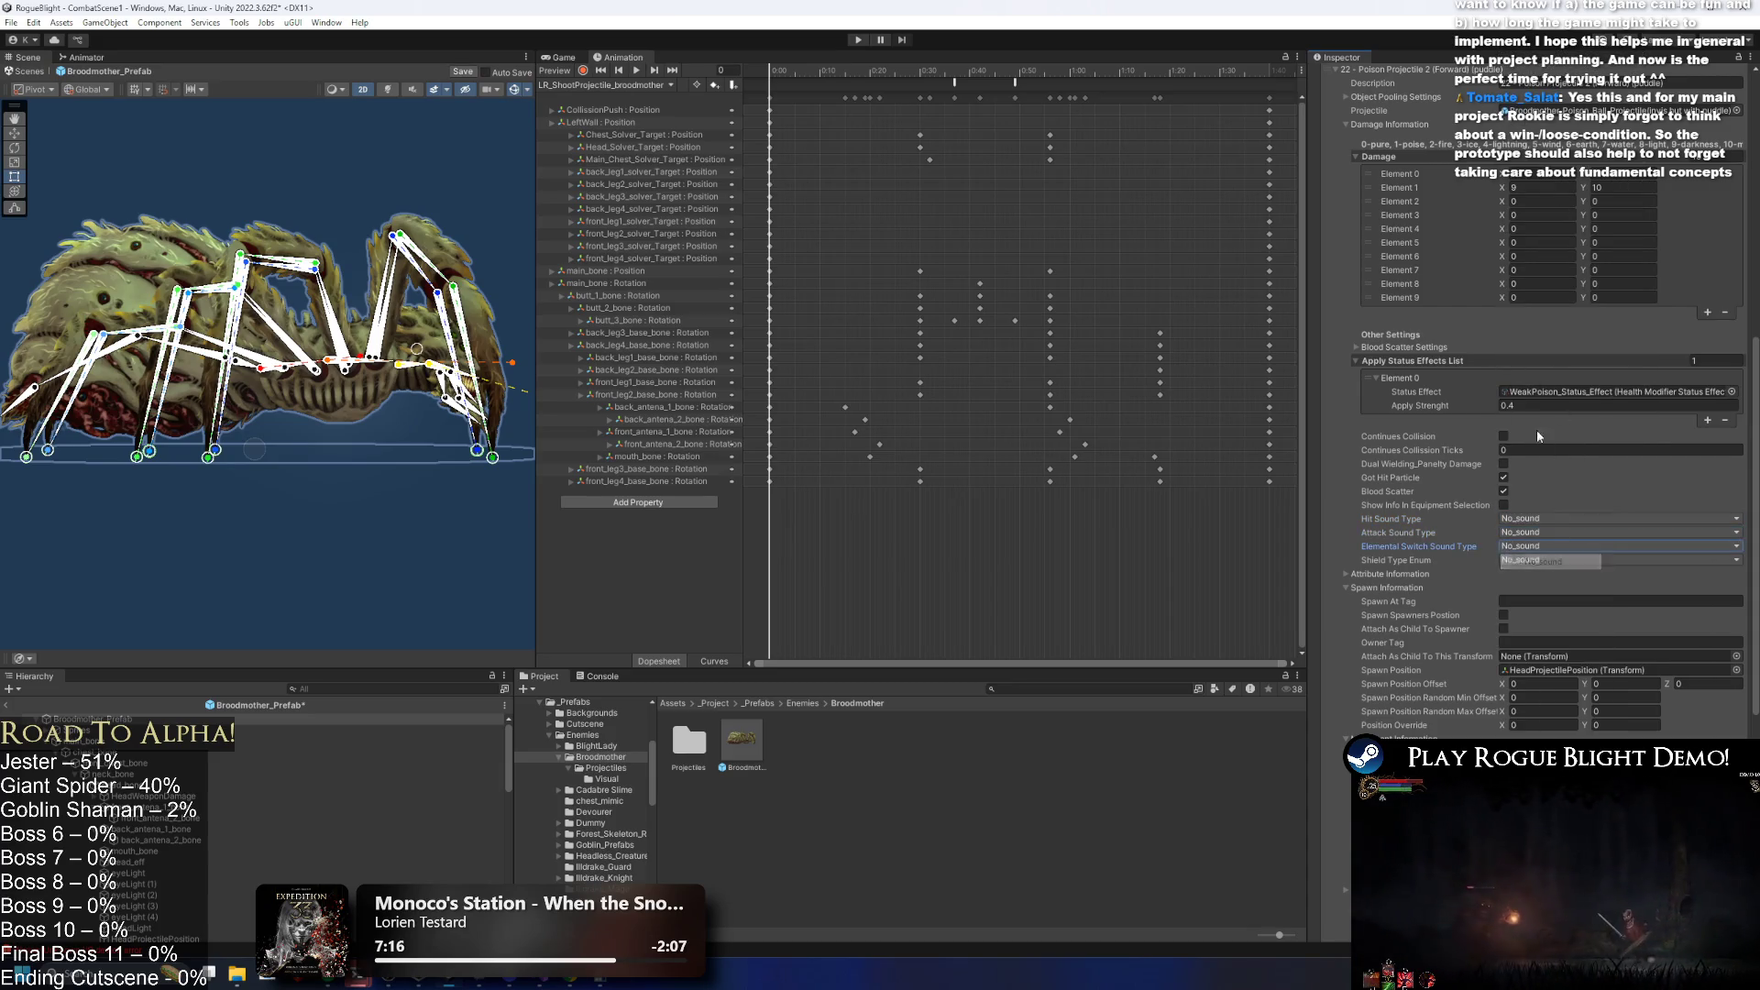
{"action": "left_click", "coordinate": [1392, 74]}
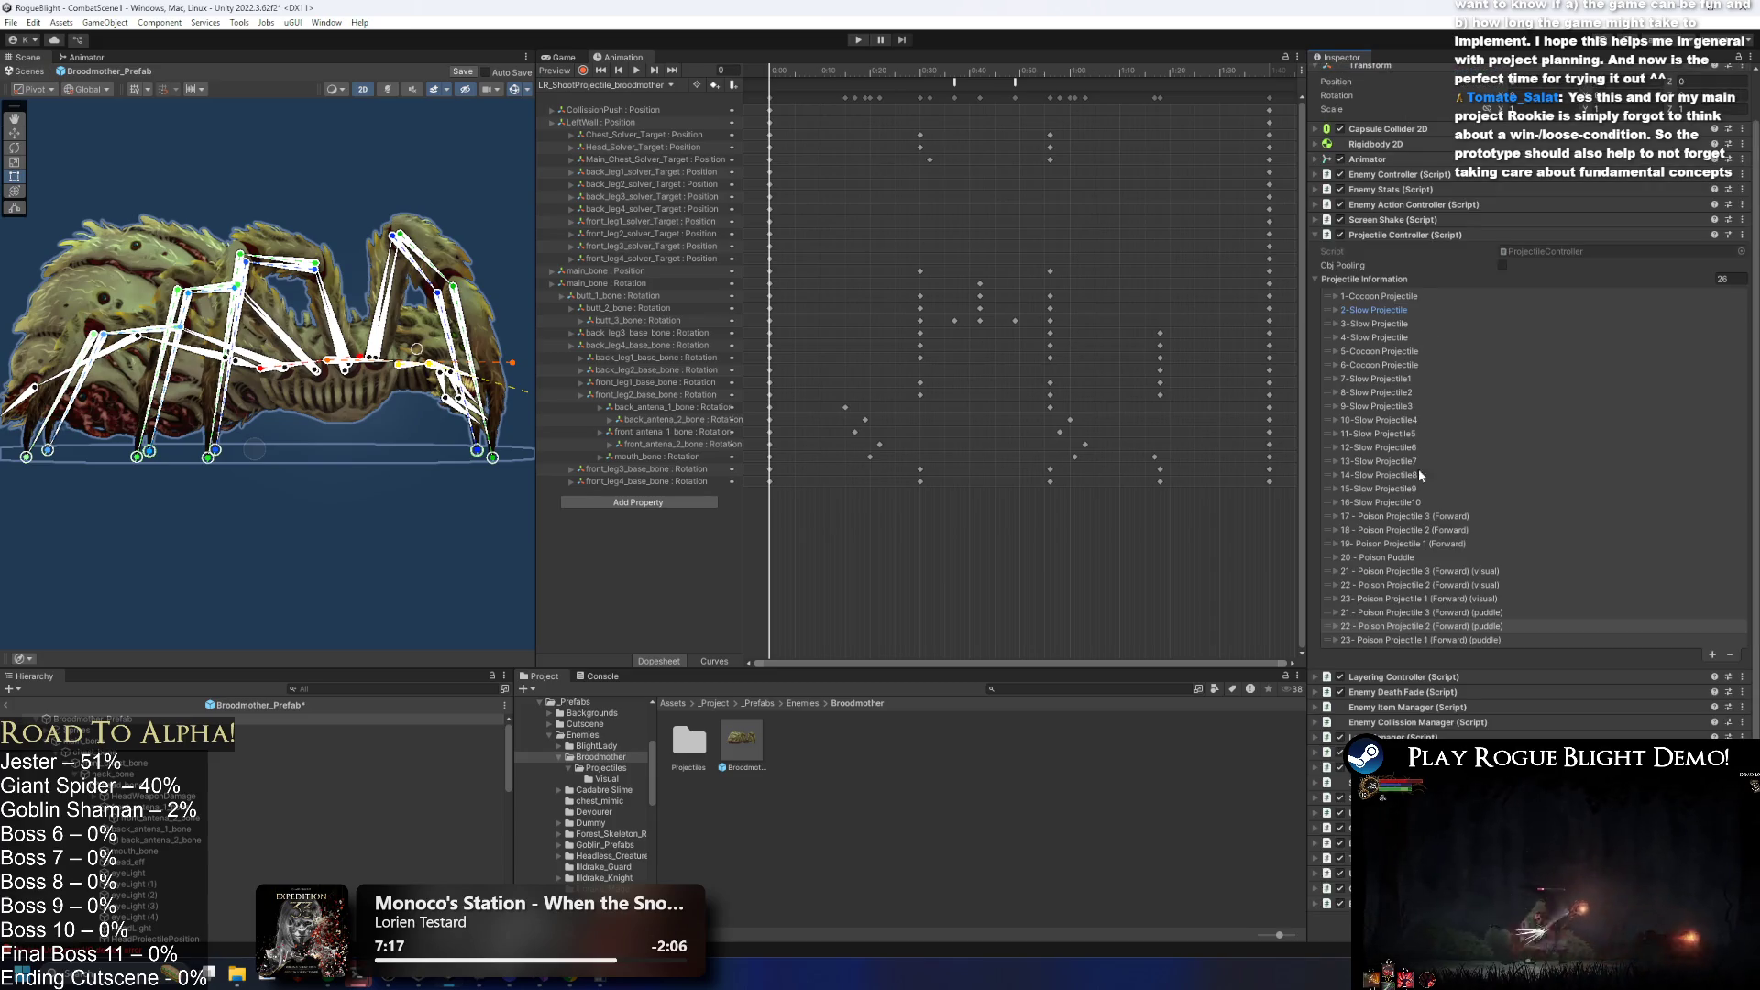
Set puddle entry 23's hit, attack and elemental switch sounds to No_sound, then save the prefab.
{"action": "left_click", "coordinate": [1393, 647]}
{"action": "scroll", "coordinate": [1459, 570], "scroll_direction": "down", "scroll_amount": 5}
{"action": "scroll", "coordinate": [1587, 531], "scroll_direction": "down", "scroll_amount": 3}
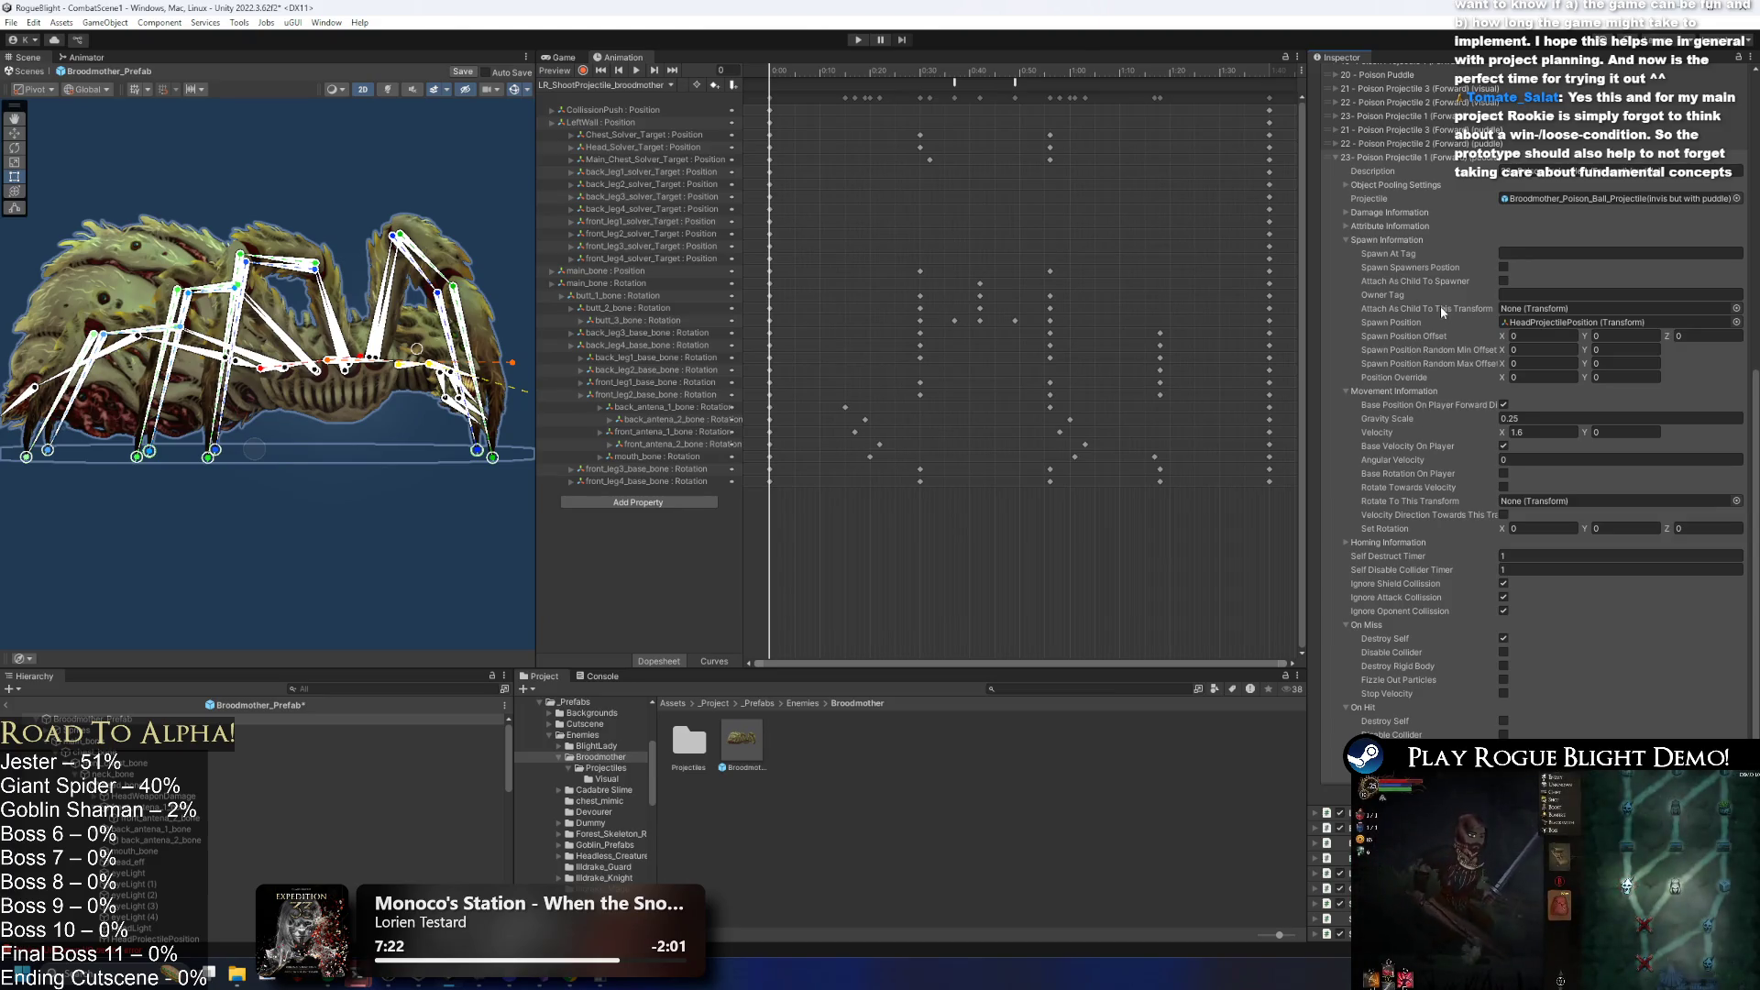
{"action": "left_click", "coordinate": [1412, 212]}
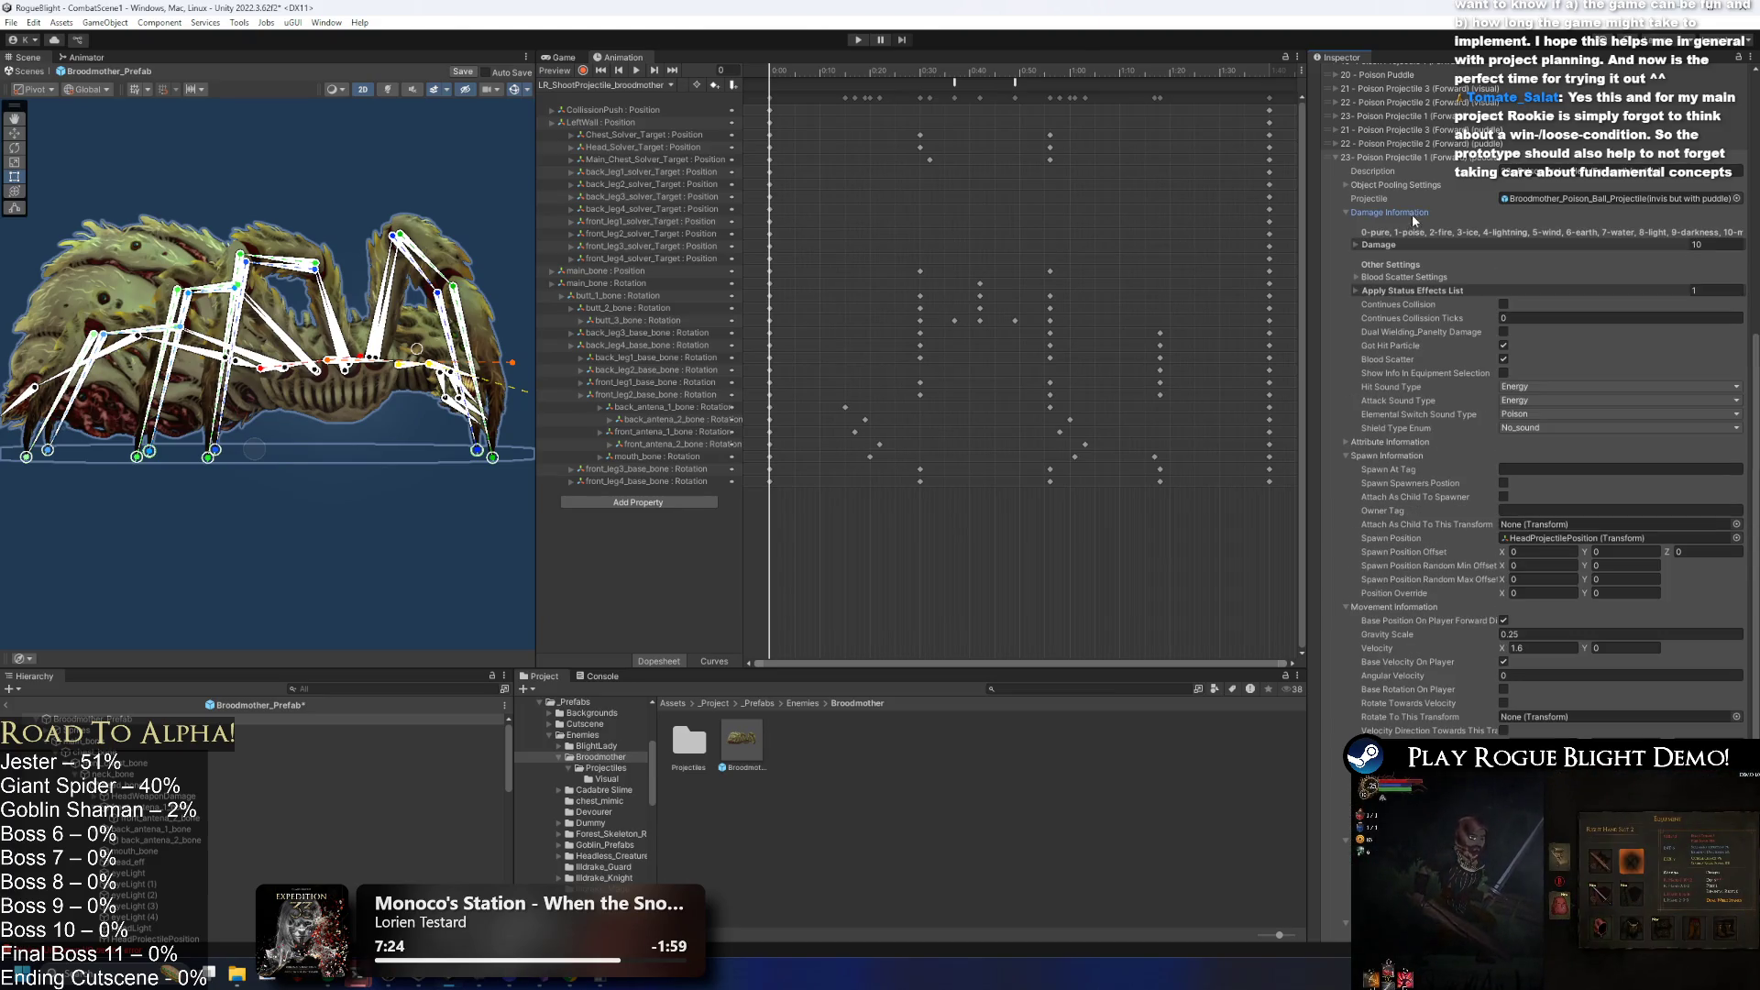
{"action": "left_click", "coordinate": [1540, 386]}
{"action": "left_click", "coordinate": [1525, 403]}
{"action": "left_click", "coordinate": [1524, 400]}
{"action": "left_click", "coordinate": [1531, 408]}
{"action": "left_click", "coordinate": [1558, 414]}
{"action": "left_click", "coordinate": [1531, 424]}
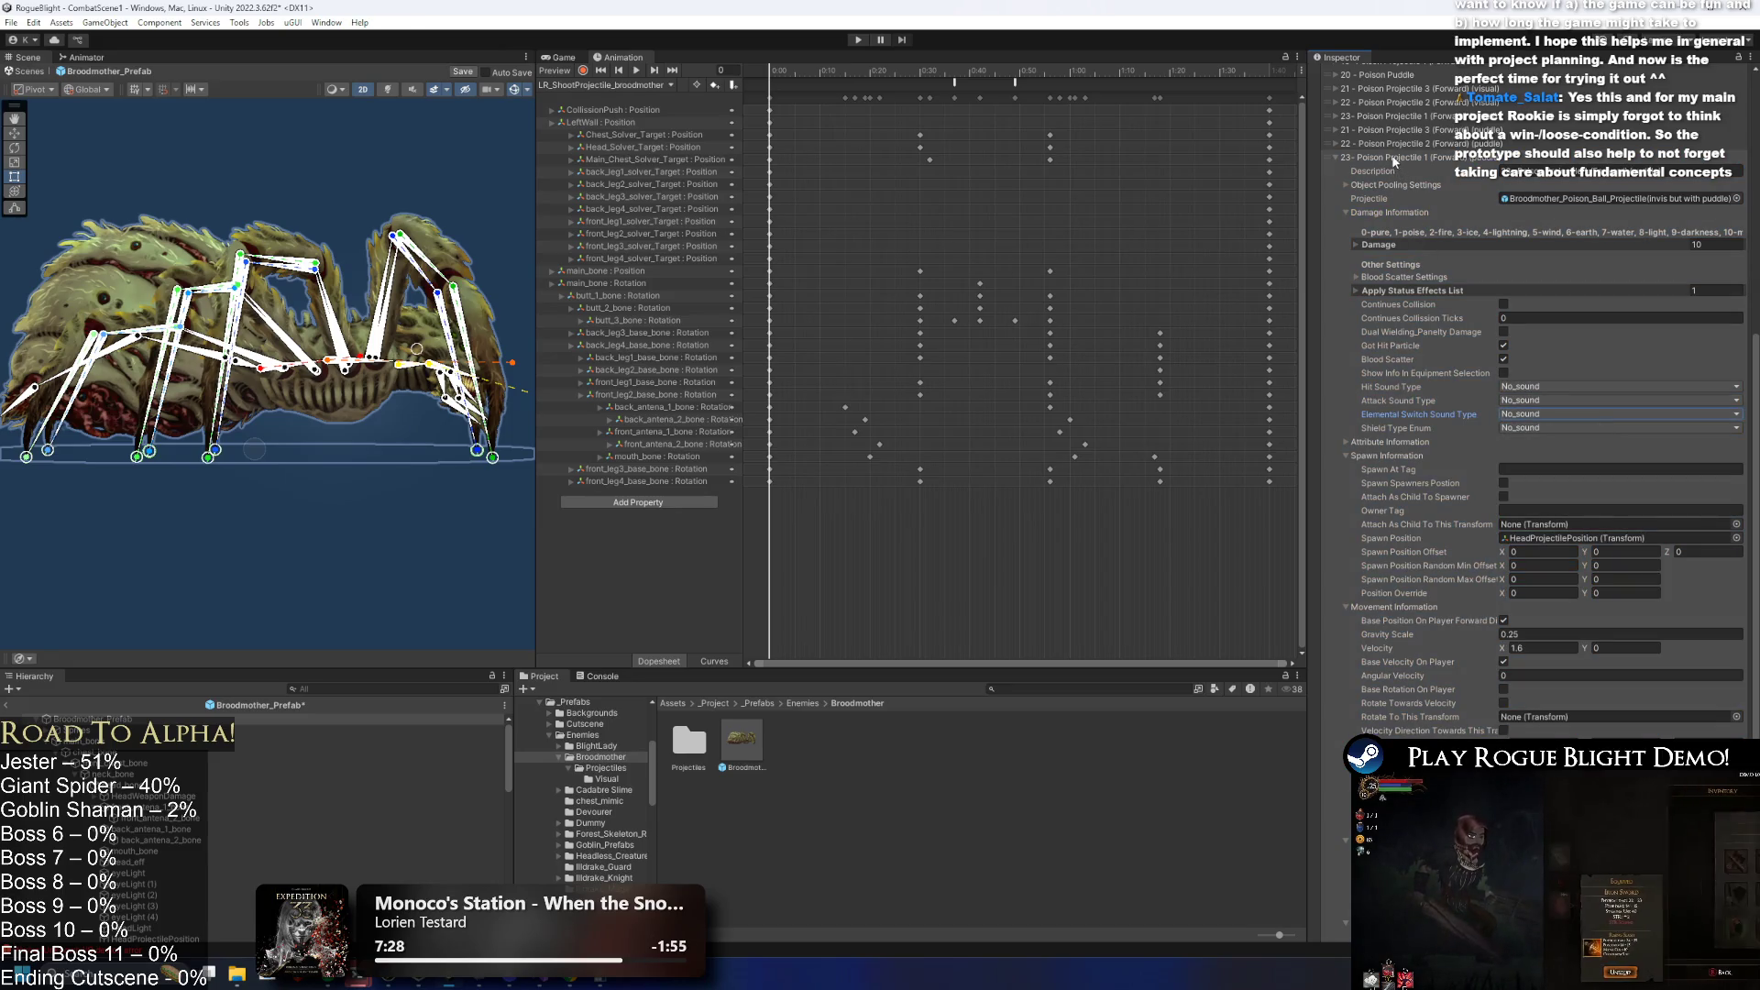
{"action": "key", "text": "ctrl+s"}
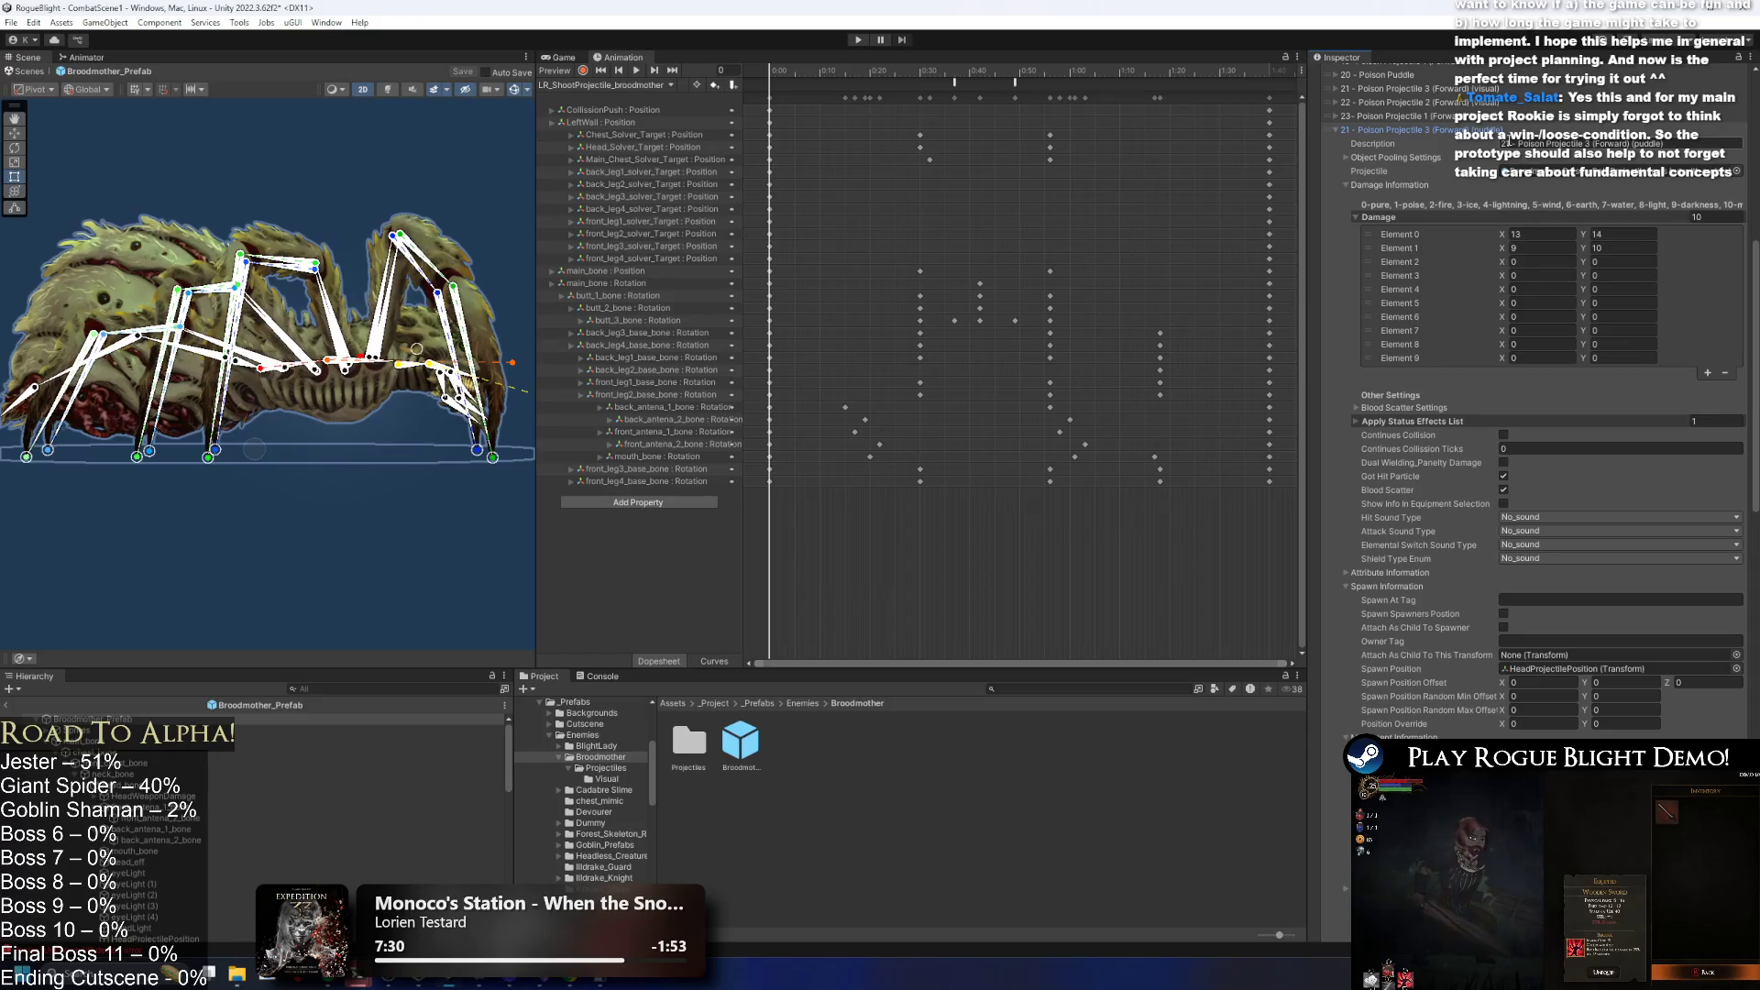
Change the entry's description number to 4 and duplicate the Poison Projectile 2 puddle entry.
{"action": "left_click", "coordinate": [1508, 143]}
{"action": "key", "text": "BackSpace"}
{"action": "type", "text": "4"}
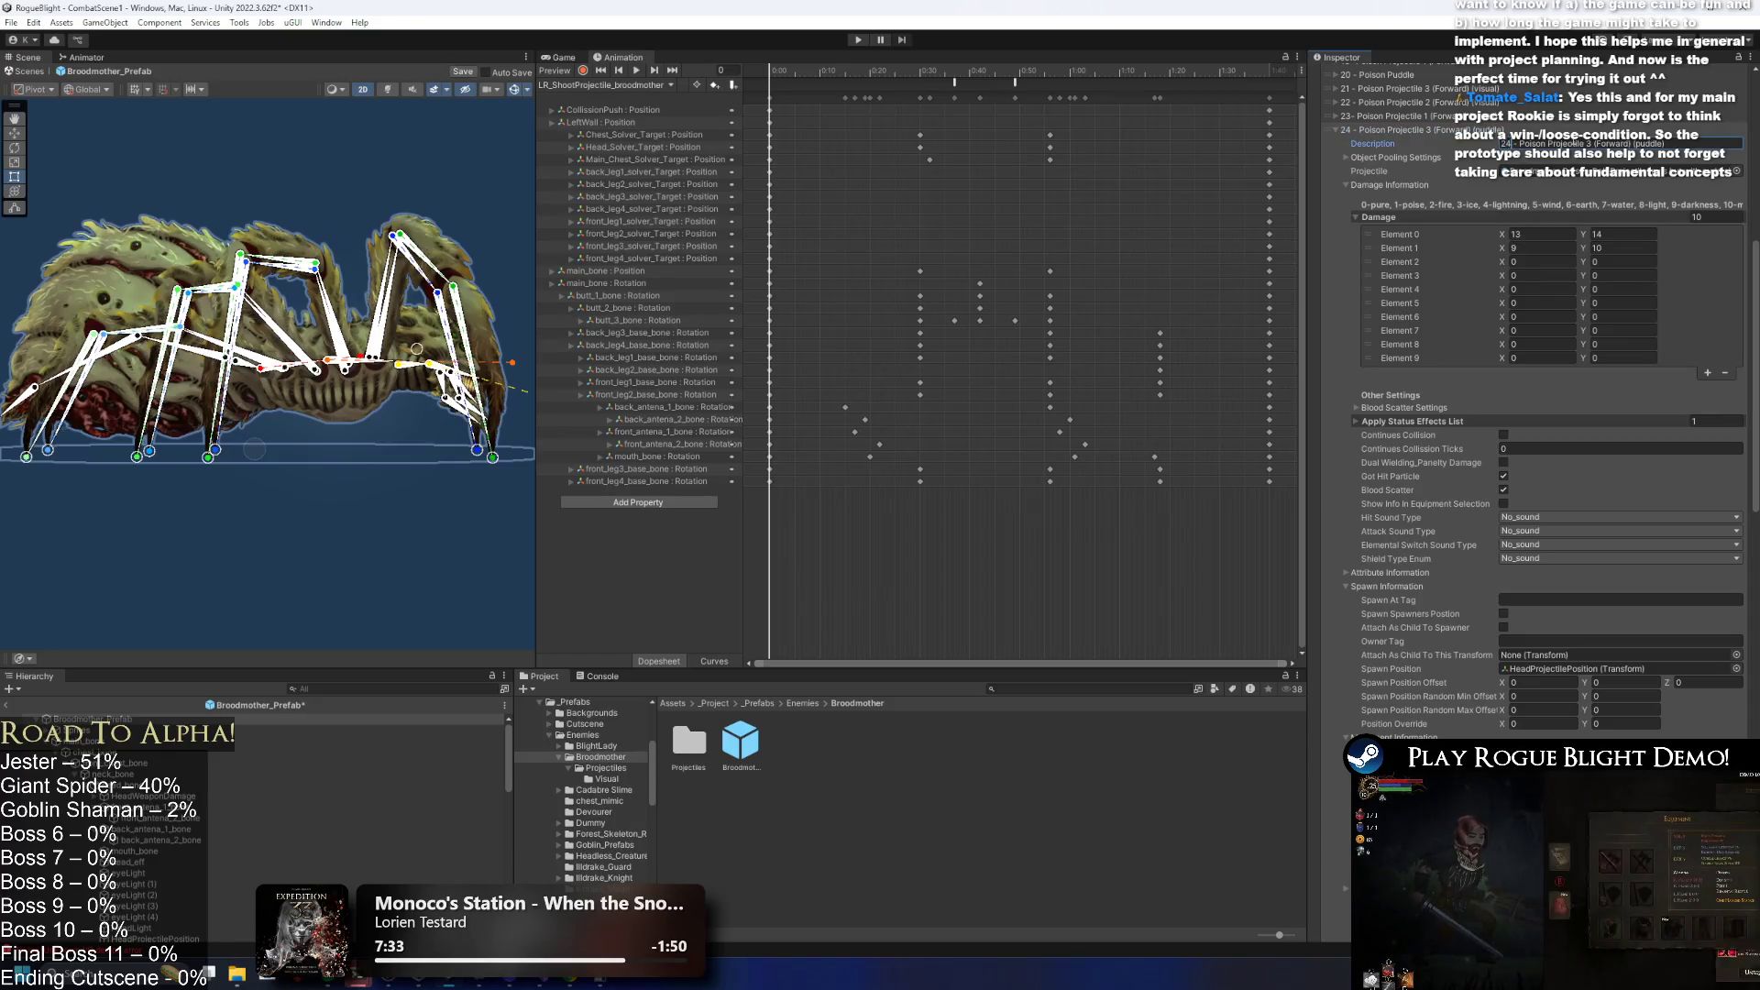
{"action": "key", "text": "ctrl+d"}
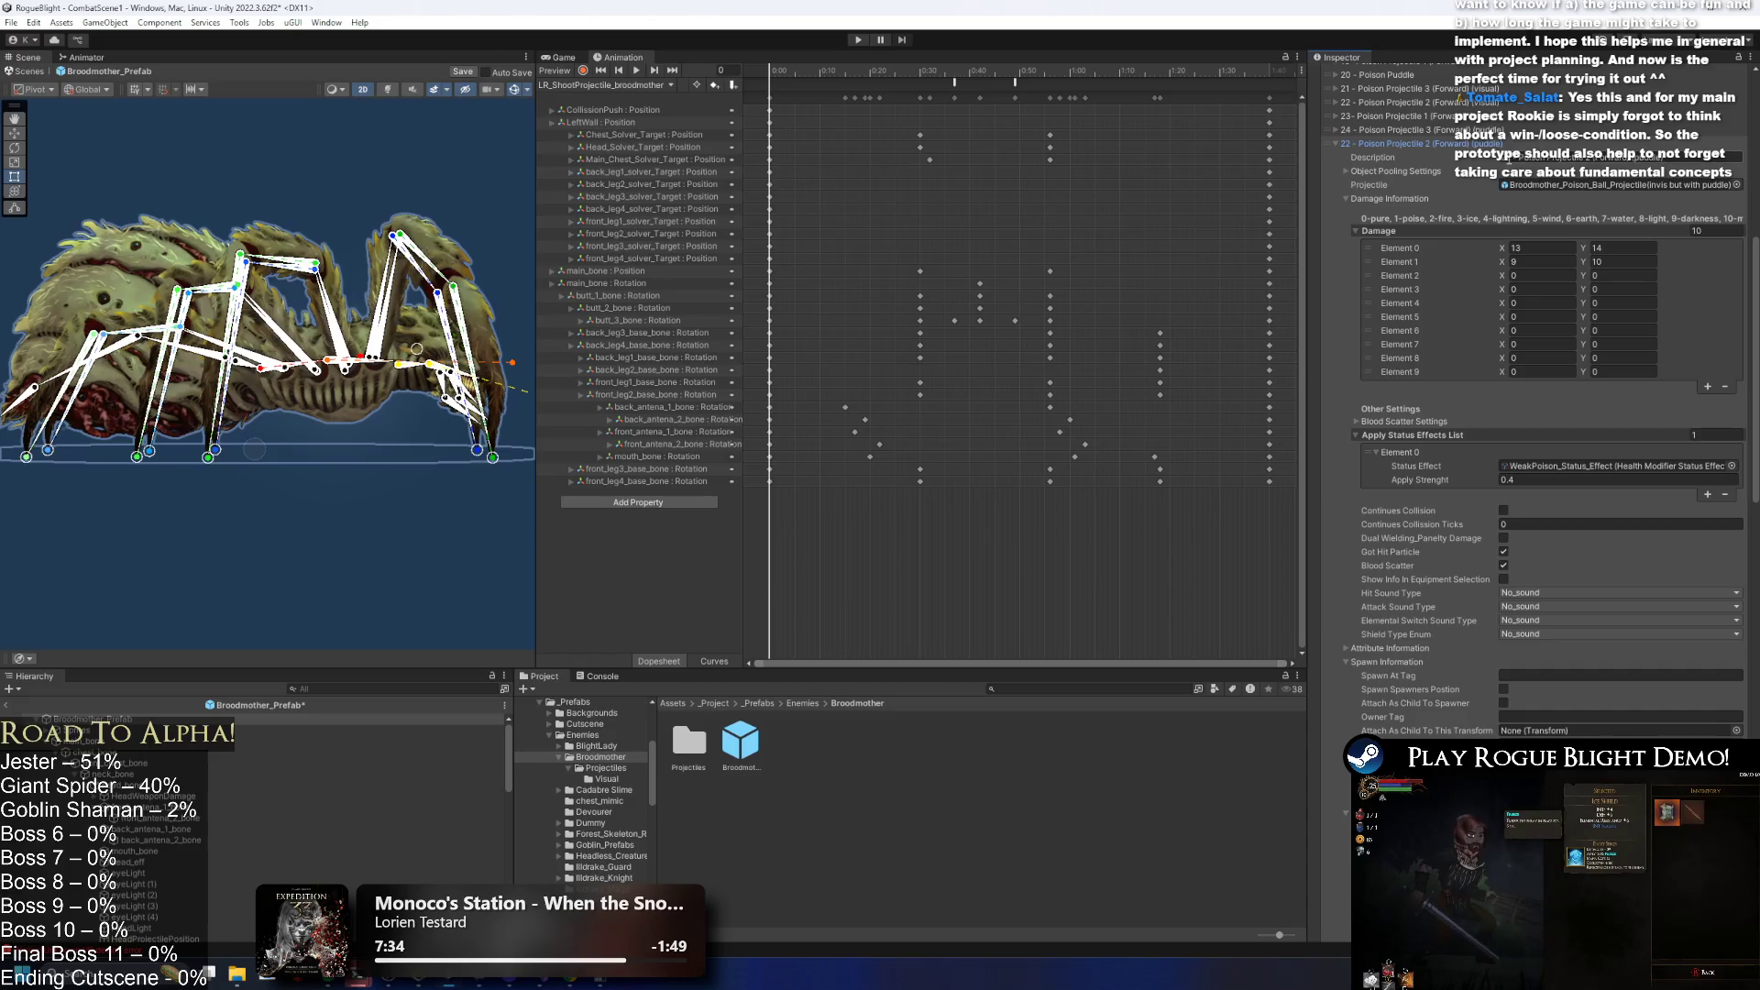
Review the last puddle entry's settings and start Play mode.
{"action": "left_click", "coordinate": [1425, 144]}
{"action": "left_click", "coordinate": [1406, 154]}
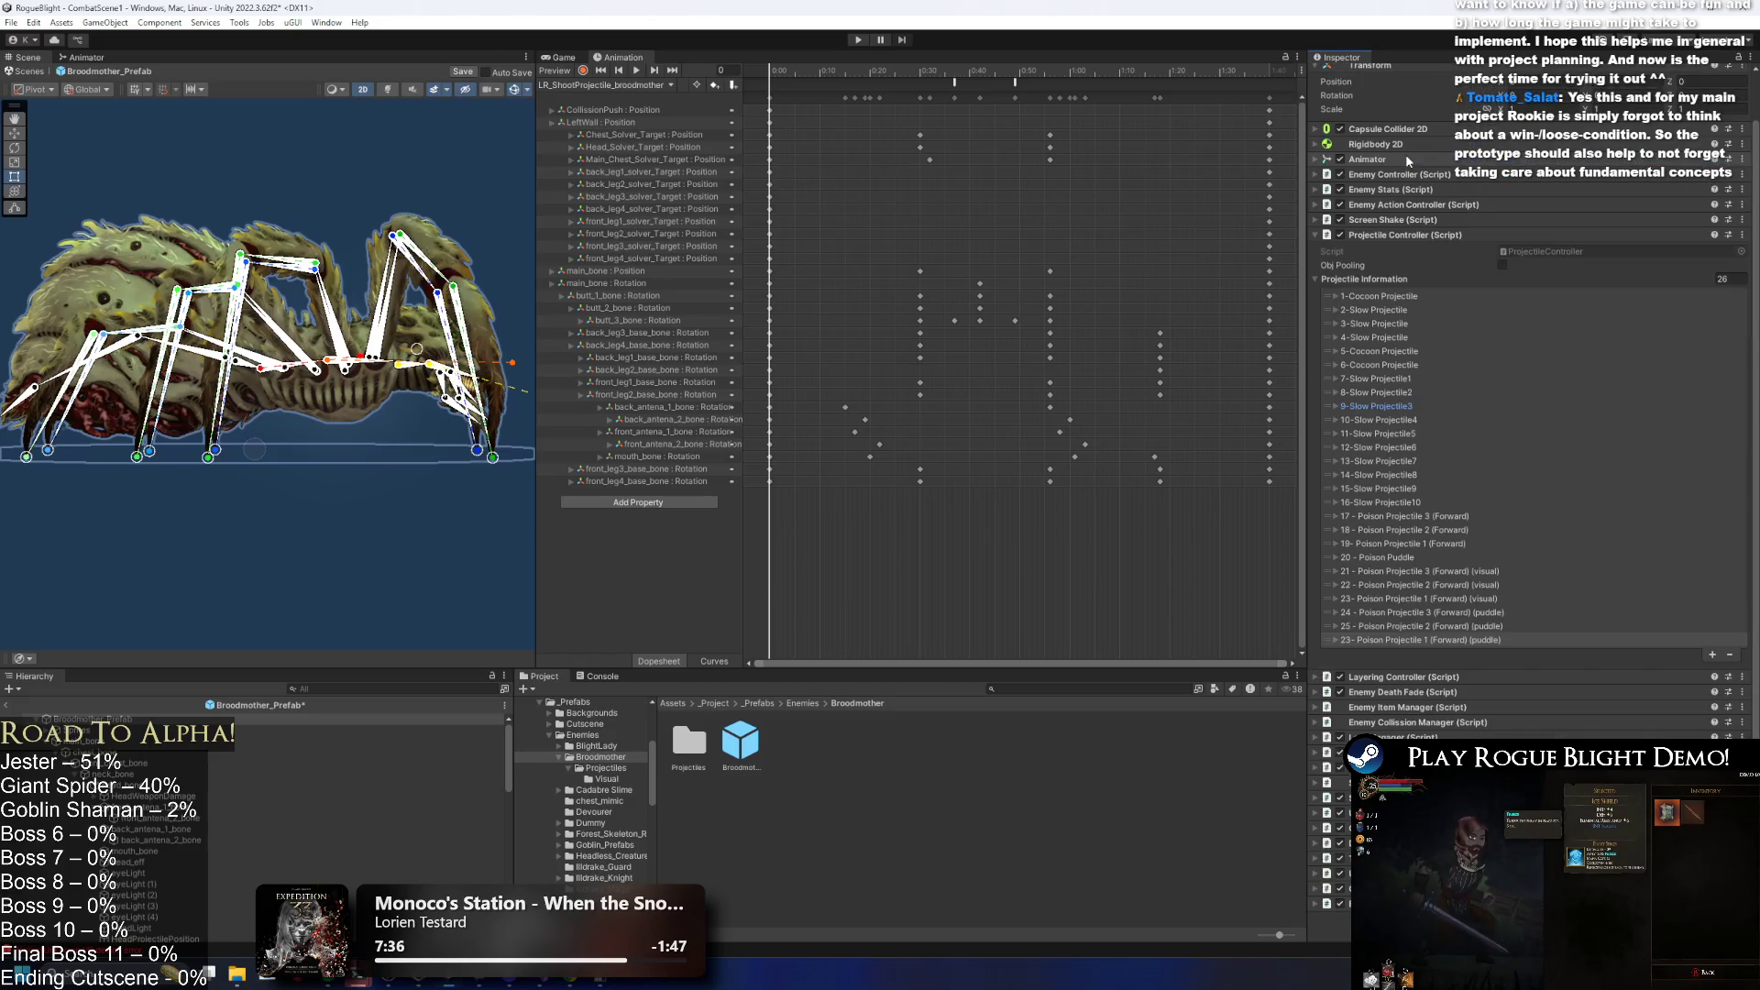
{"action": "left_click", "coordinate": [1388, 642]}
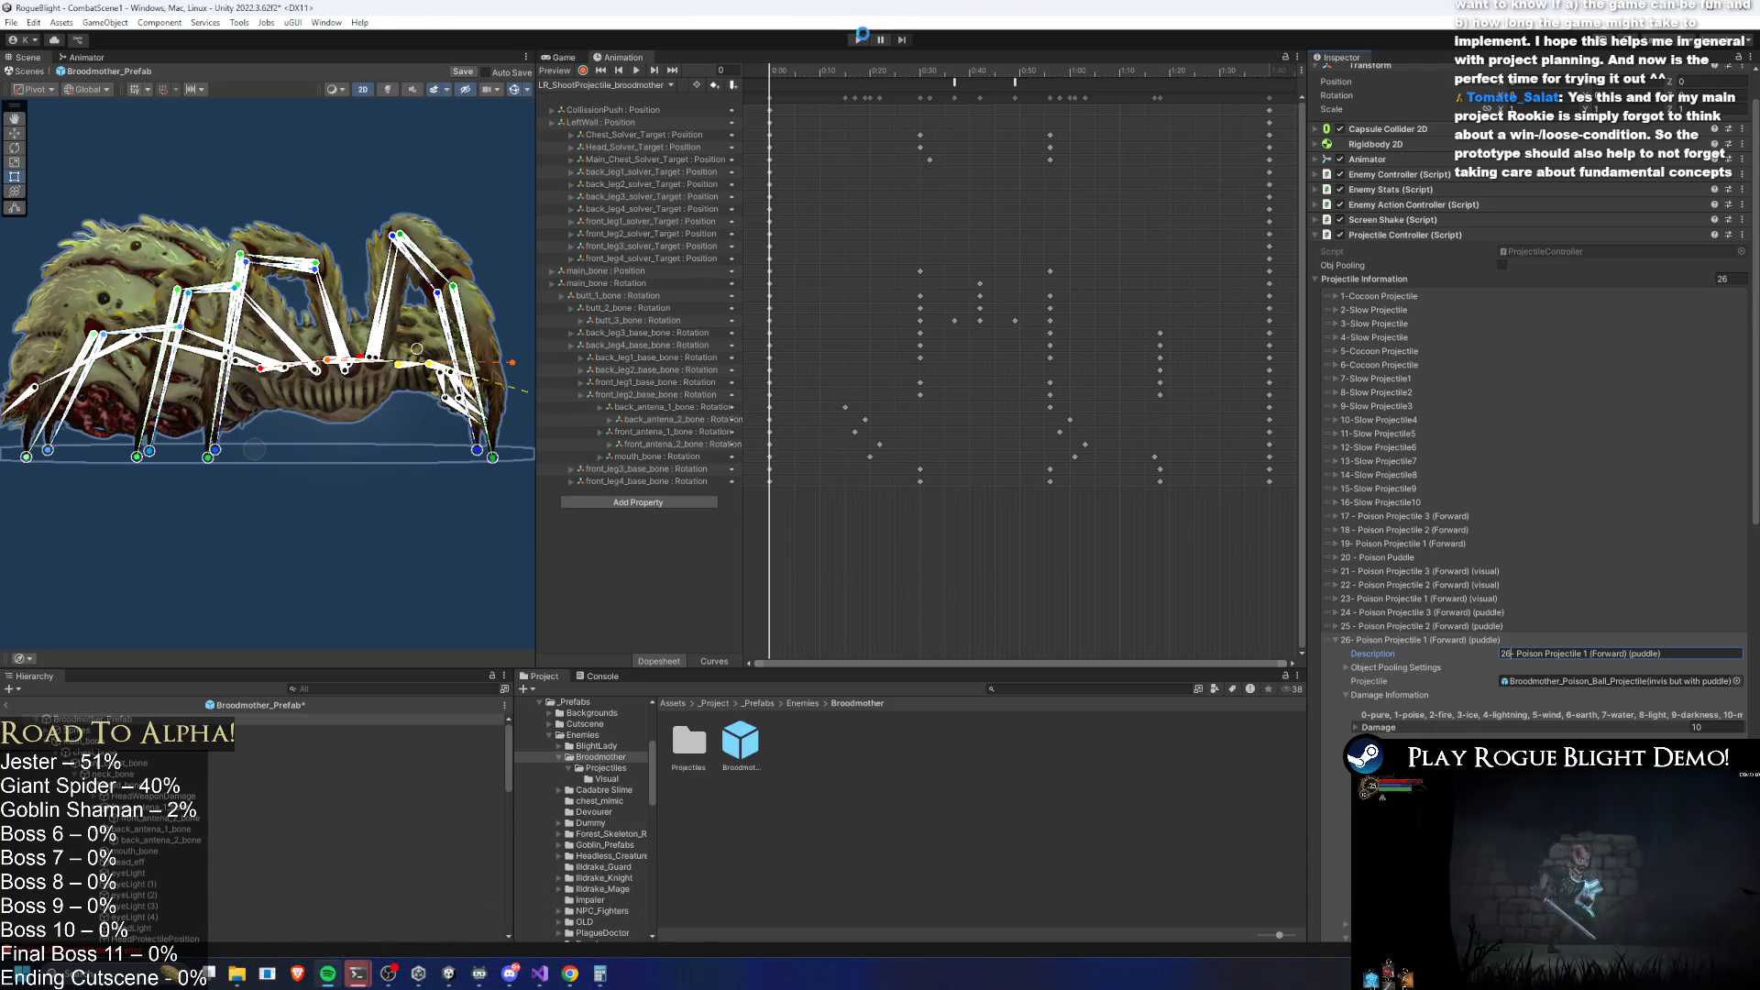
{"action": "left_click", "coordinate": [860, 40]}
Fight the Broodmother with slashes and dashes, dodging its poison spray.
{"action": "key", "text": "Return"}
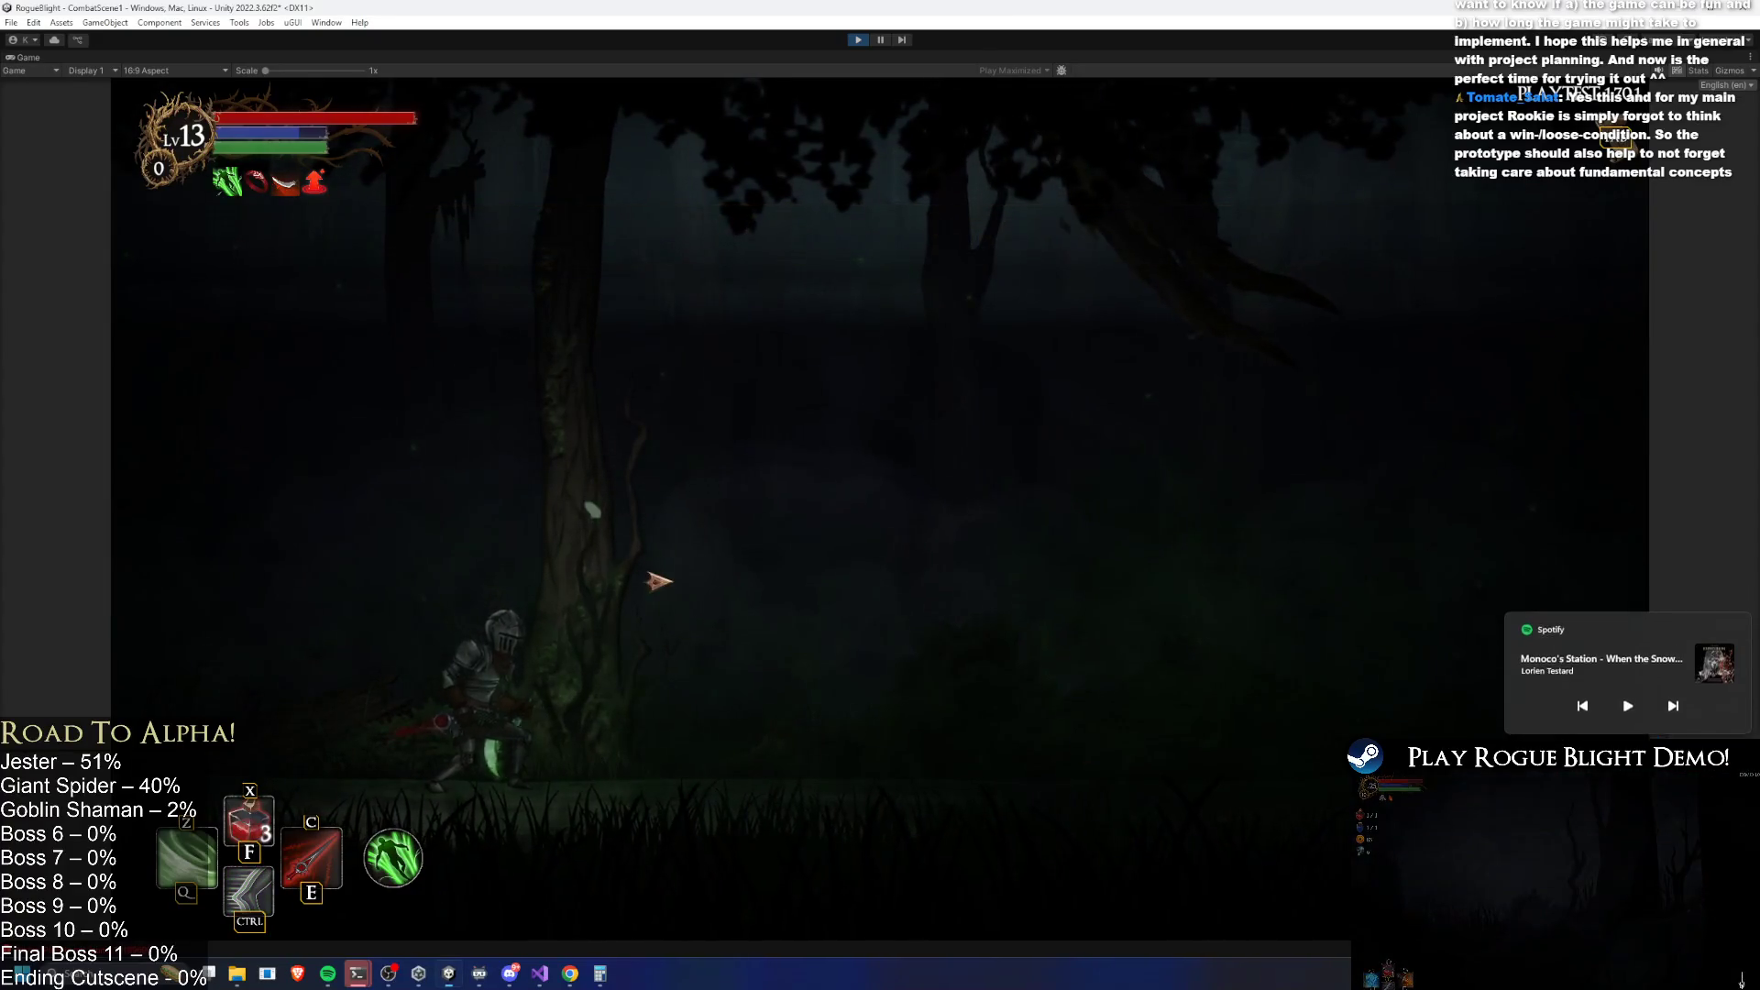
{"action": "left_click", "coordinate": [733, 613]}
{"action": "key", "text": "d"}
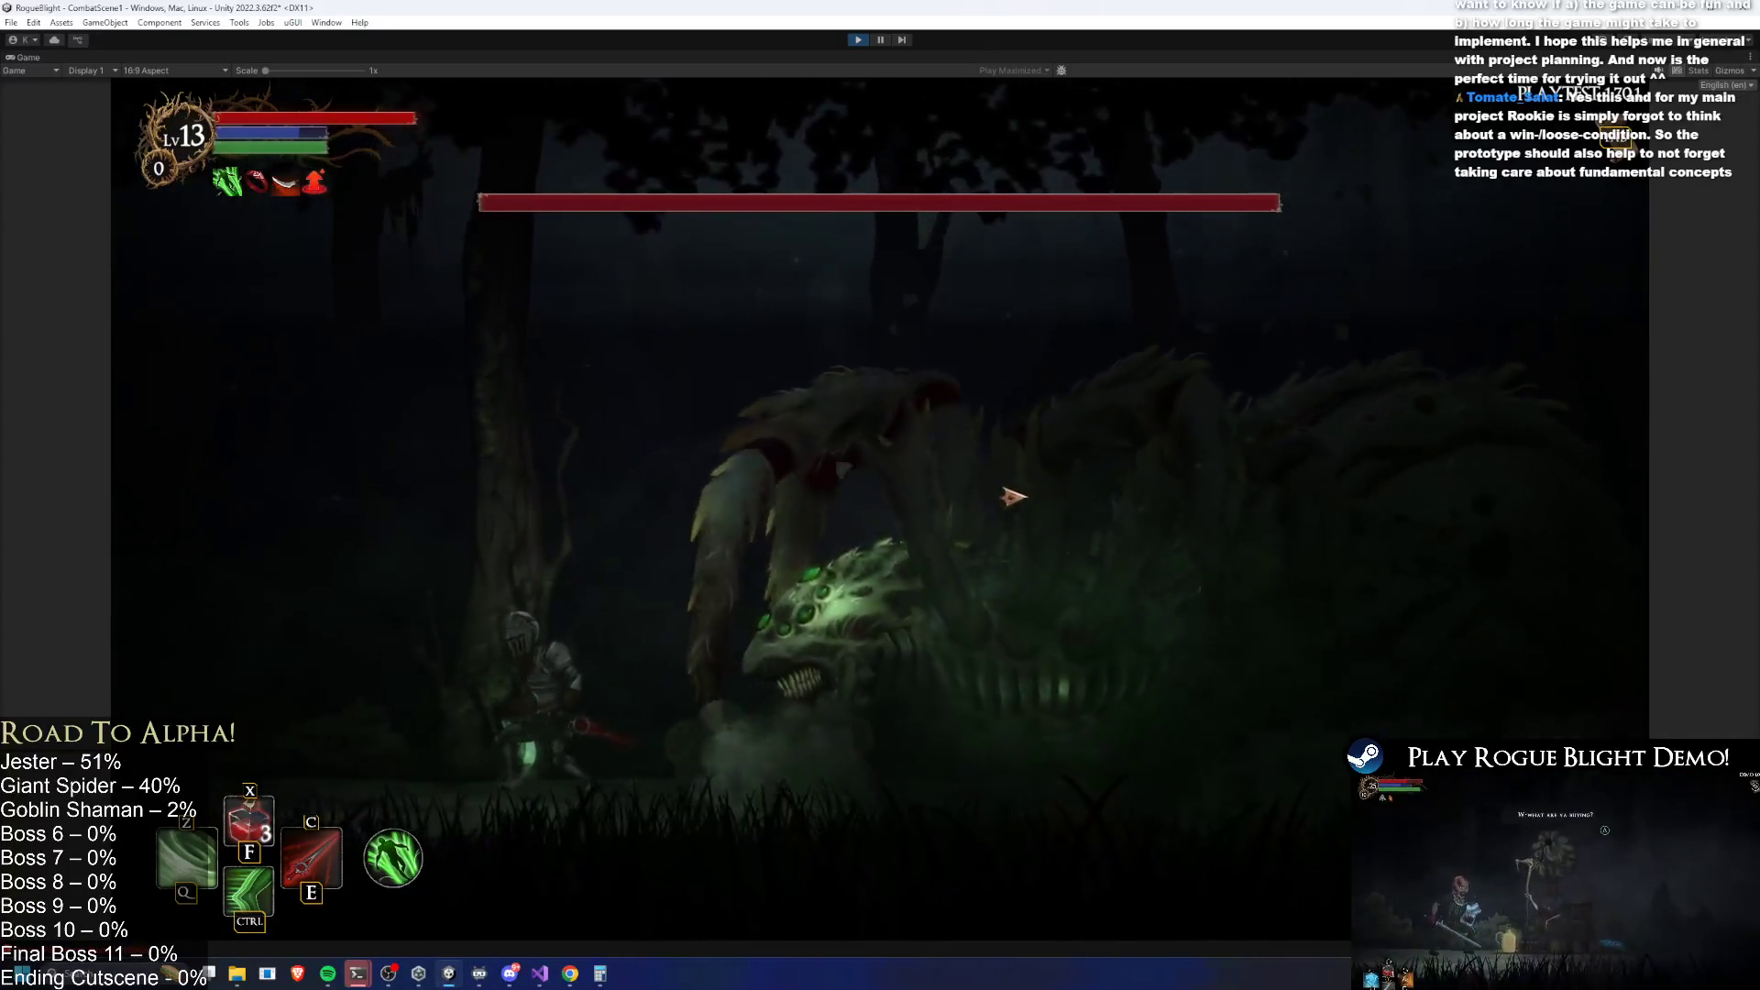
{"action": "key", "text": "ctrl"}
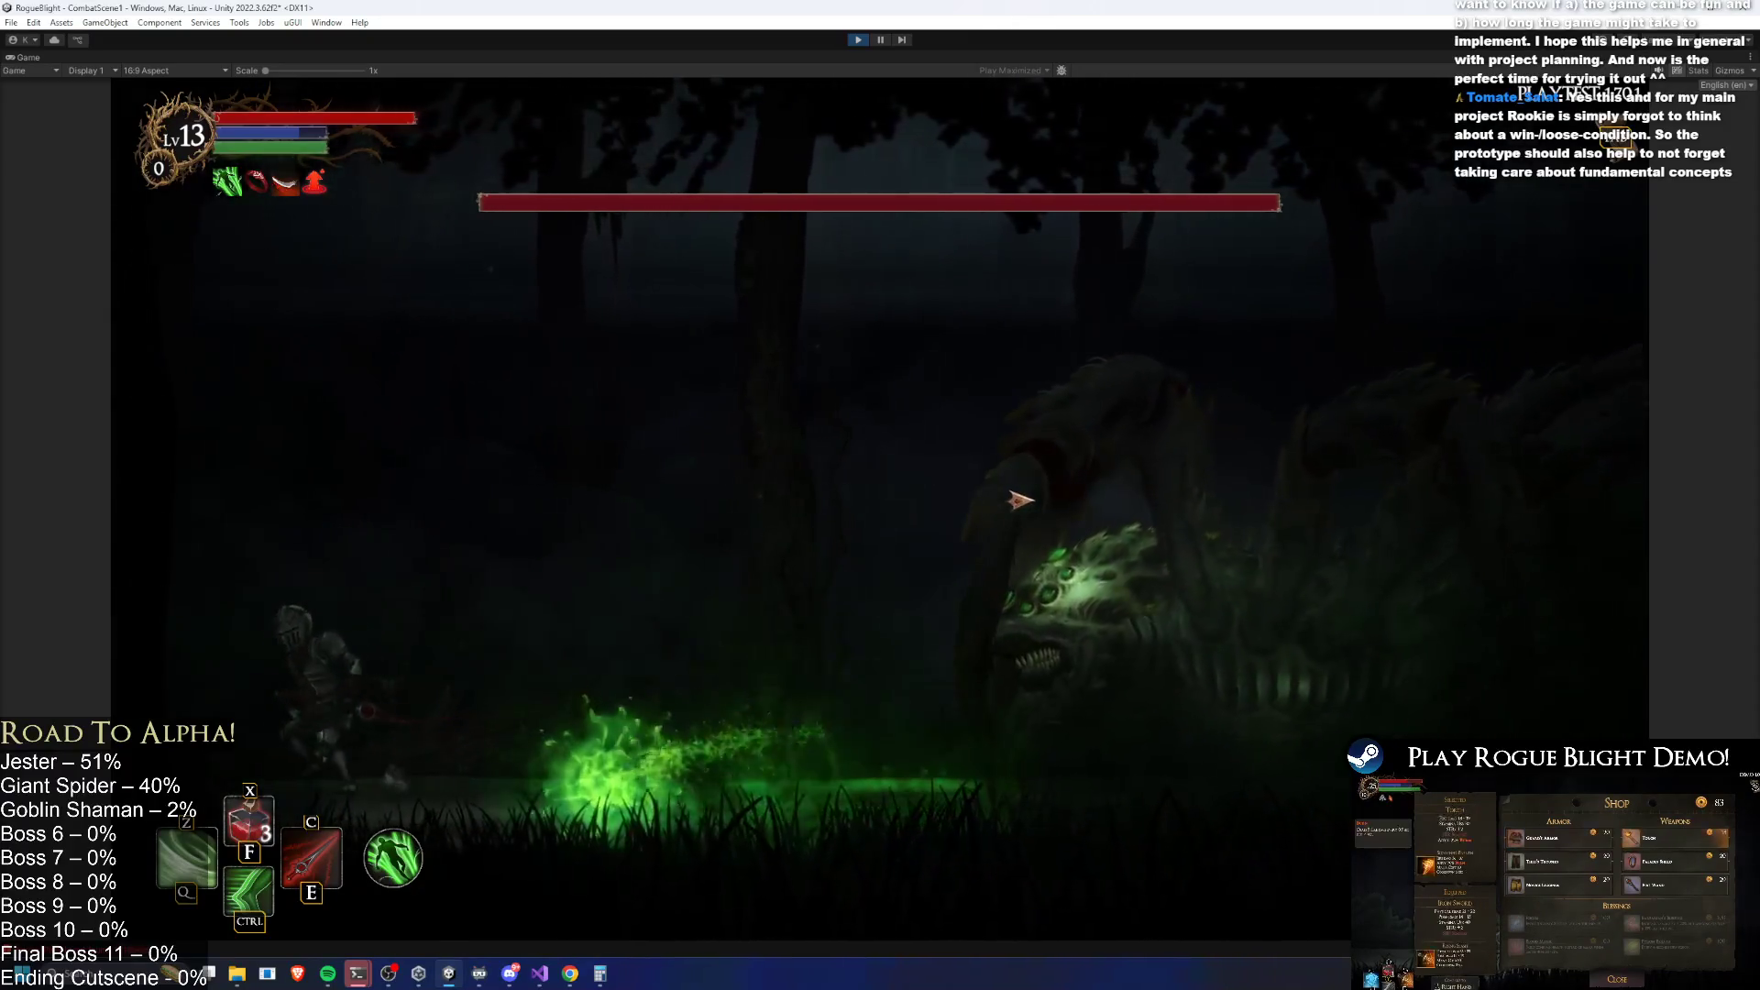
{"action": "key", "text": "space"}
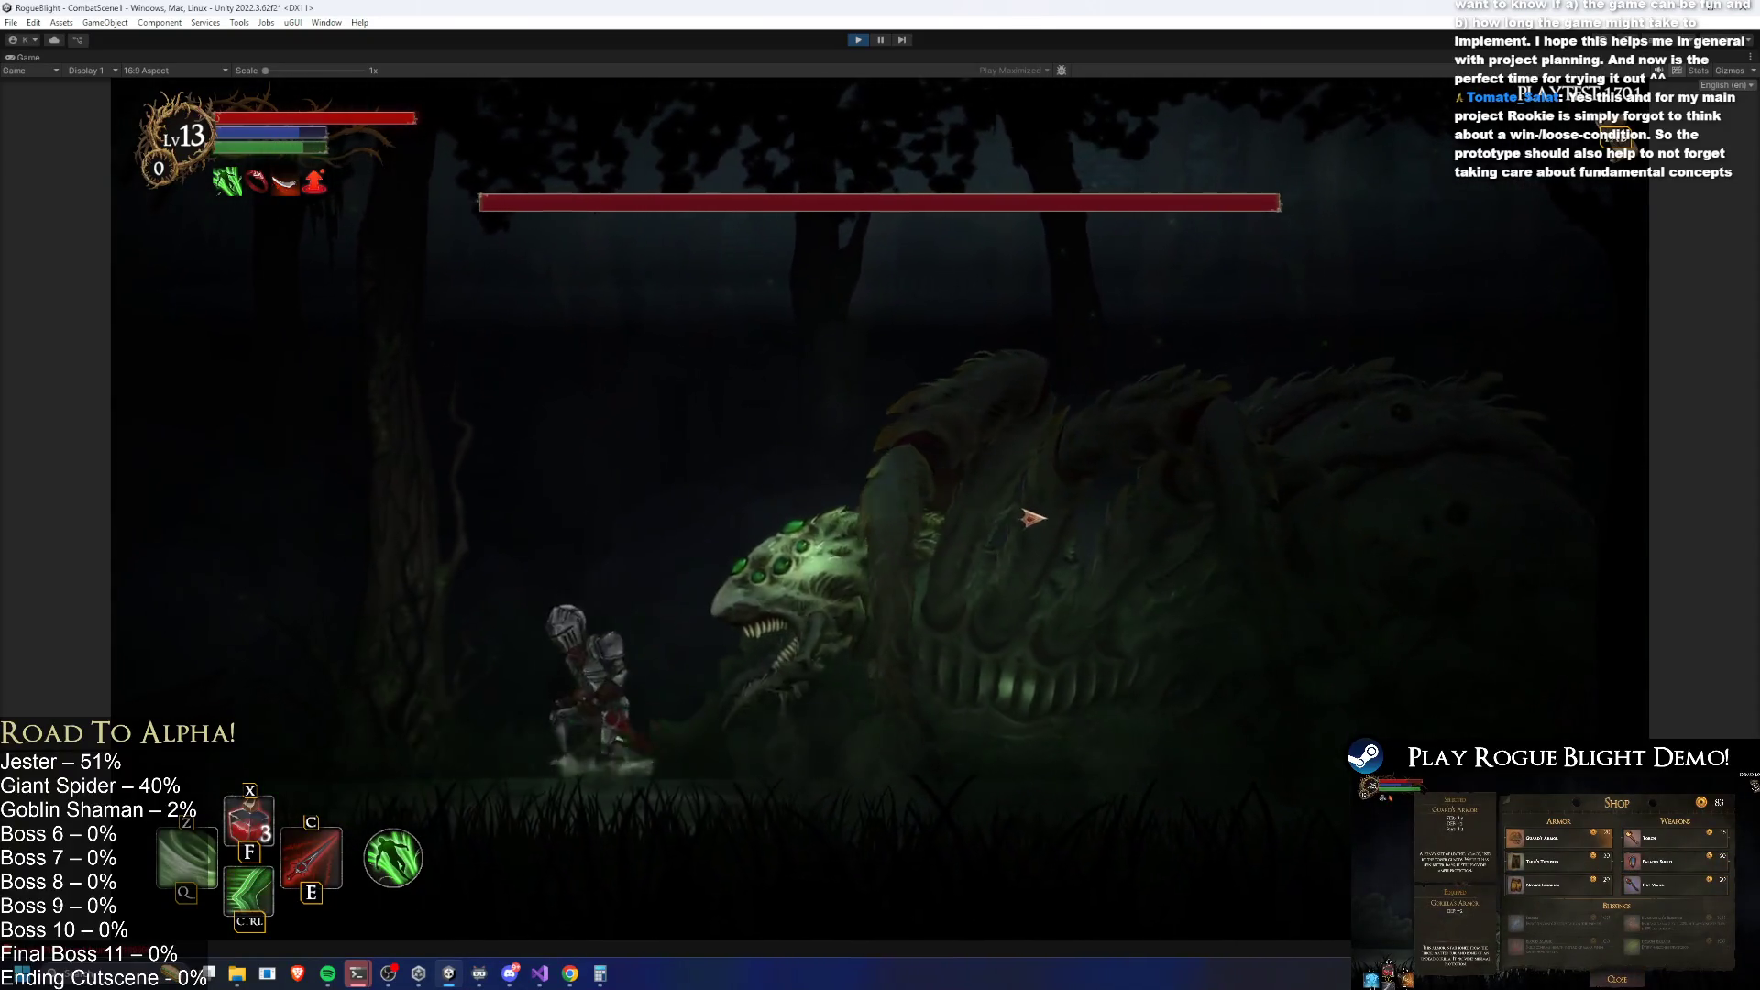
{"action": "left_click", "coordinate": [1027, 509]}
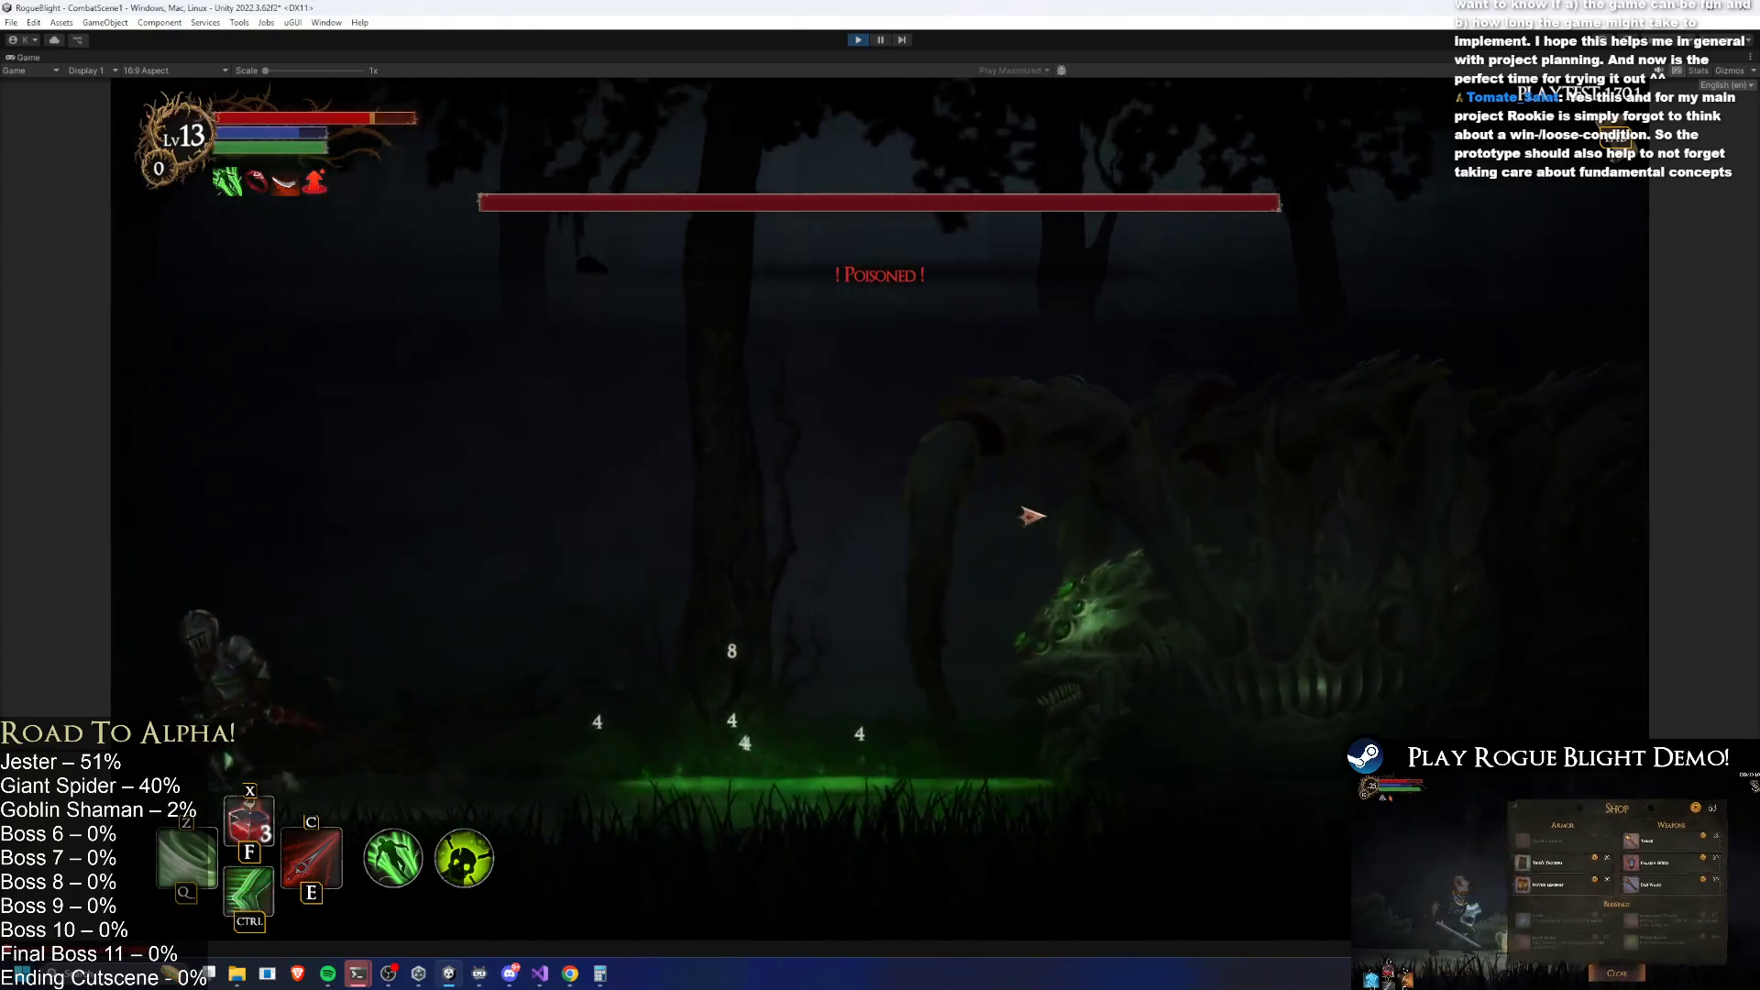
{"action": "key", "text": "ctrl"}
{"action": "key", "text": "a"}
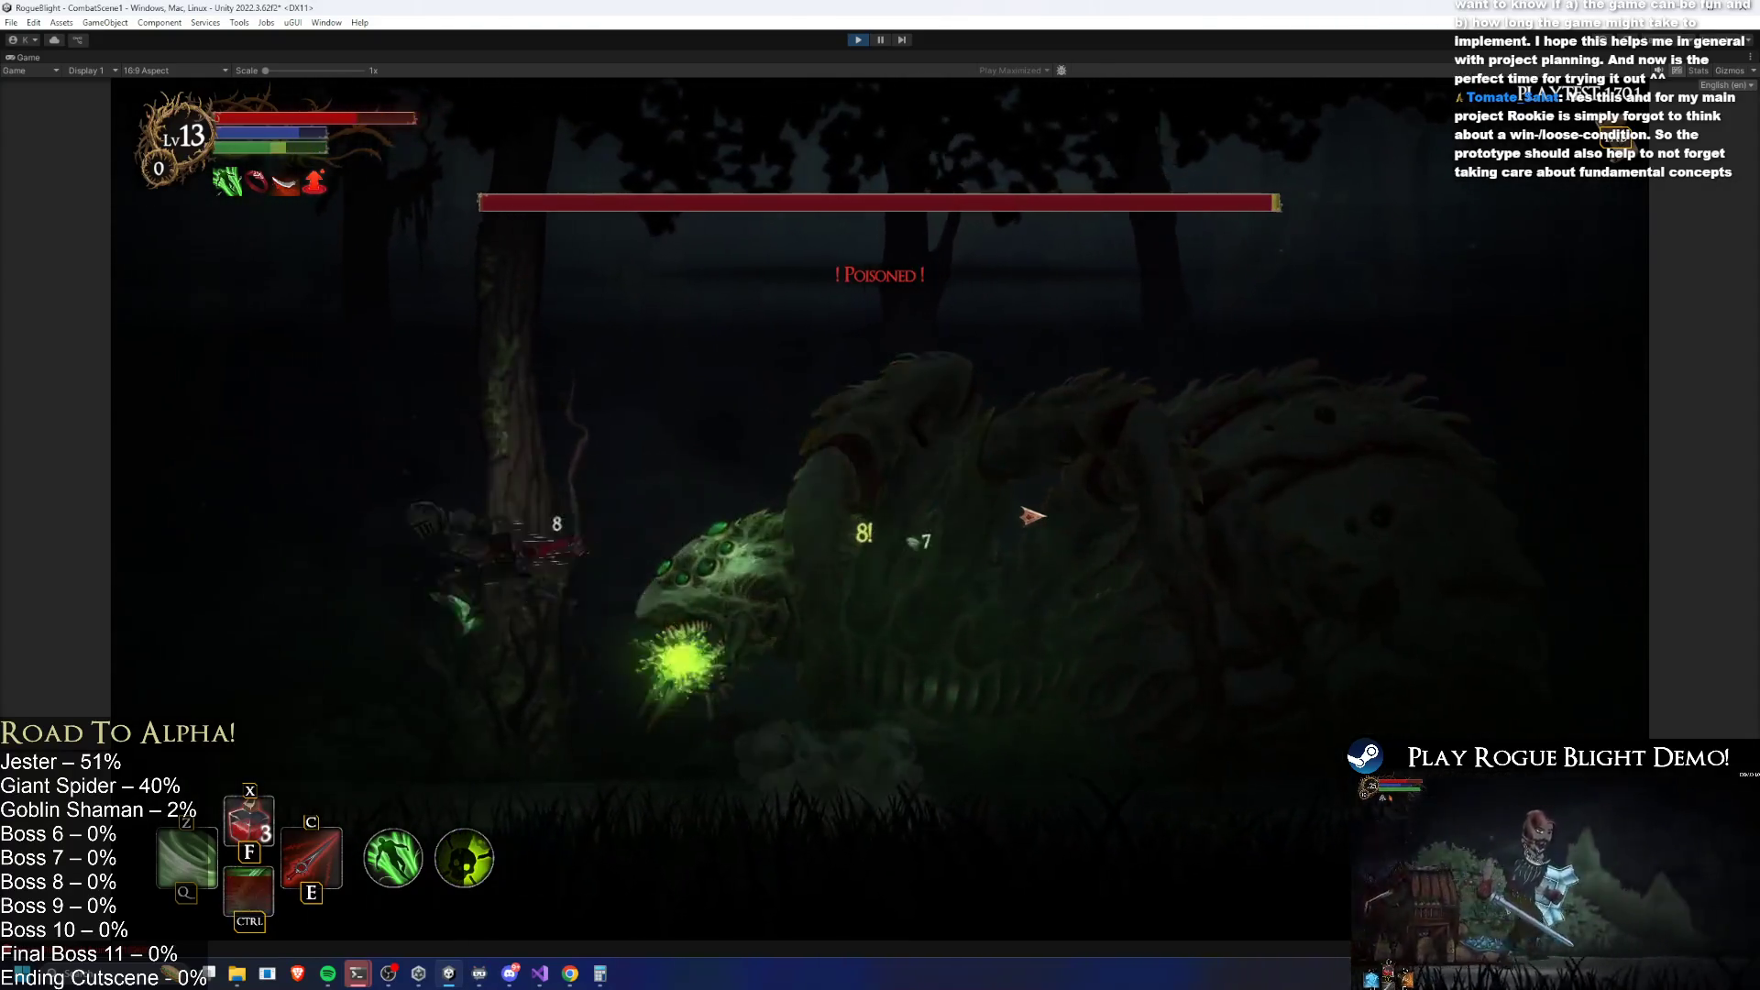
{"action": "key", "text": "d"}
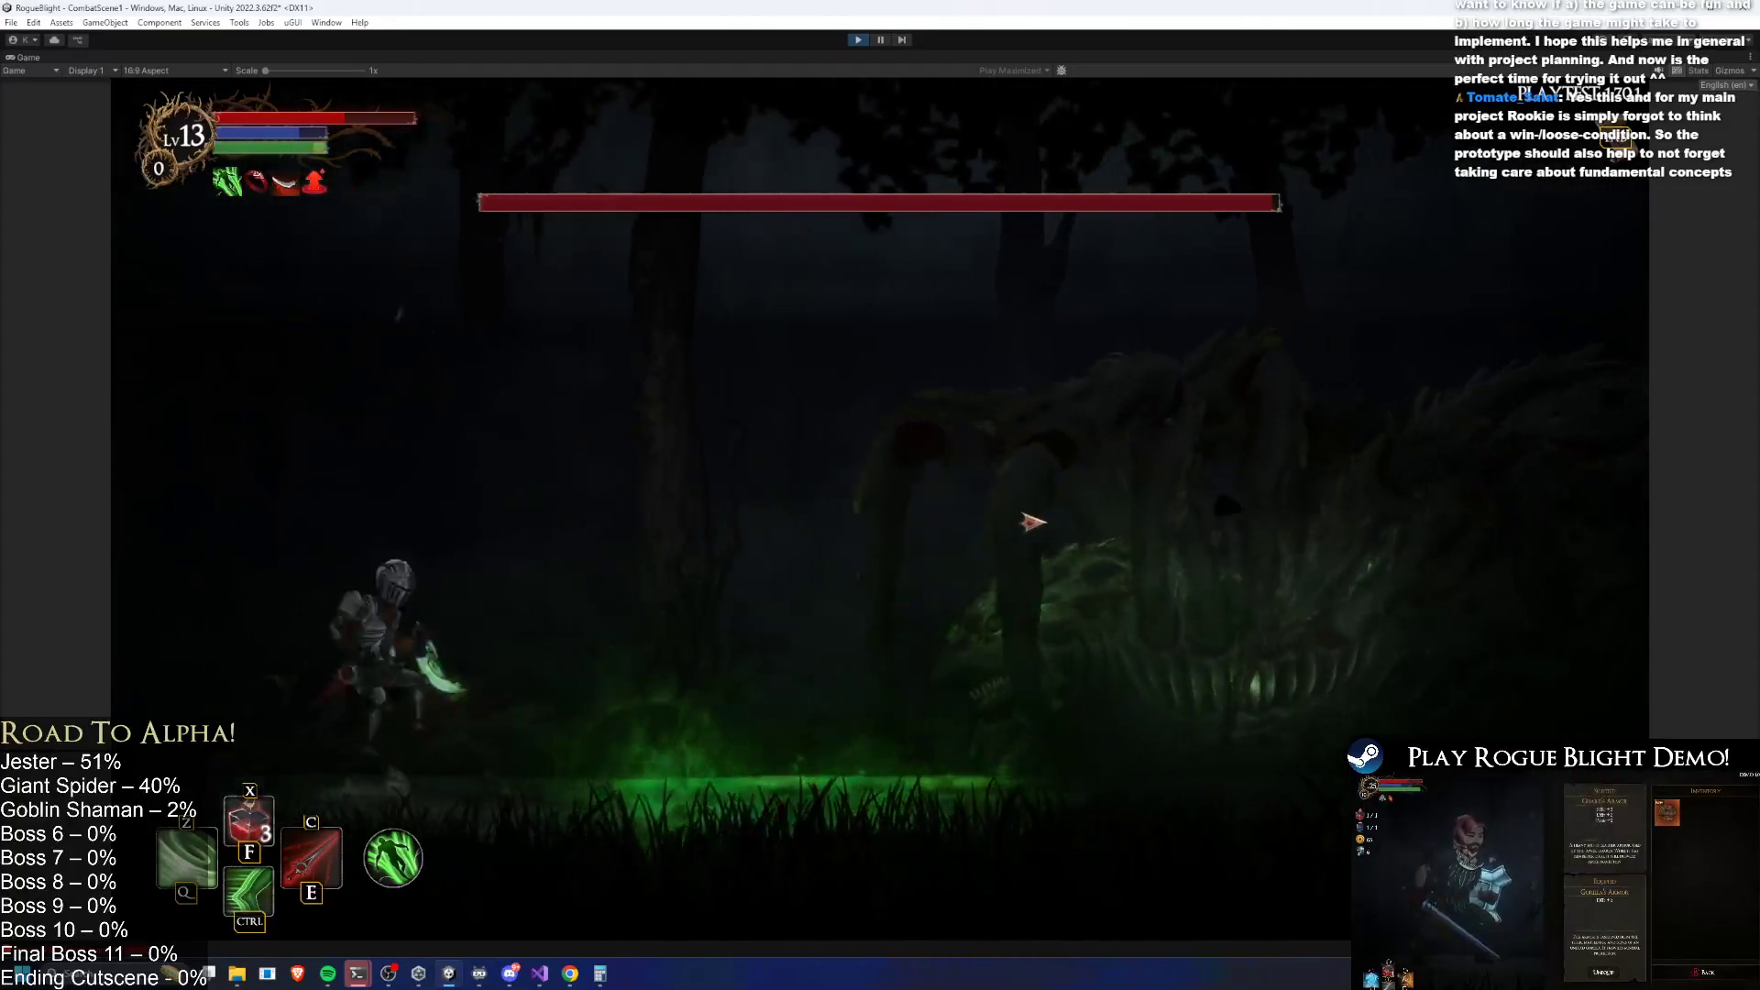
{"action": "key", "text": "ctrl"}
{"action": "key", "text": "a"}
{"action": "key", "text": "e"}
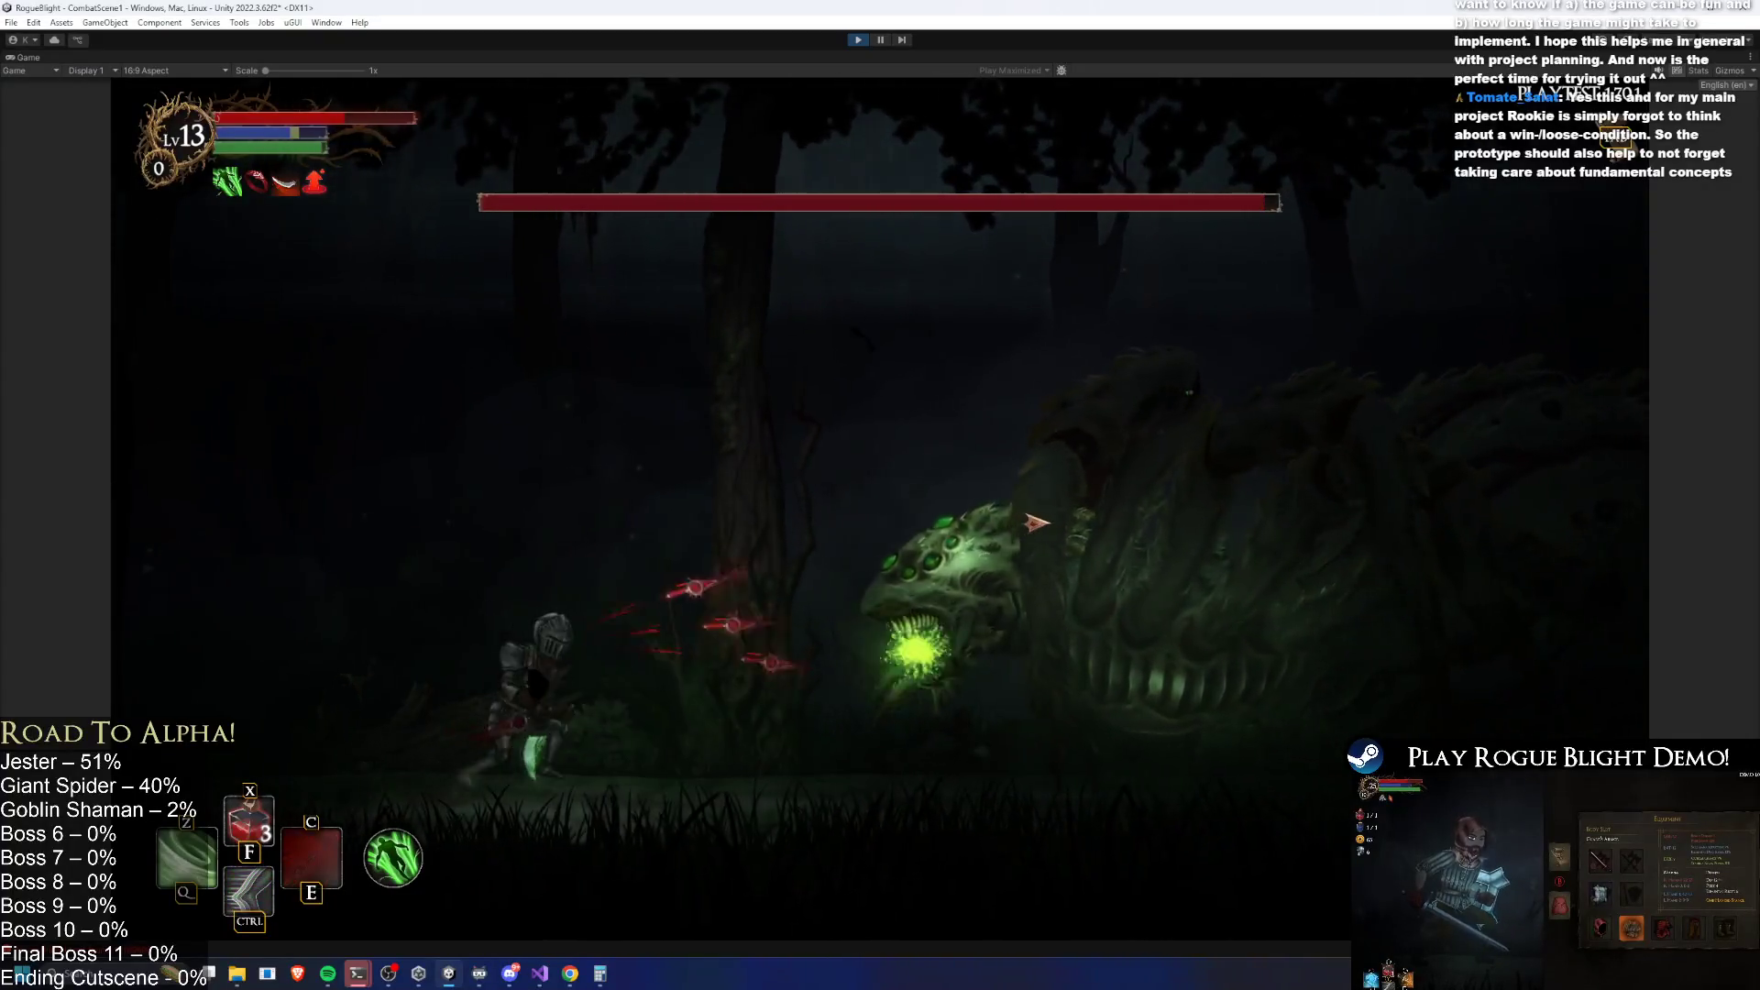
{"action": "key", "text": "d"}
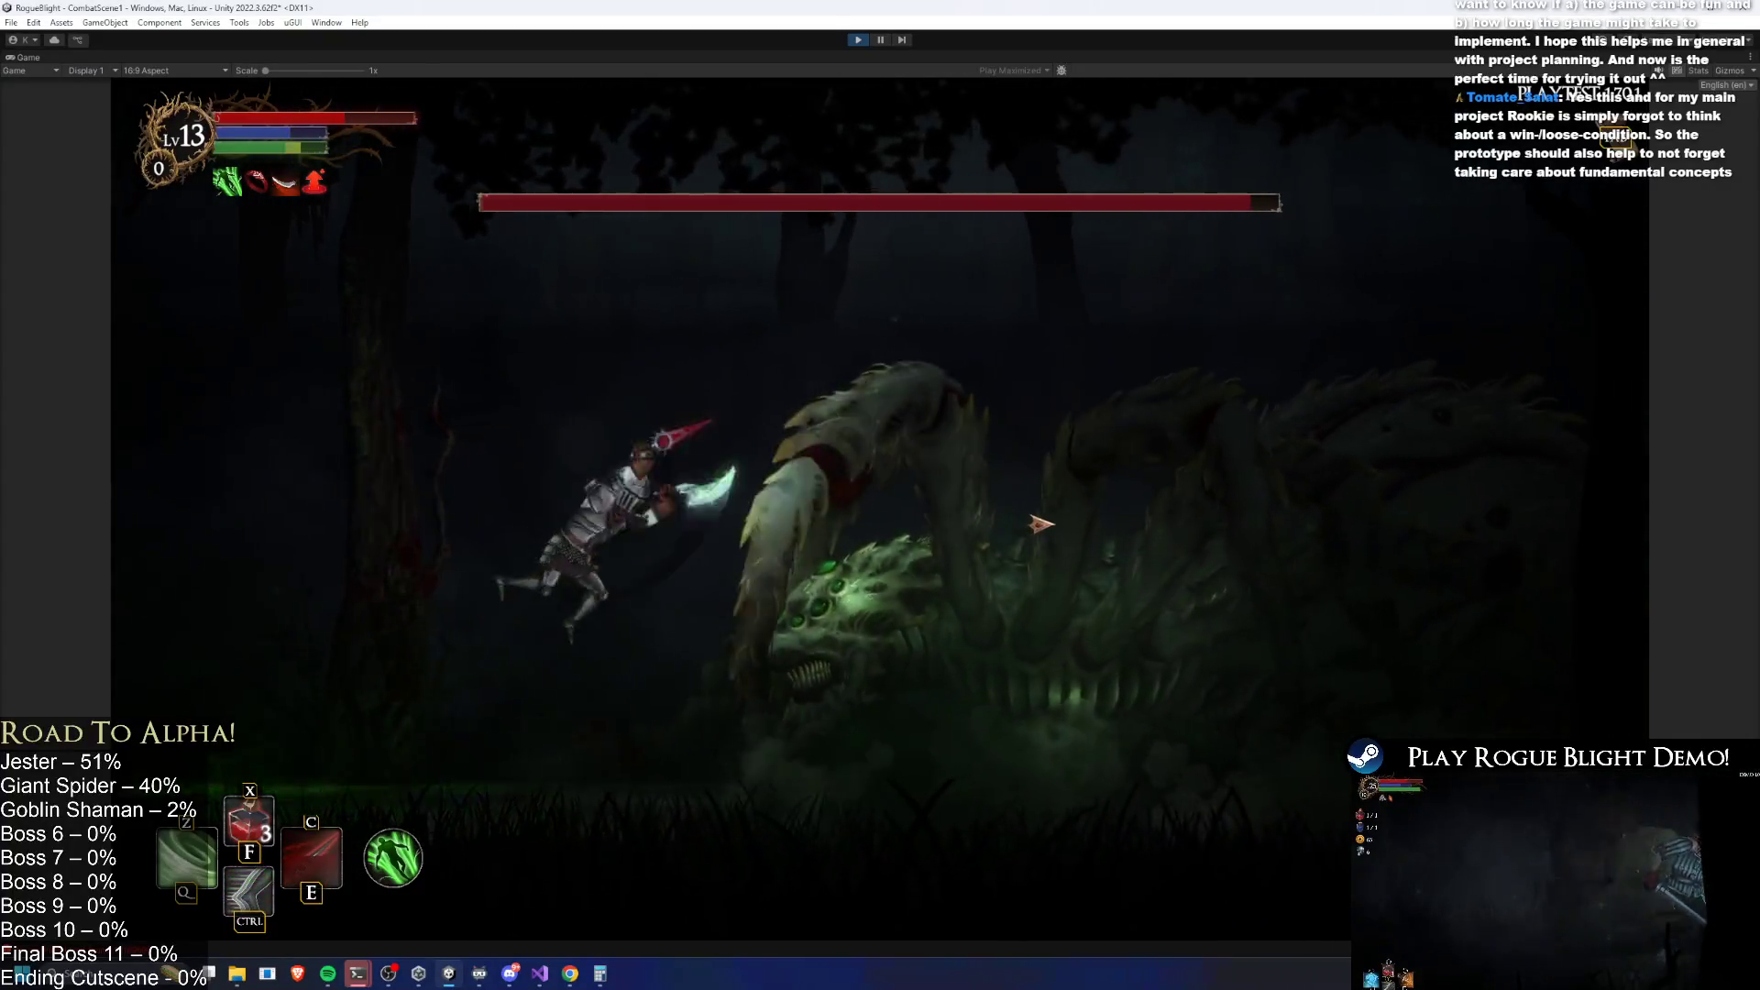
{"action": "key", "text": "ctrl"}
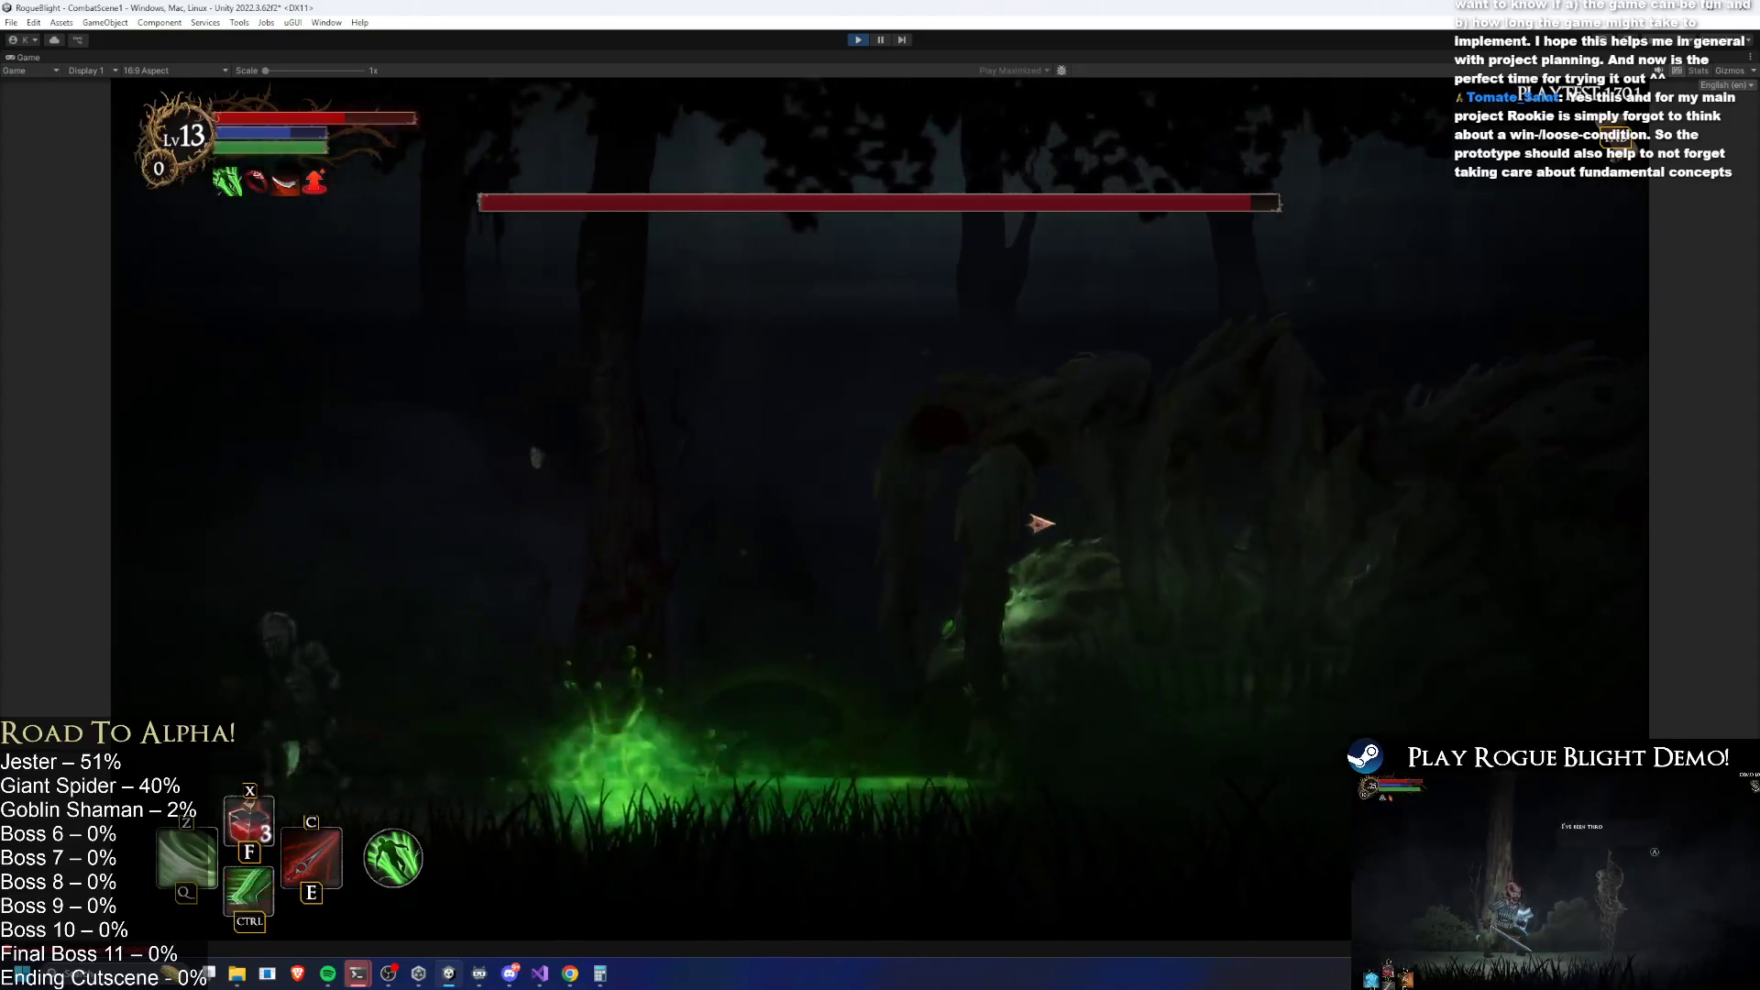
{"action": "key", "text": "d"}
{"action": "left_click", "coordinate": [1040, 523]}
{"action": "key", "text": "a"}
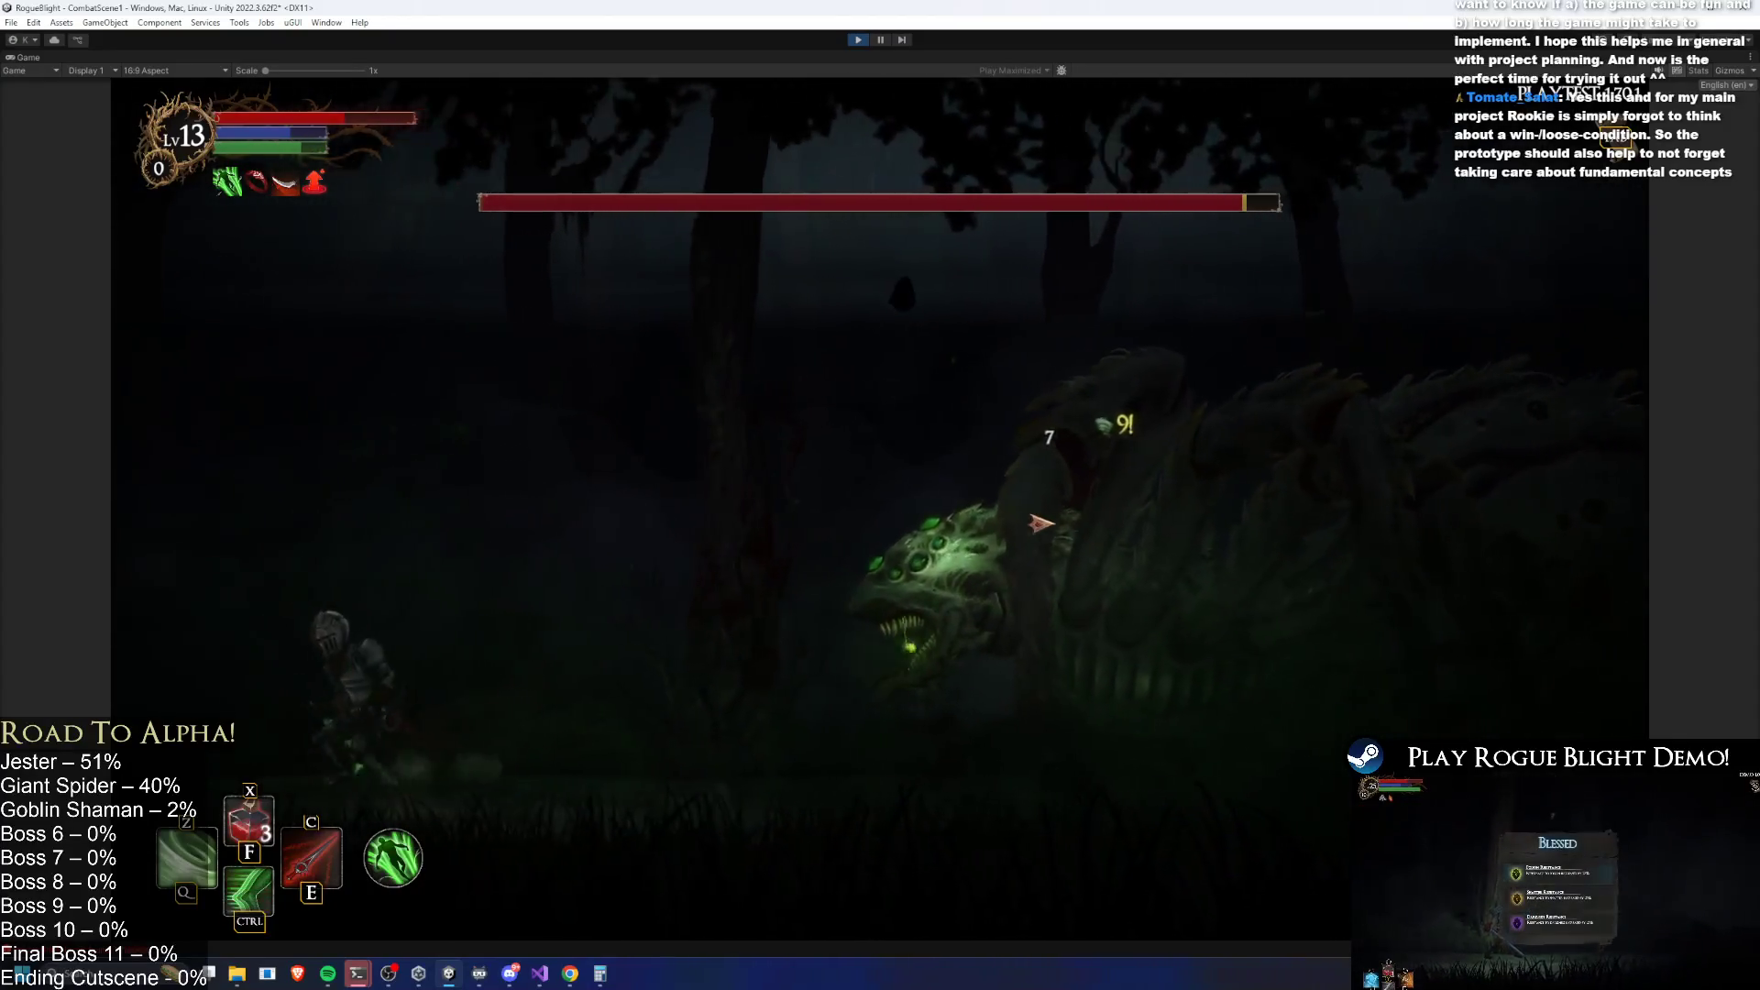
Keep attacking the boss around its poison ooze, then exit Play mode.
{"action": "key", "text": "e"}
{"action": "key", "text": "d"}
{"action": "key", "text": "space"}
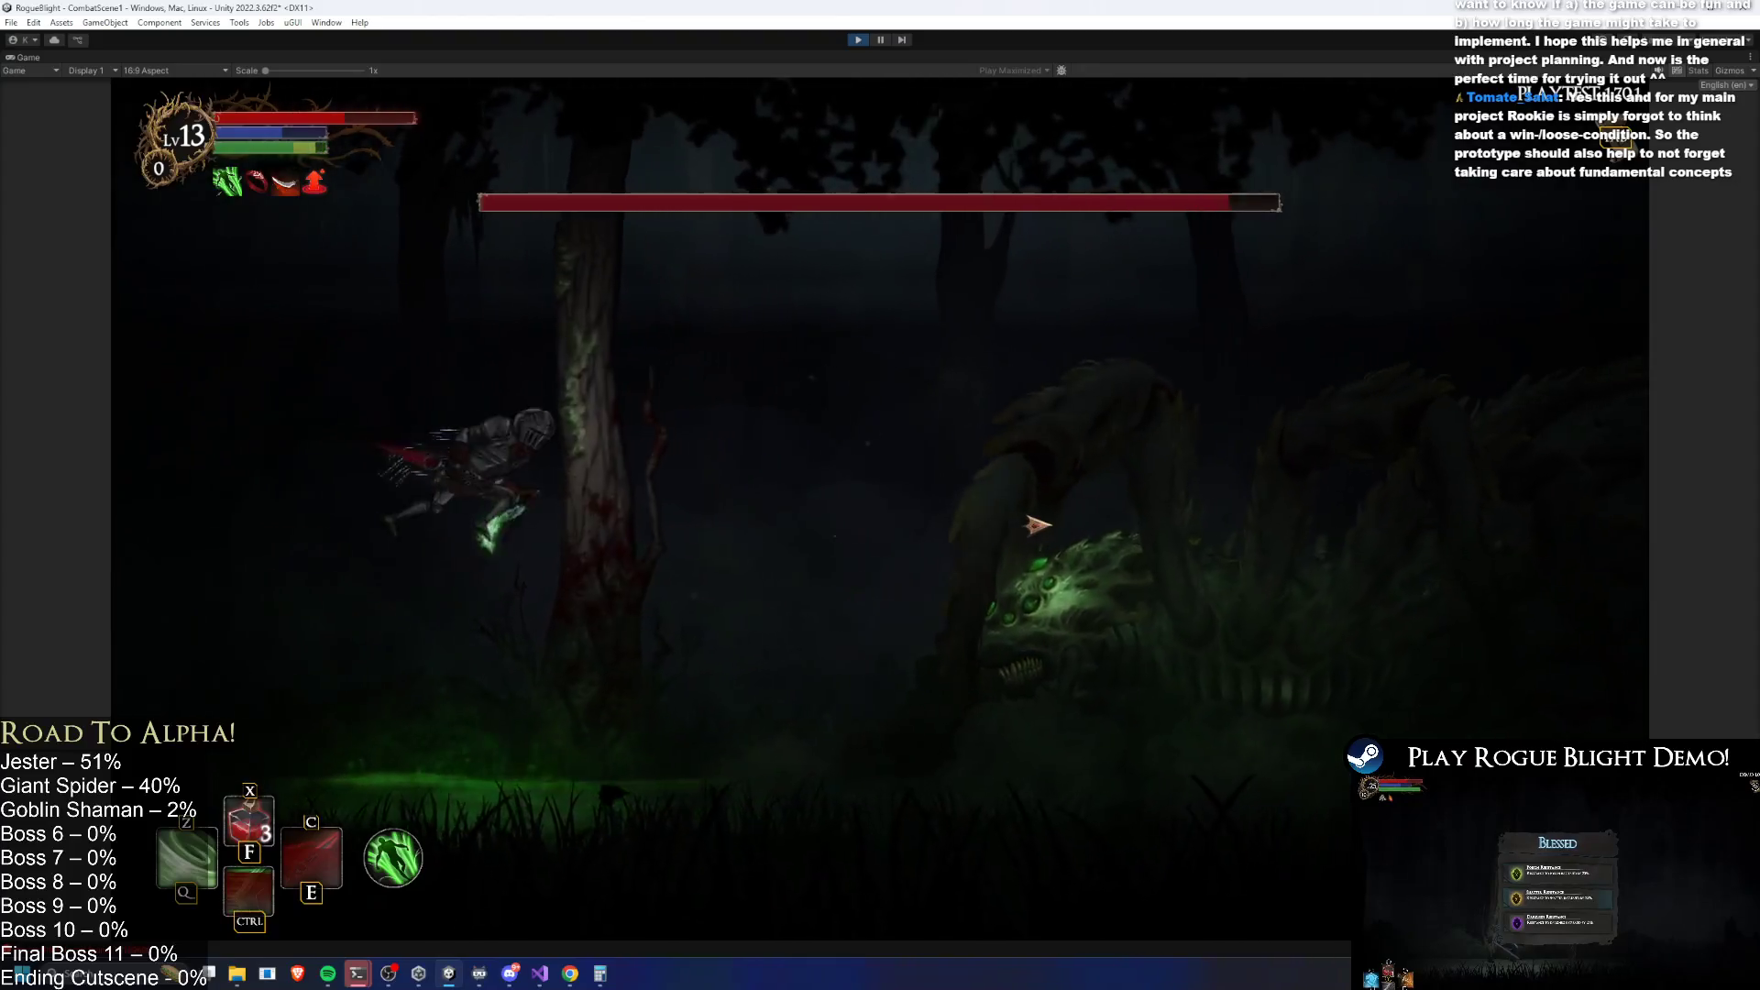
{"action": "key", "text": "a"}
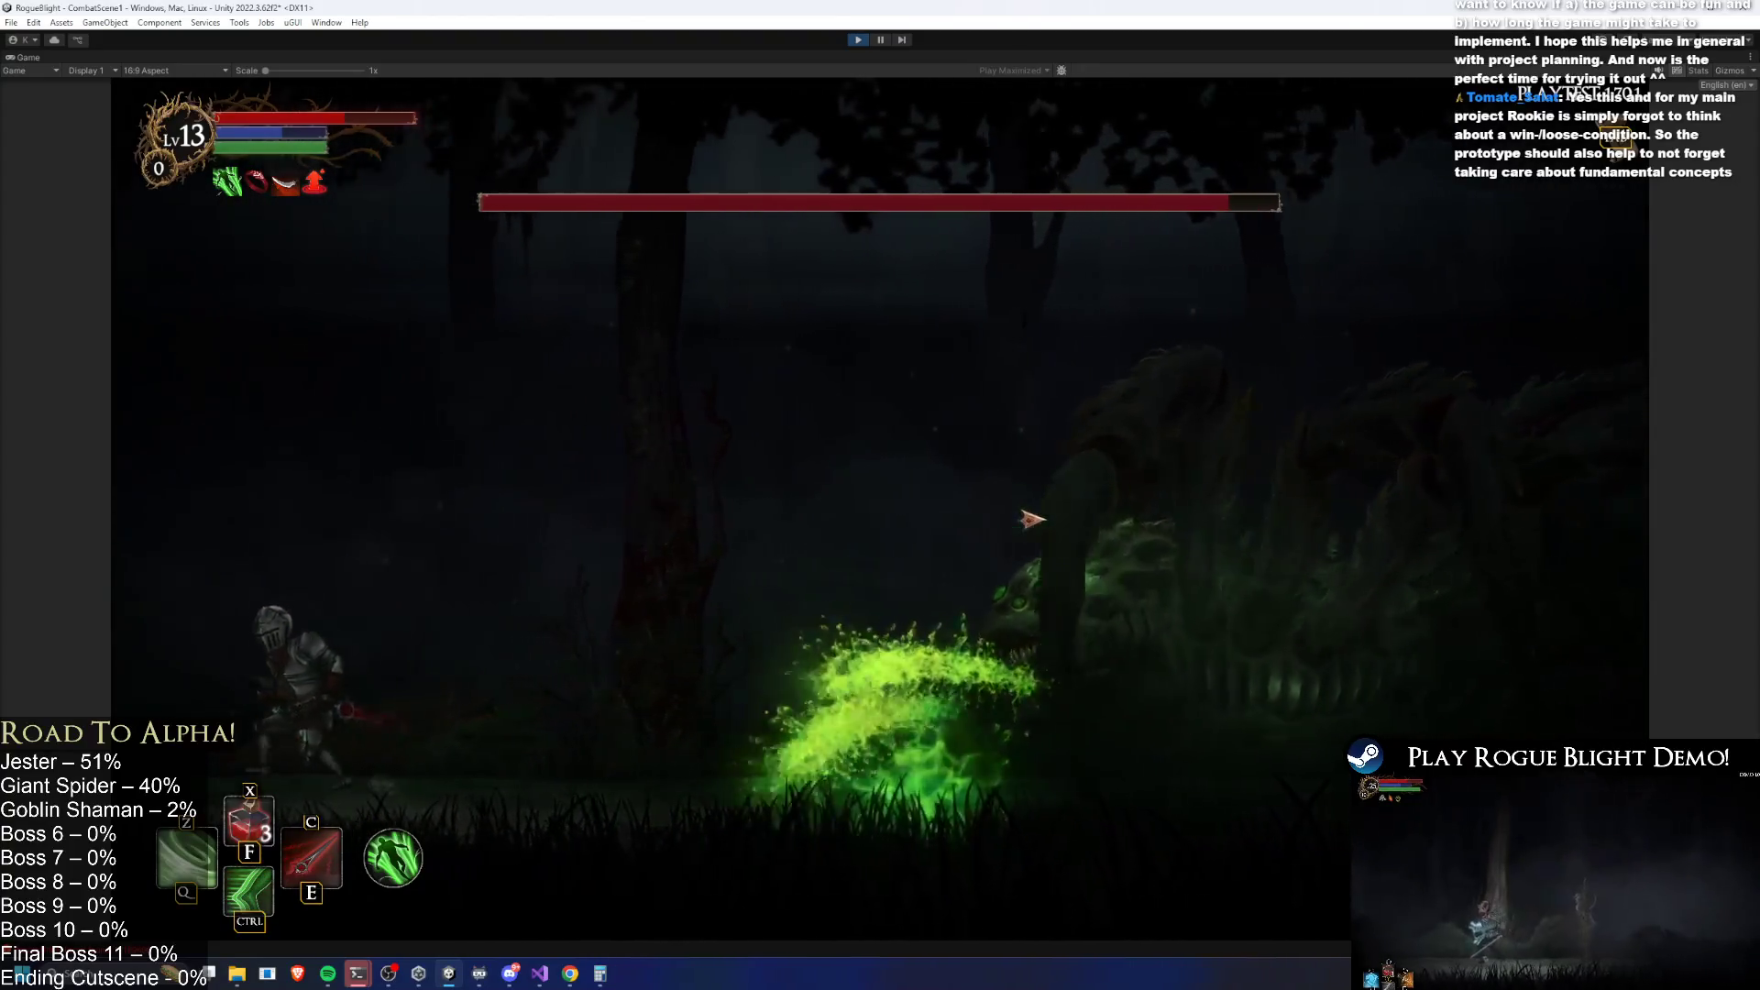
{"action": "key", "text": "d"}
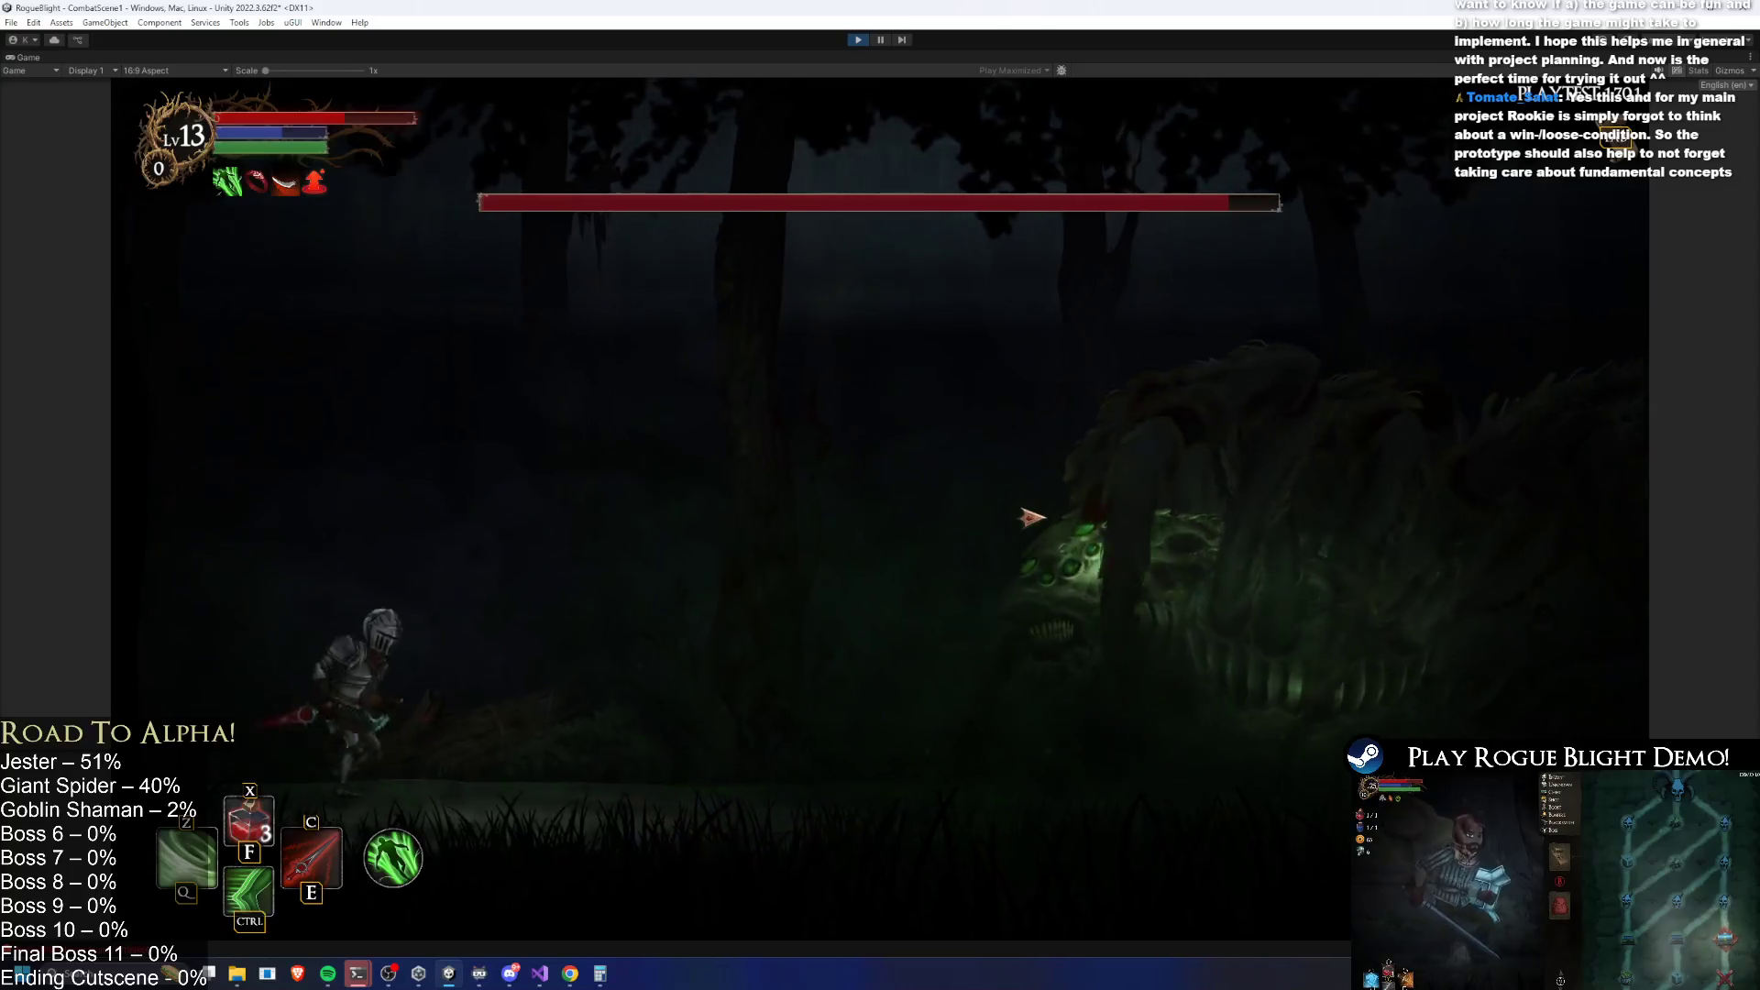
{"action": "key", "text": "d"}
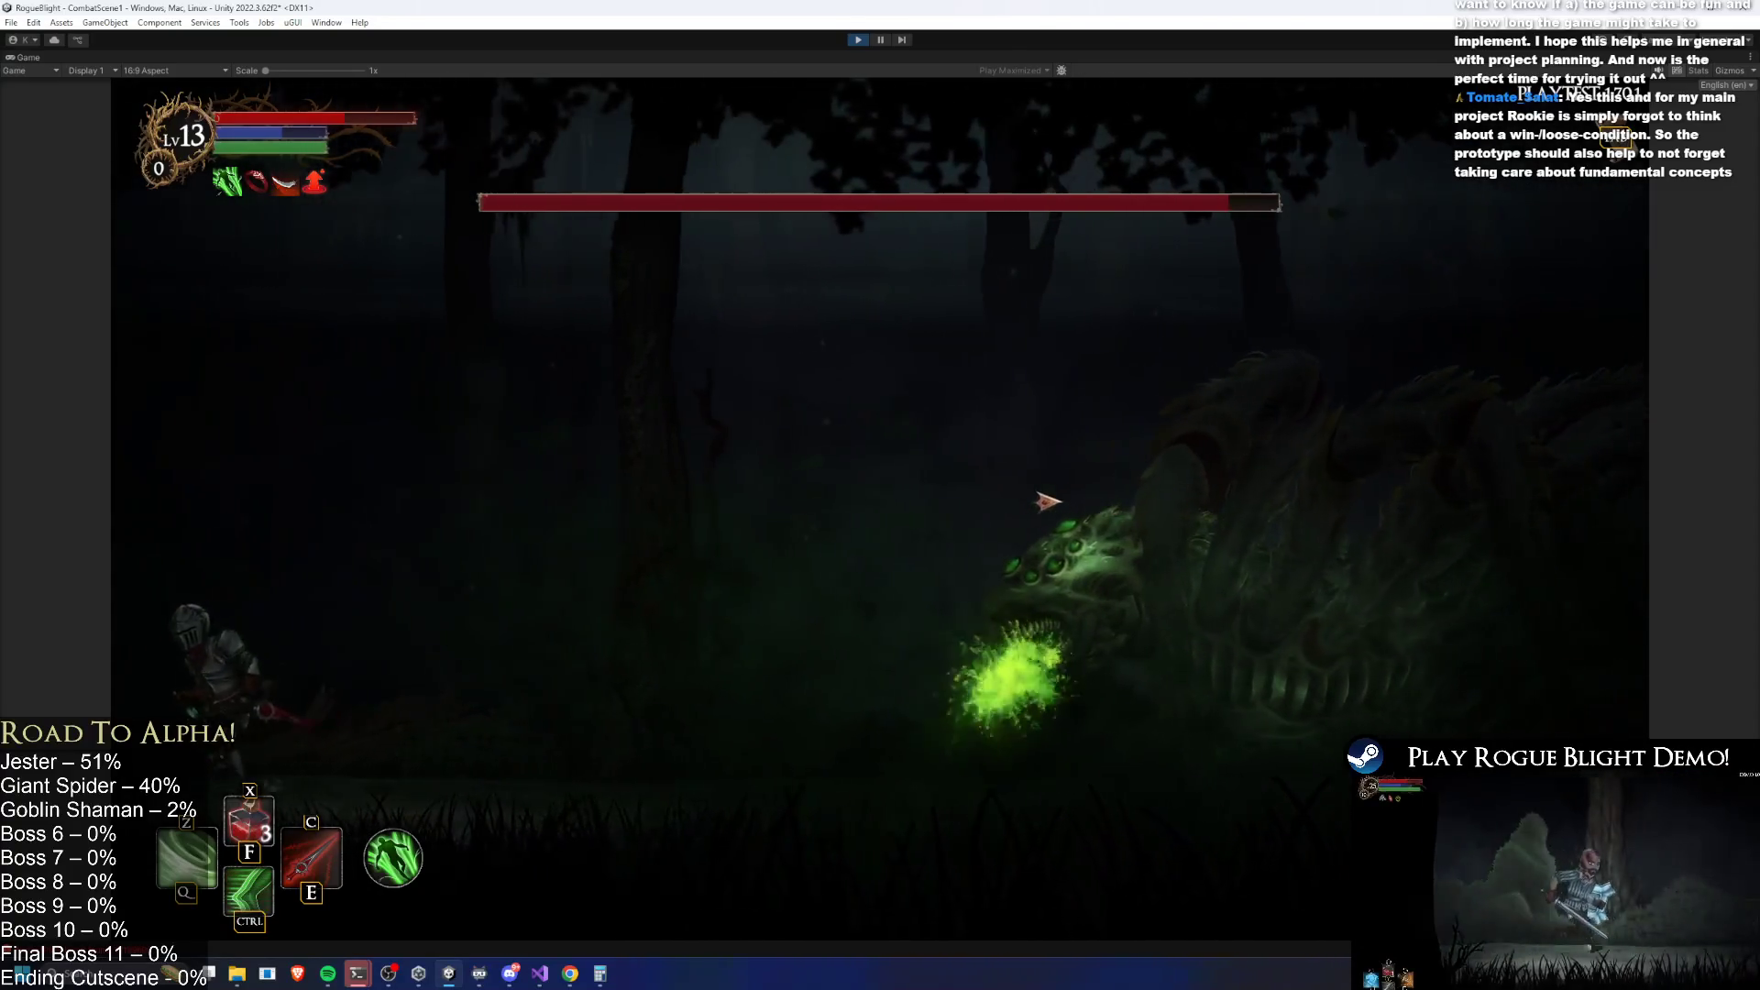
{"action": "left_click", "coordinate": [975, 357]}
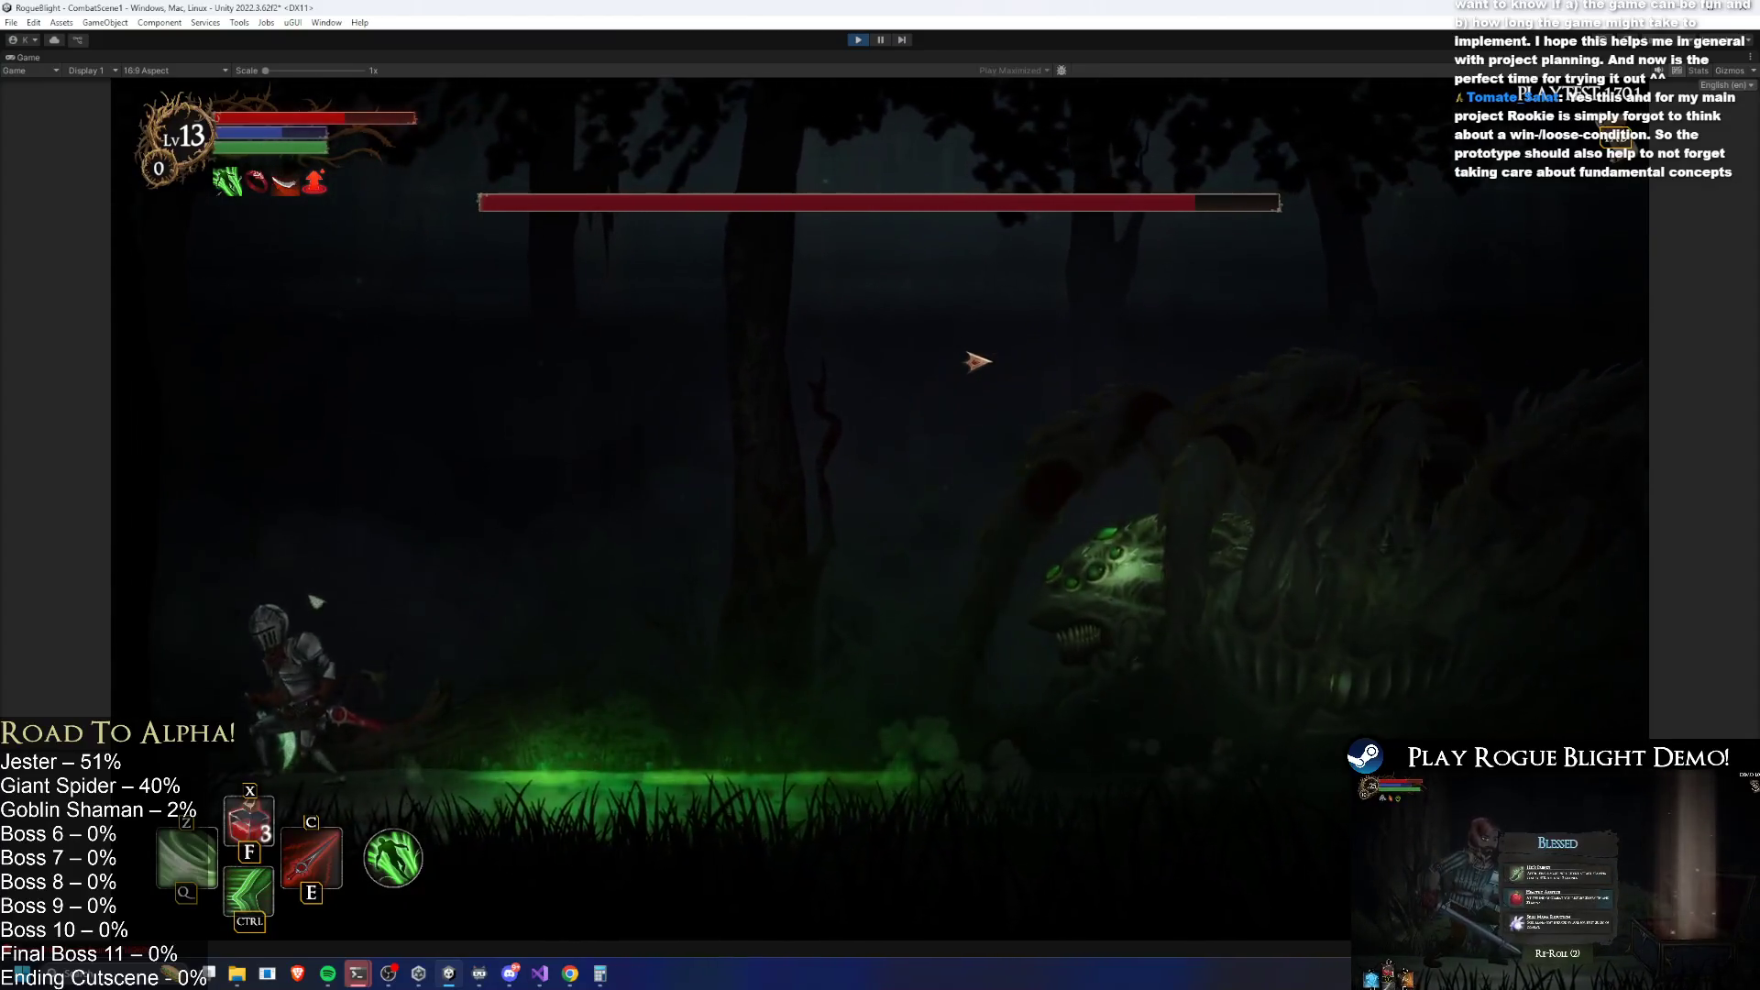
{"action": "left_click", "coordinate": [978, 361]}
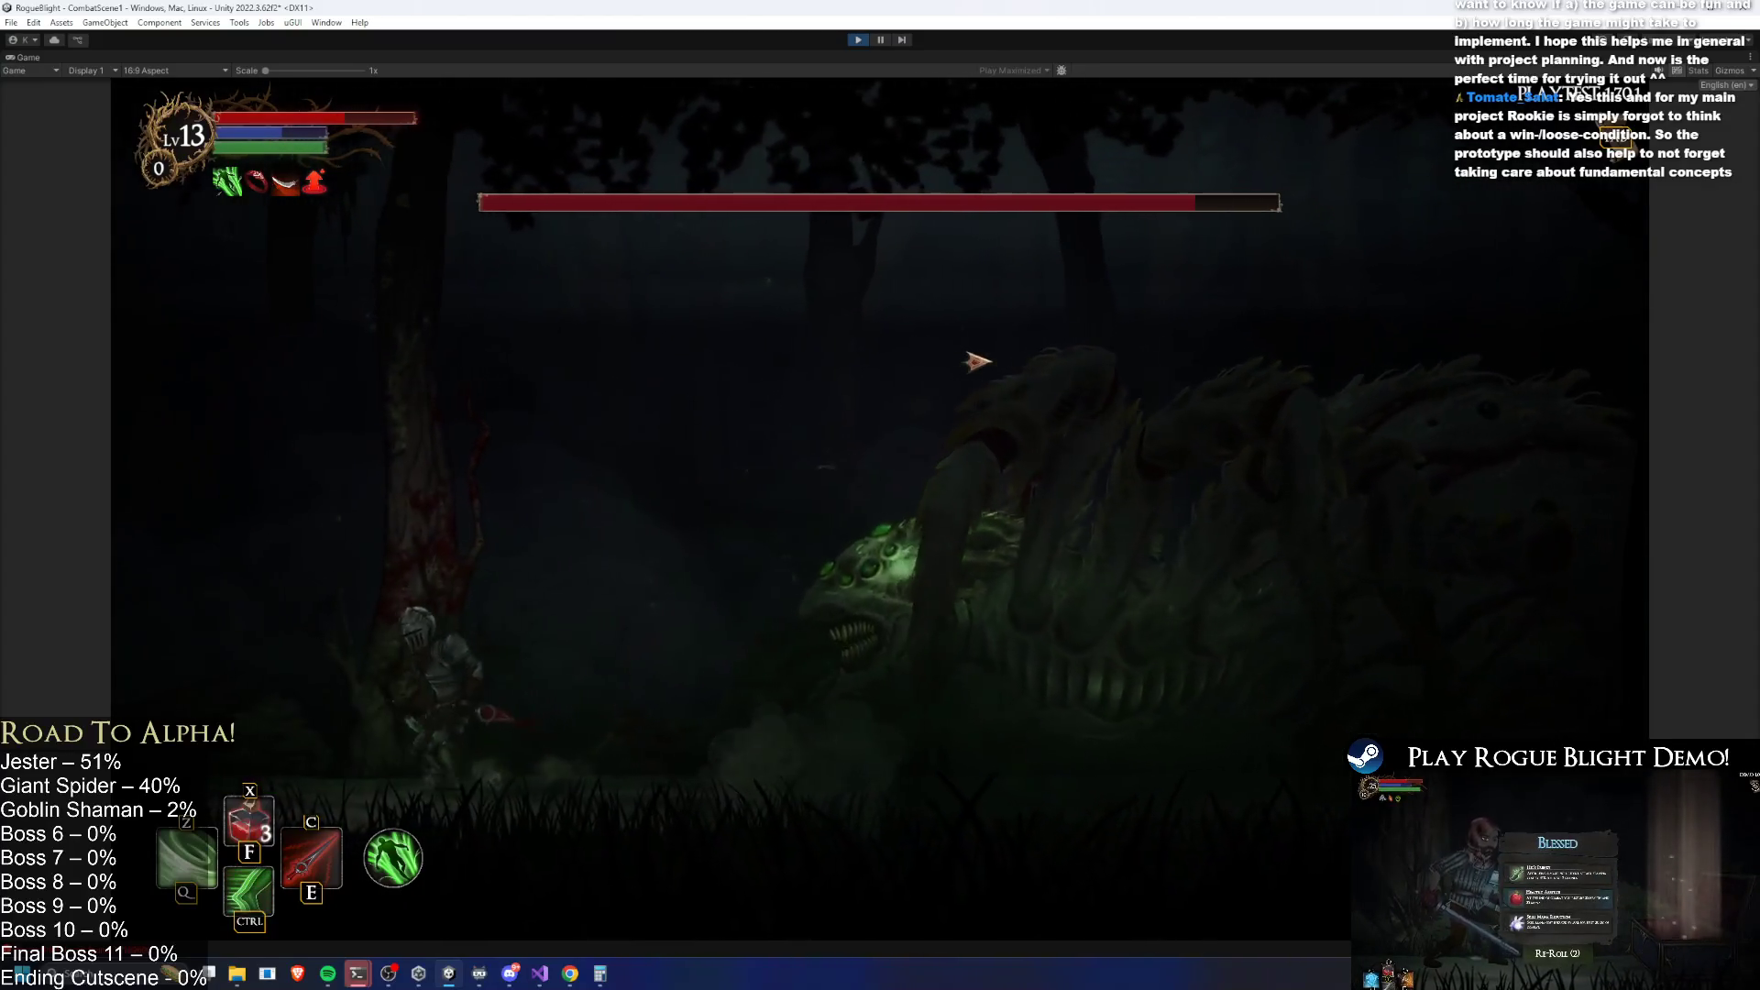
{"action": "key", "text": "a"}
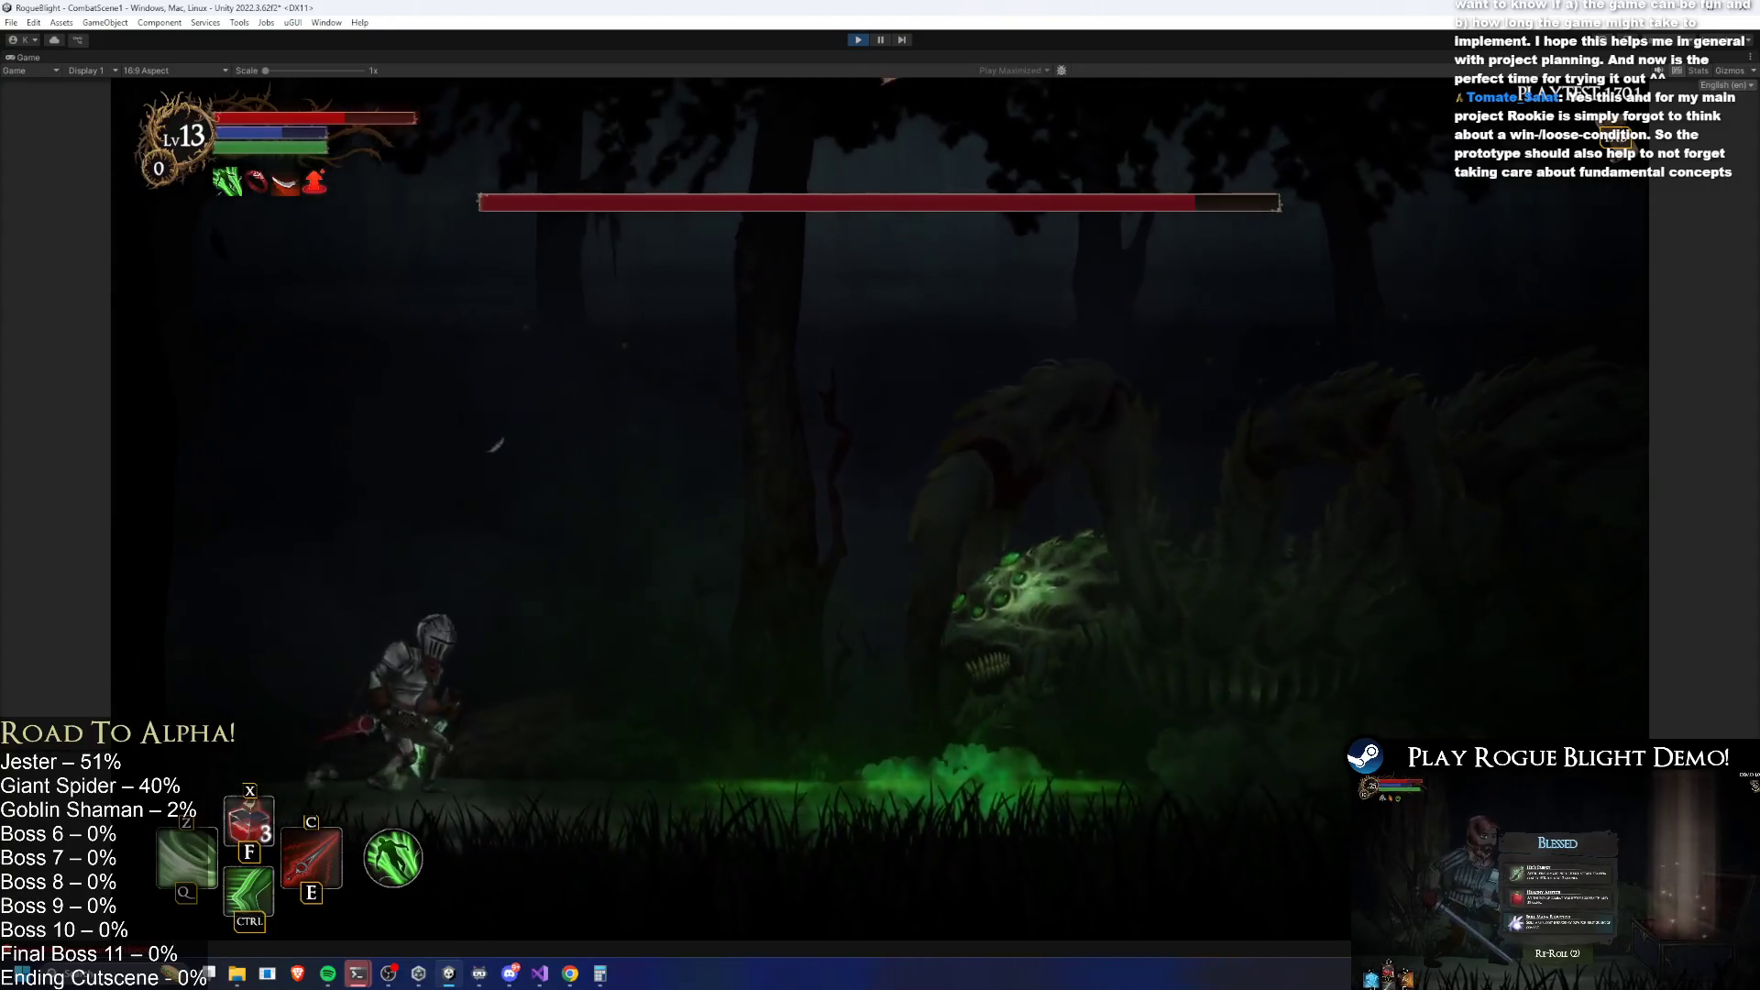
{"action": "left_click", "coordinate": [1033, 218]}
{"action": "key", "text": "ctrl"}
{"action": "key", "text": "e"}
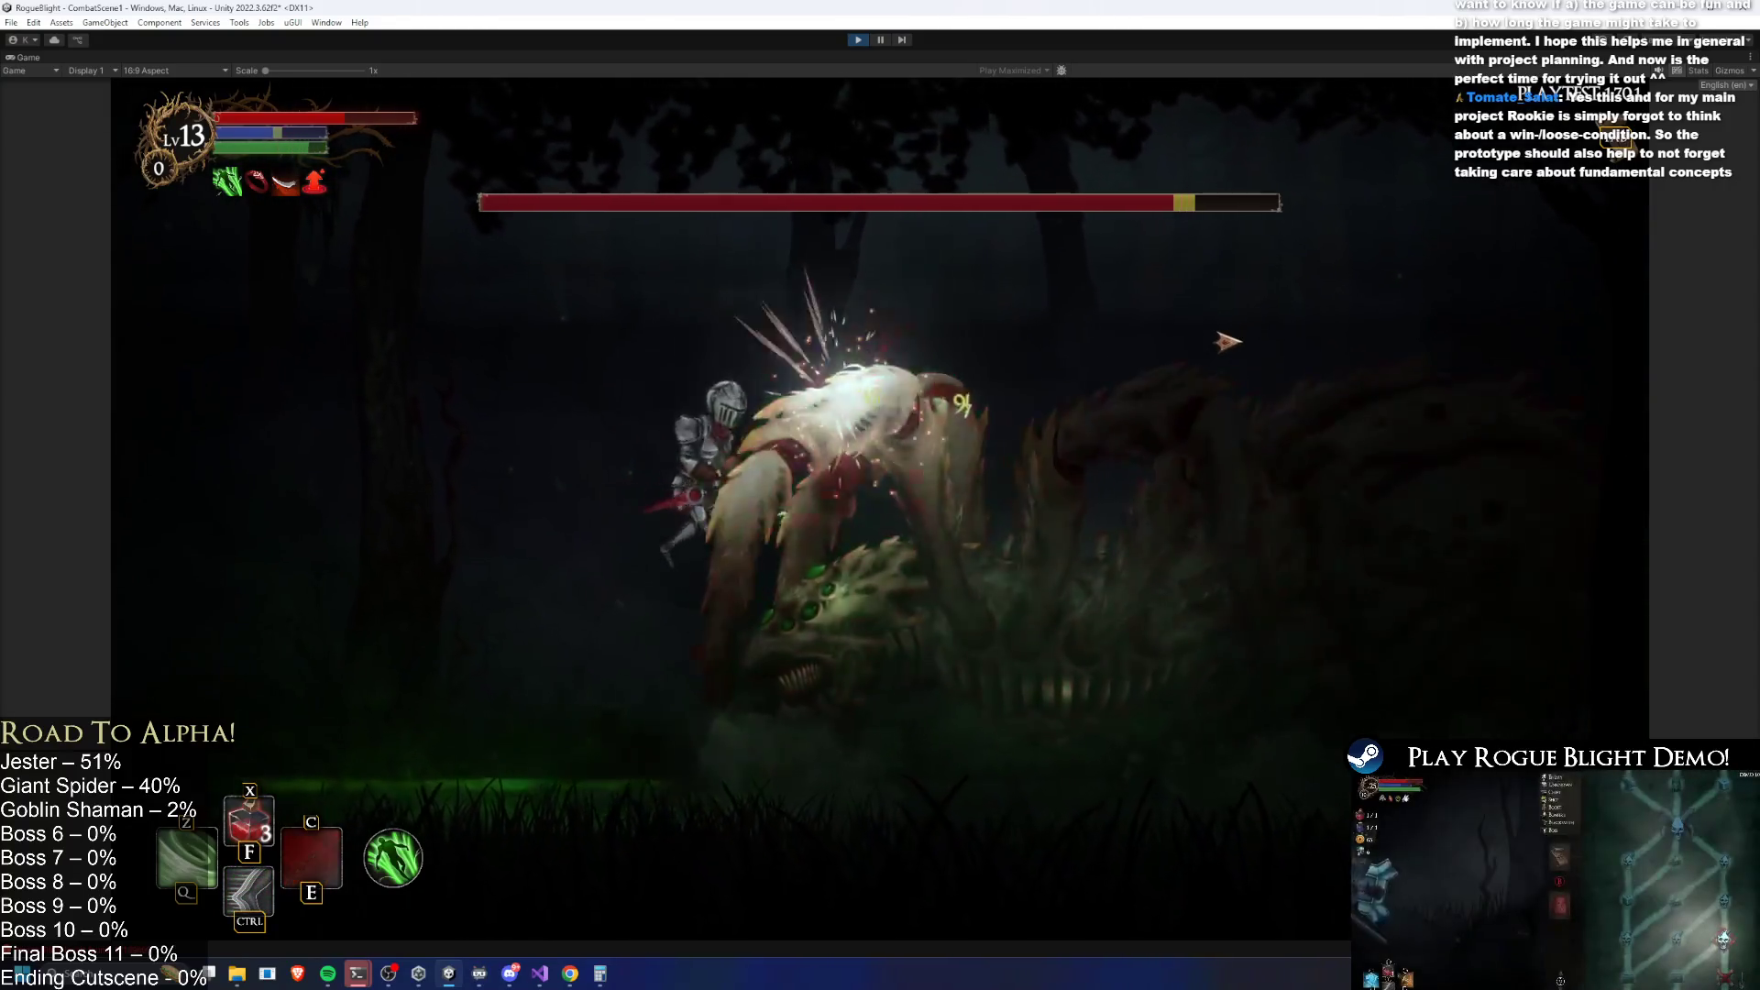
{"action": "key", "text": "a"}
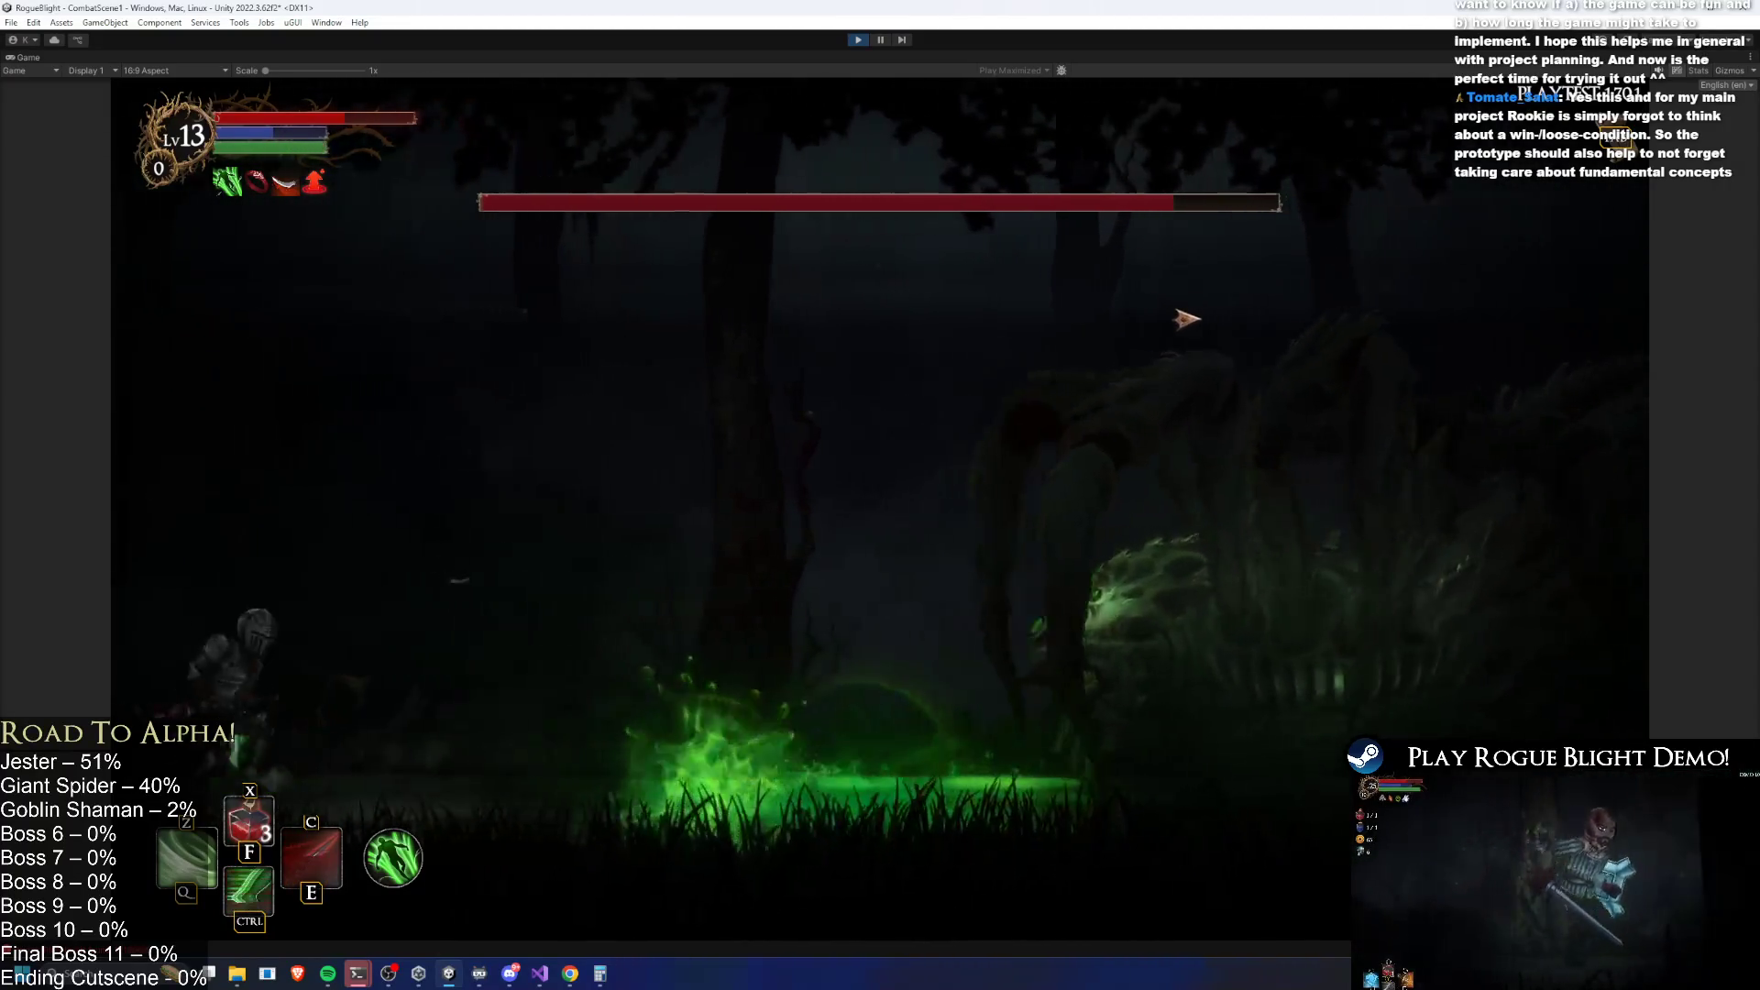
{"action": "key", "text": "d"}
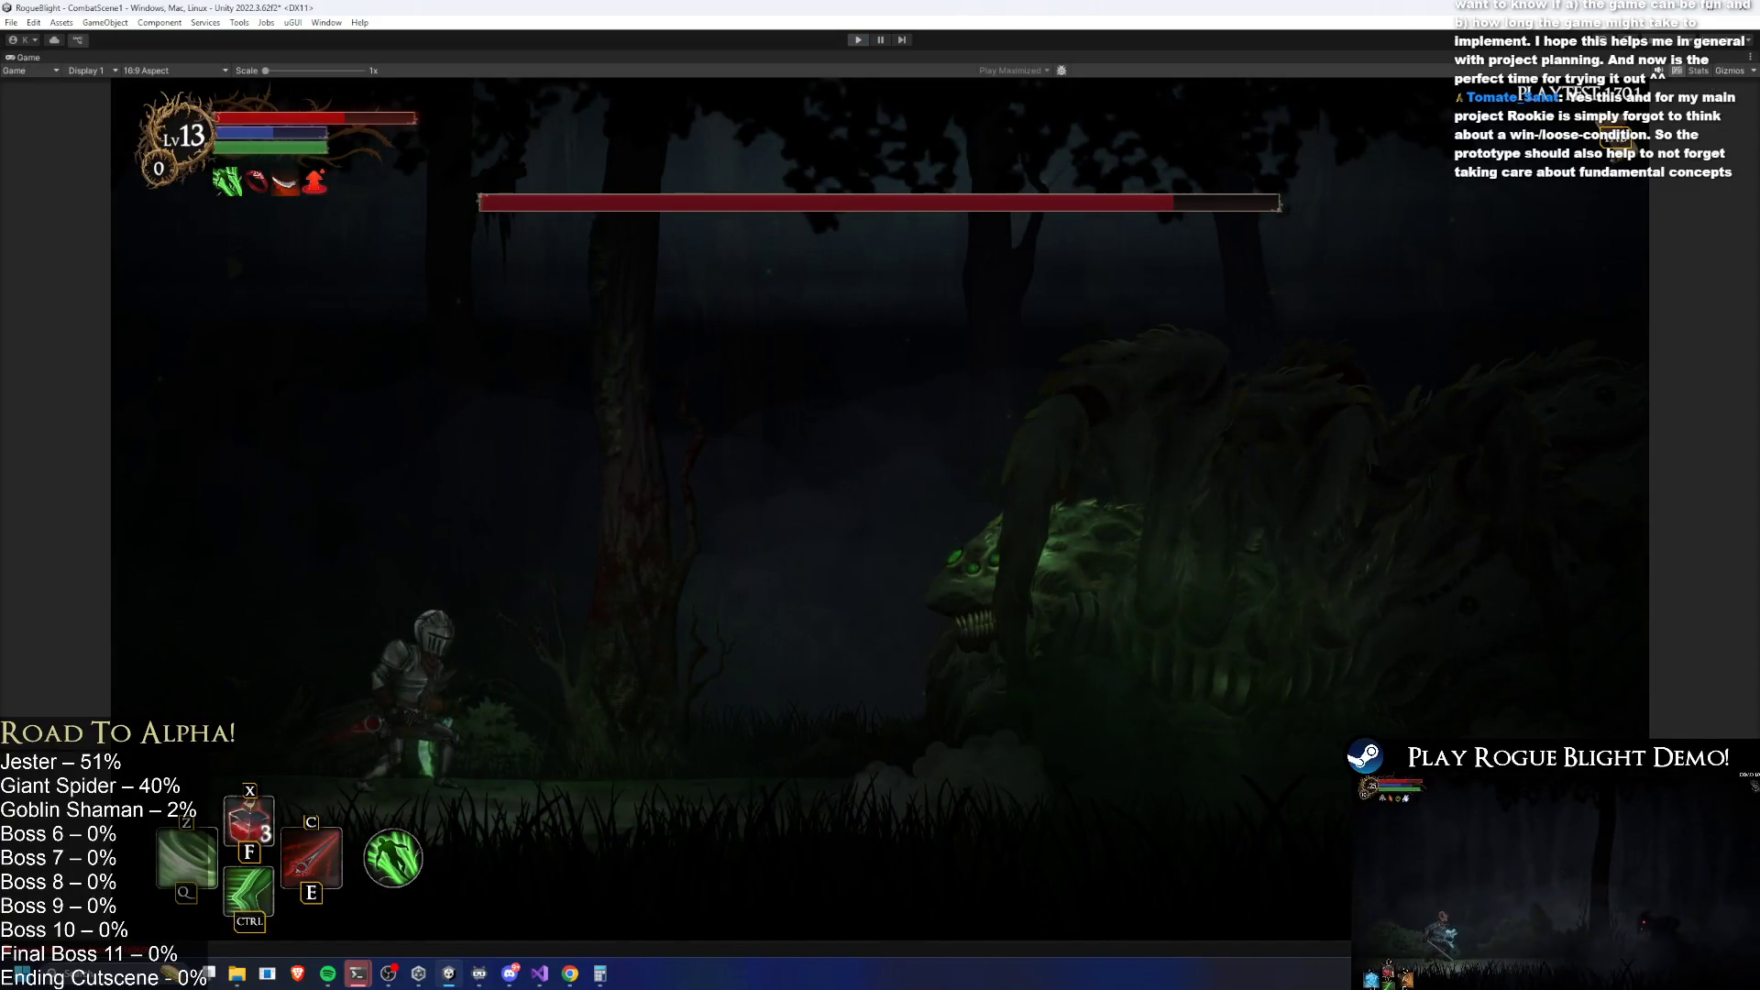
{"action": "key", "text": "ctrl+p"}
{"action": "key", "text": "super"}
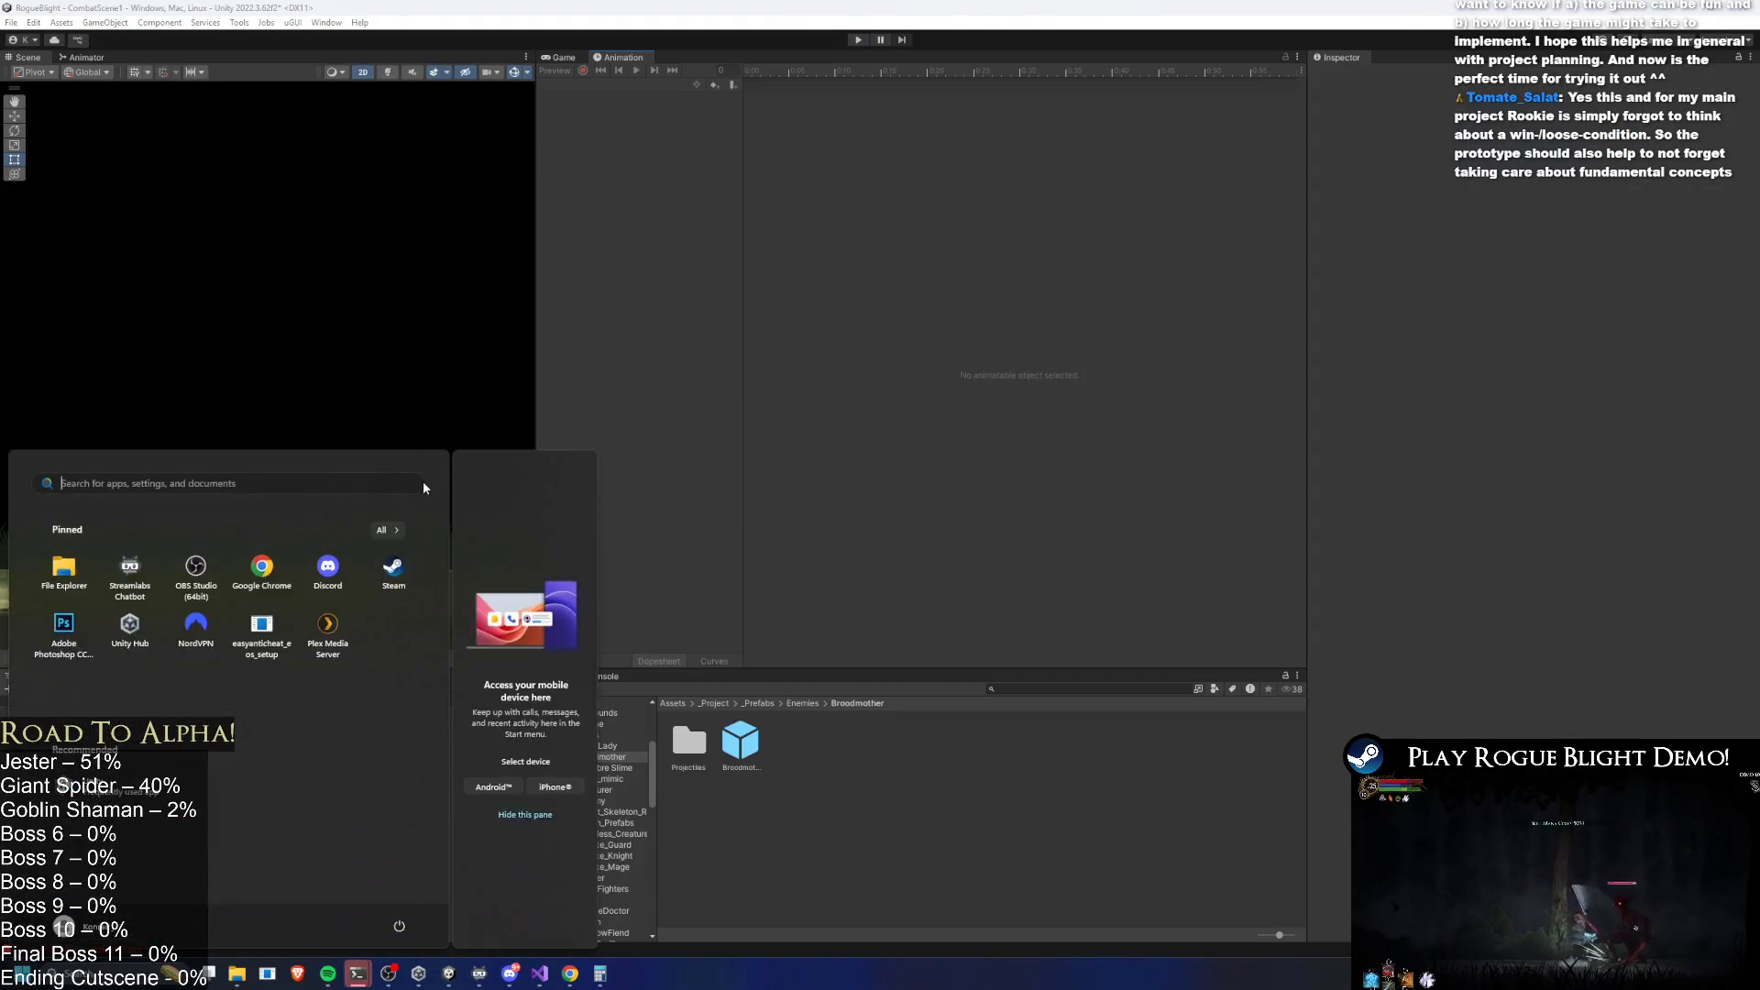
Launch Chrome, expand Twitch's followed channels list, and open one channel in a new tab.
{"action": "type", "text": "chrome"}
{"action": "key", "text": "Return"}
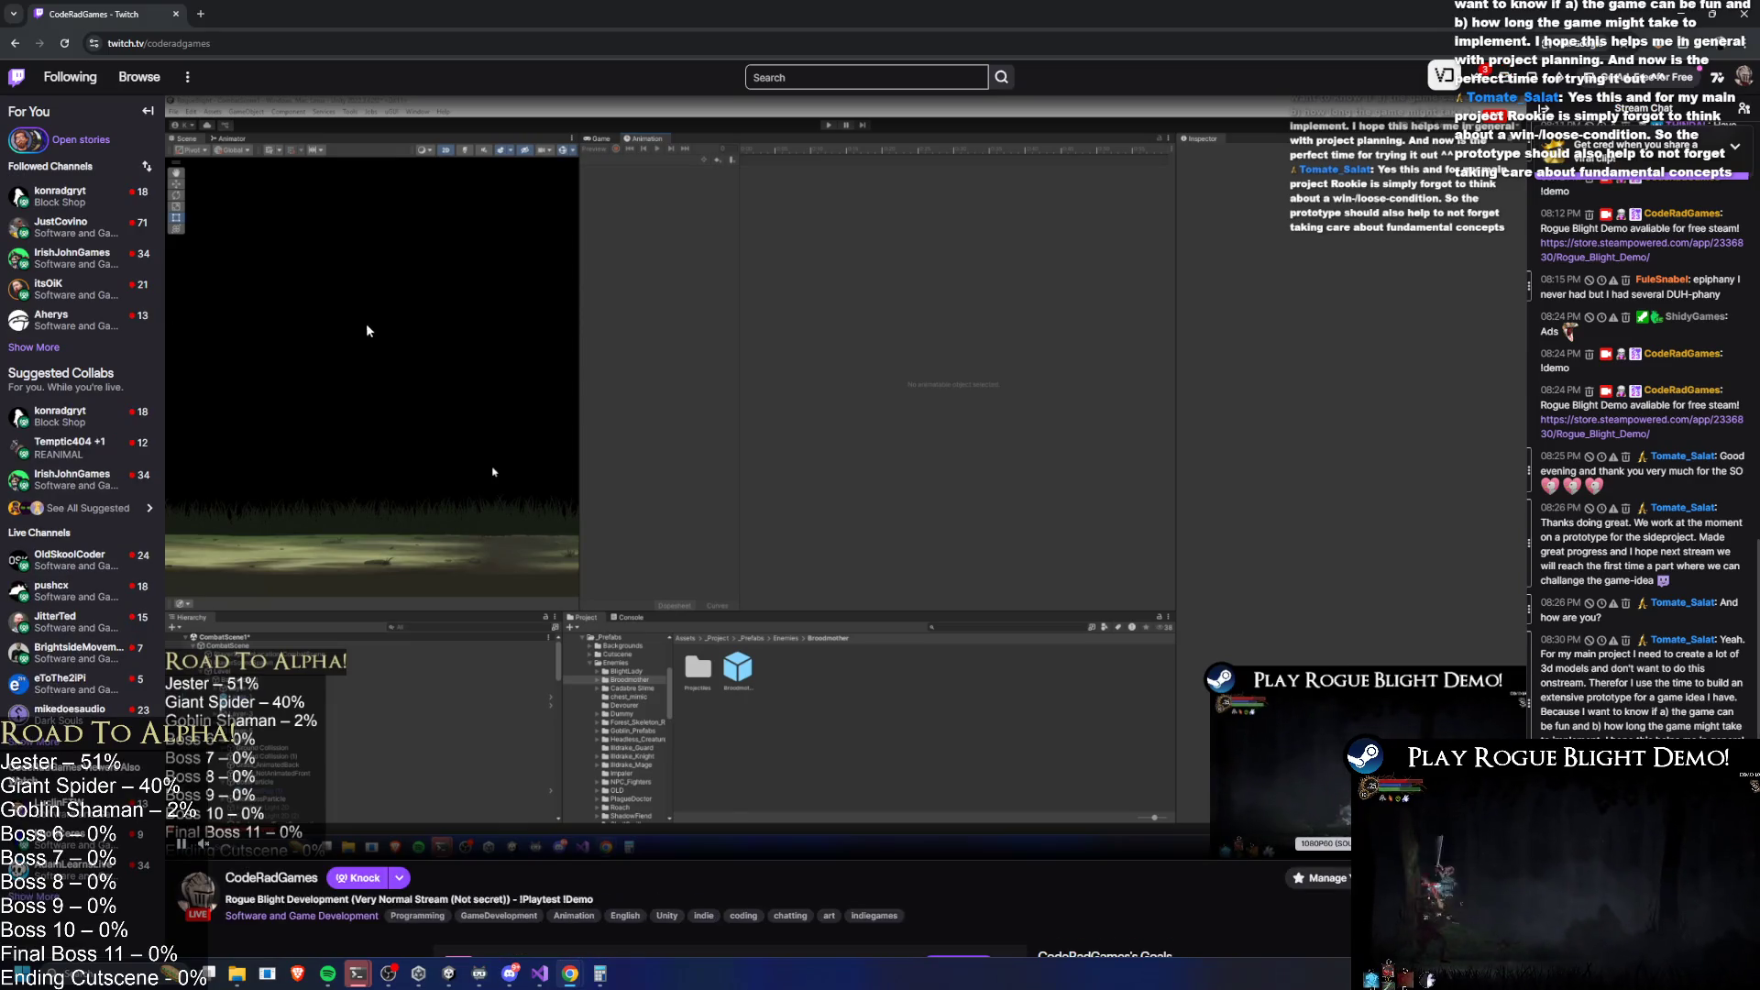
{"action": "left_click", "coordinate": [43, 354]}
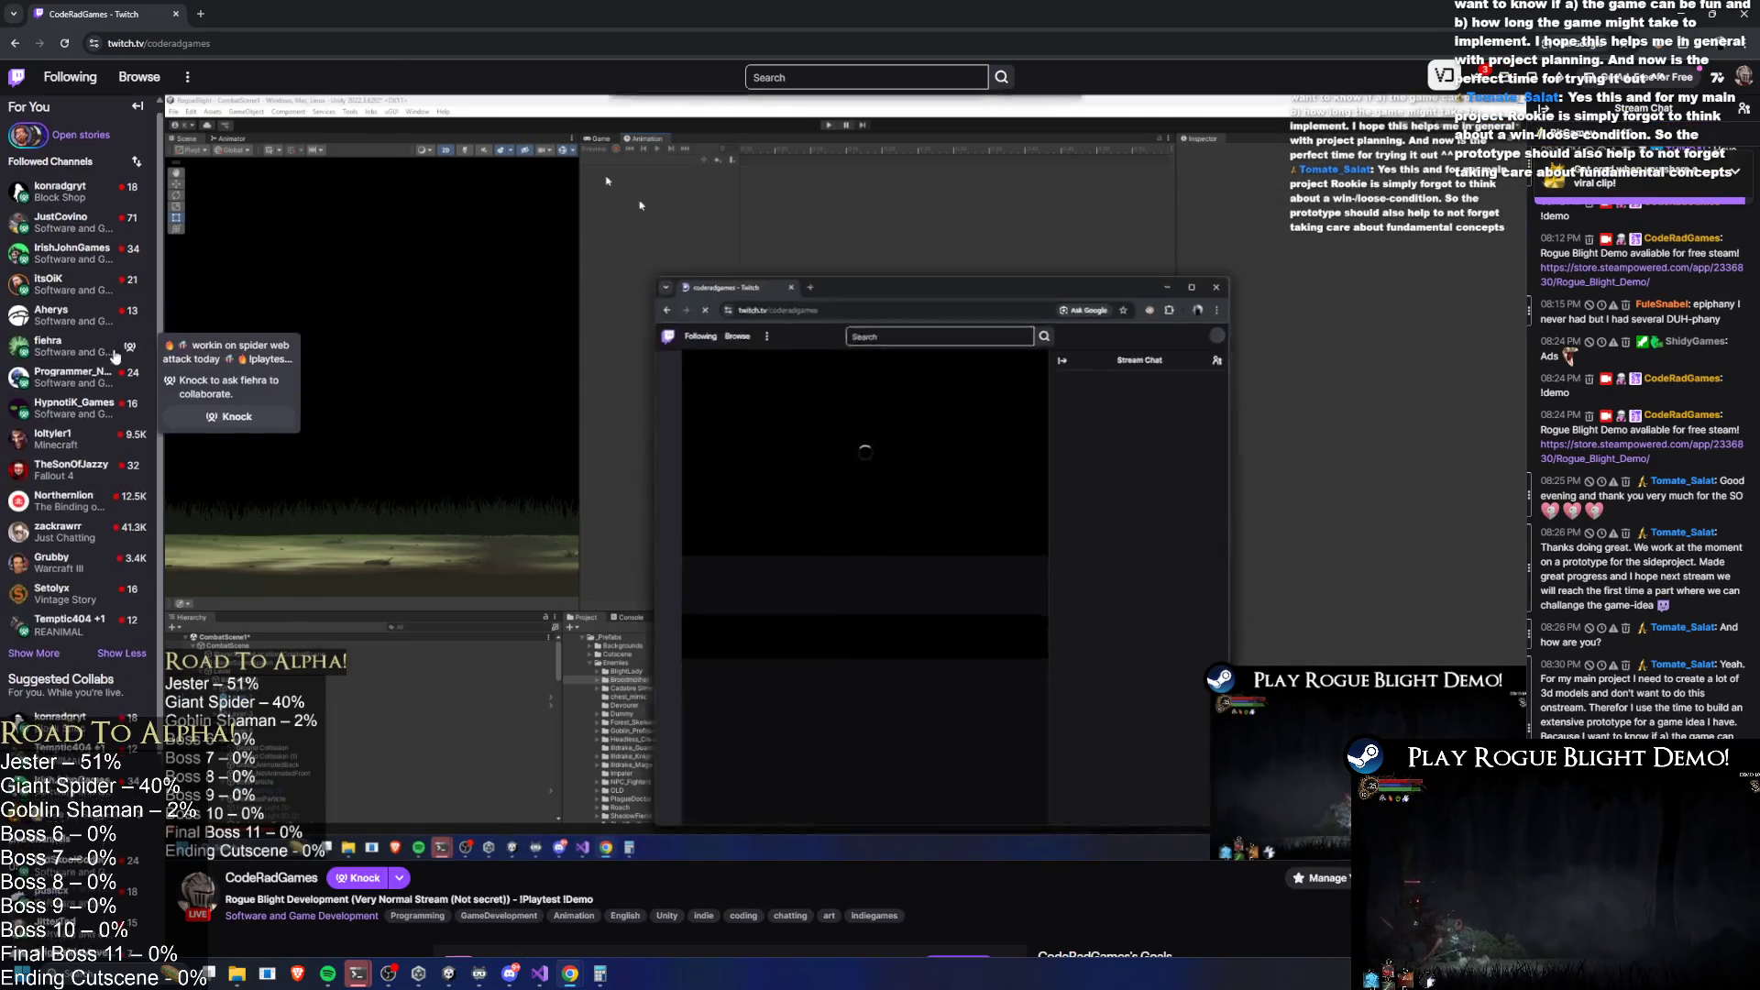
{"action": "scroll", "coordinate": [41, 412], "scroll_direction": "down", "scroll_amount": 2}
{"action": "scroll", "coordinate": [82, 275], "scroll_direction": "up", "scroll_amount": 3}
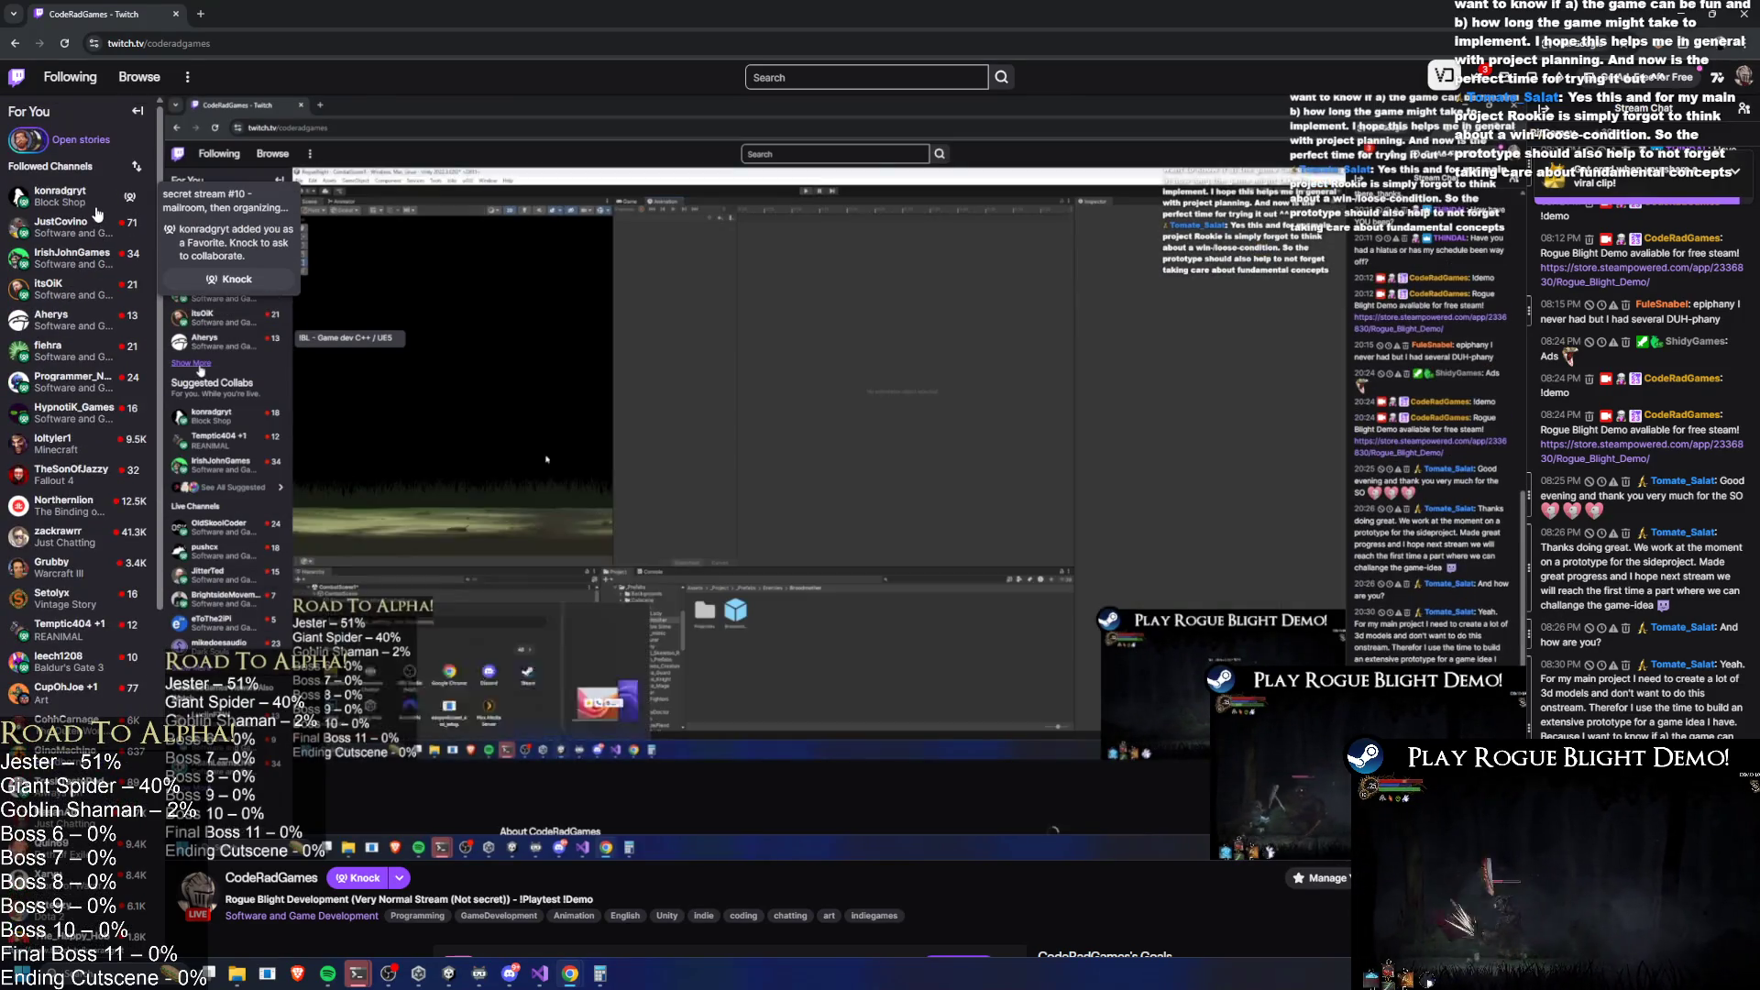
{"action": "middle_click", "coordinate": [96, 207]}
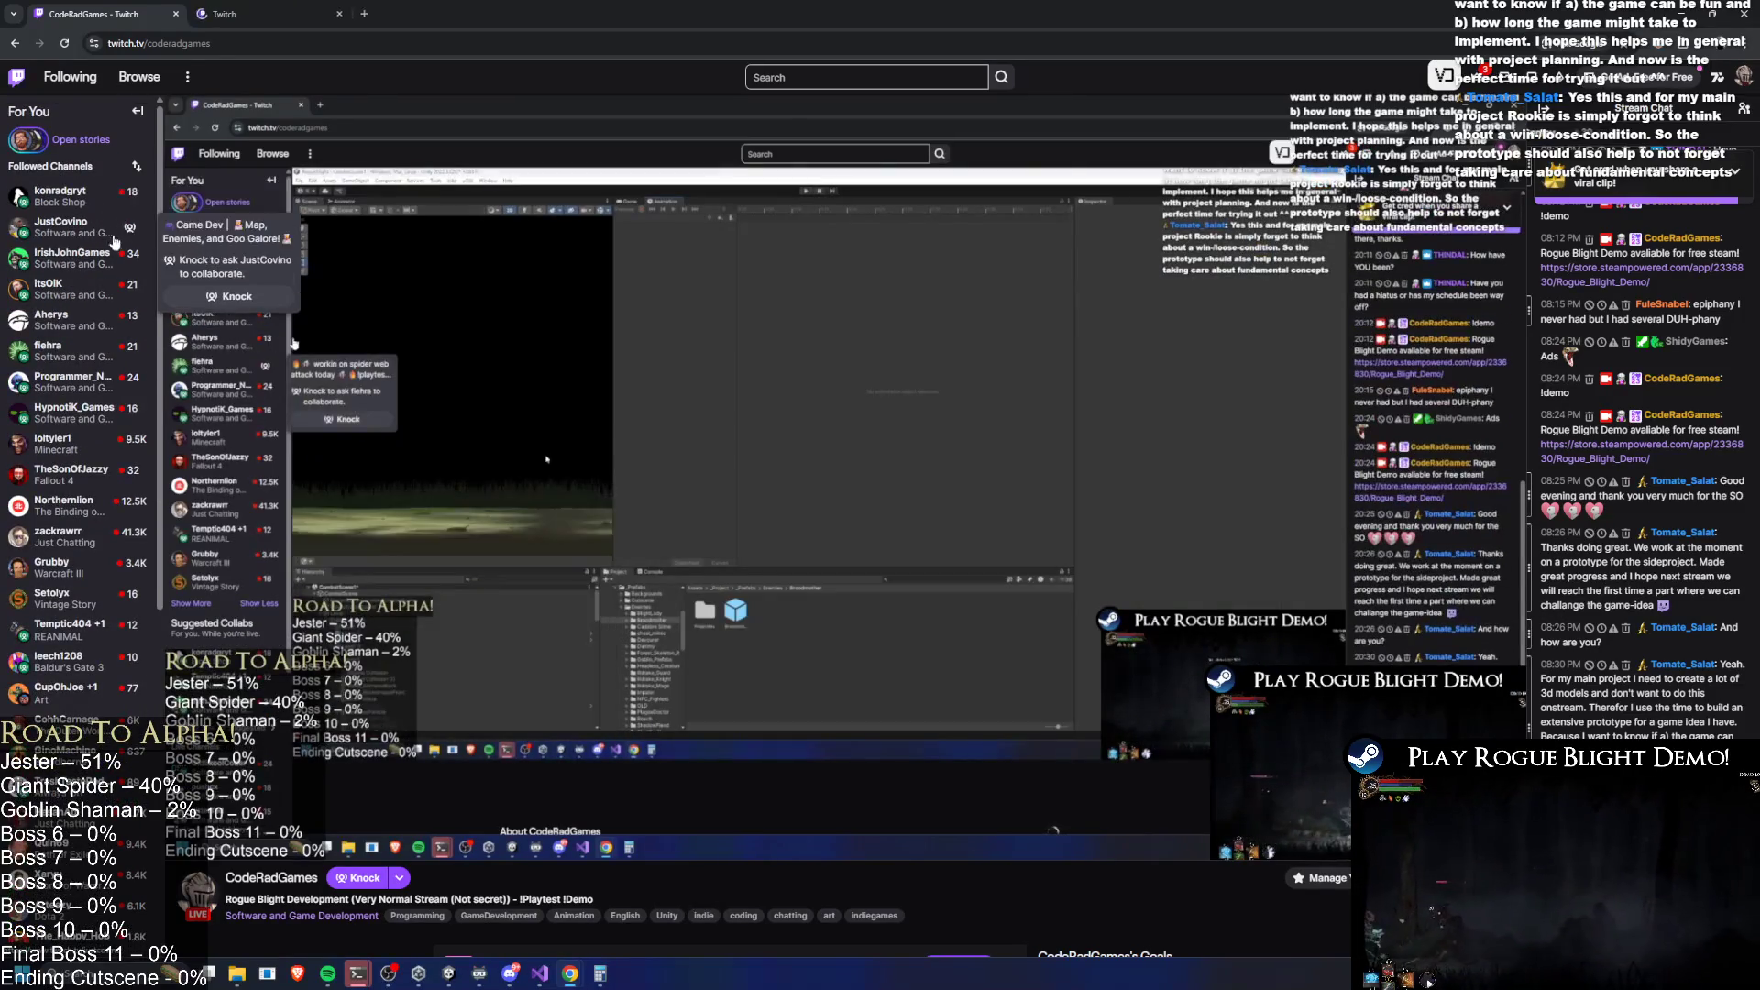
{"action": "left_click", "coordinate": [243, 14]}
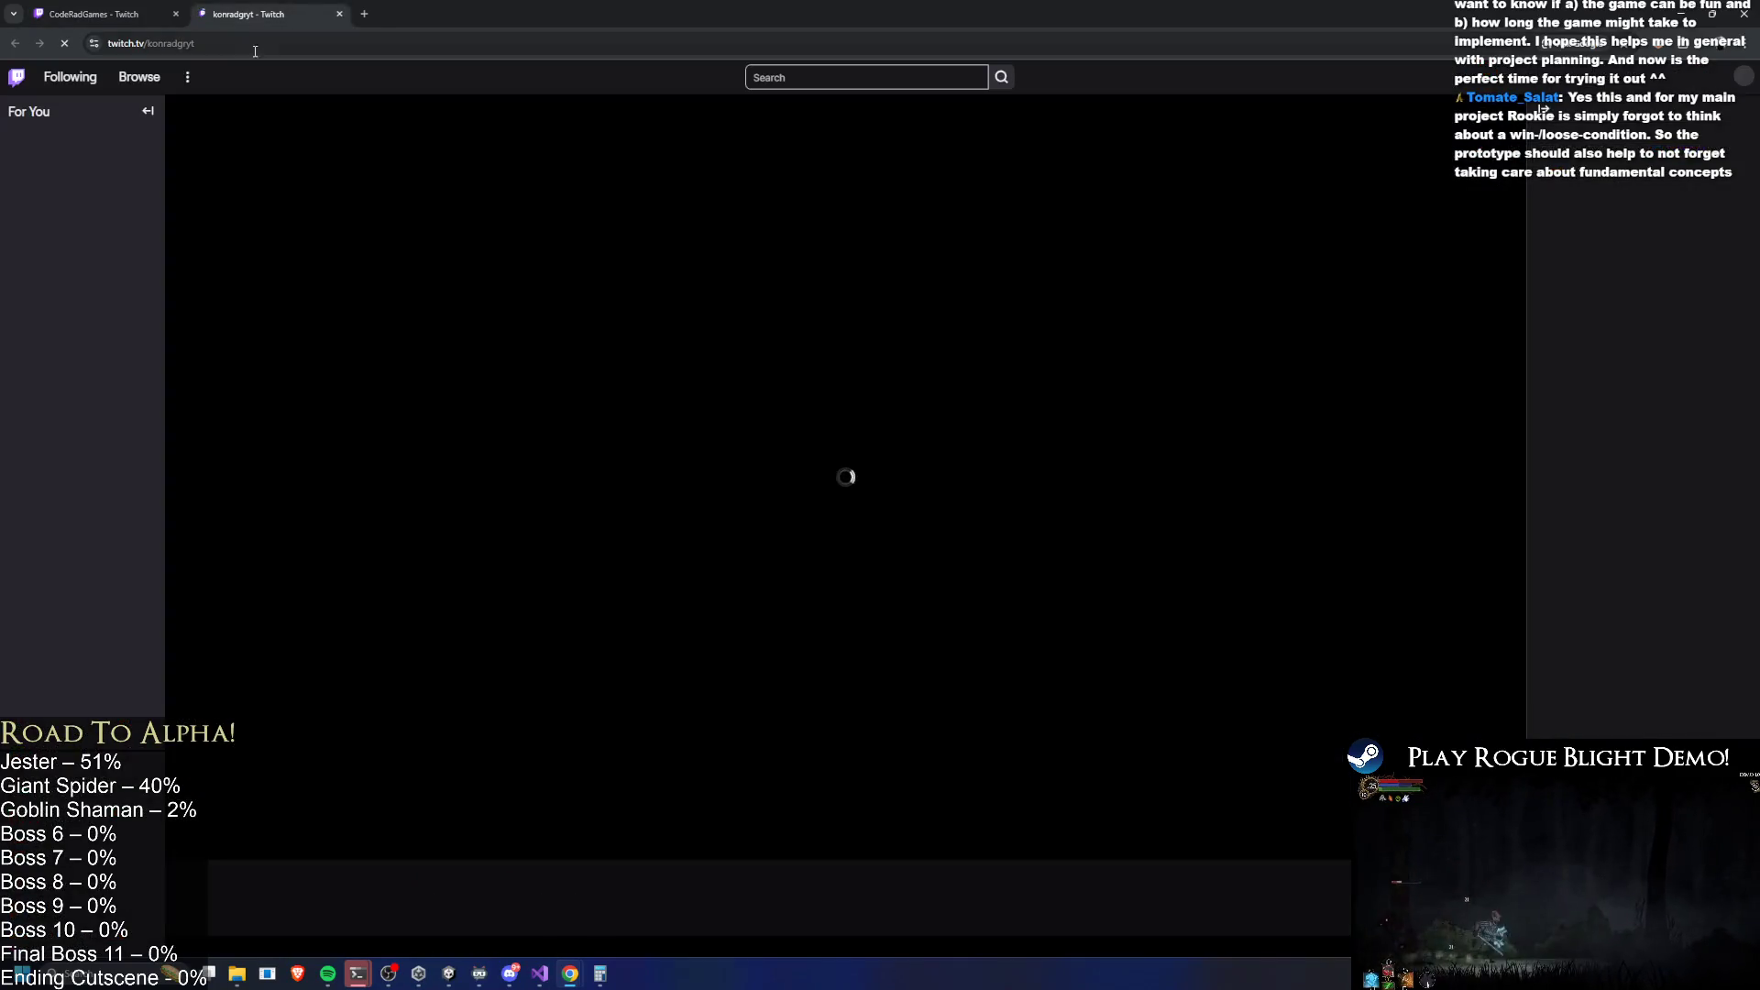